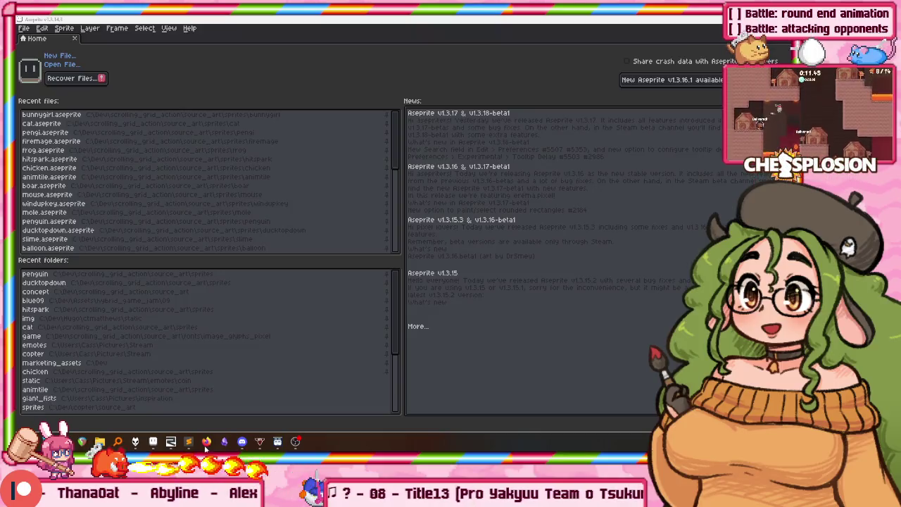
# Bring the RemedyBG debugger with the battle-arena C++ code in front of the Aseprite home screen
pyautogui.click(209, 441)
pyautogui.hotkey('alt', 'Tab')
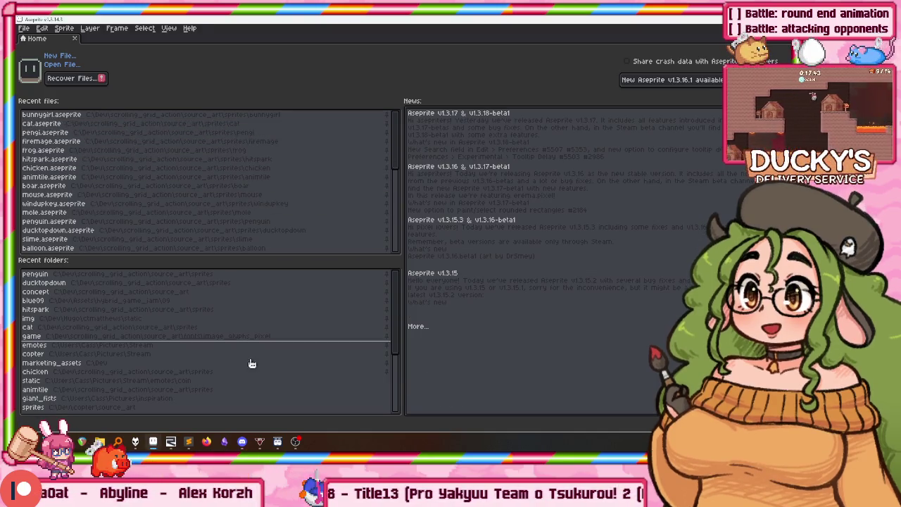
pyautogui.click(170, 441)
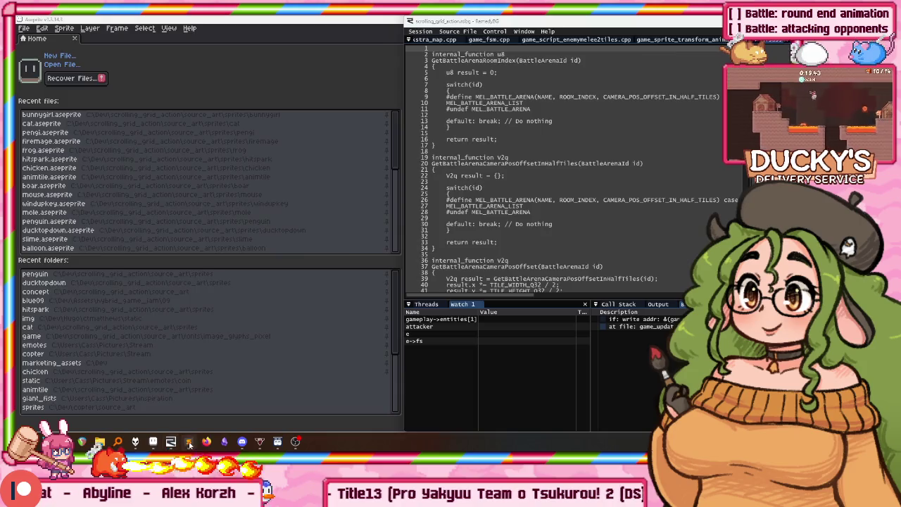
# Launch the game build and start a Battle match on Stage 1 (Very Hard)
pyautogui.click(188, 444)
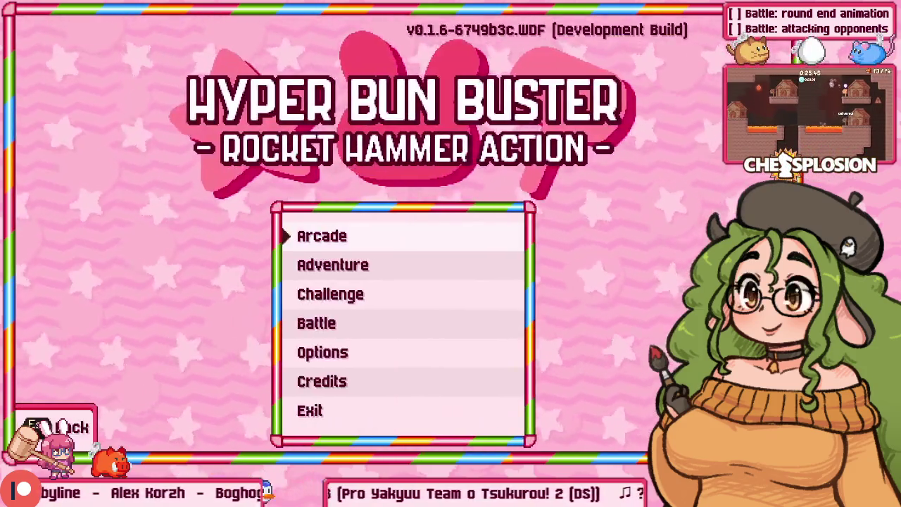
pyautogui.press('Down')
pyautogui.press('Down')
pyautogui.press('Down')
pyautogui.press('Return')
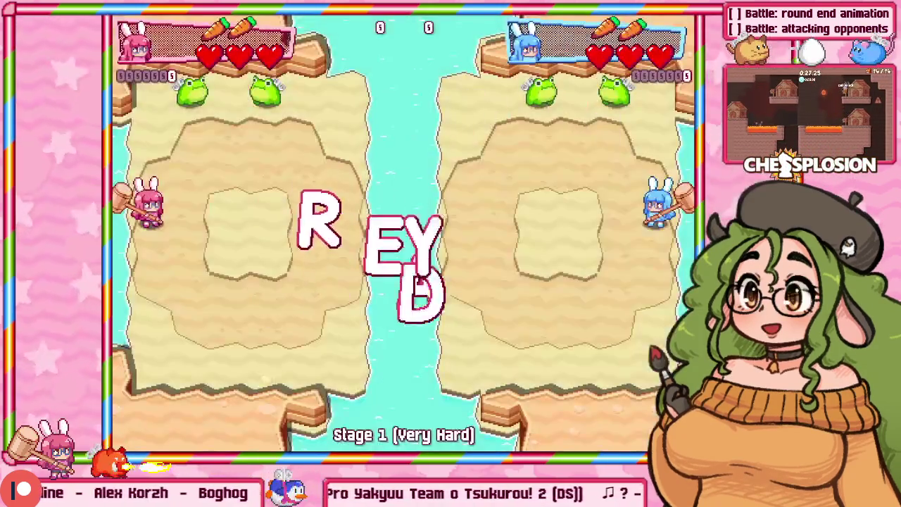
# Steer the pink bunny around the arena and hammer the frogs to build a combo
pyautogui.press('Up')
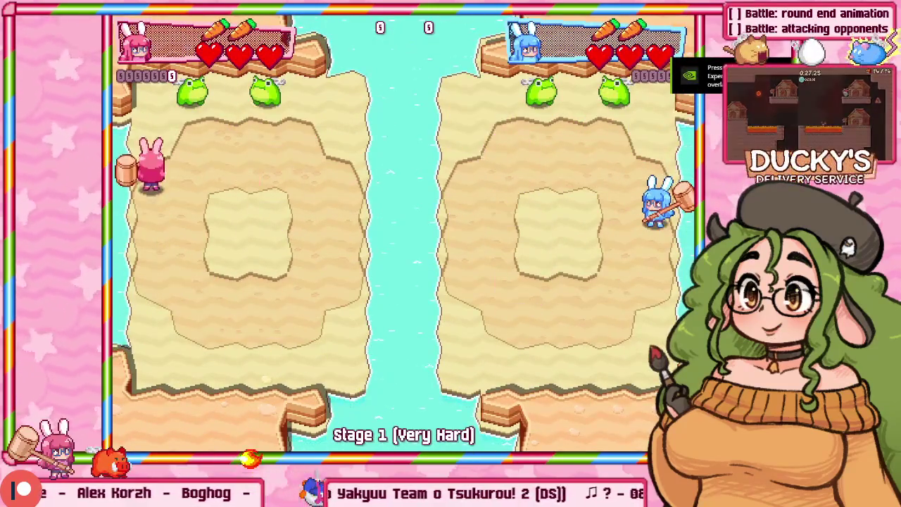
pyautogui.press('Right')
pyautogui.press('Left')
pyautogui.press('Up')
pyautogui.press('z')
pyautogui.press('Right')
pyautogui.press('z')
pyautogui.press('Down')
pyautogui.press('z')
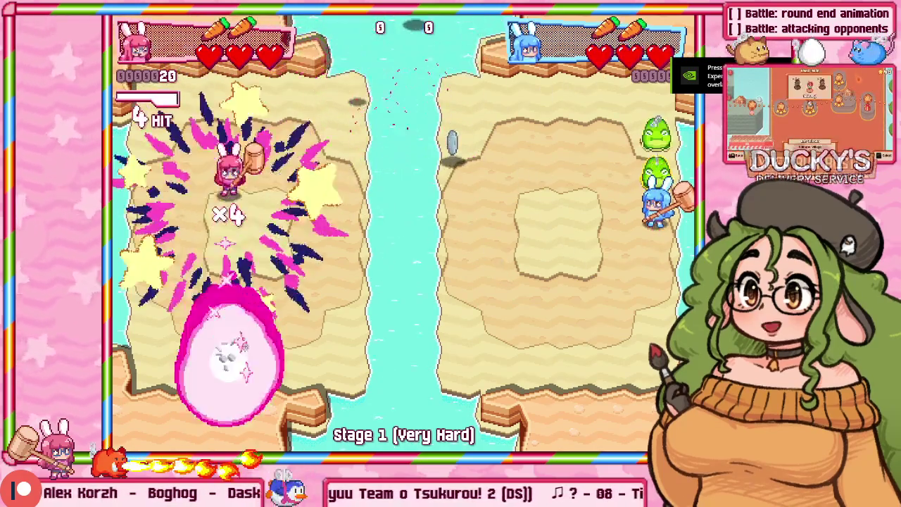
pyautogui.press('Right')
pyautogui.press('z')
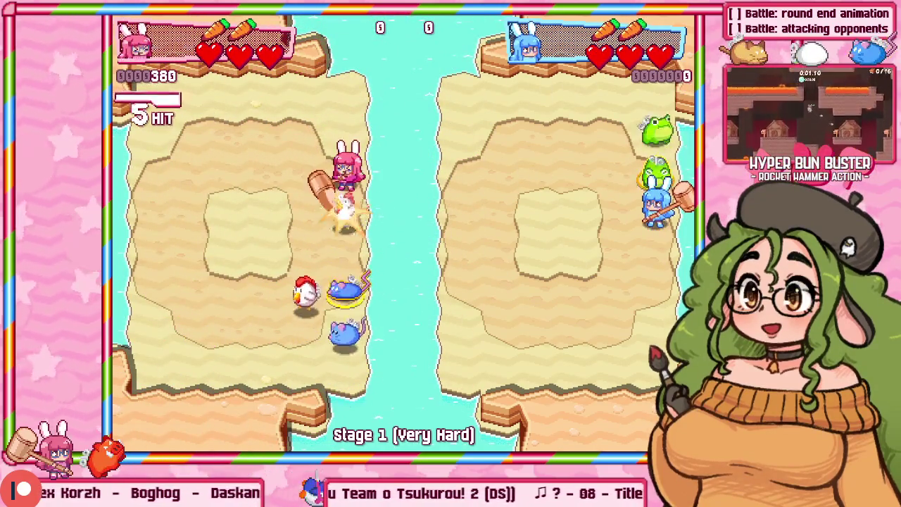
pyautogui.press('Down')
pyautogui.press('z')
pyautogui.press('Left')
pyautogui.press('Down')
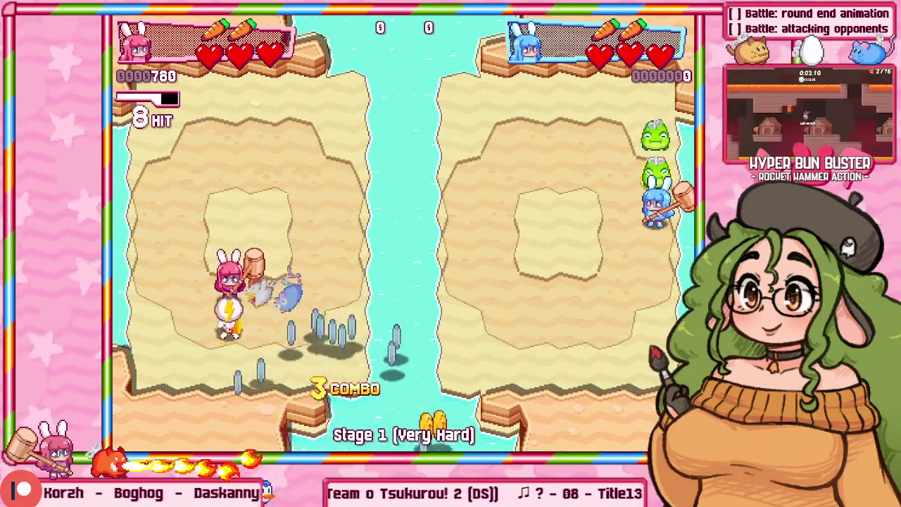
pyautogui.press('z')
pyautogui.press('z')
pyautogui.press('Right')
pyautogui.press('Up')
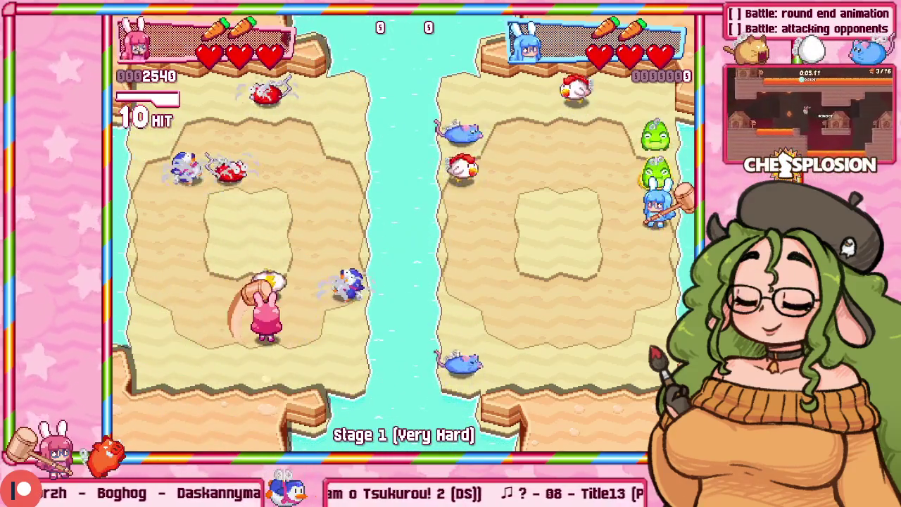
pyautogui.press('z')
pyautogui.press('Down')
pyautogui.press('Right')
pyautogui.press('Left')
pyautogui.press('Up')
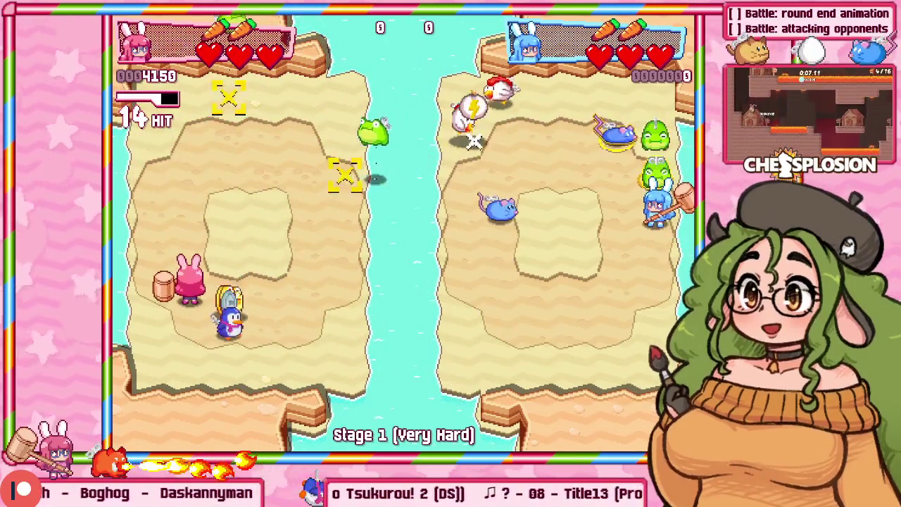
pyautogui.press('z')
pyautogui.press('Right')
pyautogui.press('z')
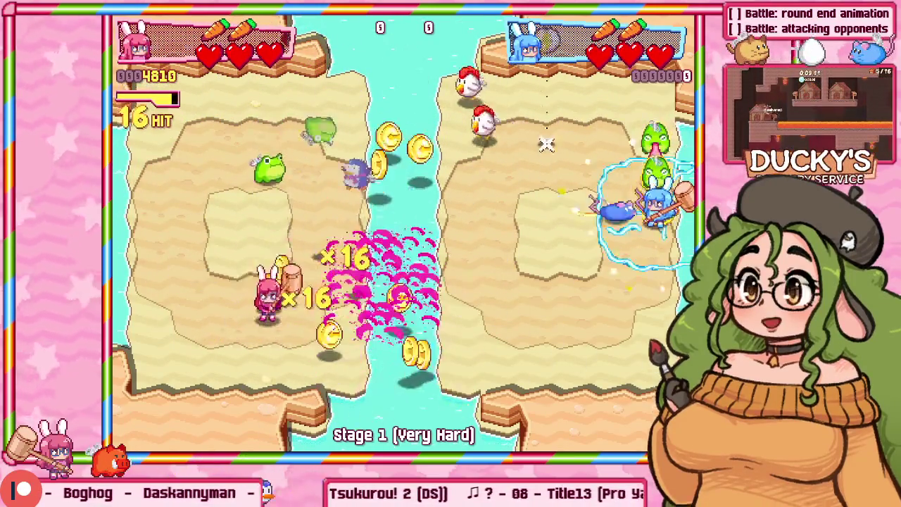
# Keep hammering enemies and collecting coins until the score reaches 38040 against 550
pyautogui.press('Right')
pyautogui.press('Up')
pyautogui.press('Up')
pyautogui.press('z')
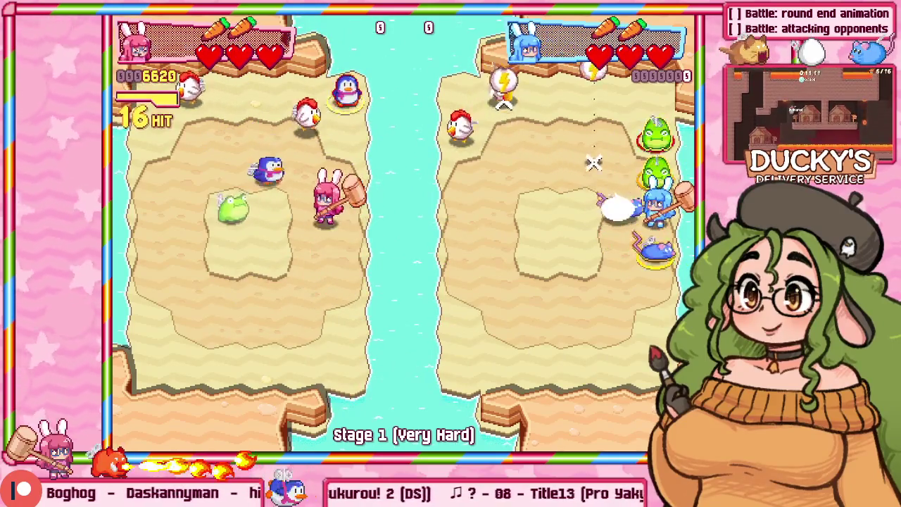
pyautogui.press('Left')
pyautogui.press('z')
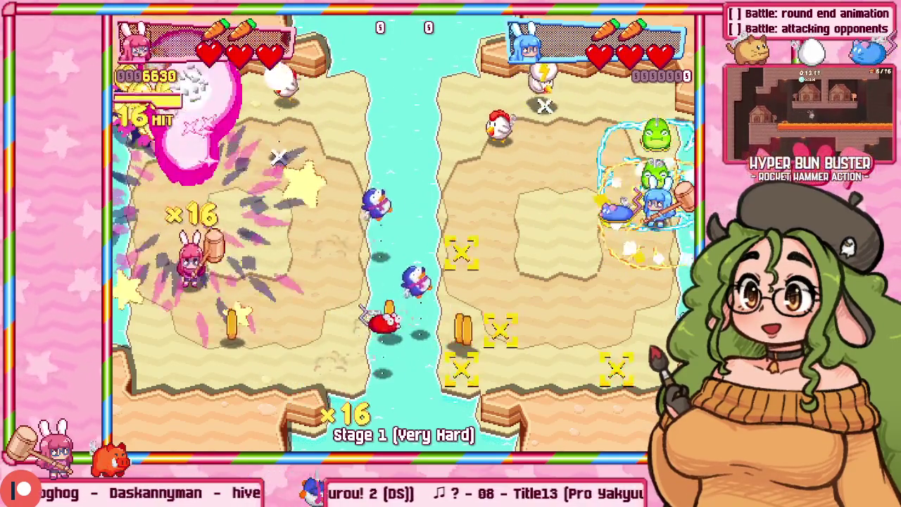
pyautogui.press('Down')
pyautogui.press('Right')
pyautogui.press('Up')
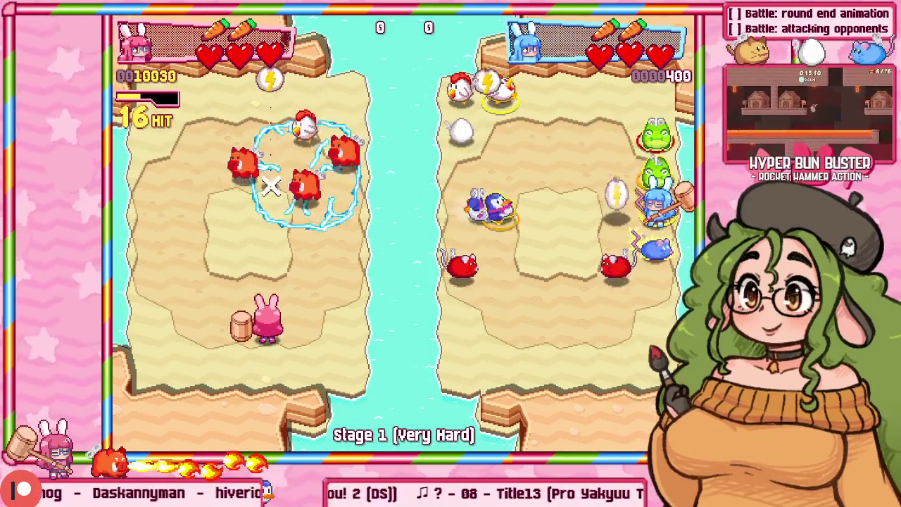
pyautogui.press('z')
pyautogui.press('Up')
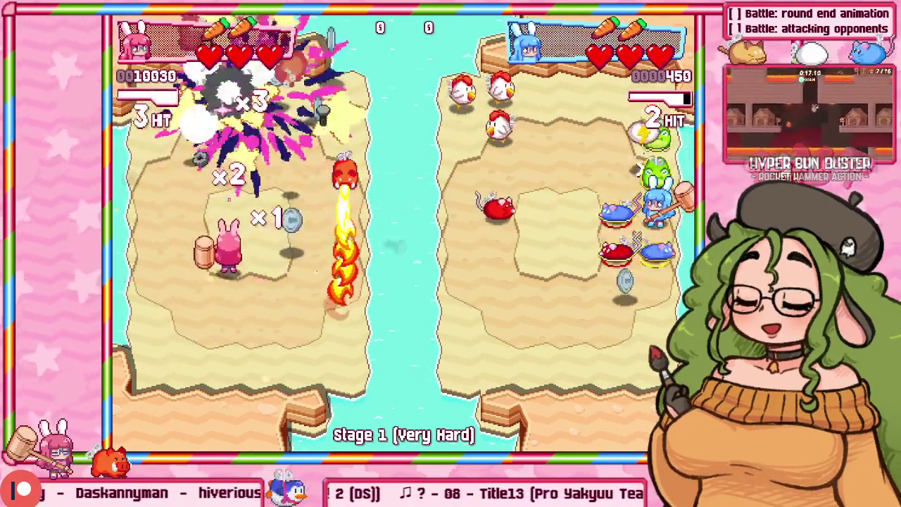
pyautogui.press('Right')
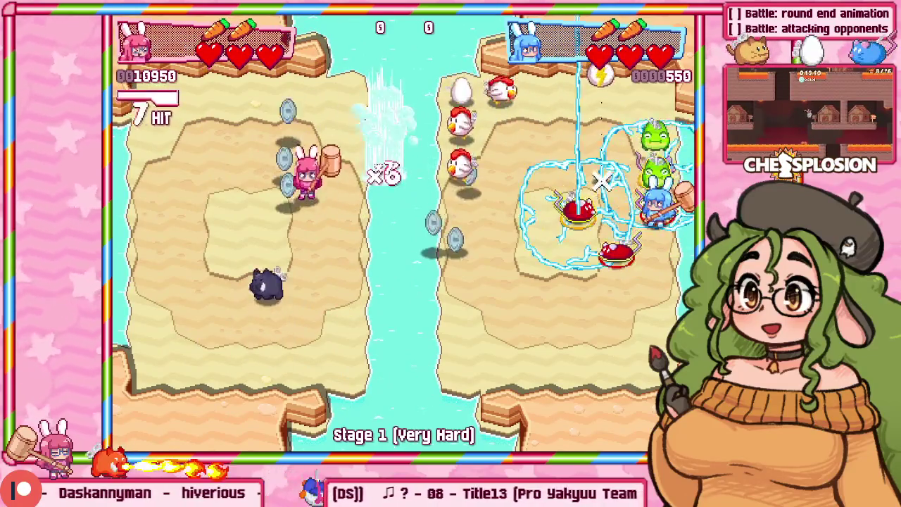
pyautogui.press('Down')
pyautogui.press('z')
pyautogui.press('z')
pyautogui.press('Left')
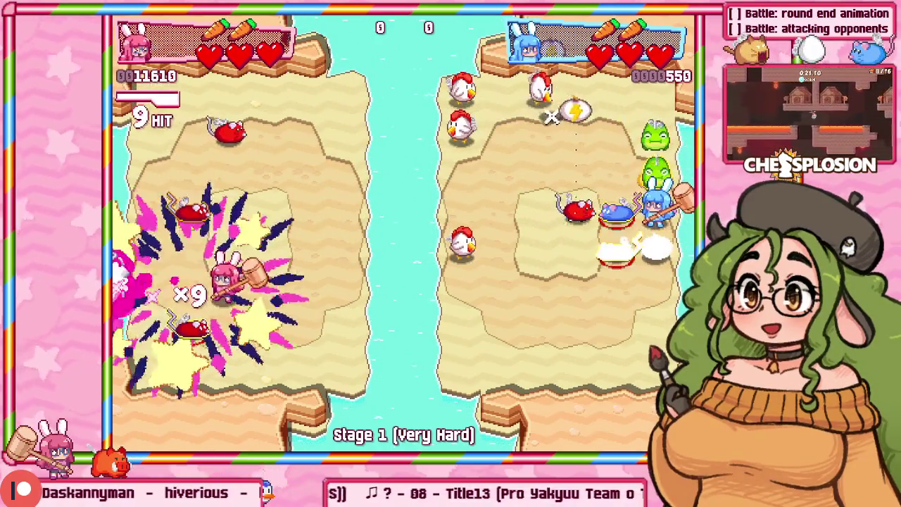
pyautogui.press('Up')
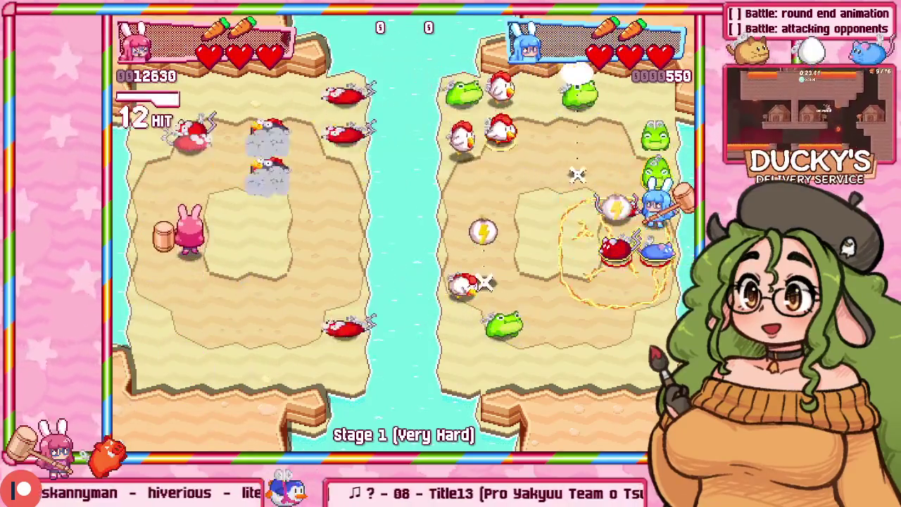
pyautogui.press('z')
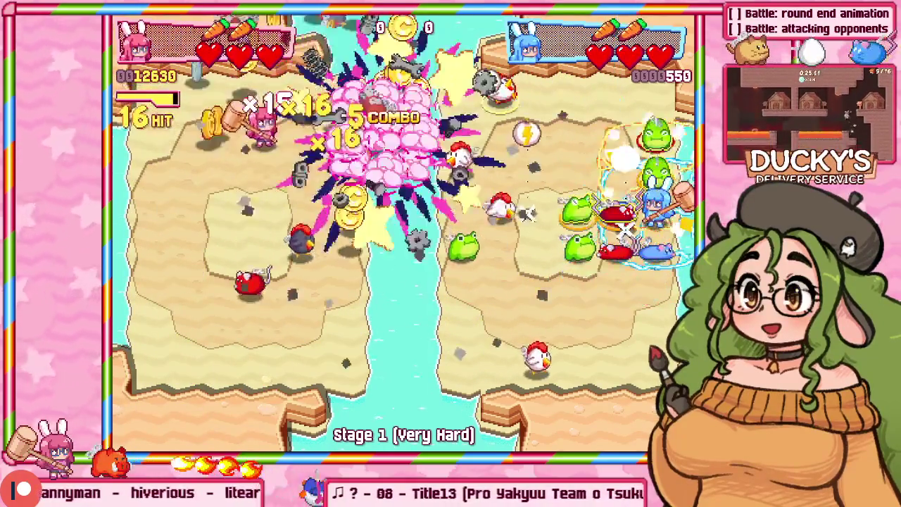
pyautogui.press('Right')
pyautogui.press('Down')
pyautogui.press('z')
pyautogui.press('Left')
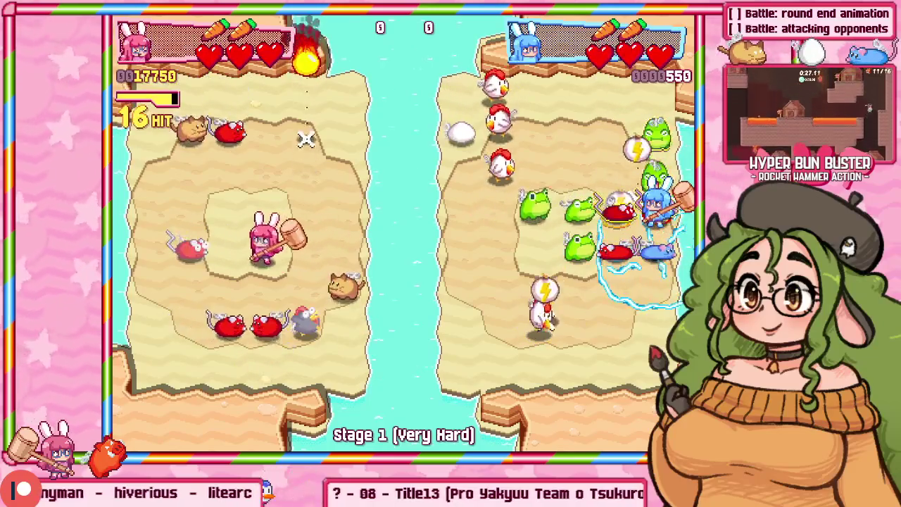
pyautogui.press('Up')
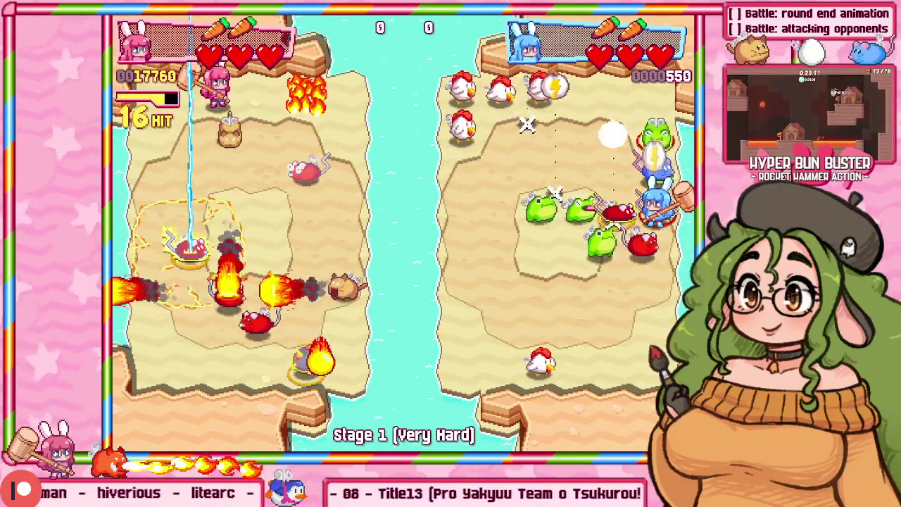
pyautogui.press('z')
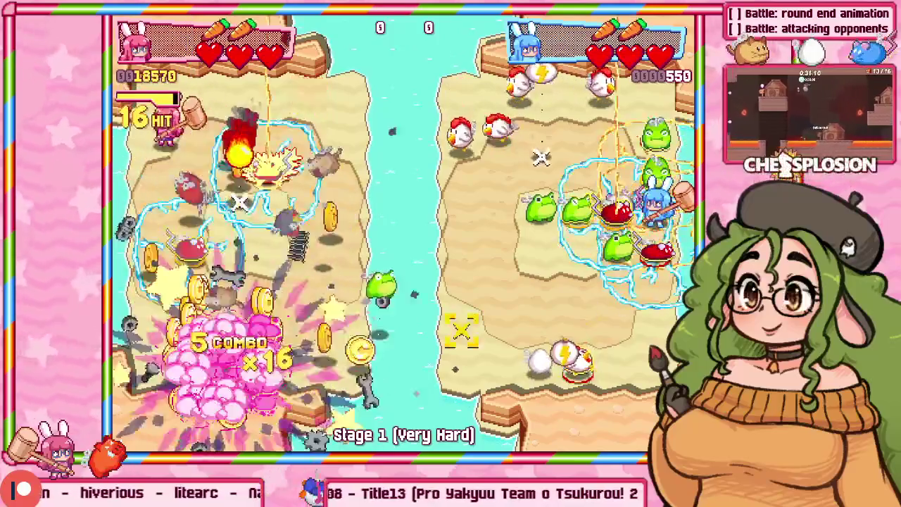
pyautogui.press('Right')
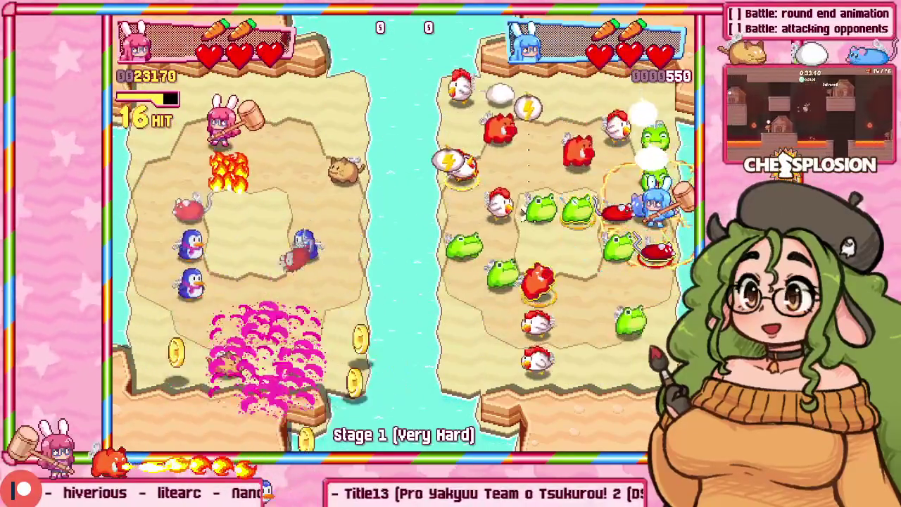
pyautogui.press('Left')
pyautogui.press('Down')
pyautogui.press('Right')
pyautogui.press('Up')
pyautogui.press('Right')
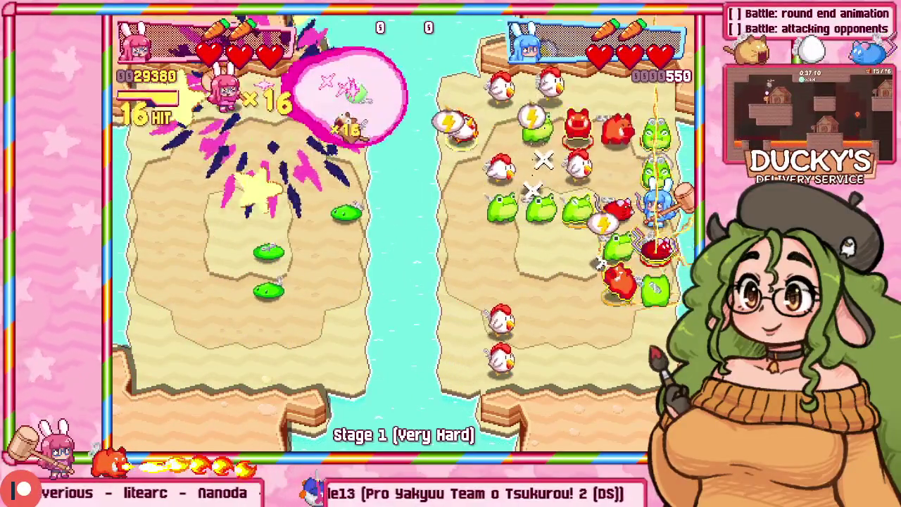
pyautogui.press('Down')
pyautogui.press('Left')
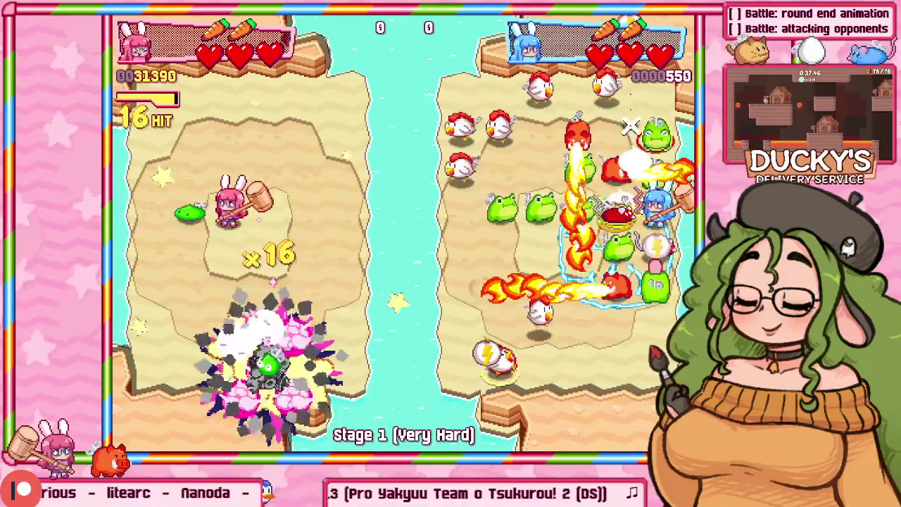
pyautogui.press('Right')
pyautogui.press('Down')
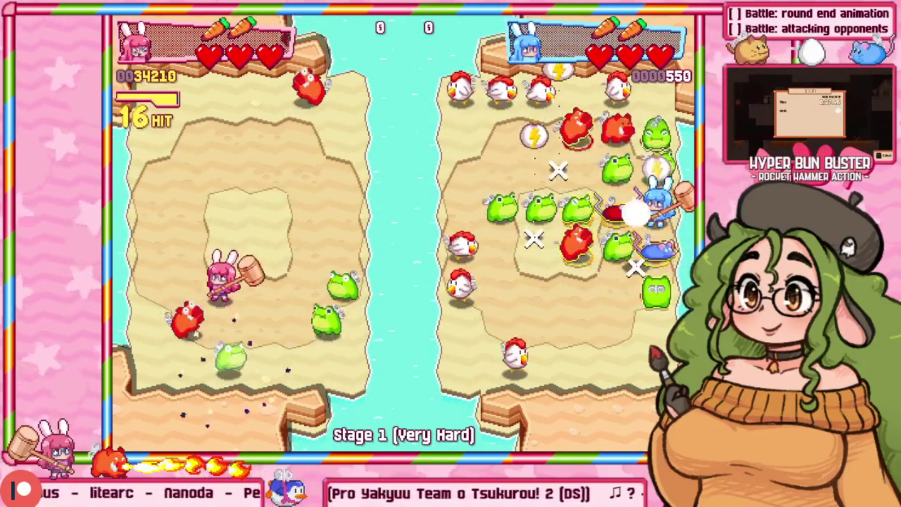
pyautogui.press('Right')
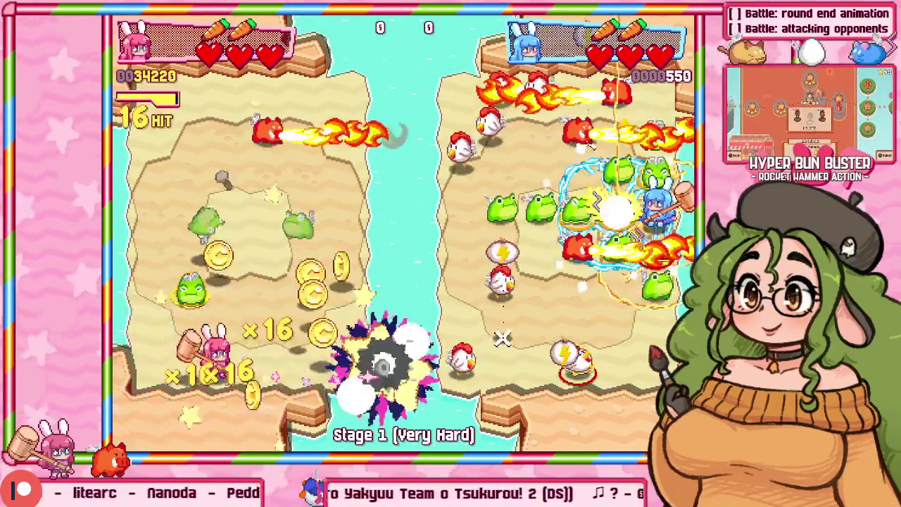
pyautogui.press('Up')
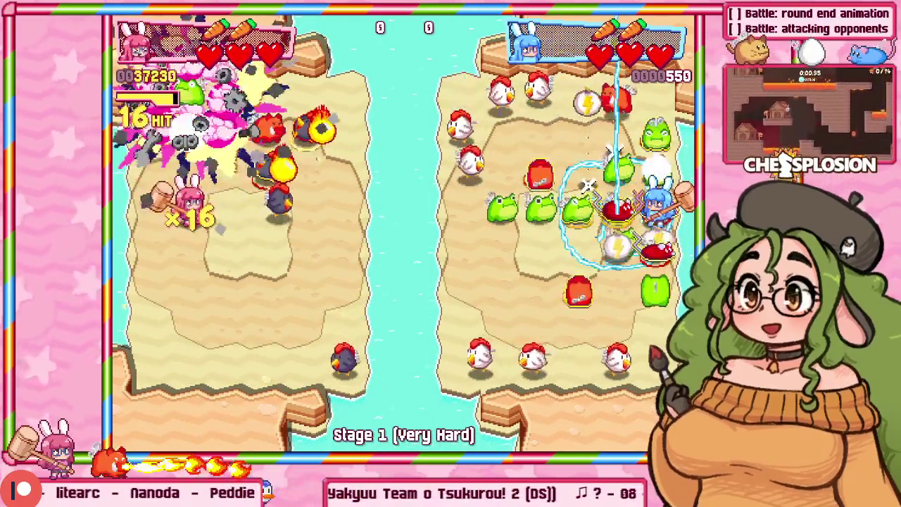
pyautogui.press('Right')
pyautogui.press('Up')
pyautogui.press('Up')
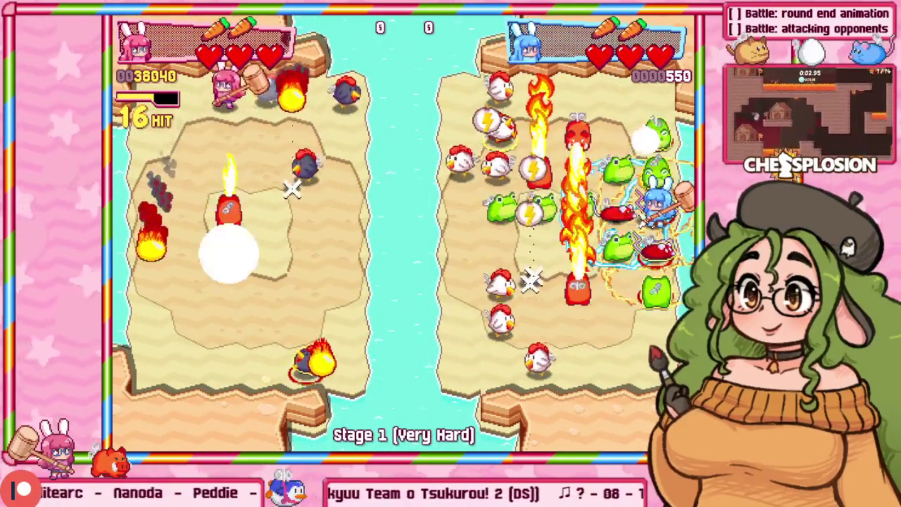
pyautogui.press('Left')
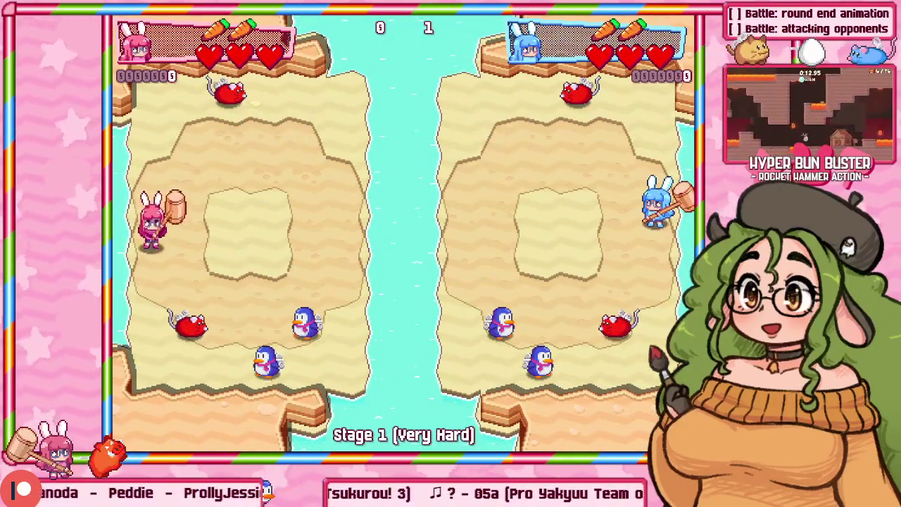
# Move the pink bunny and hammer enemies to build the new round's combo
pyautogui.press('Down')
pyautogui.press('z')
pyautogui.press('Right')
pyautogui.press('Left')
pyautogui.press('z')
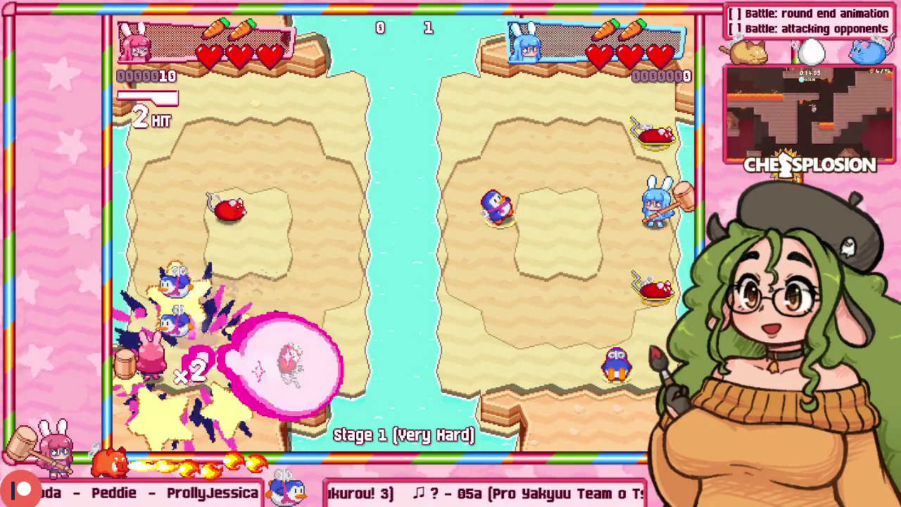
pyautogui.press('Right')
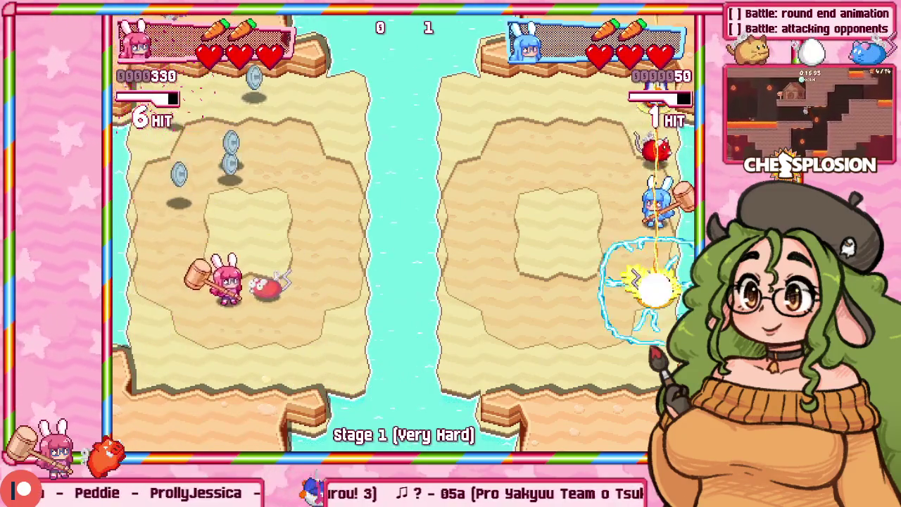
pyautogui.press('z')
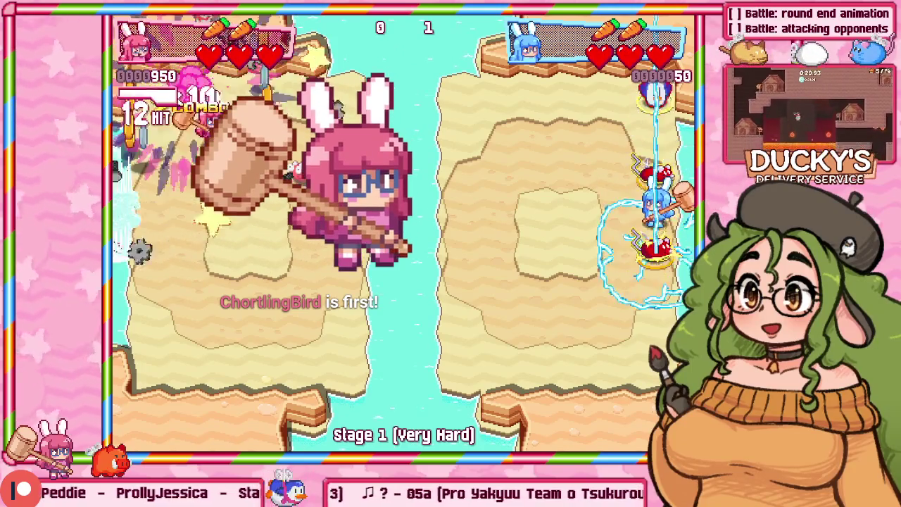
# Finish with a burst attack, pause the match at 3200 to 50, and move the window aside
pyautogui.press('z')
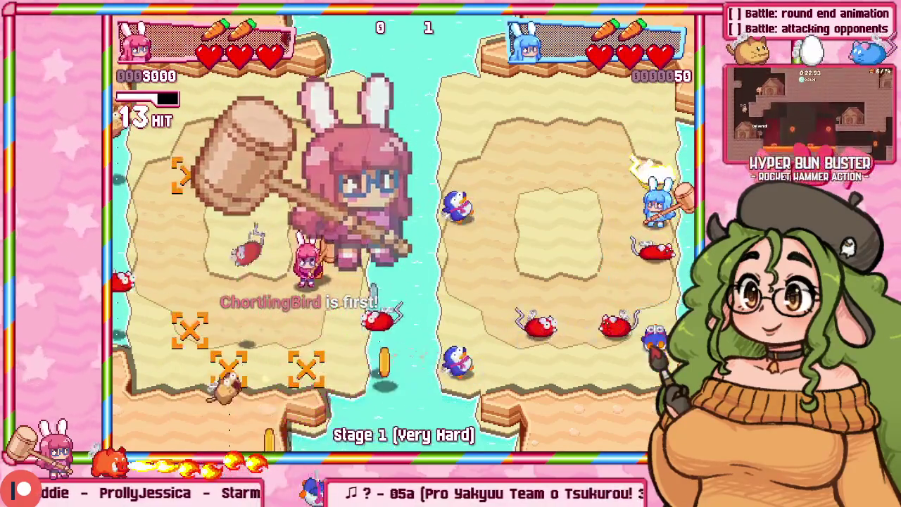
pyautogui.press('Escape')
pyautogui.moveTo(354, 19); pyautogui.dragTo(507, 45)
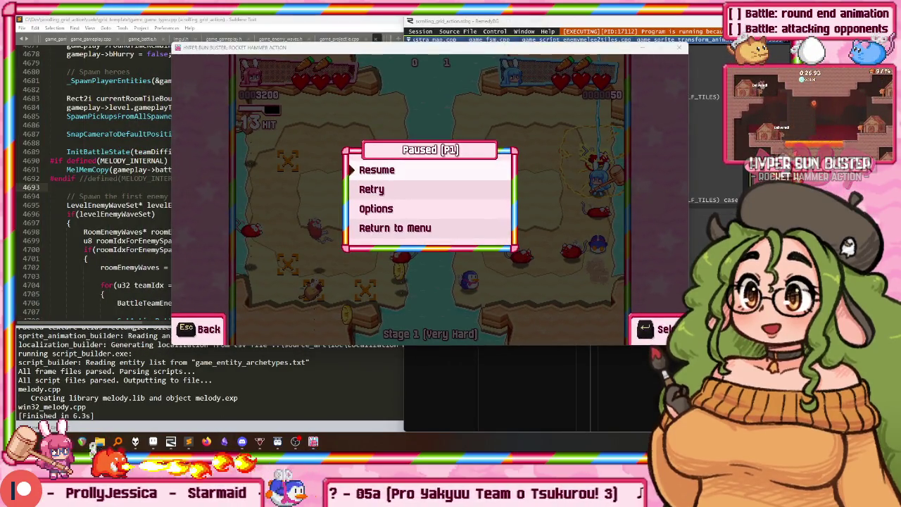
# Bring up the Grid Action Adventure note in Obsidian and scroll up toward its Tasks list
pyautogui.click(224, 444)
pyautogui.scroll(-2, 310, 110)
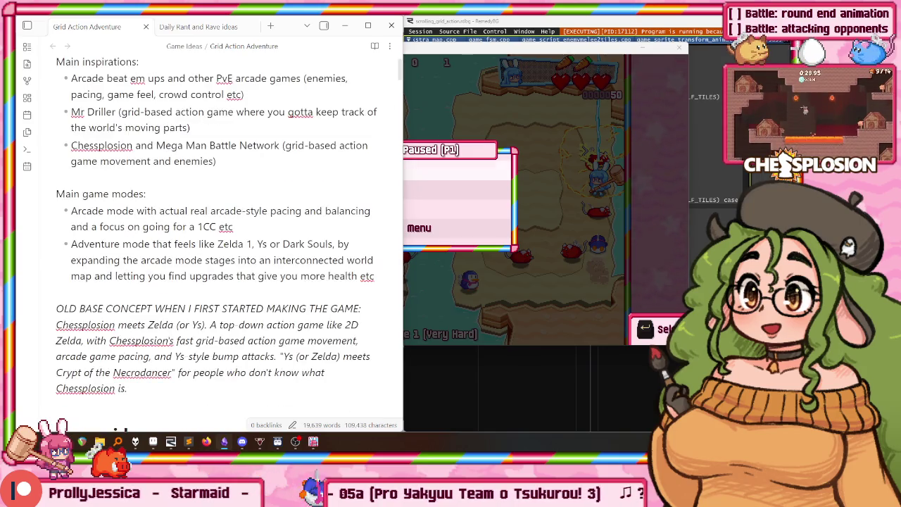
pyautogui.moveTo(399, 70); pyautogui.dragTo(401, 451)
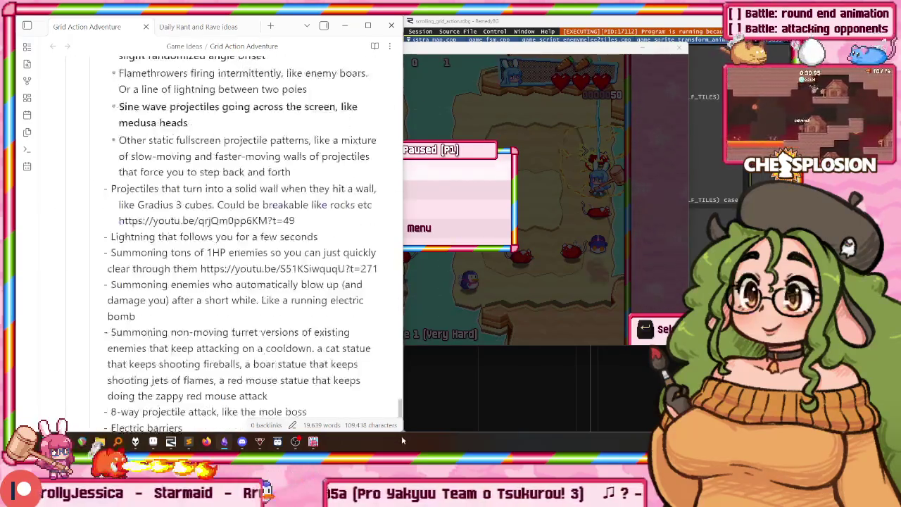
pyautogui.scroll(3, 232, 232)
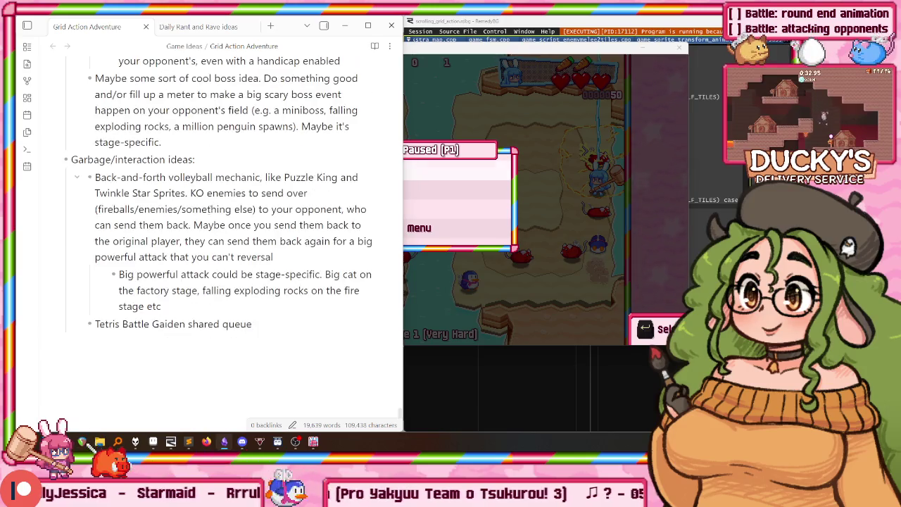
pyautogui.scroll(2, 143, 177)
pyautogui.scroll(1, 143, 177)
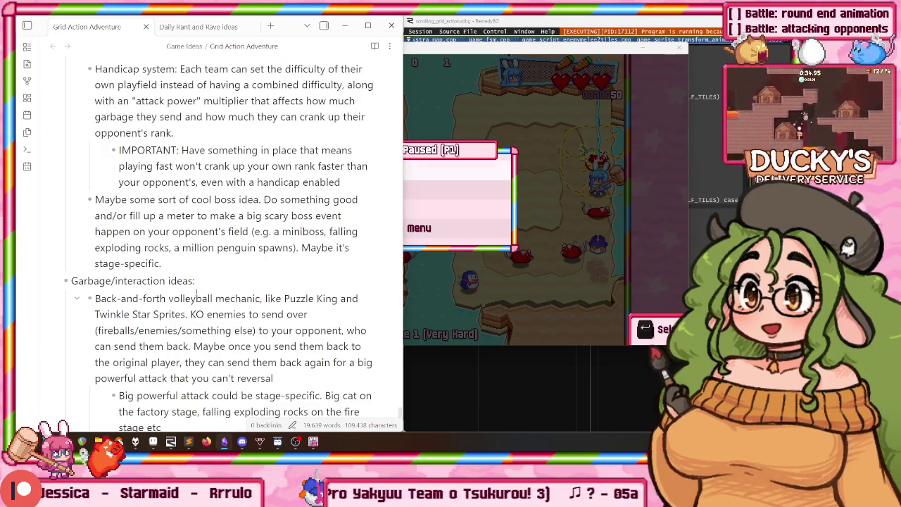
pyautogui.moveTo(200, 242); pyautogui.dragTo(92, 199)
pyautogui.scroll(3, 150, 266)
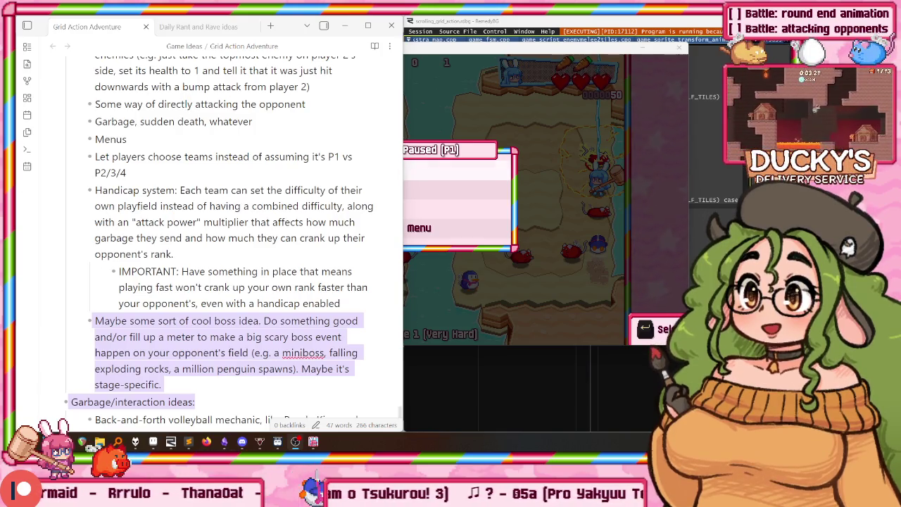
# Select the 'Audit TODO_VERSUS comments' task and begin a project-wide search in Sublime Text
pyautogui.click(203, 239)
pyautogui.scroll(1, 203, 240)
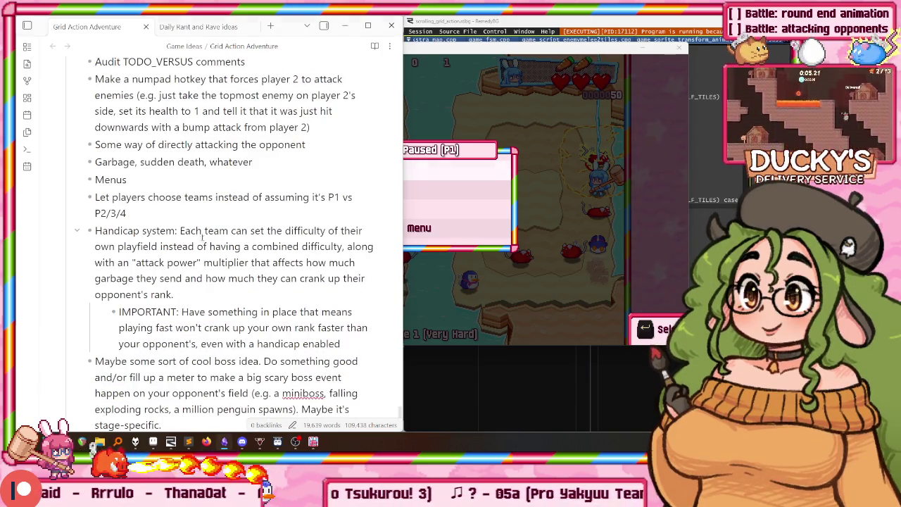
pyautogui.scroll(-3, 184, 209)
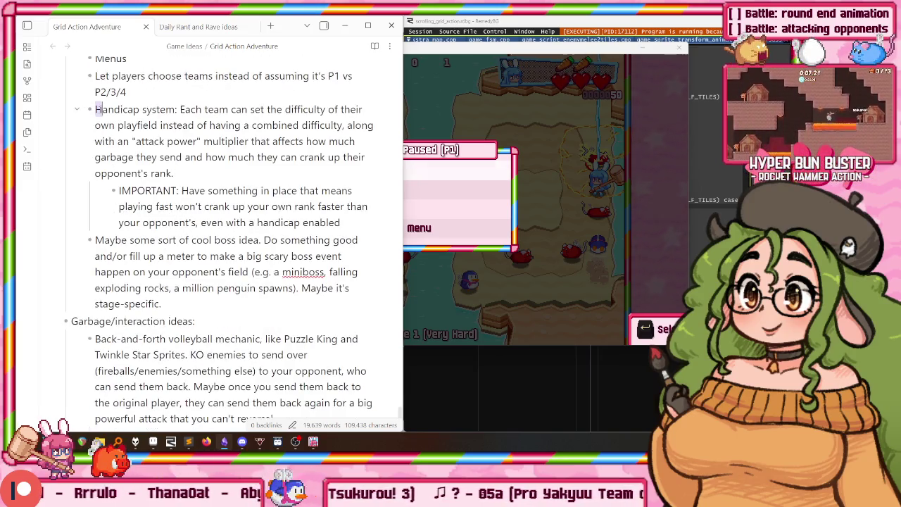
pyautogui.moveTo(95, 109); pyautogui.dragTo(220, 308)
pyautogui.click(228, 321)
pyautogui.scroll(4, 225, 313)
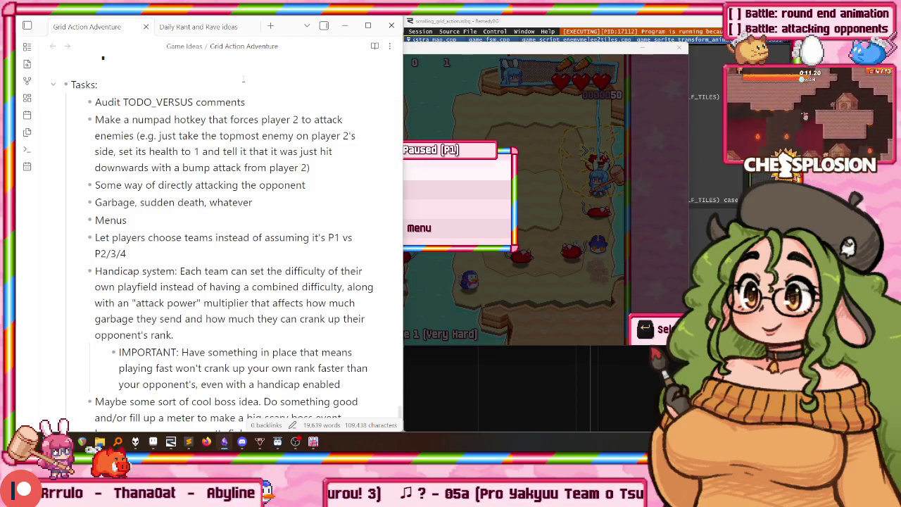
pyautogui.moveTo(89, 102)
pyautogui.moveTo(94, 102); pyautogui.dragTo(194, 102)
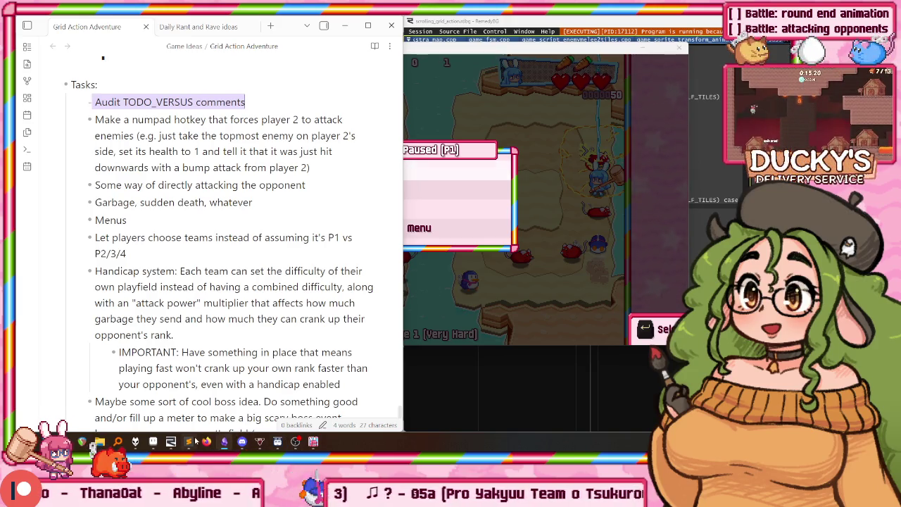
pyautogui.click(188, 441)
pyautogui.hotkey('ctrl', 'shift', 'f')
pyautogui.write('TODO_VERS')
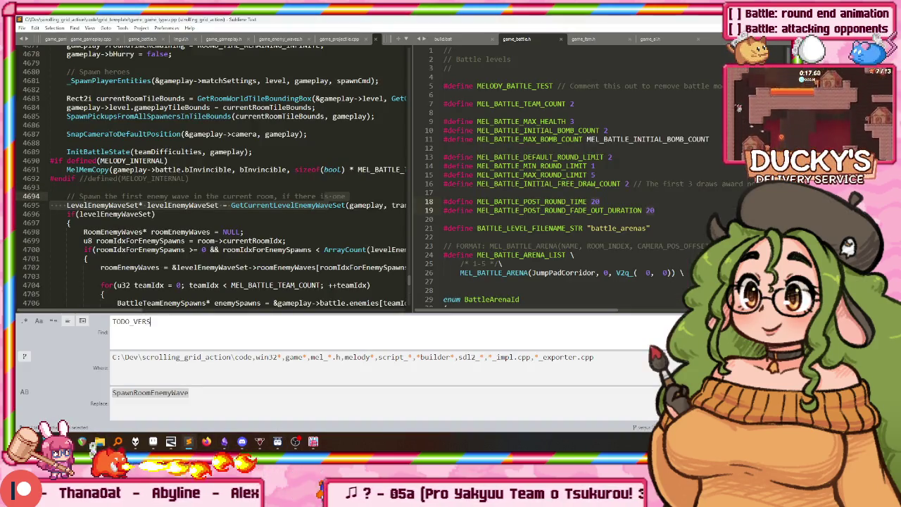
# Search all project files for TODO_VERSUS (0 matches in 297 files) and close the results
pyautogui.write('US')
pyautogui.press('Return')
pyautogui.hotkey('ctrl', 'w')
# Delete the 'Audit TODO_VERSUS comments' task from the Obsidian Tasks list
pyautogui.hotkey('alt', 'Tab')
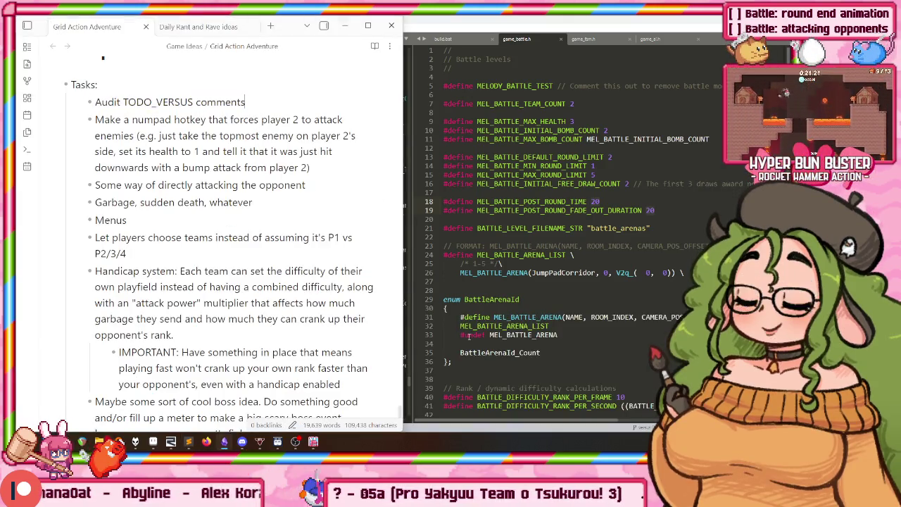
pyautogui.hotkey('shift', 'Home')
pyautogui.press('BackSpace')
pyautogui.press('BackSpace')
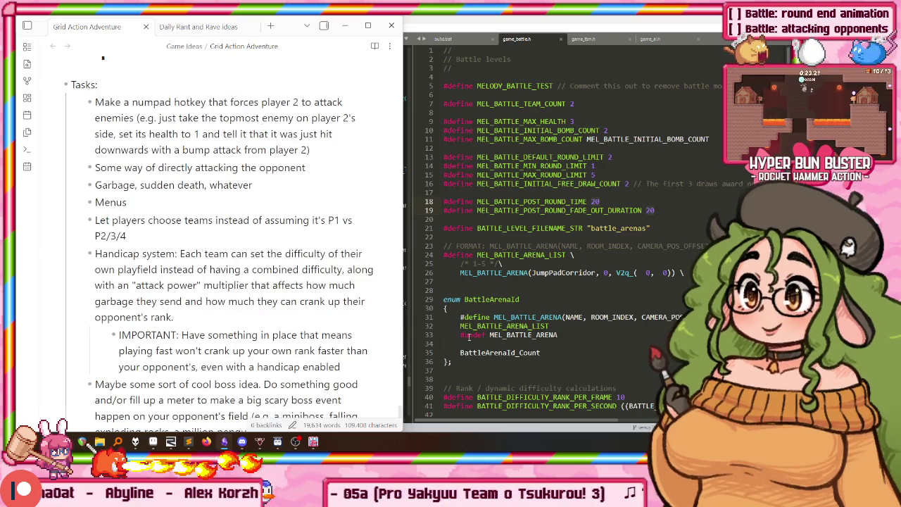
pyautogui.hotkey('shift', 'Down')
pyautogui.hotkey('shift', 'Down')
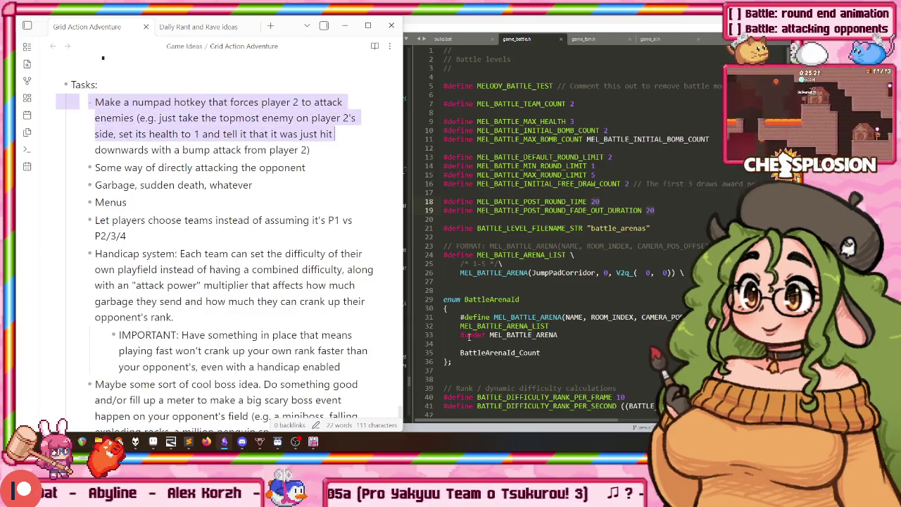
# Move the numpad hotkey task below the direct-attack task
pyautogui.hotkey('shift', 'Down')
pyautogui.hotkey('shift', 'Down')
pyautogui.hotkey('shift', 'Up')
pyautogui.hotkey('shift', 'Down')
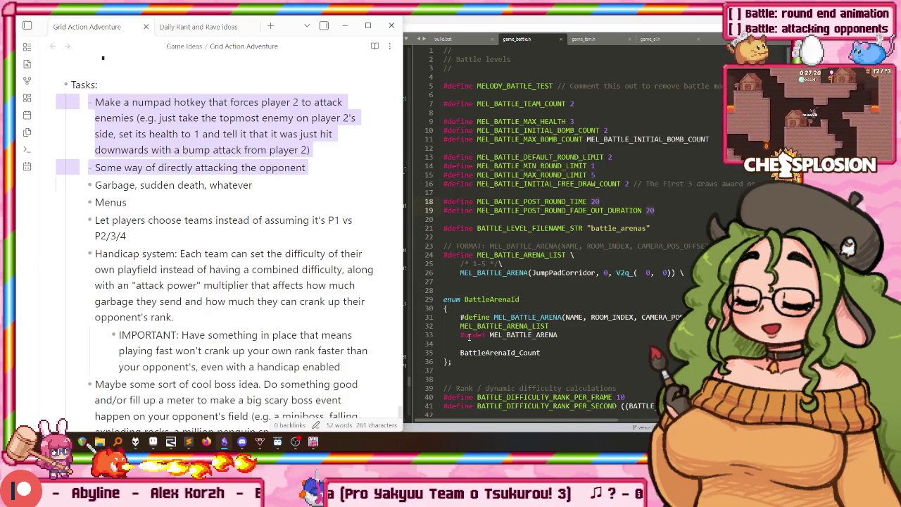
pyautogui.press('Right')
pyautogui.press('End')
pyautogui.hotkey('shift', 'Up')
pyautogui.hotkey('shift', 'Up')
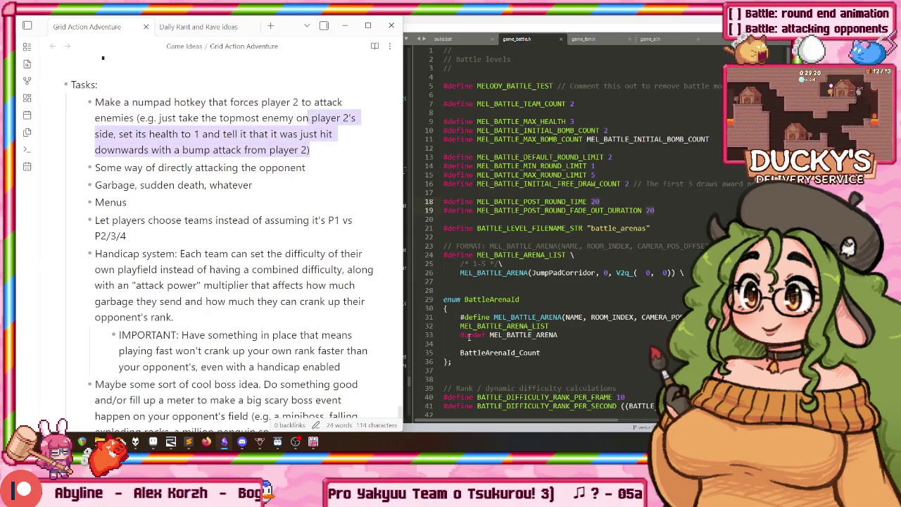
pyautogui.hotkey('shift', 'Up')
pyautogui.hotkey('shift', 'Up')
pyautogui.hotkey('ctrl', 'x')
pyautogui.press('Down')
pyautogui.press('End')
pyautogui.hotkey('ctrl', 'v')
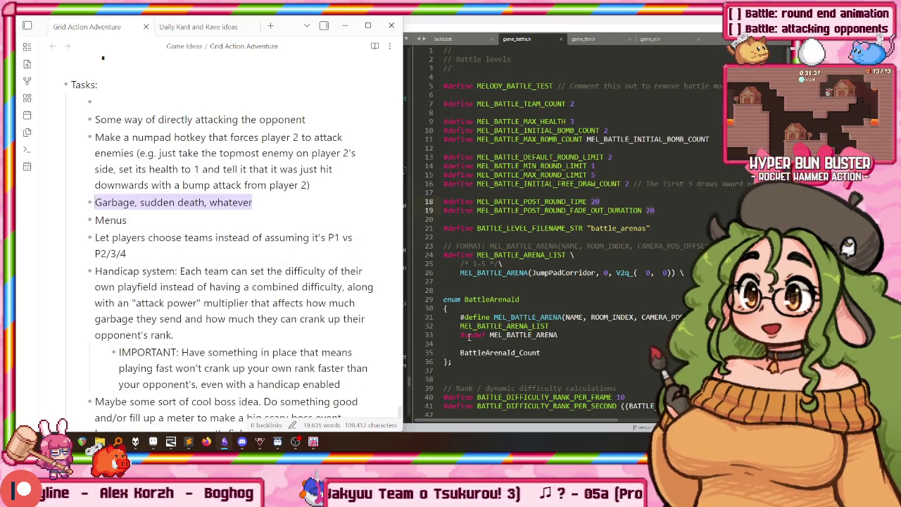
# Move Menus with its team-choice sub-bullet to the top and remove the empty bullet
pyautogui.hotkey('shift', 'Up')
pyautogui.hotkey('shift', 'Up')
pyautogui.hotkey('shift', 'Up')
pyautogui.hotkey('shift', 'Up')
pyautogui.hotkey('shift', 'Up')
pyautogui.press('Right')
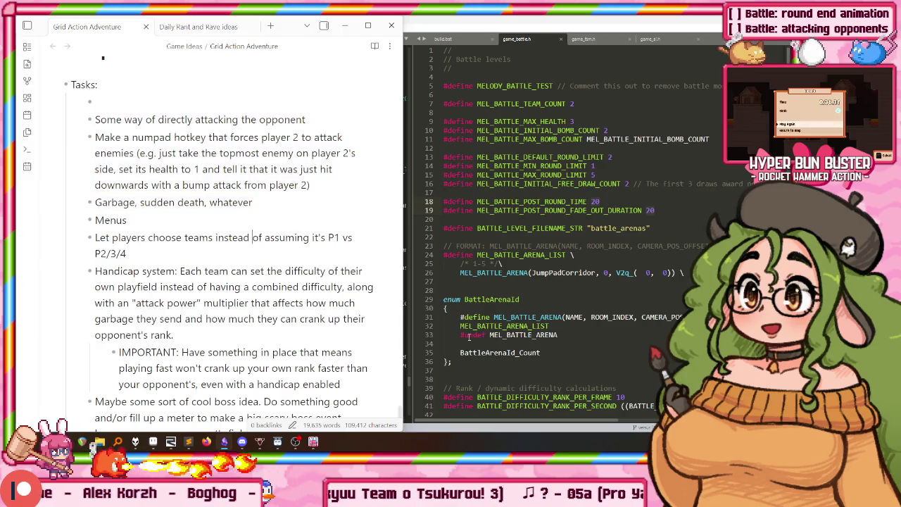
pyautogui.hotkey('shift', 'Home')
pyautogui.hotkey('shift', 'Up')
pyautogui.hotkey('ctrl', 'x')
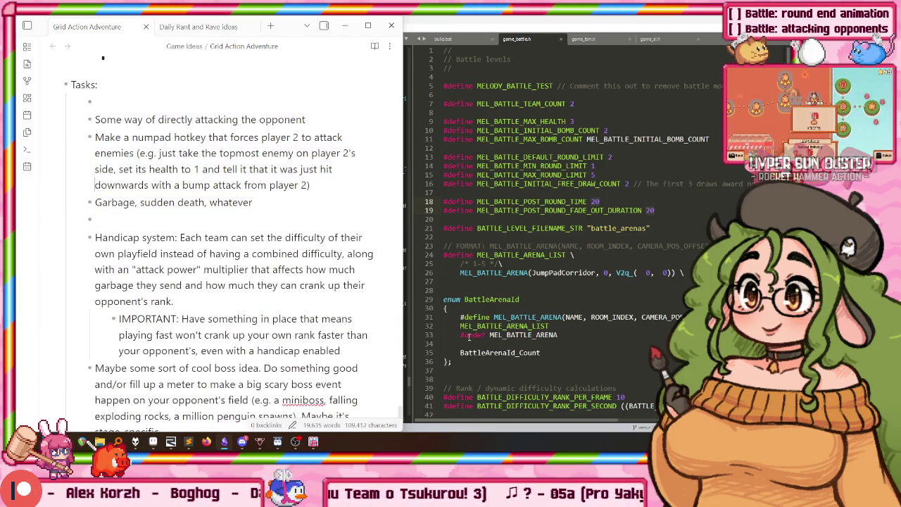
pyautogui.hotkey('ctrl', 'v')
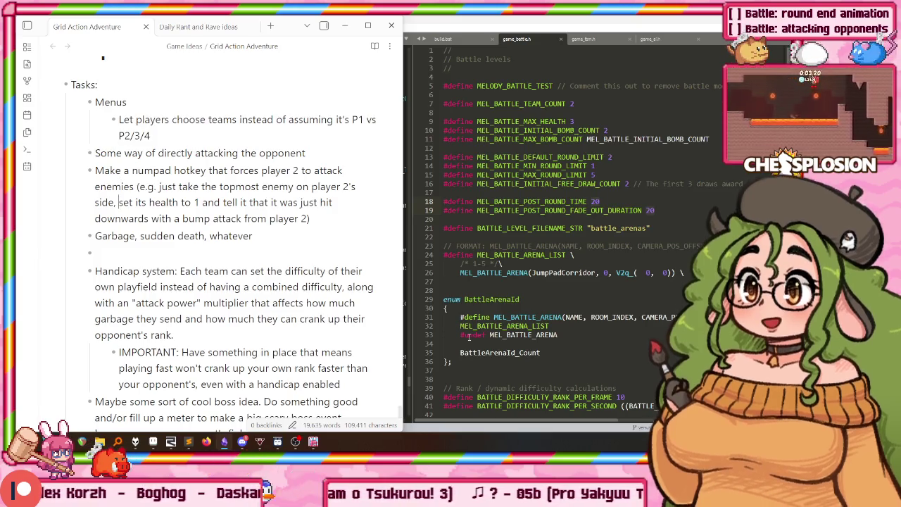
pyautogui.press('BackSpace')
pyautogui.press('BackSpace')
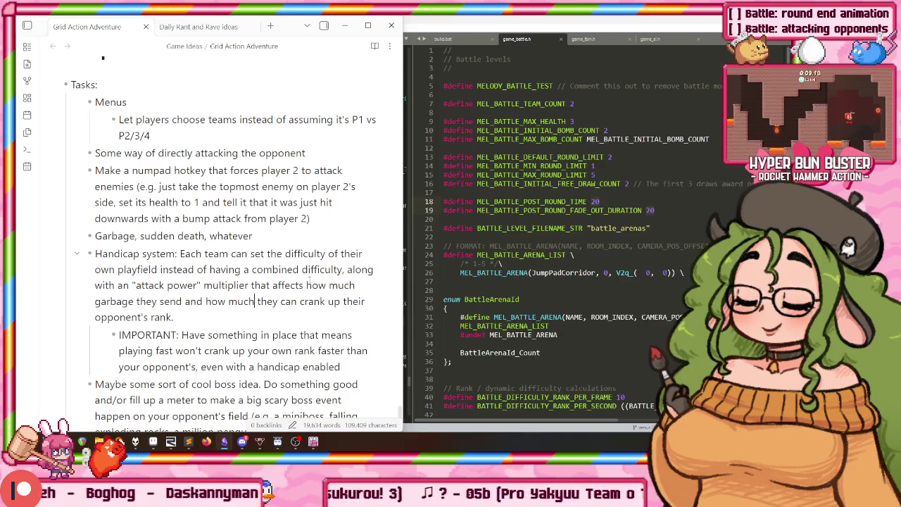
pyautogui.moveTo(341, 366); pyautogui.dragTo(344, 270)
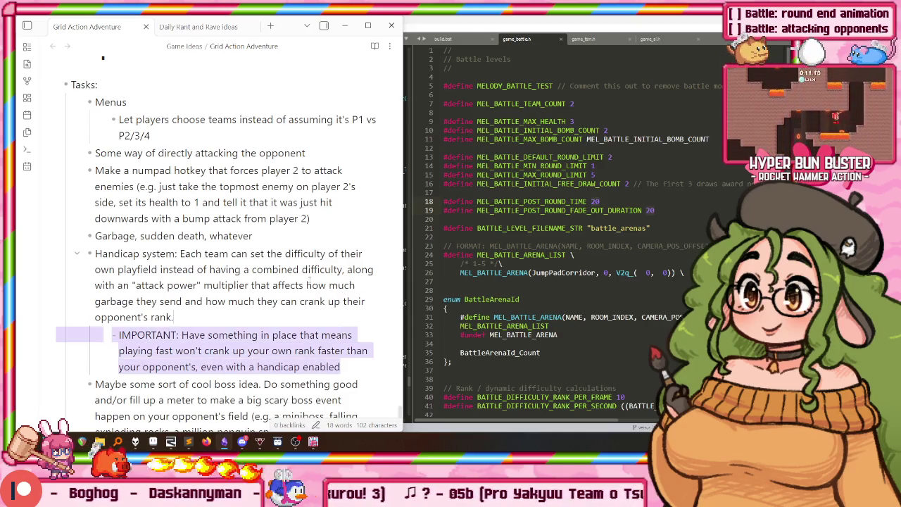
# Move the Handicap system bullets under Menus and nest the IMPORTANT bullet beneath it
pyautogui.hotkey('ctrl', 'x')
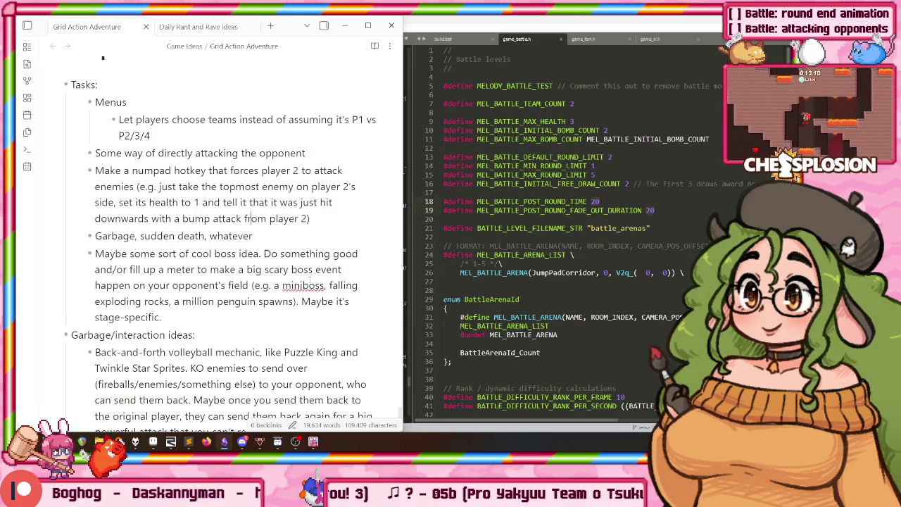
pyautogui.press('Up')
pyautogui.press('Up')
pyautogui.press('Up')
pyautogui.press('Return')
pyautogui.press('BackSpace')
pyautogui.hotkey('ctrl', 'v')
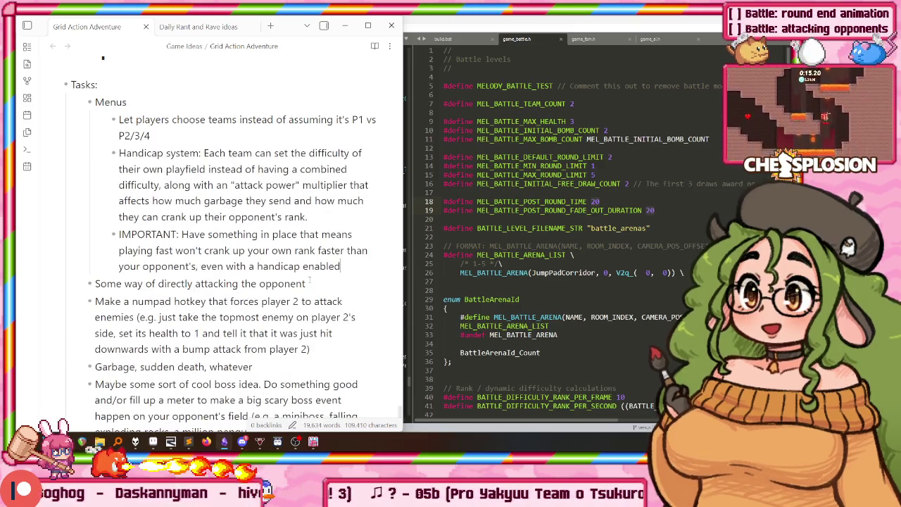
pyautogui.press('Up')
pyautogui.press('Up')
pyautogui.press('Tab')
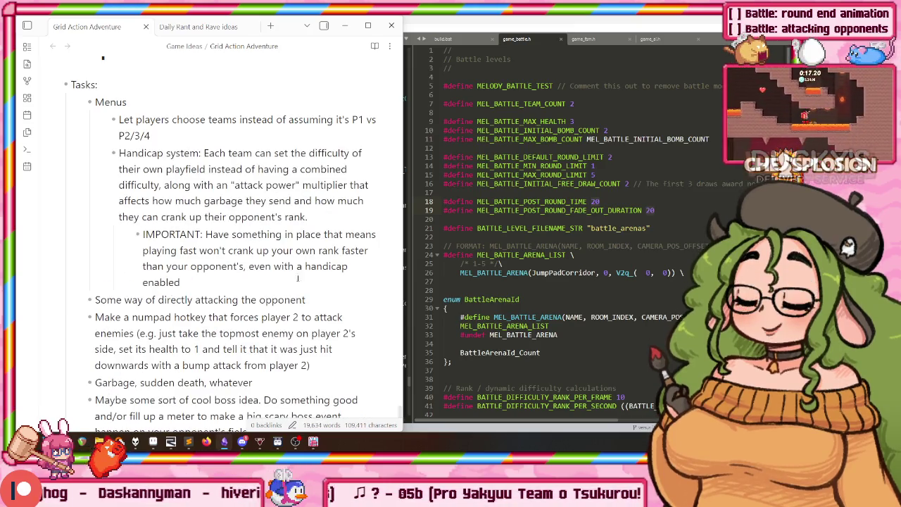
# Nest the numpad hotkey task and the boss idea under the direct-attacking item
pyautogui.scroll(-2, 117, 166)
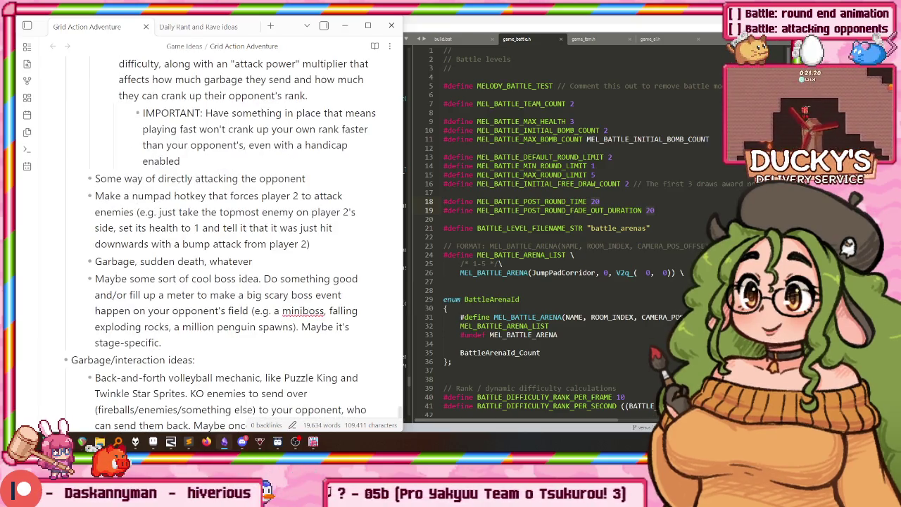
pyautogui.press('Tab')
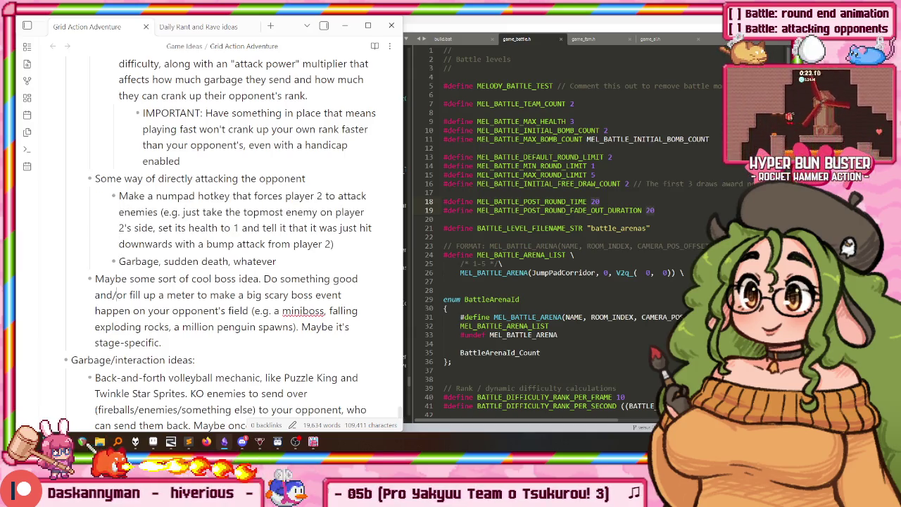
pyautogui.press('Tab')
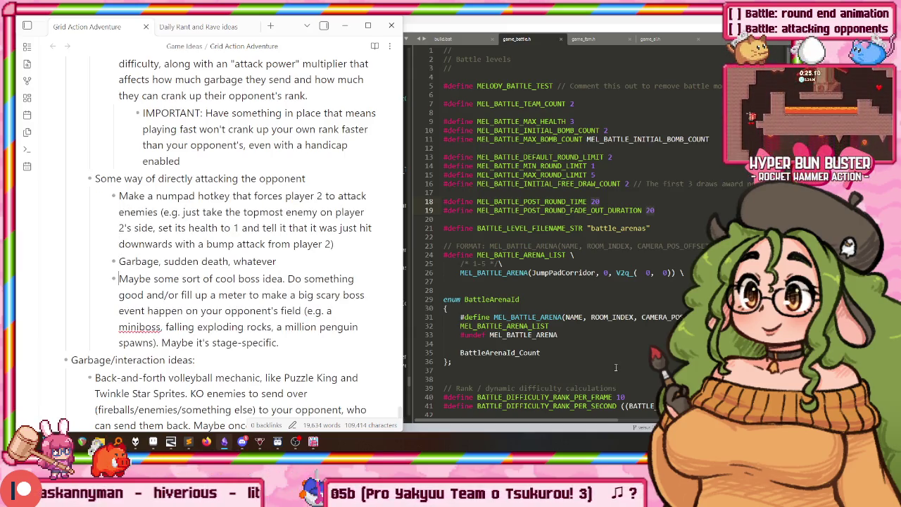
pyautogui.scroll(-1, 212, 232)
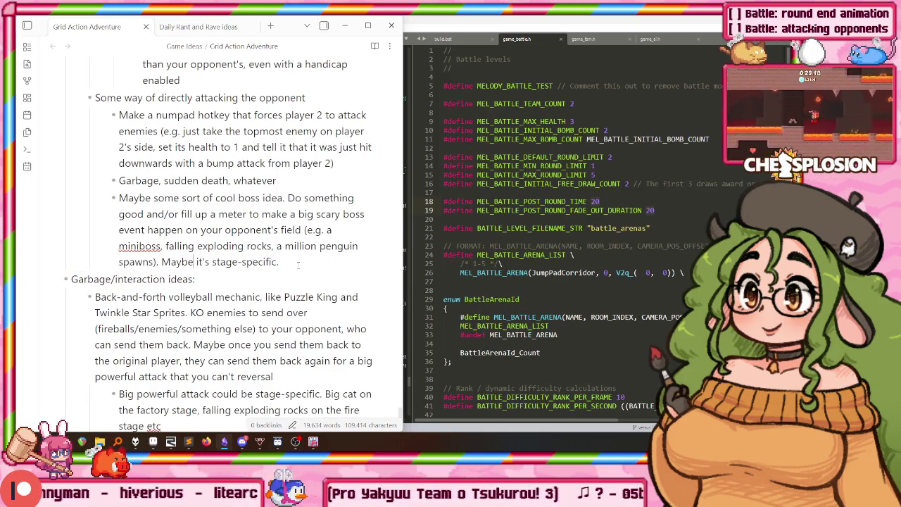
pyautogui.scroll(3, 72, 180)
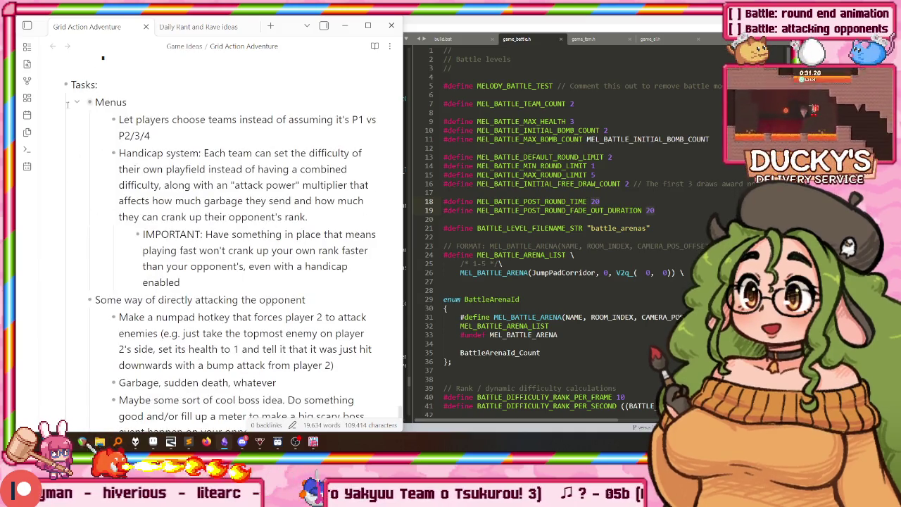
# Outdent the attacking-the-opponent section and the Menus sub-items one level
pyautogui.moveTo(150, 132); pyautogui.dragTo(108, 259)
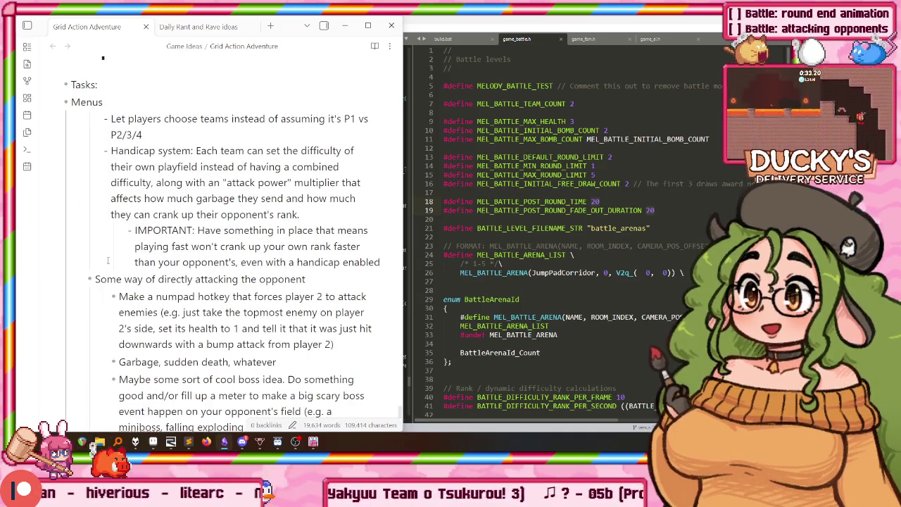
pyautogui.hotkey('shift', 'Tab')
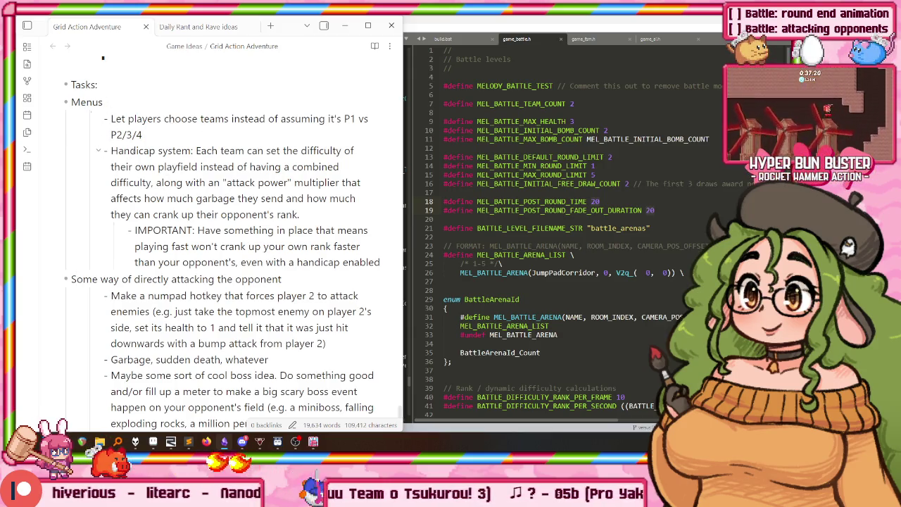
pyautogui.press('Delete')
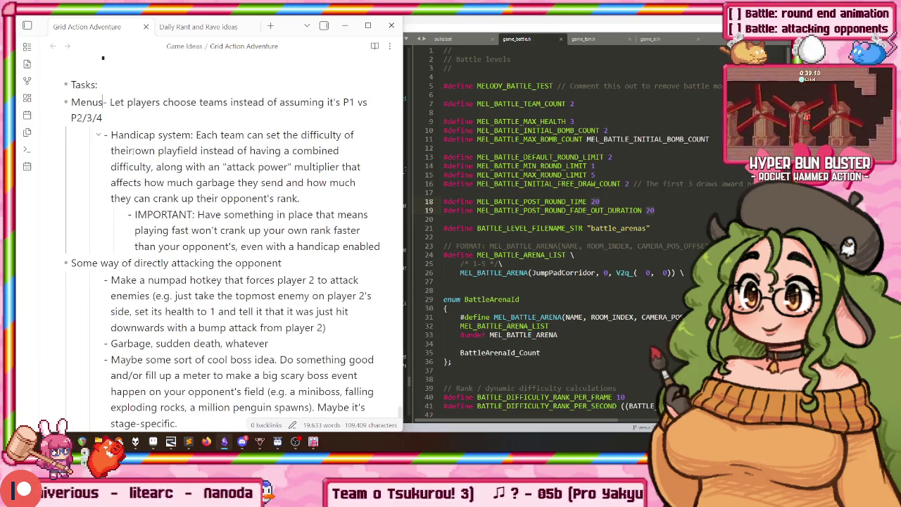
pyautogui.press('Return')
pyautogui.hotkey('shift', 'Tab')
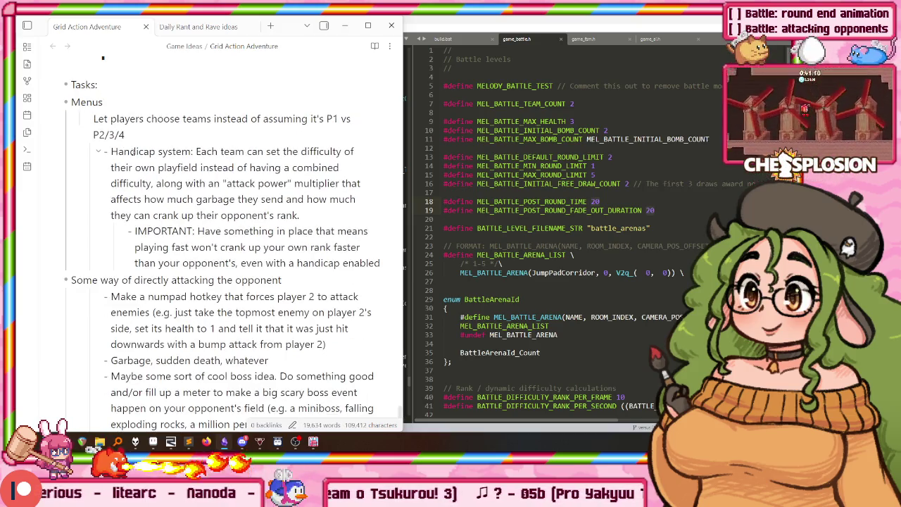
pyautogui.click(132, 154)
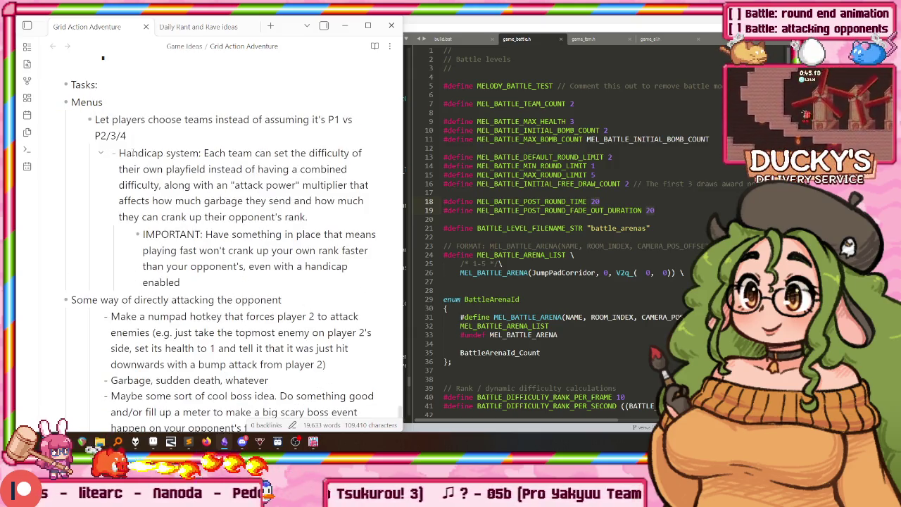
# Outdent the Handicap item and the cool boss idea one level each
pyautogui.hotkey('shift', 'Tab')
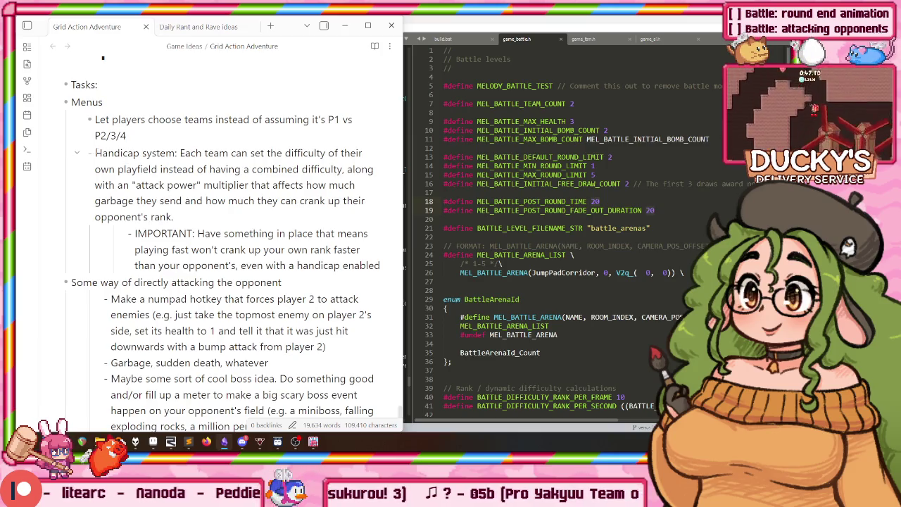
pyautogui.press('Tab')
pyautogui.hotkey('shift', 'Tab')
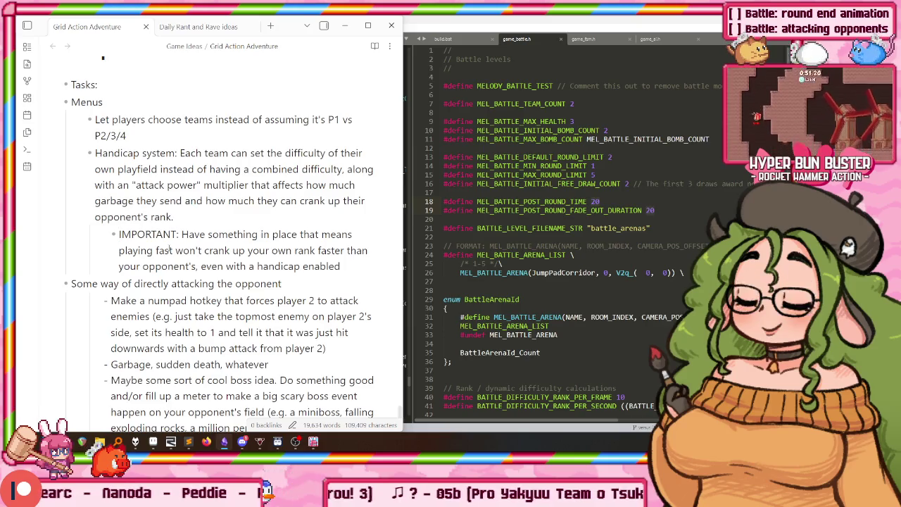
pyautogui.scroll(-1, 138, 184)
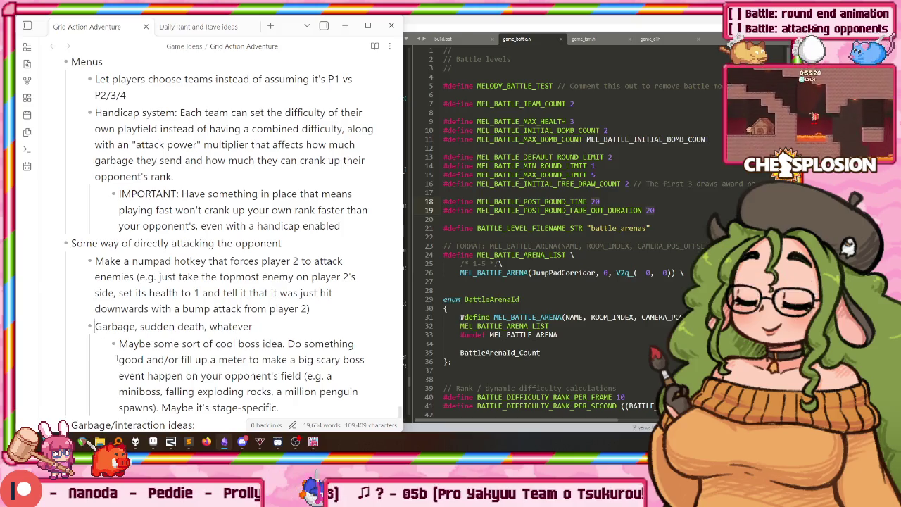
pyautogui.hotkey('shift', 'Tab')
pyautogui.scroll(-3, 143, 260)
pyautogui.scroll(-3, 142, 260)
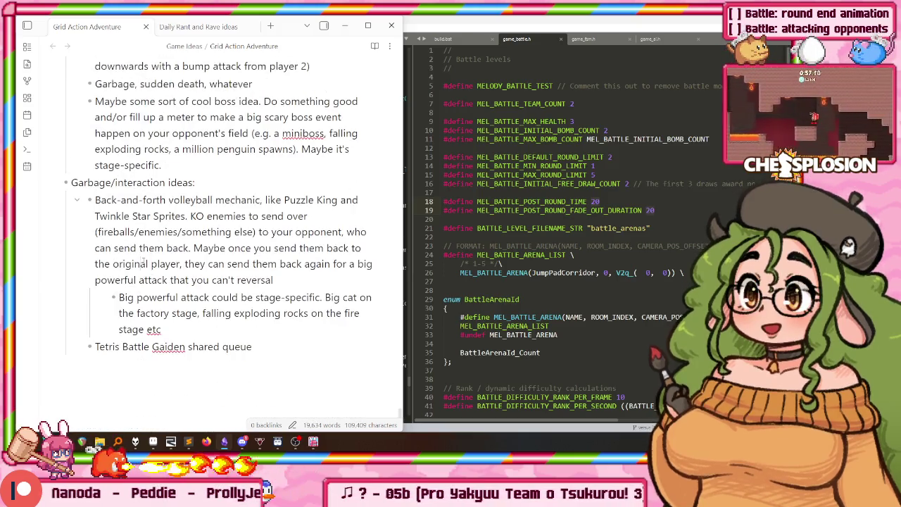
# Delete the Tasks: line under the An experiment. heading
pyautogui.scroll(6, 145, 259)
pyautogui.scroll(1, 138, 231)
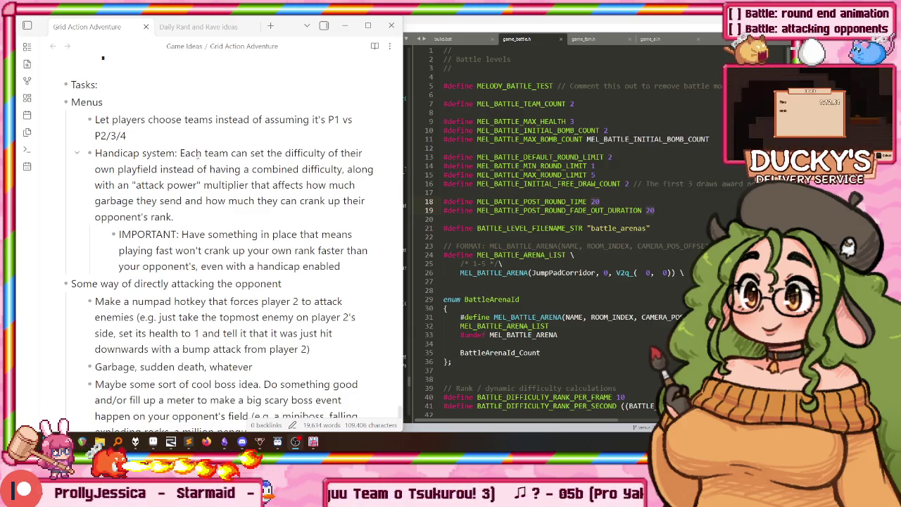
pyautogui.scroll(5, 237, 207)
pyautogui.scroll(-5, 209, 203)
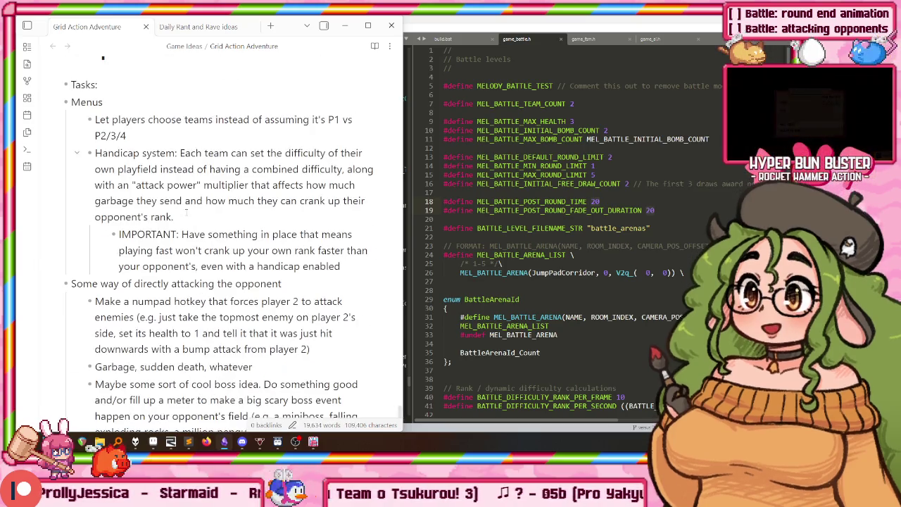
pyautogui.scroll(2, 117, 93)
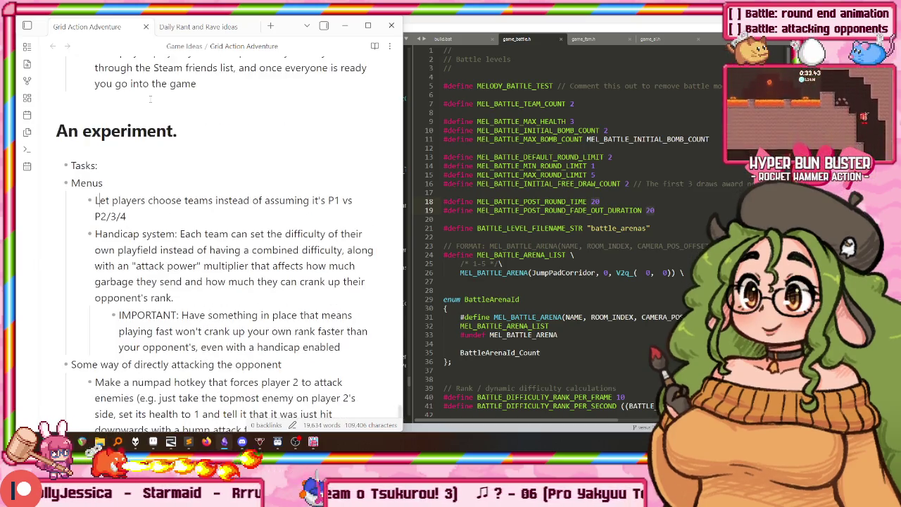
pyautogui.hotkey('ctrl', 'd')
# Select the Menus items from Let players to IMPORTANT, then deselect them
pyautogui.scroll(-4, 111, 161)
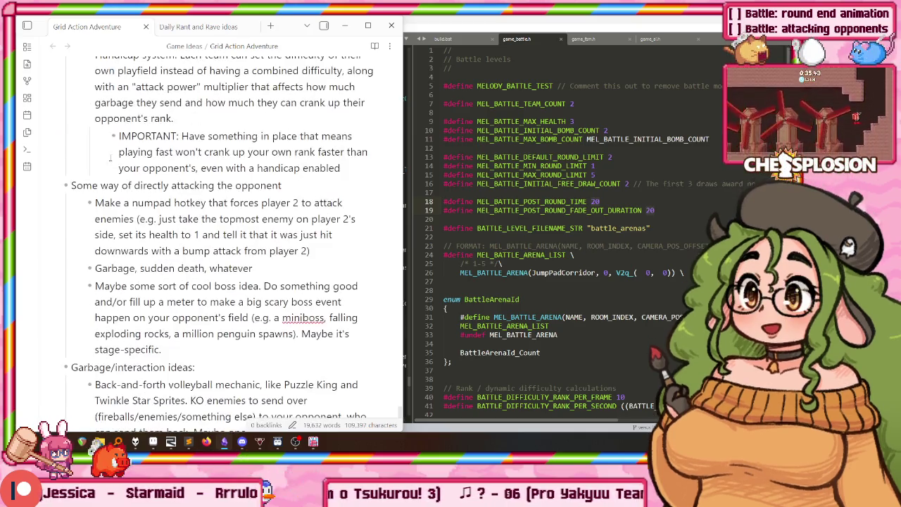
pyautogui.moveTo(75, 185); pyautogui.dragTo(300, 255)
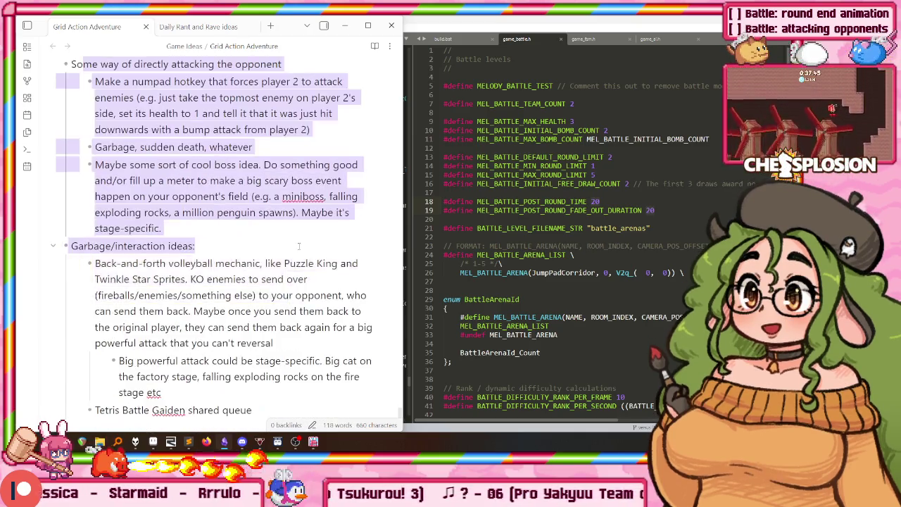
pyautogui.moveTo(71, 125); pyautogui.dragTo(251, 288)
pyautogui.scroll(6, 251, 288)
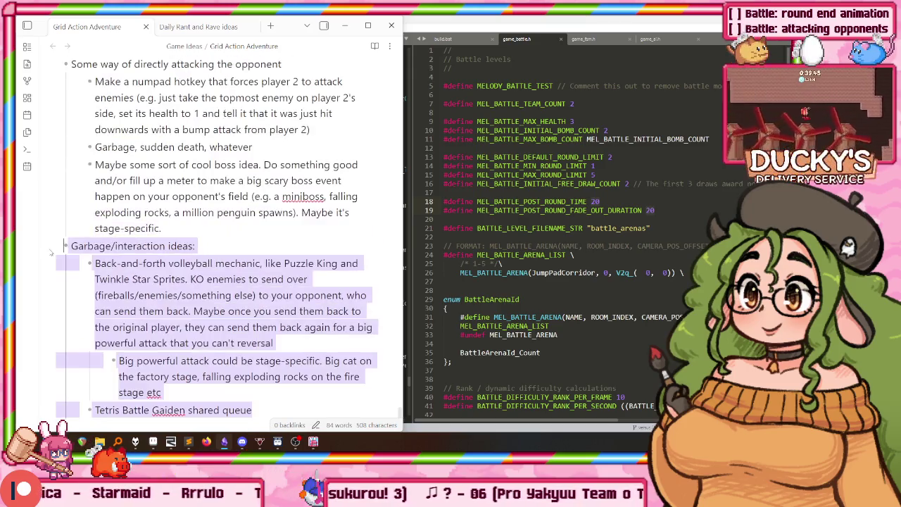
pyautogui.scroll(5, 211, 246)
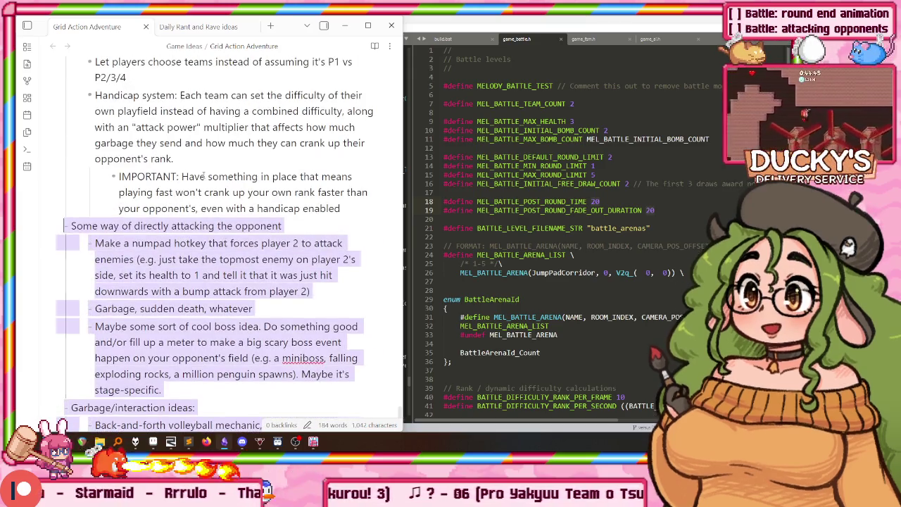
pyautogui.click(205, 298)
pyautogui.moveTo(342, 337); pyautogui.dragTo(58, 169)
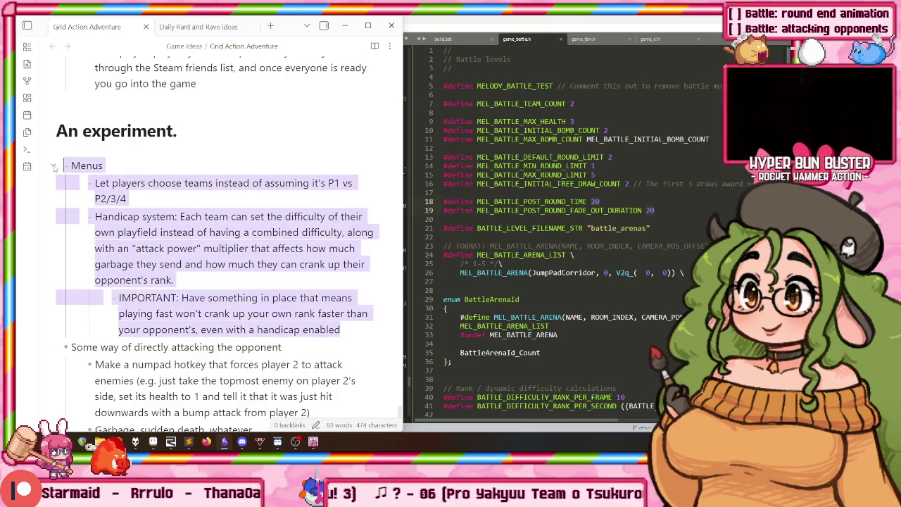
pyautogui.click(198, 156)
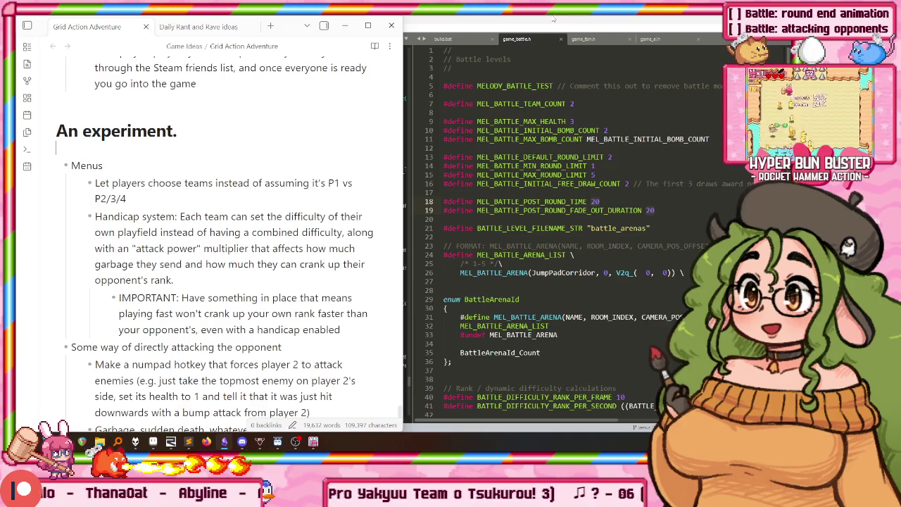
pyautogui.moveTo(331, 442)
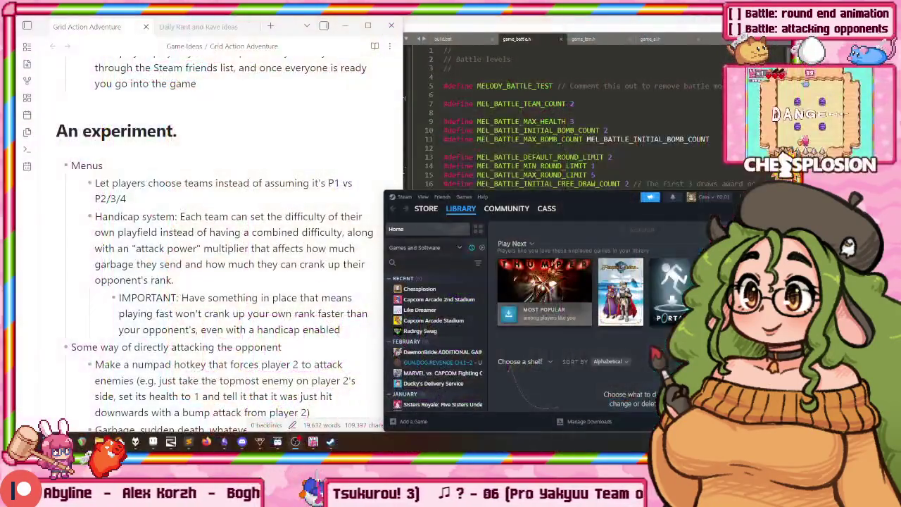
# Launch Chessplosion from the Steam library and choose Battle > Team Battle
pyautogui.click(415, 290)
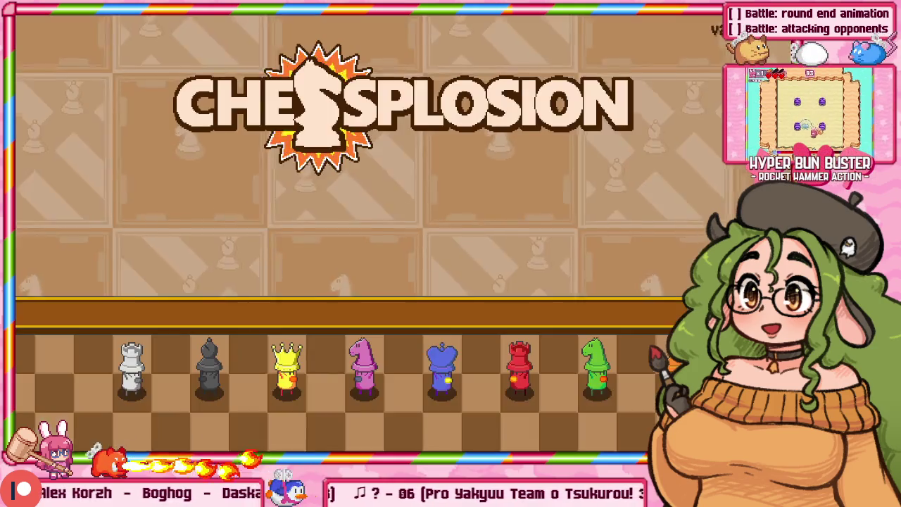
pyautogui.press('Down')
pyautogui.press('Down')
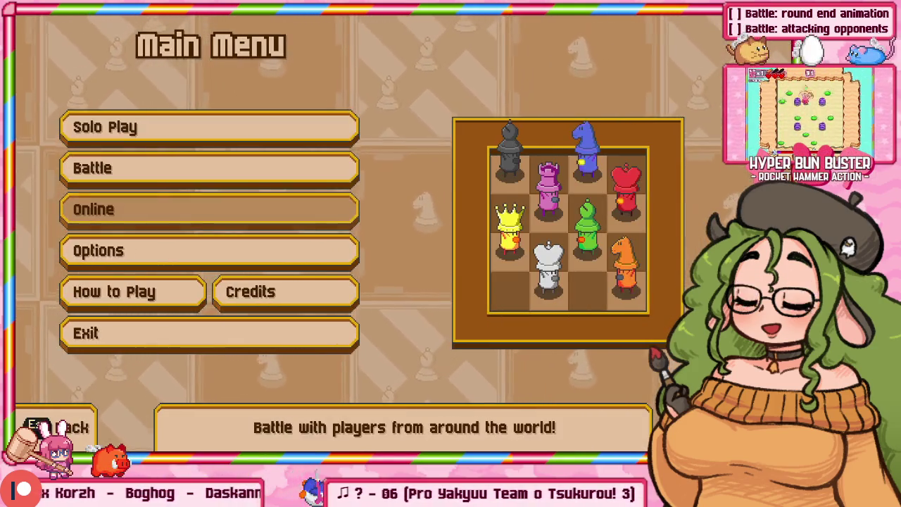
pyautogui.press('Up')
pyautogui.press('Down')
pyautogui.press('Down')
pyautogui.press('Down')
pyautogui.press('Up')
pyautogui.press('Up')
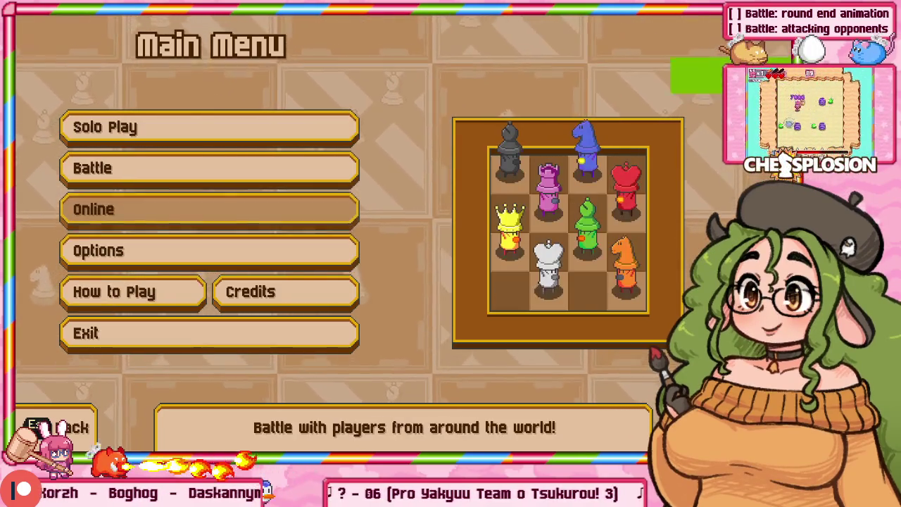
pyautogui.press('Up')
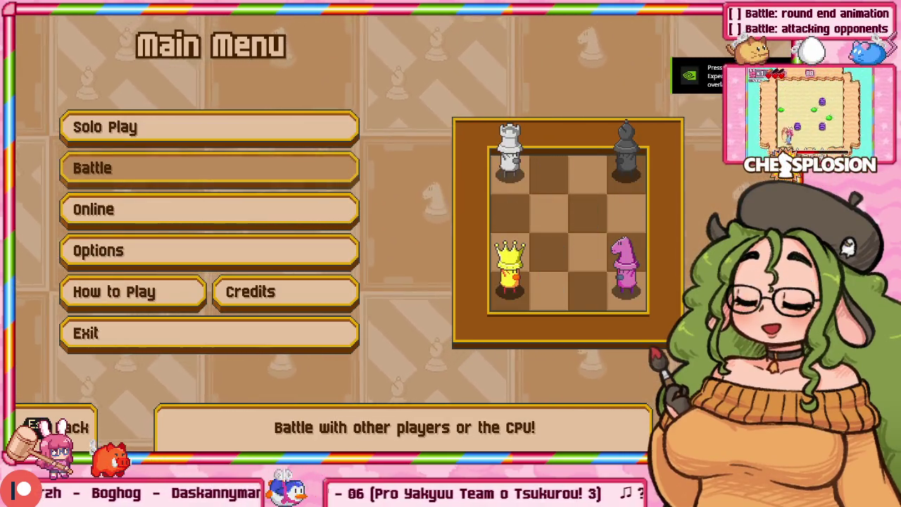
pyautogui.press('Up')
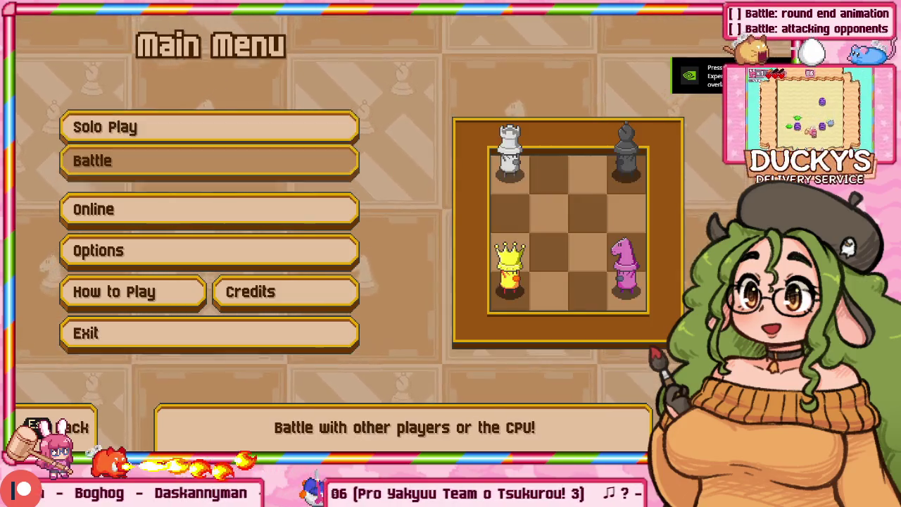
pyautogui.press('Down')
pyautogui.press('Return')
pyautogui.press('Down')
pyautogui.press('Return')
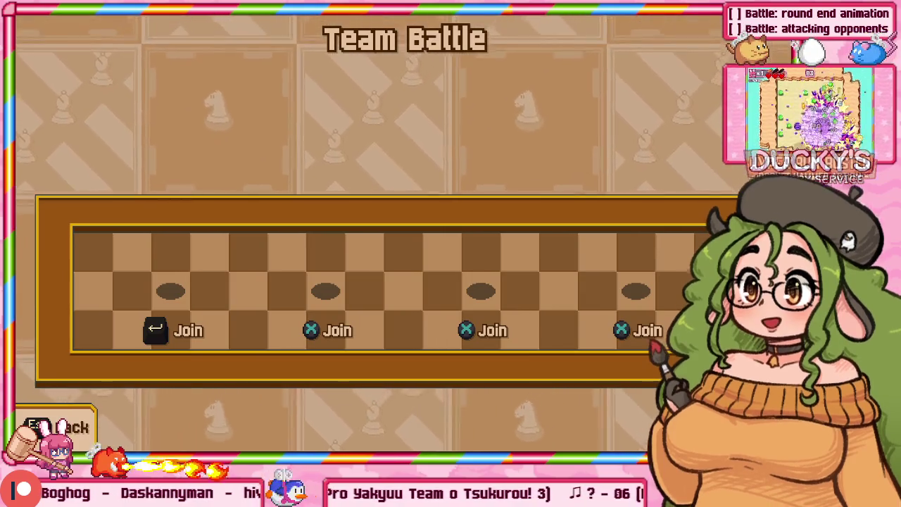
# Window the game, join P1 and P2, show their control bindings, and start Paint.NET
pyautogui.hotkey('alt', 'Return')
pyautogui.press('Return')
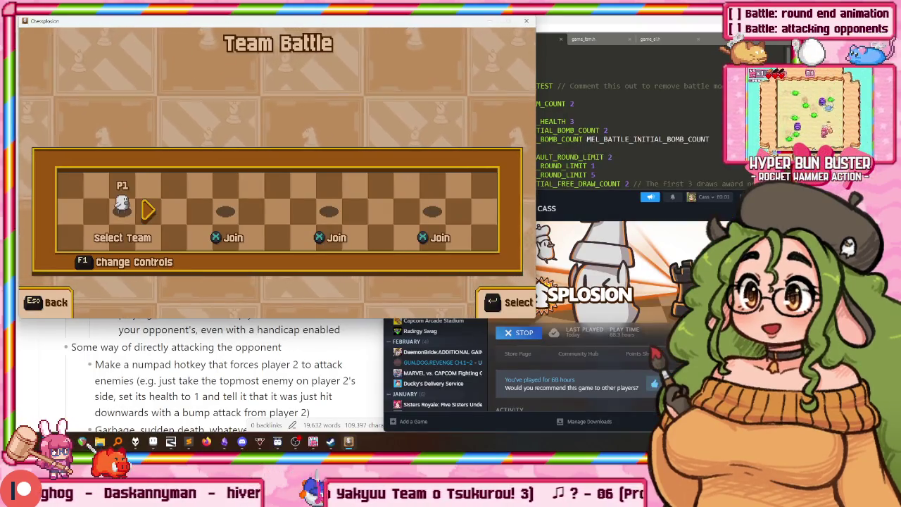
pyautogui.press('Return')
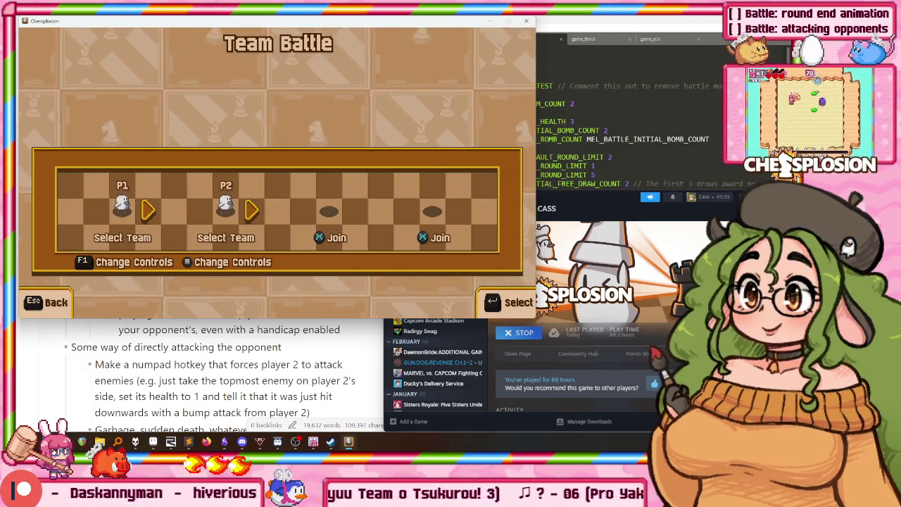
pyautogui.press('Menu')
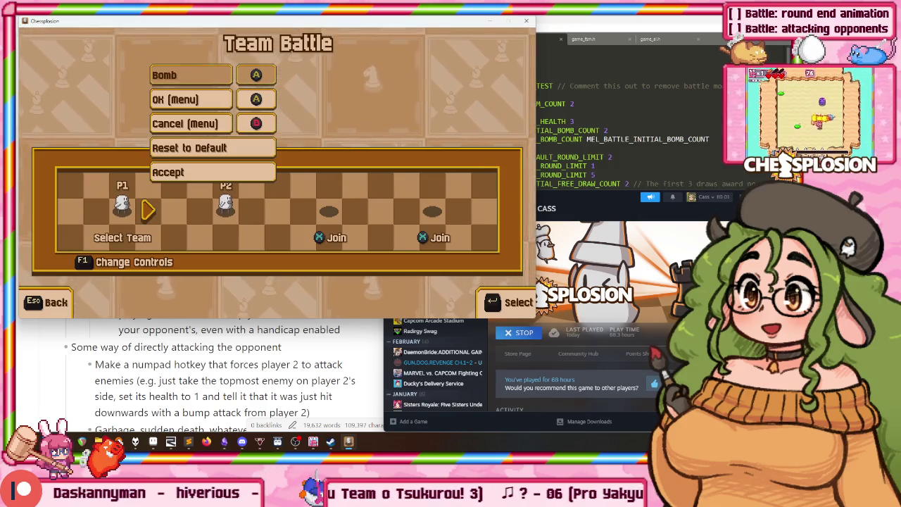
pyautogui.press('F1')
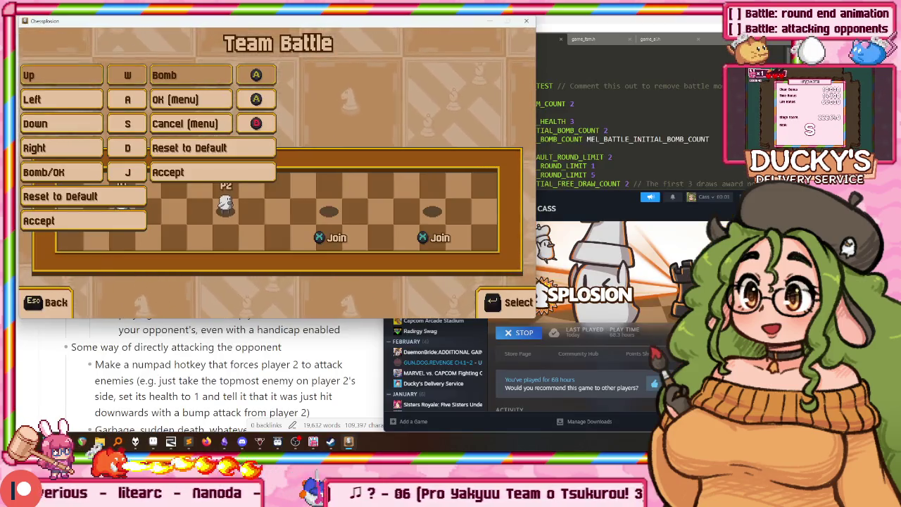
pyautogui.press('super')
pyautogui.press('Escape')
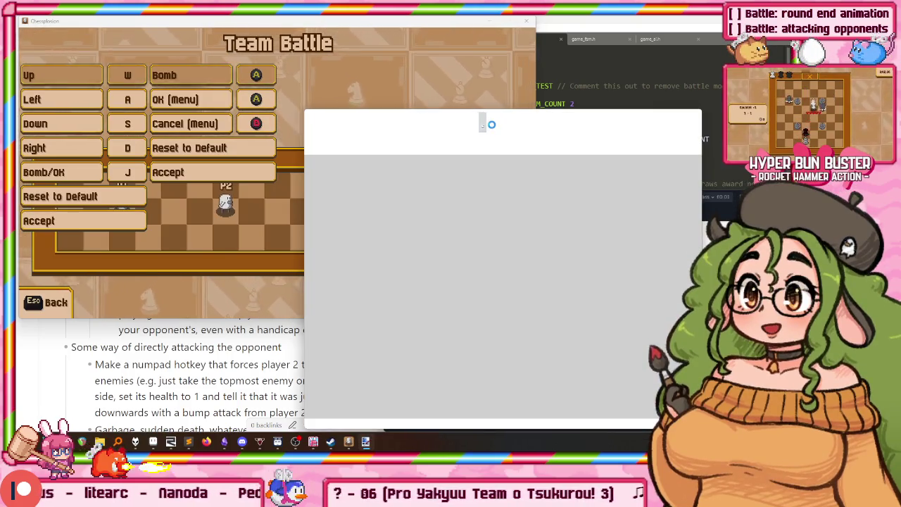
# Paste the Team Battle screenshot into a new 1920×1080 image and maximize Paint.NET
pyautogui.hotkey('ctrl', 'n')
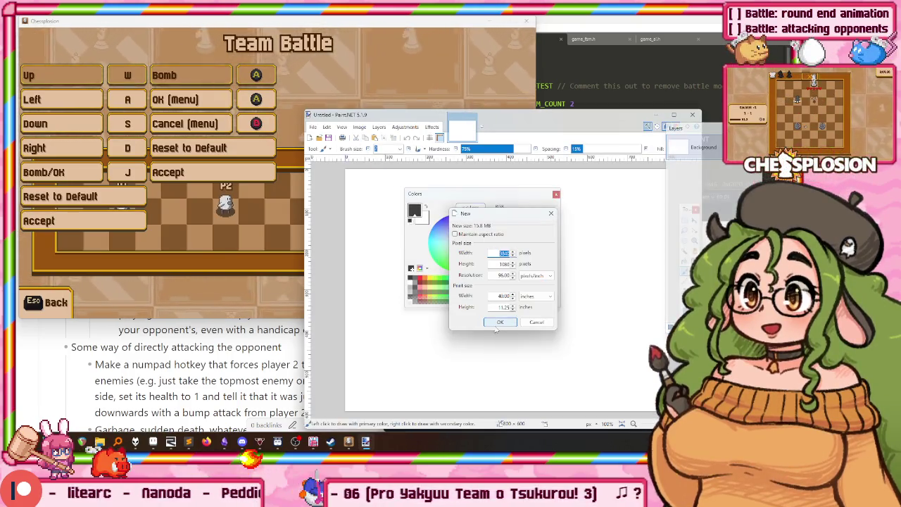
pyautogui.click(499, 321)
pyautogui.hotkey('ctrl', 'v')
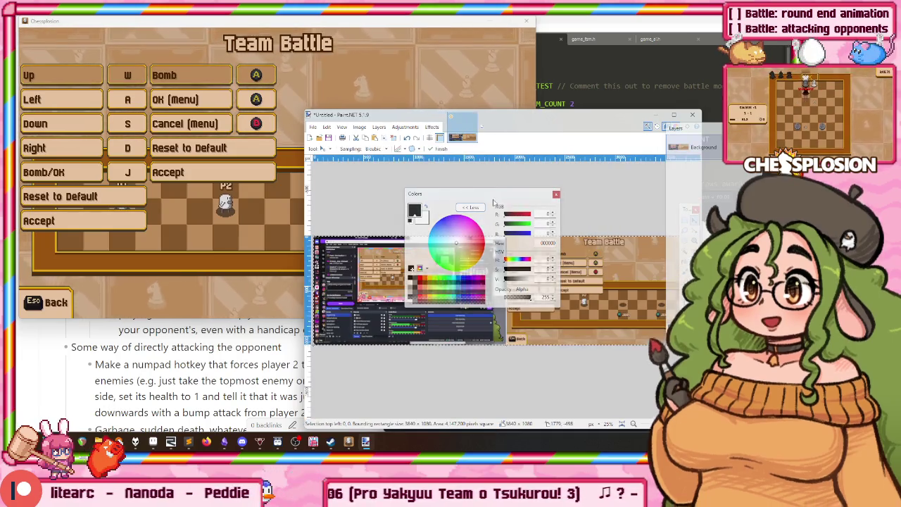
pyautogui.doubleClick(492, 114)
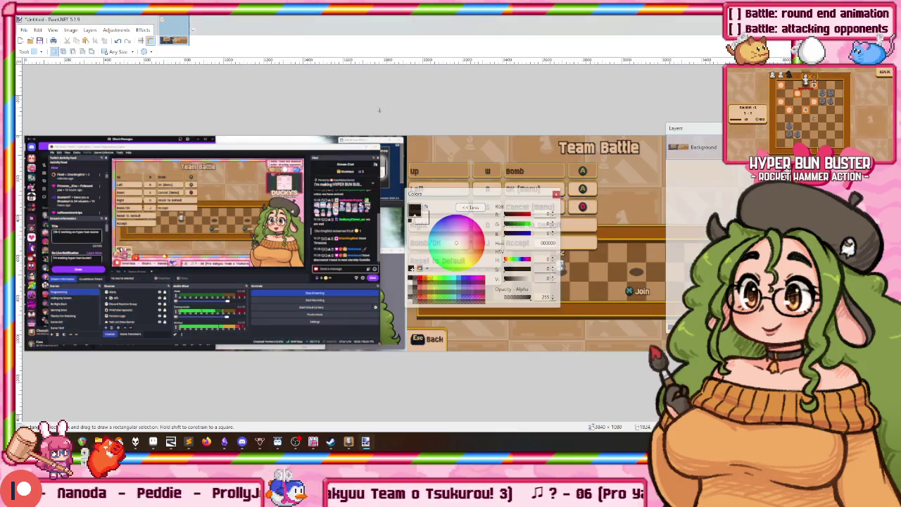
# Zoom around the screenshot and move the Layers and Colors windows off it
pyautogui.scroll(-1, 213, 215)
pyautogui.scroll(-1, 213, 215)
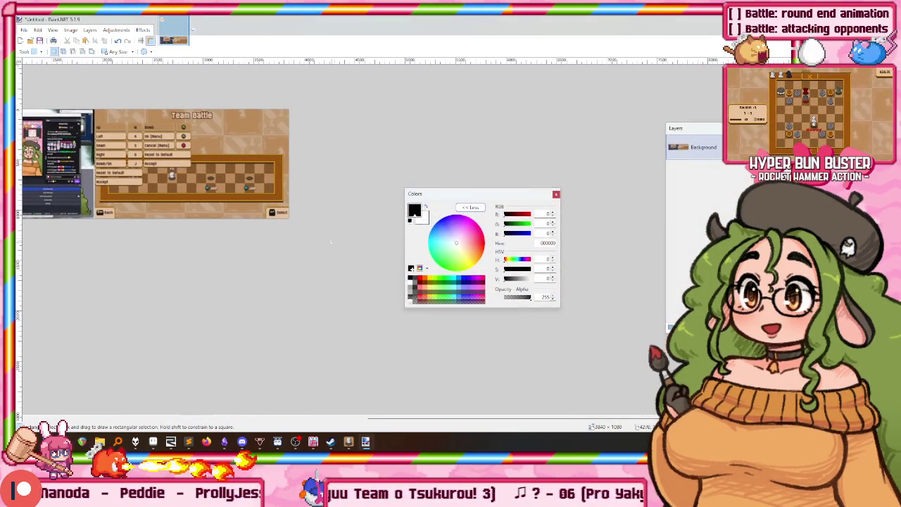
pyautogui.scroll(1, 333, 240)
pyautogui.scroll(2, 333, 241)
pyautogui.scroll(2, 333, 241)
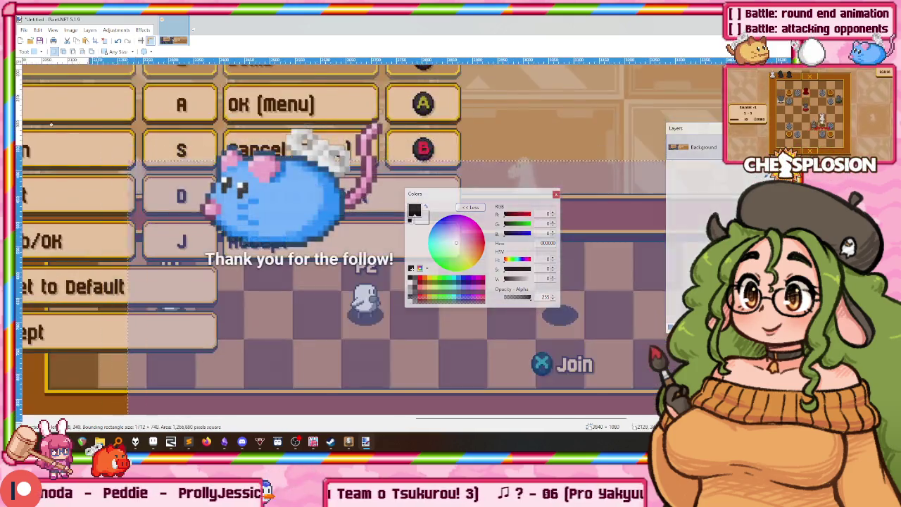
pyautogui.scroll(-2, 332, 240)
pyautogui.scroll(-1, 332, 240)
pyautogui.scroll(3, 333, 240)
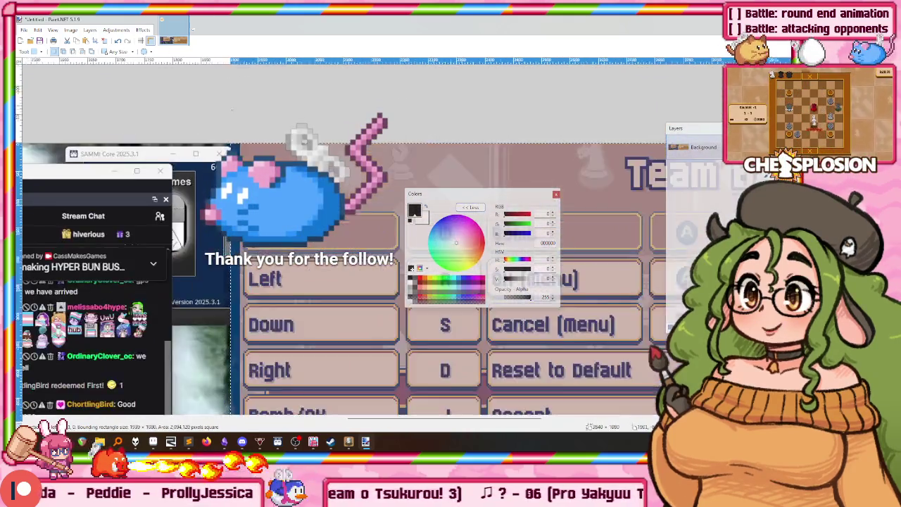
pyautogui.scroll(1, 333, 241)
pyautogui.scroll(1, 332, 241)
pyautogui.scroll(1, 333, 241)
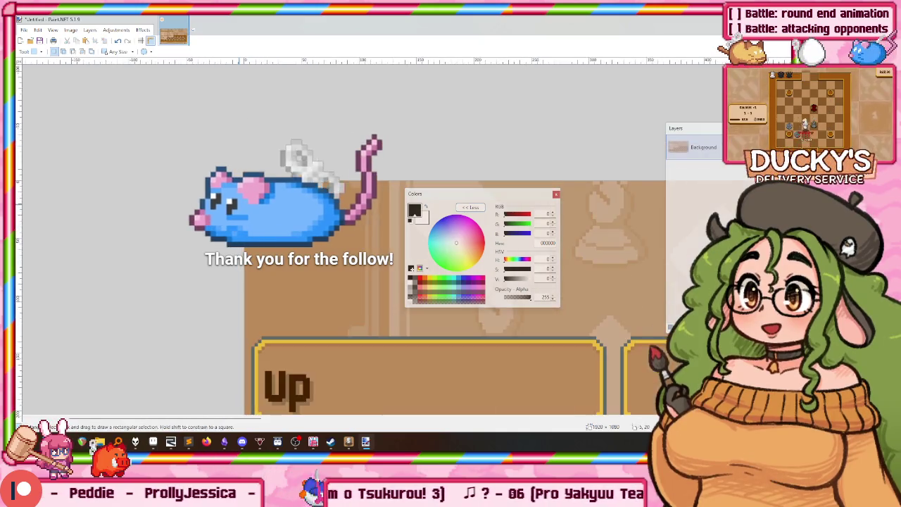
pyautogui.scroll(-1, 304, 169)
pyautogui.scroll(-2, 305, 169)
pyautogui.scroll(-1, 304, 169)
pyautogui.scroll(-1, 305, 169)
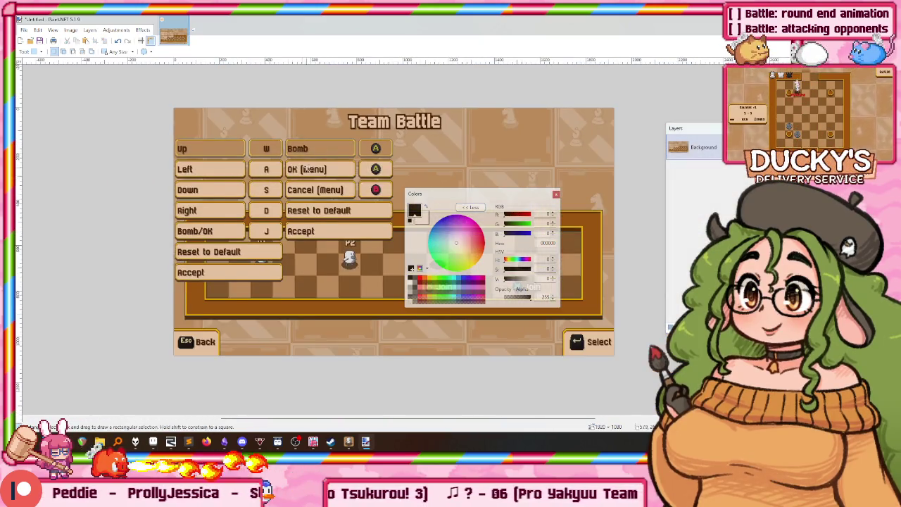
pyautogui.scroll(1, 304, 169)
pyautogui.scroll(-1, 305, 169)
pyautogui.hscroll(2, 299, 186)
pyautogui.hscroll(1, 295, 201)
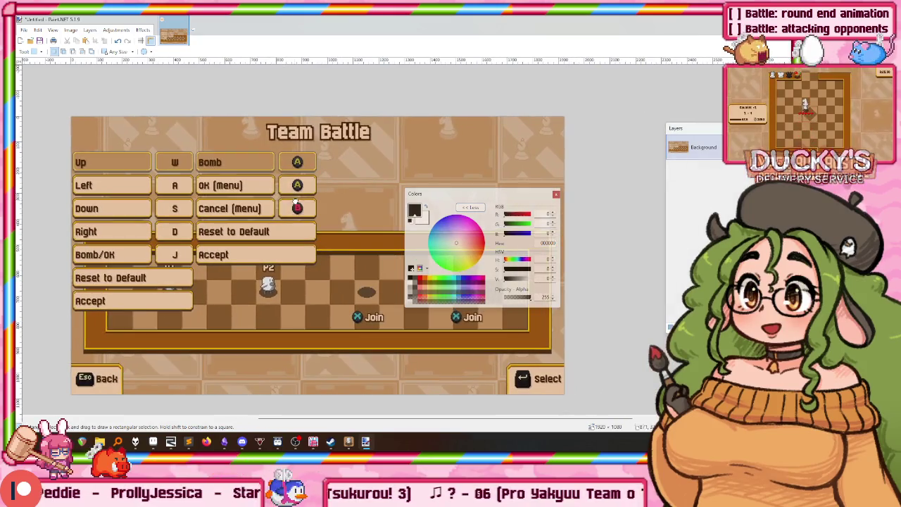
pyautogui.moveTo(709, 137); pyautogui.dragTo(729, 103)
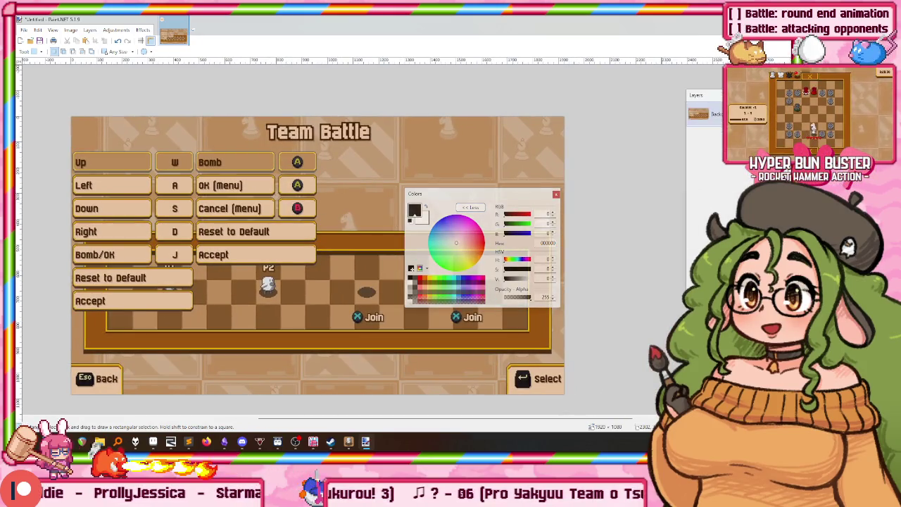
pyautogui.moveTo(464, 193); pyautogui.dragTo(680, 275)
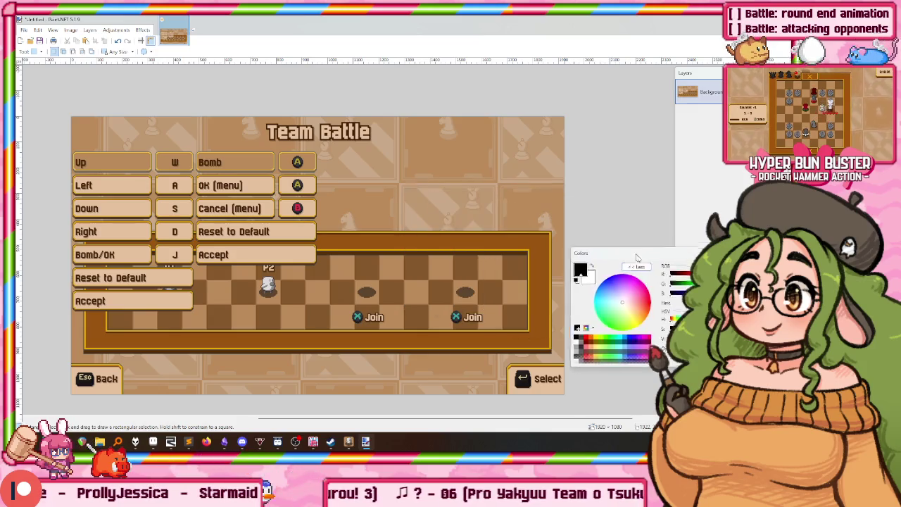
pyautogui.moveTo(308, 260); pyautogui.dragTo(285, 229)
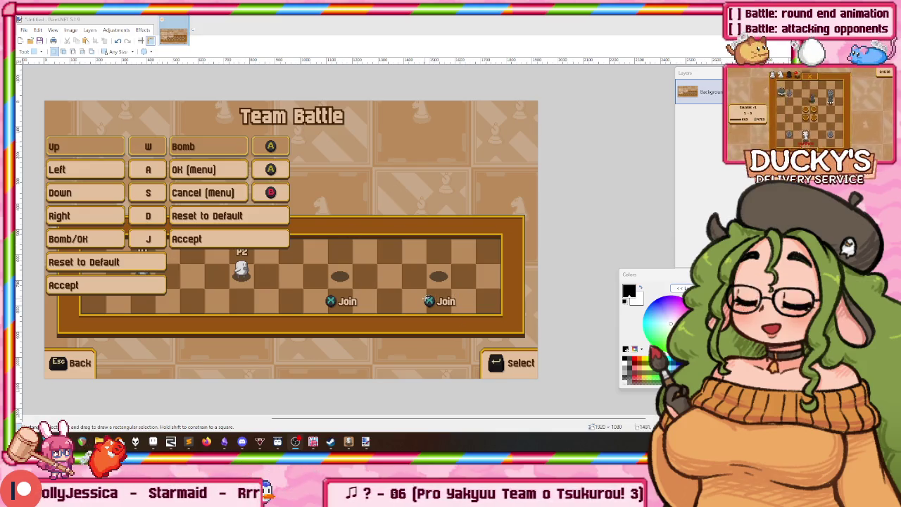
# Back in Chessplosion, browse the Gauntlet, Tennis and four-player battle modes
pyautogui.hotkey('alt', 'Tab')
pyautogui.press('Escape')
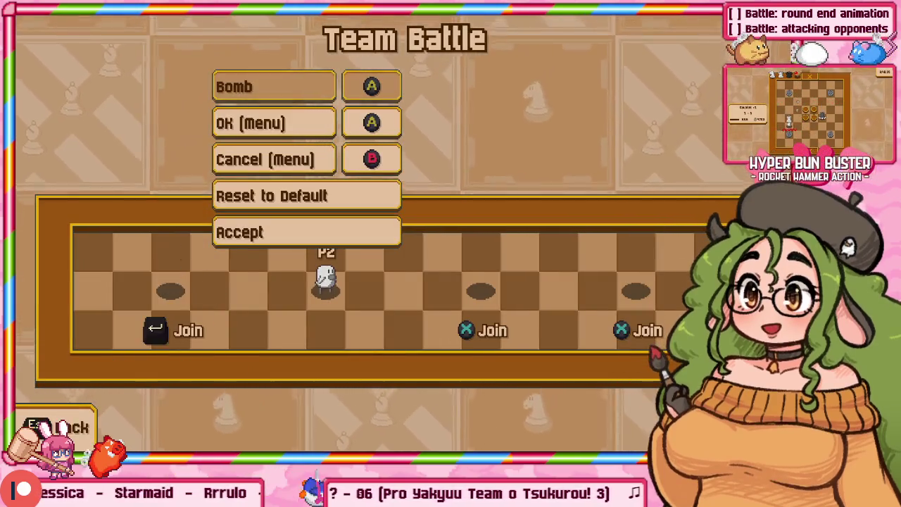
pyautogui.press('Escape')
pyautogui.press('Down')
# Join Tennis as player one, change its colour, then leave the slot
pyautogui.press('Down')
pyautogui.press('Return')
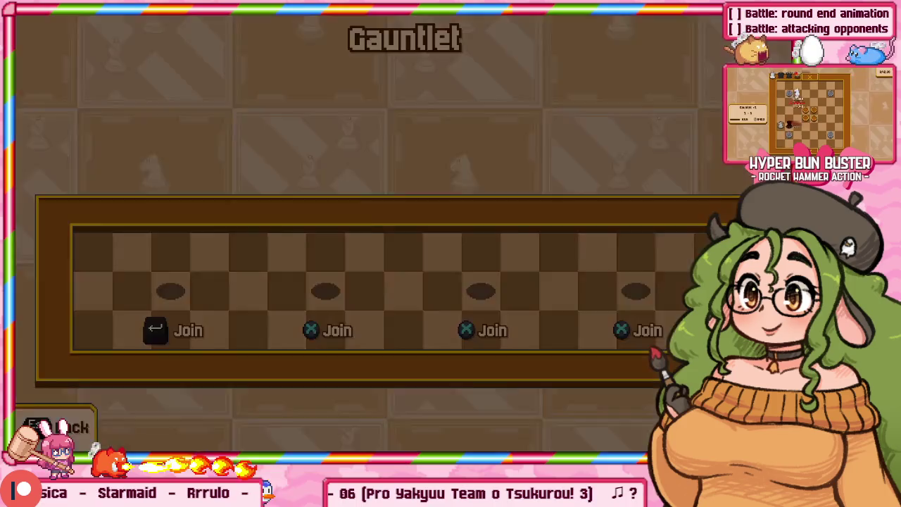
pyautogui.press('Escape')
pyautogui.press('Up')
pyautogui.press('Return')
pyautogui.press('Escape')
pyautogui.press('Up')
pyautogui.press('Up')
pyautogui.press('Return')
pyautogui.press('Escape')
pyautogui.press('Down')
pyautogui.press('Down')
pyautogui.press('Return')
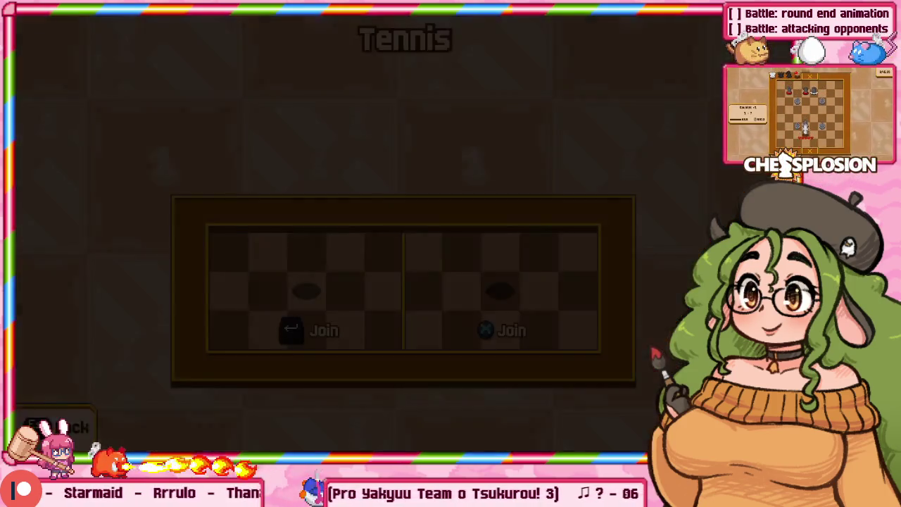
pyautogui.press('Return')
pyautogui.press('Left')
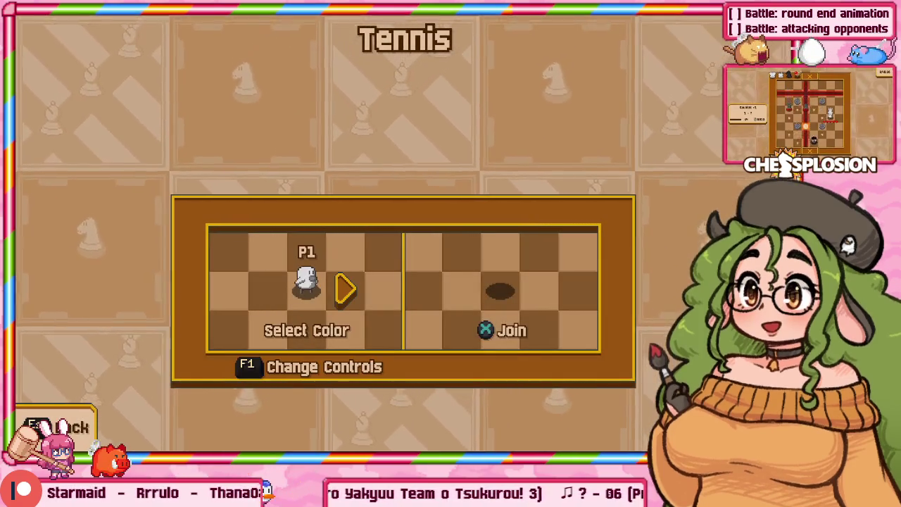
pyautogui.press('Escape')
# Quit Chessplosion via Main Menu > Exit > Yes and begin closing Paint.NET
pyautogui.press('Escape')
pyautogui.press('Escape')
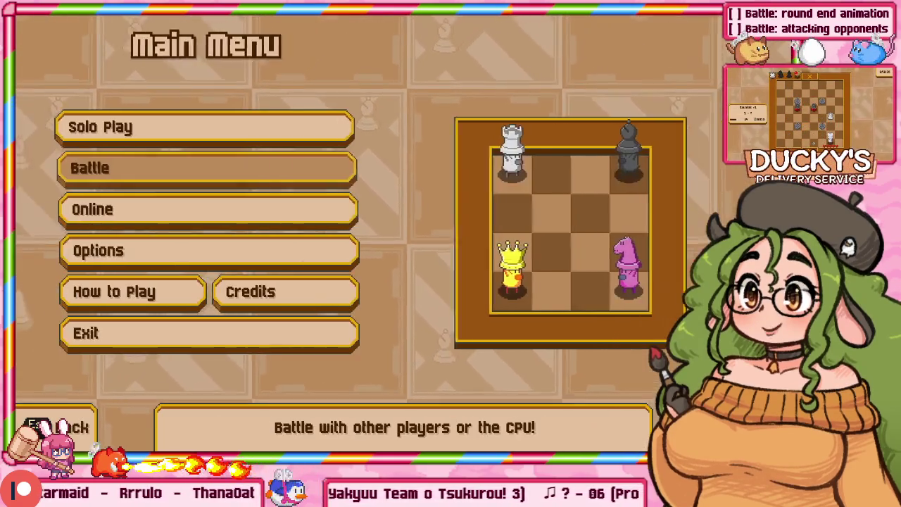
pyautogui.press('Down')
pyautogui.press('Down')
pyautogui.press('Down')
pyautogui.press('Return')
pyautogui.press('Escape')
pyautogui.press('Return')
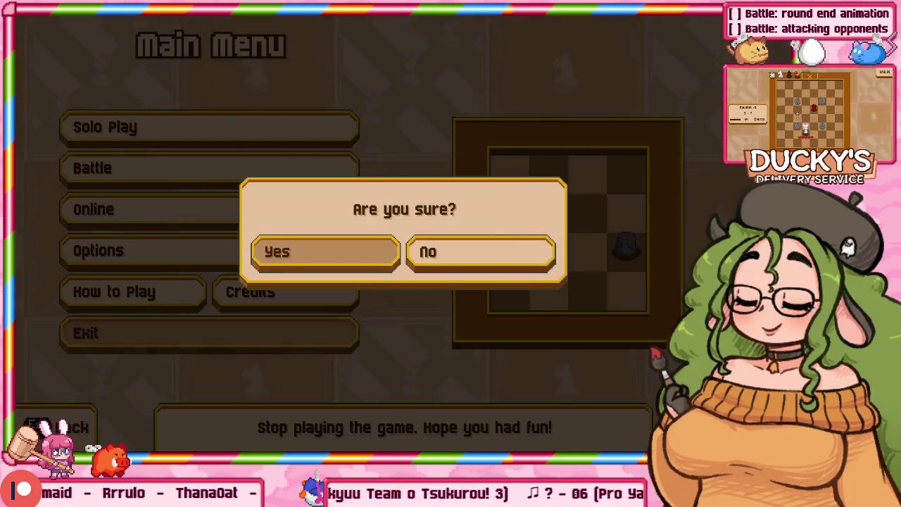
pyautogui.press('Return')
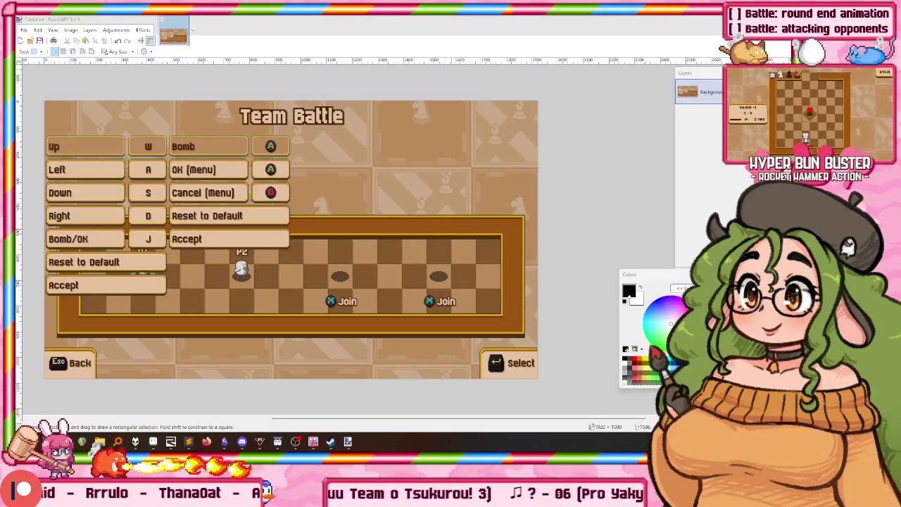
pyautogui.hotkey('alt', 'F4')
# Close Paint.NET without saving and close the Steam library
pyautogui.click(400, 264)
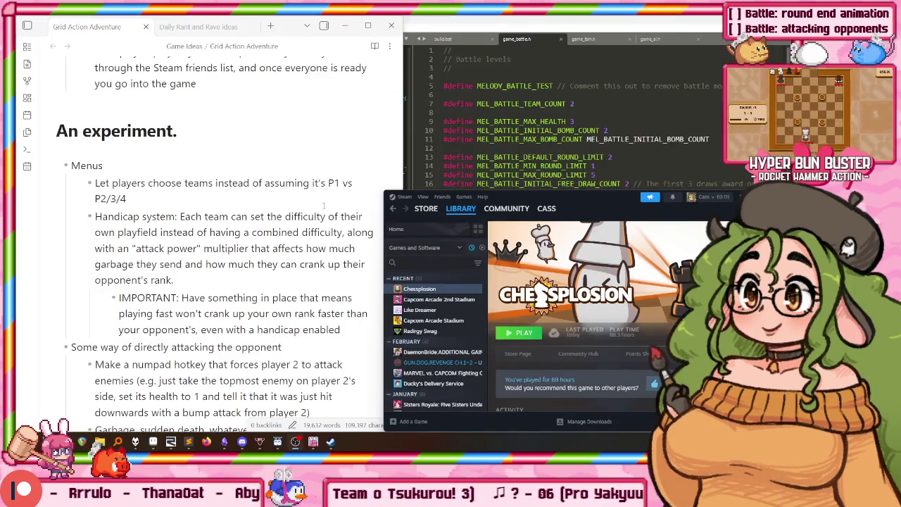
pyautogui.doubleClick(537, 200)
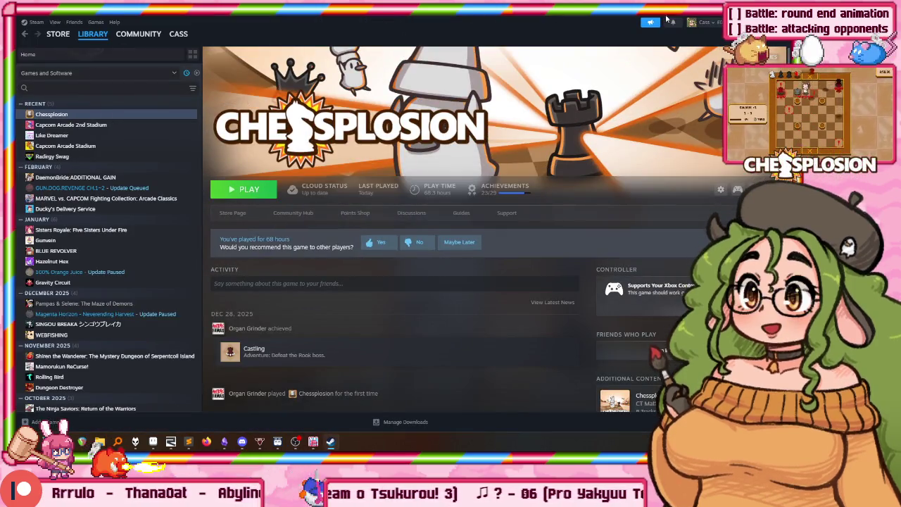
pyautogui.doubleClick(454, 20)
pyautogui.click(656, 111)
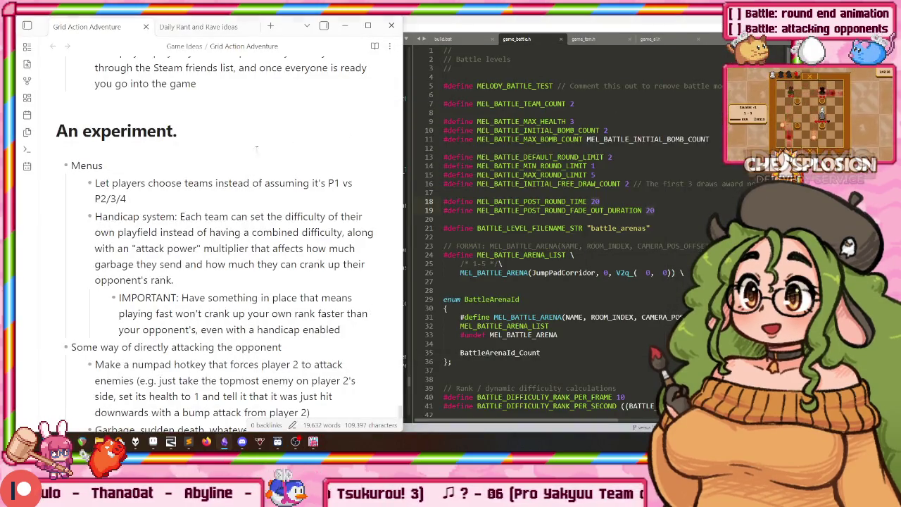
# Add the co-op and versus remark after 'Menus' in the note, then bring the paused game forward
pyautogui.moveTo(120, 181); pyautogui.dragTo(176, 232)
pyautogui.click(130, 172)
pyautogui.write('(both for co-op and versus)')
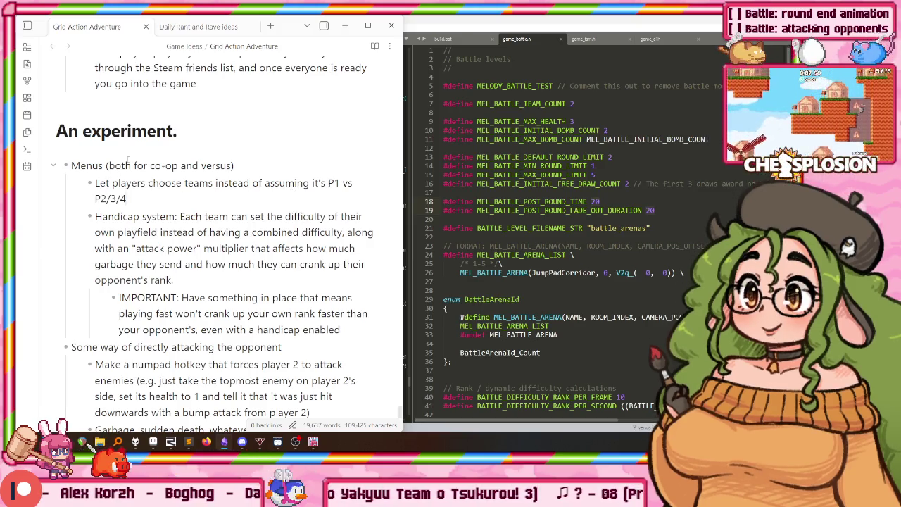
pyautogui.click(311, 442)
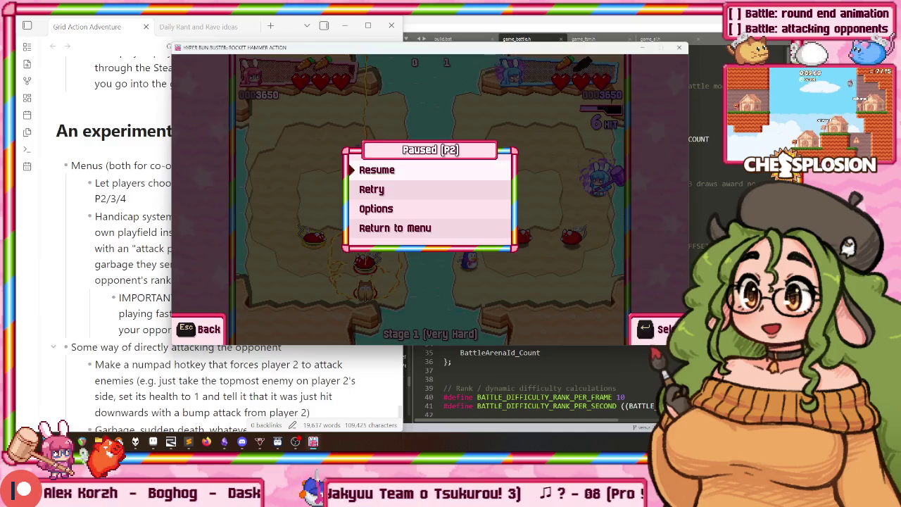
# Return to the title menu and set Widescreen to Off in Options > Video
pyautogui.press('Down')
pyautogui.press('Down')
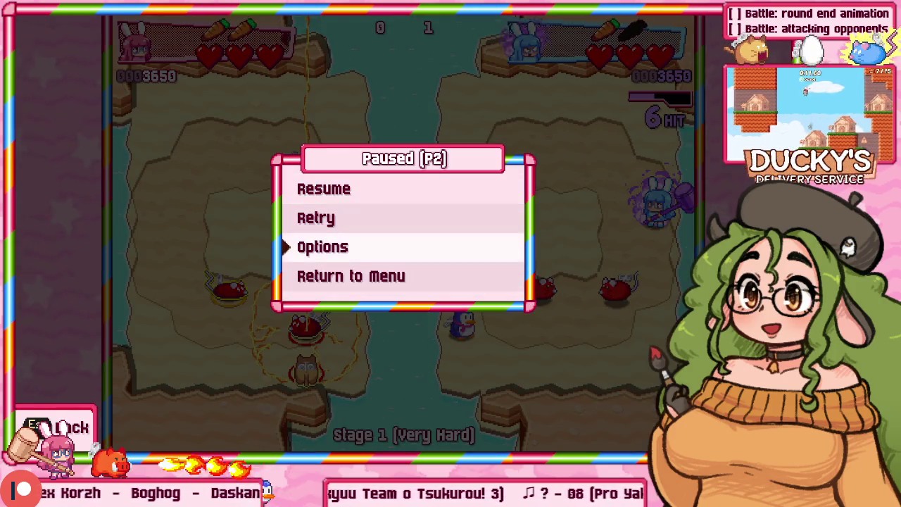
pyautogui.press('Down')
pyautogui.press('Return')
pyautogui.press('Down')
pyautogui.press('Return')
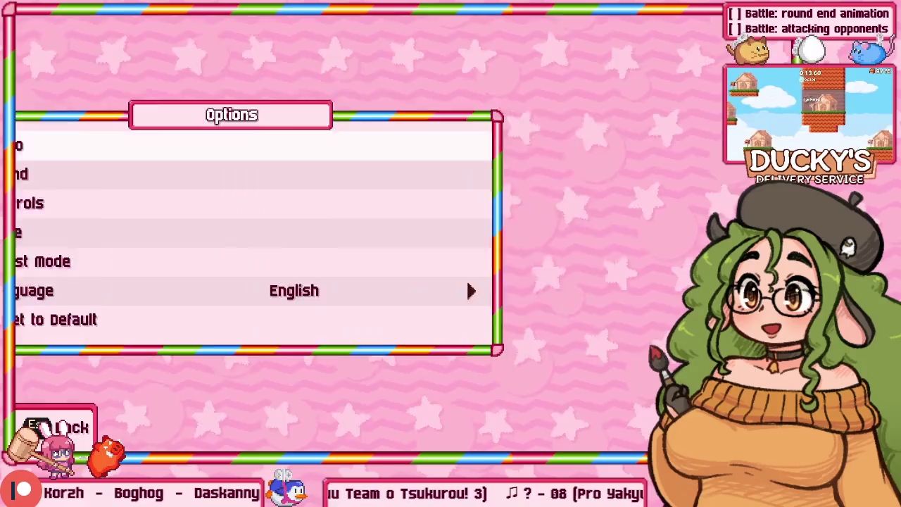
pyautogui.press('Return')
pyautogui.press('Up')
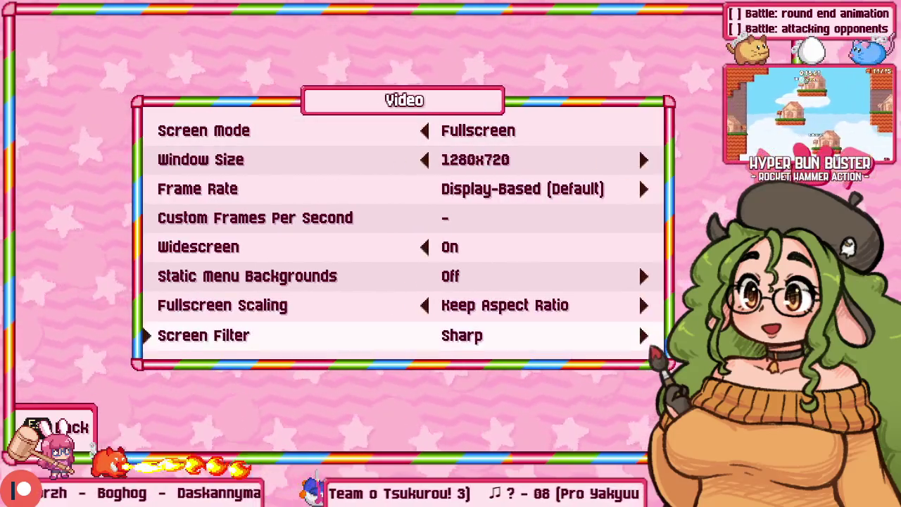
pyautogui.press('Up')
pyautogui.press('Up')
pyautogui.press('Up')
pyautogui.press('Left')
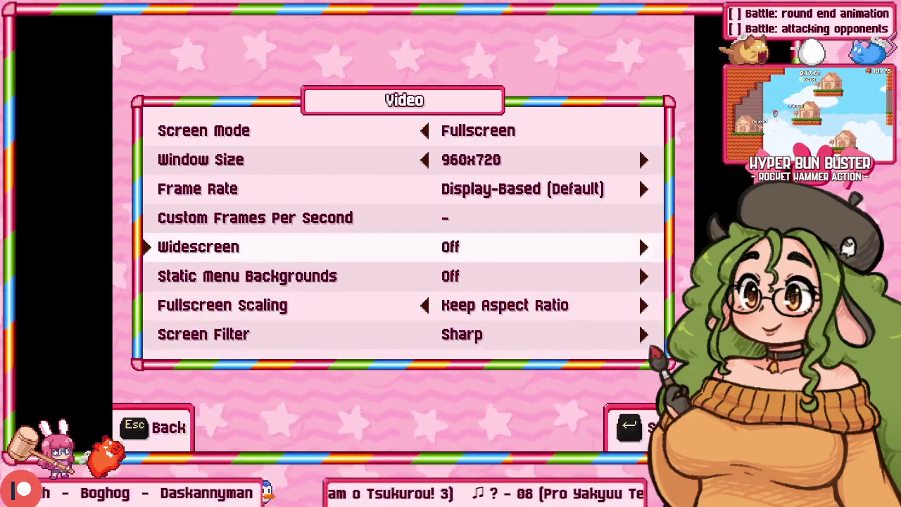
pyautogui.press('Escape')
pyautogui.press('Escape')
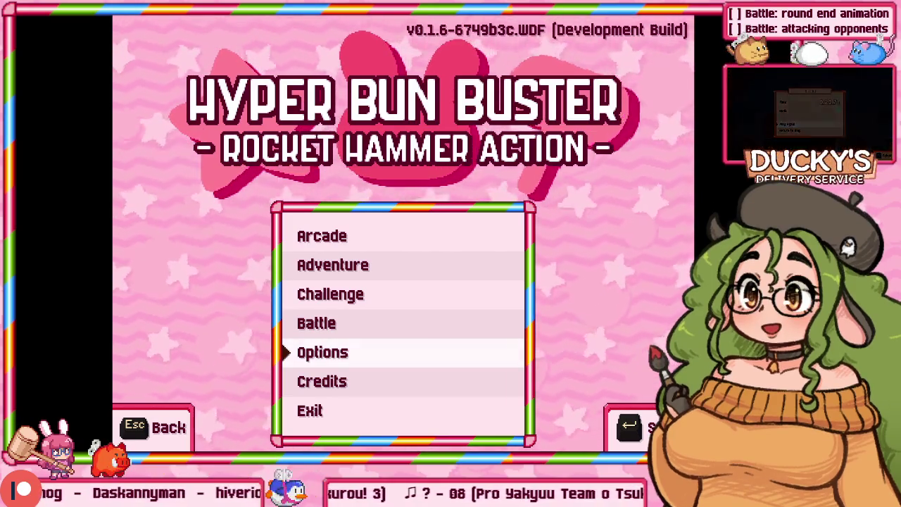
# Switch the game to a window with F11 and bring up the quit confirmation
pyautogui.press('Up')
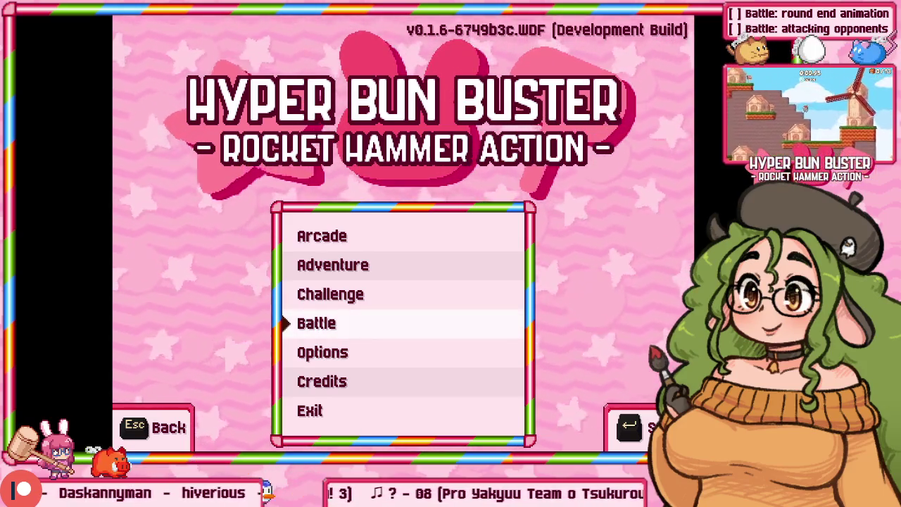
pyautogui.press('F11')
pyautogui.press('Escape')
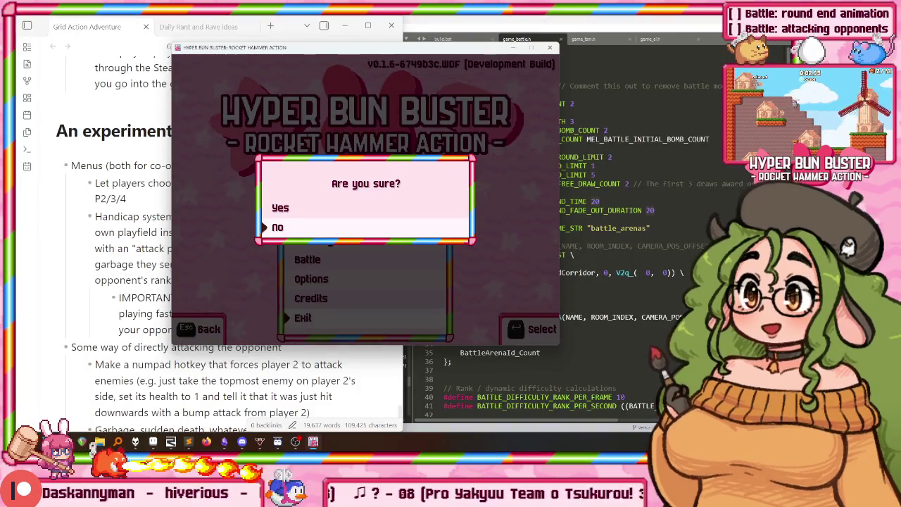
# Paste the menu screenshot into Aseprite as a new sprite
pyautogui.click(134, 443)
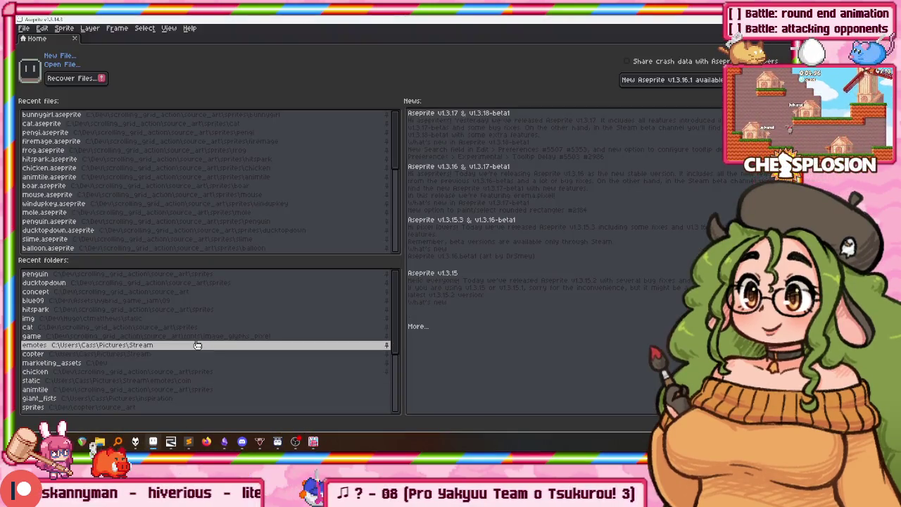
pyautogui.hotkey('ctrl', 'v')
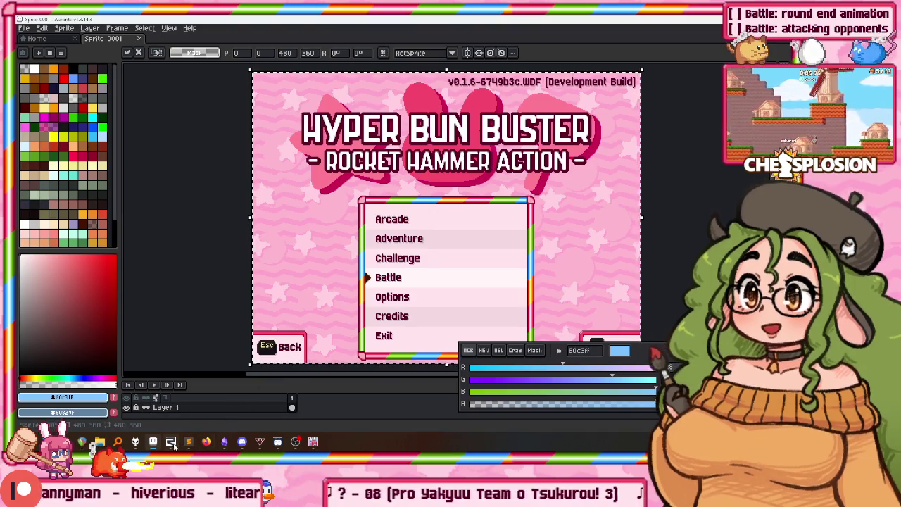
pyautogui.moveTo(223, 441)
pyautogui.click(169, 268)
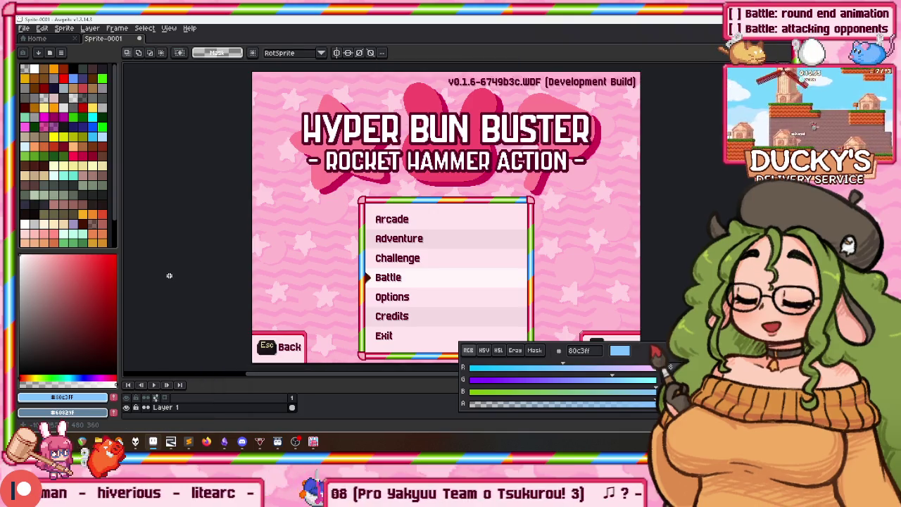
# Close the microphone settings window and launch Chessplosion from the Steam tray menu
pyautogui.hotkey('alt', 'Tab')
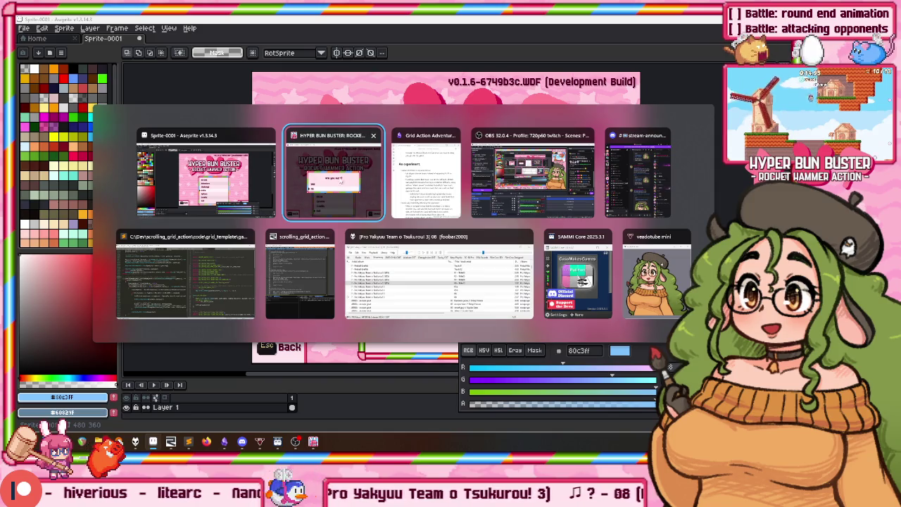
pyautogui.press('Escape')
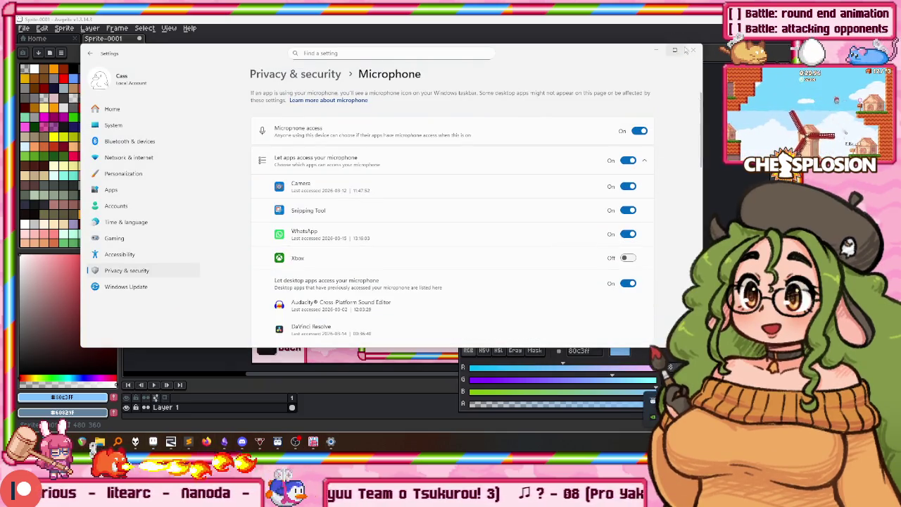
pyautogui.click(693, 50)
pyautogui.rightClick(654, 415)
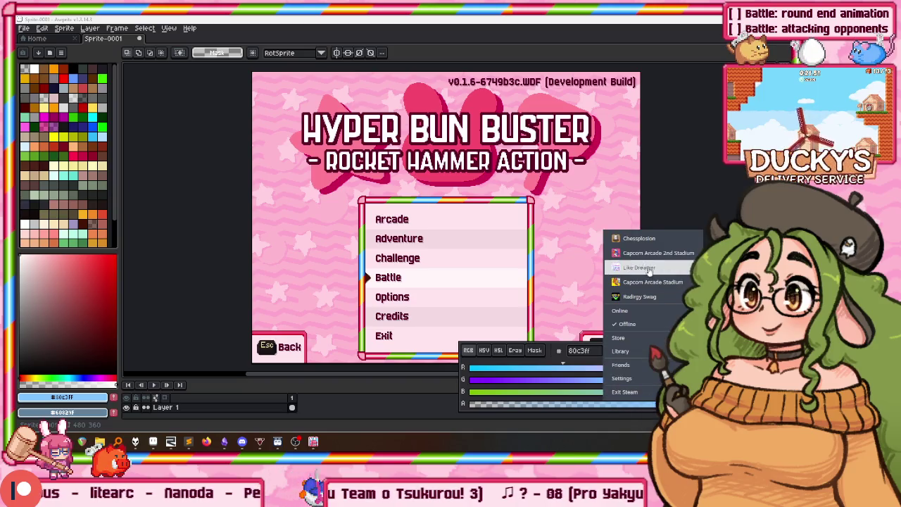
pyautogui.click(650, 253)
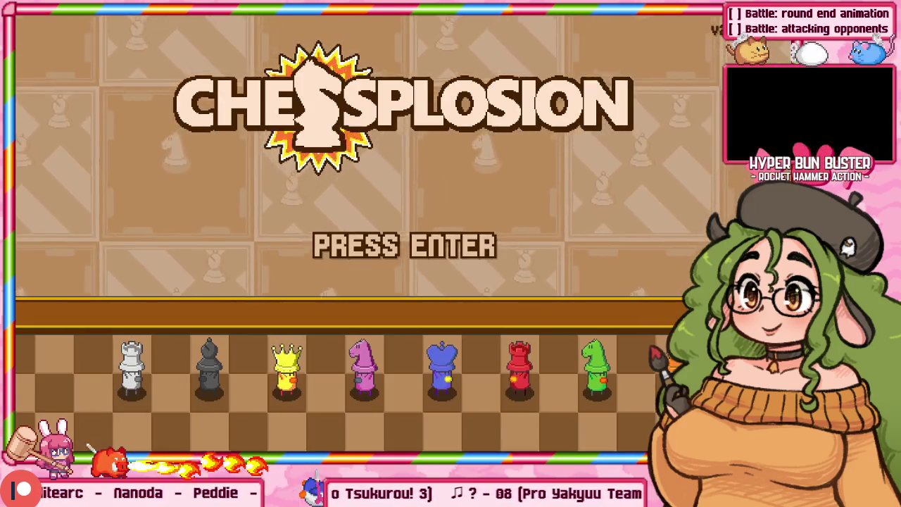
# Go to Chessplosion's Team Battle, join P1 and P2, and bring up both players' control-remapping menus
pyautogui.press('Return')
pyautogui.press('Return')
pyautogui.press('Escape')
pyautogui.press('Down')
pyautogui.press('Return')
pyautogui.press('Down')
pyautogui.press('Return')
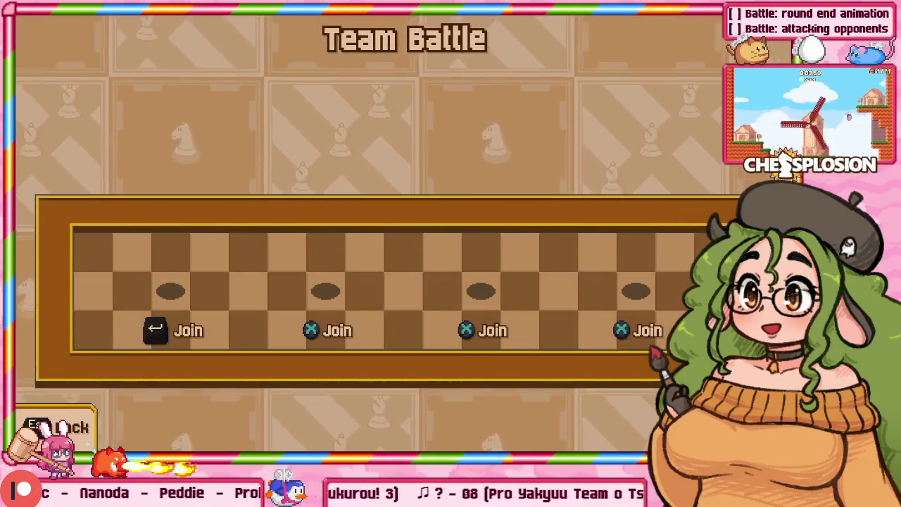
pyautogui.press('Return')
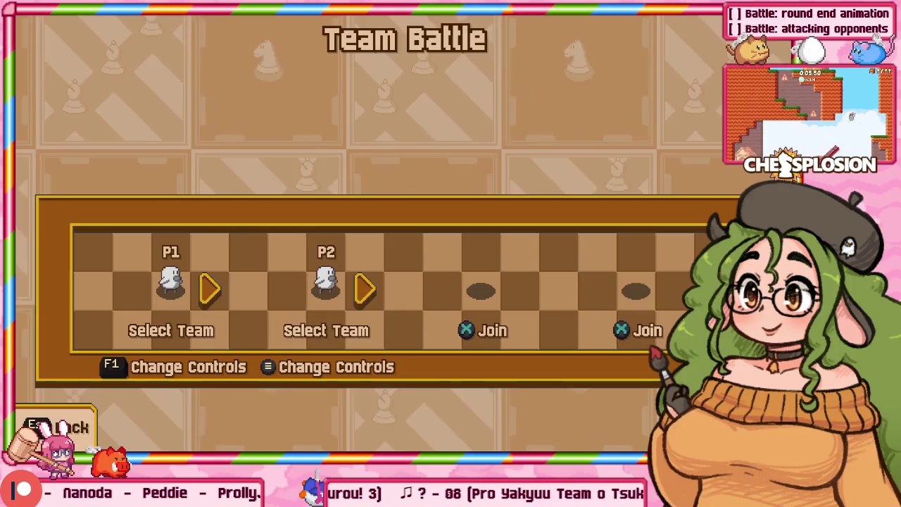
pyautogui.press('F1')
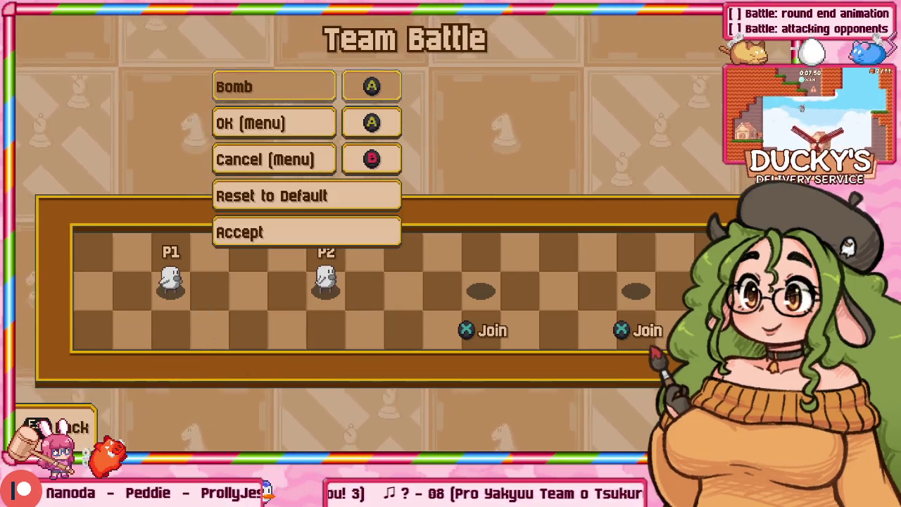
pyautogui.press('F1')
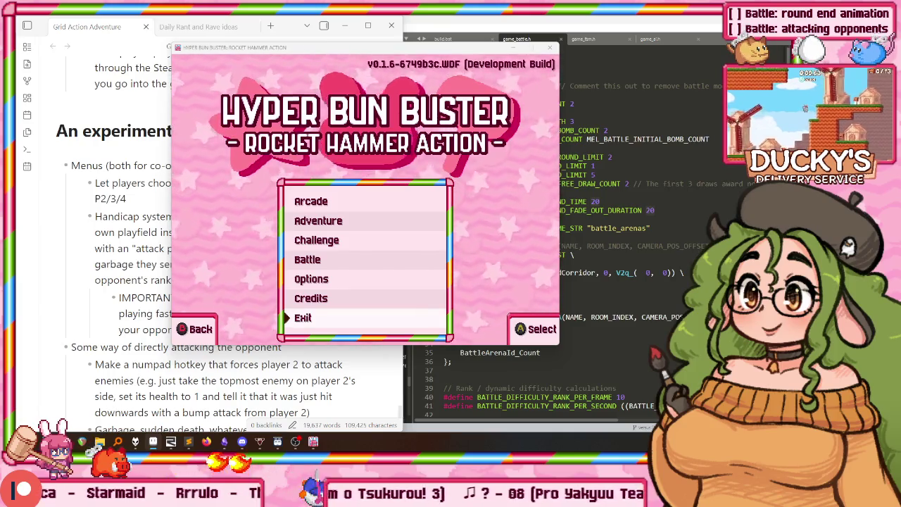
# Back in Aseprite, magic-wand select the Team Battle image's background colour
pyautogui.hotkey('alt', 'Tab')
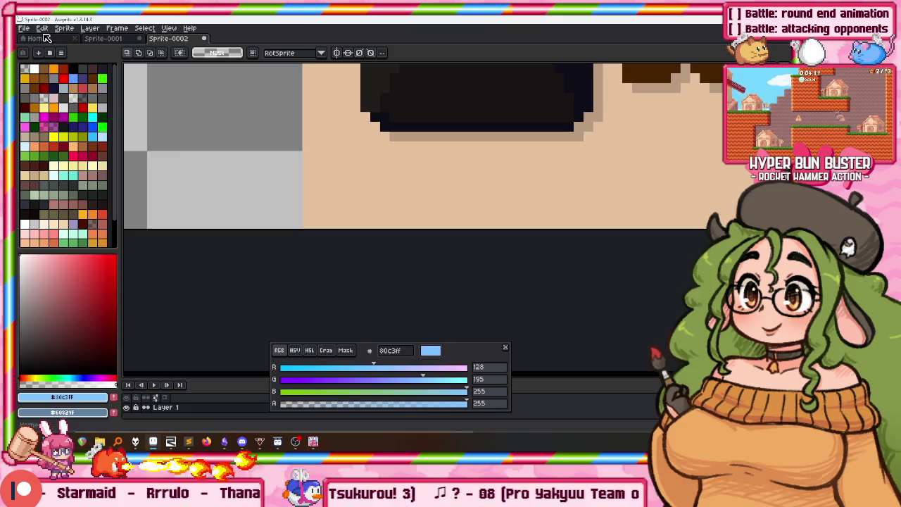
pyautogui.click(55, 30)
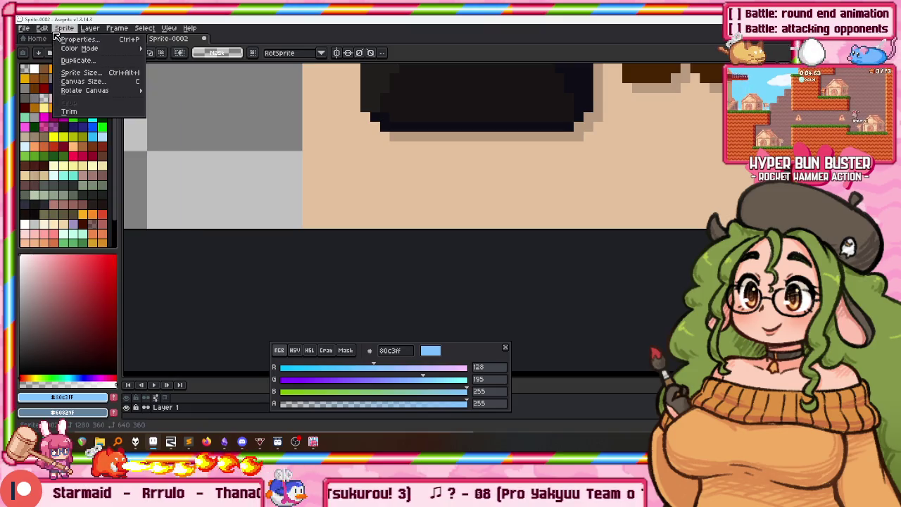
pyautogui.click(69, 111)
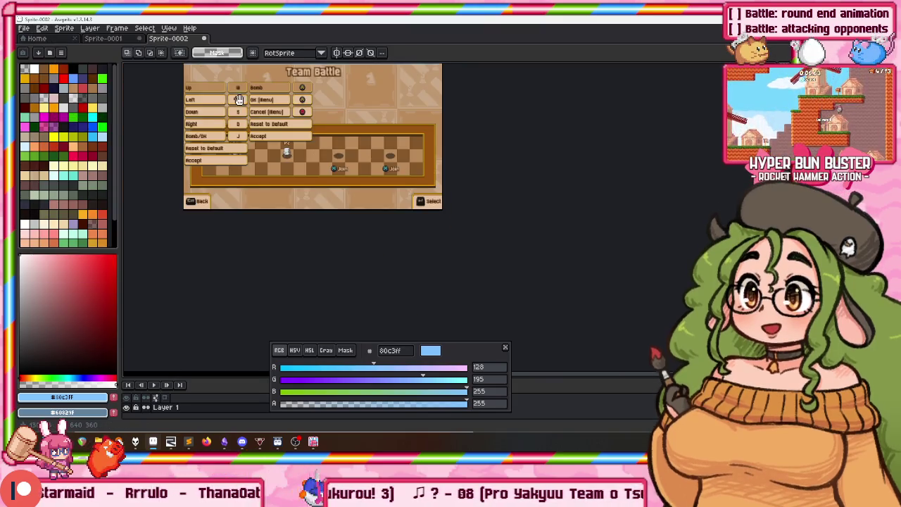
pyautogui.scroll(2, 273, 122)
pyautogui.scroll(-1, 274, 122)
pyautogui.scroll(-2, 273, 122)
pyautogui.scroll(2, 333, 182)
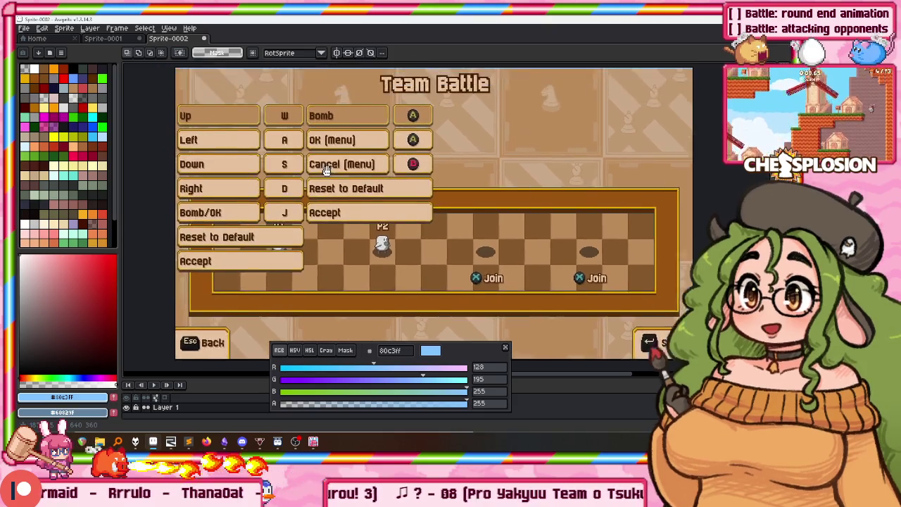
pyautogui.press('w')
pyautogui.scroll(2, 542, 92)
pyautogui.scroll(2, 541, 90)
pyautogui.scroll(1, 581, 73)
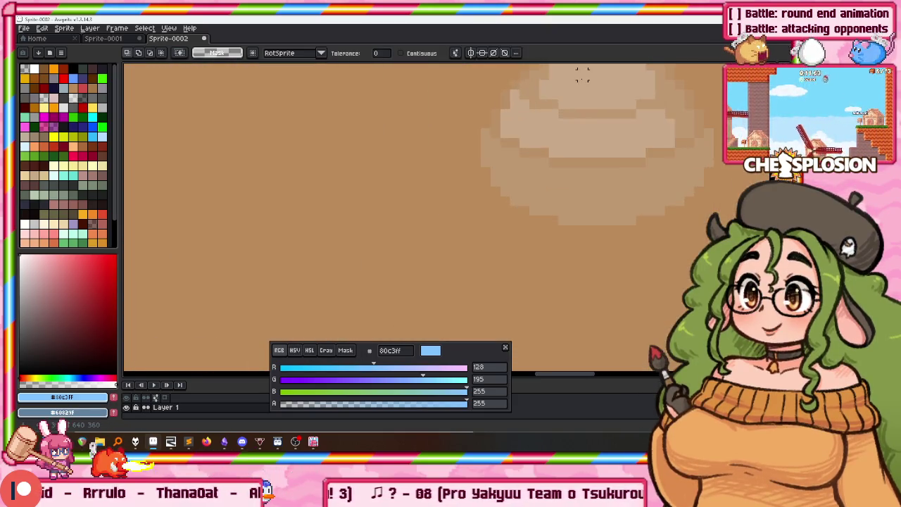
pyautogui.click(530, 91)
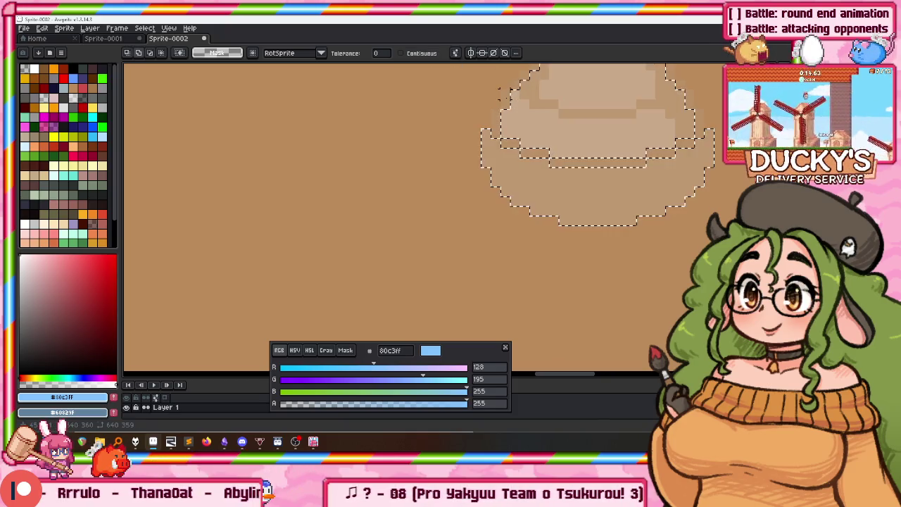
# Delete the selected background pixels, then undo the deletion
pyautogui.scroll(-4, 425, 110)
pyautogui.scroll(1, 368, 152)
pyautogui.hotkey('ctrl', 'd')
pyautogui.scroll(1, 367, 151)
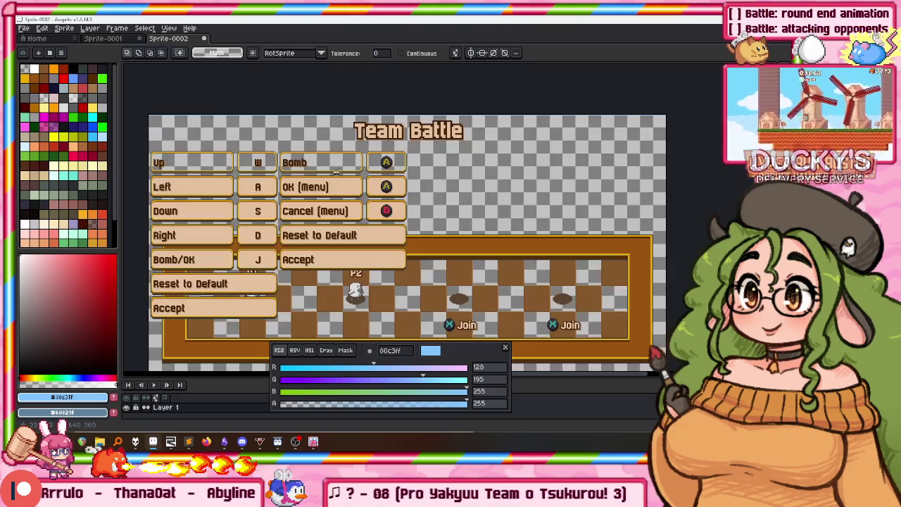
pyautogui.scroll(-2, 367, 151)
pyautogui.hotkey('ctrl', 'z')
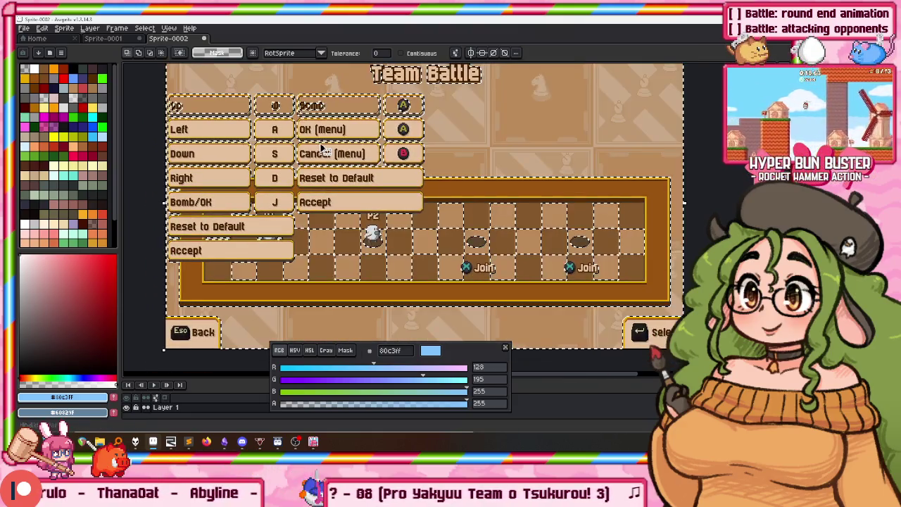
# Paste the copied desktop screenshot at its original size and commit it
pyautogui.moveTo(223, 125); pyautogui.dragTo(243, 139)
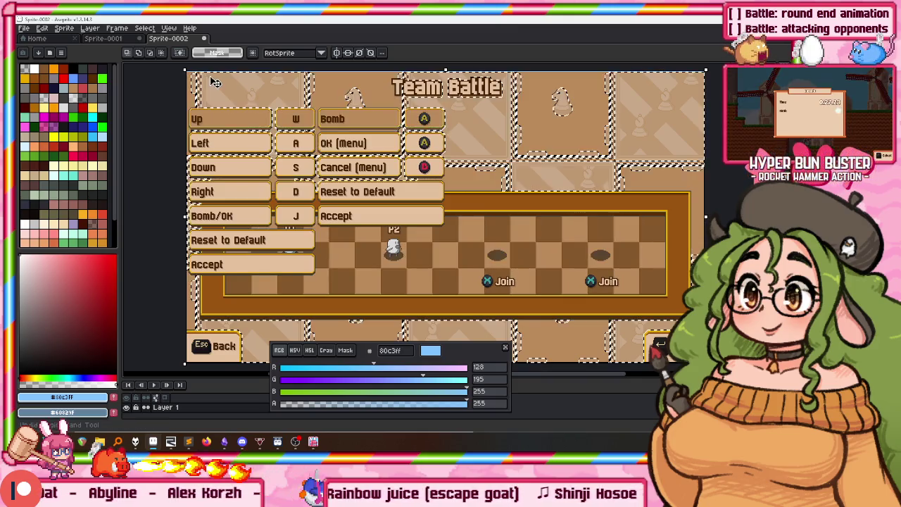
pyautogui.scroll(4, 211, 74)
pyautogui.moveTo(284, 65); pyautogui.dragTo(371, 162)
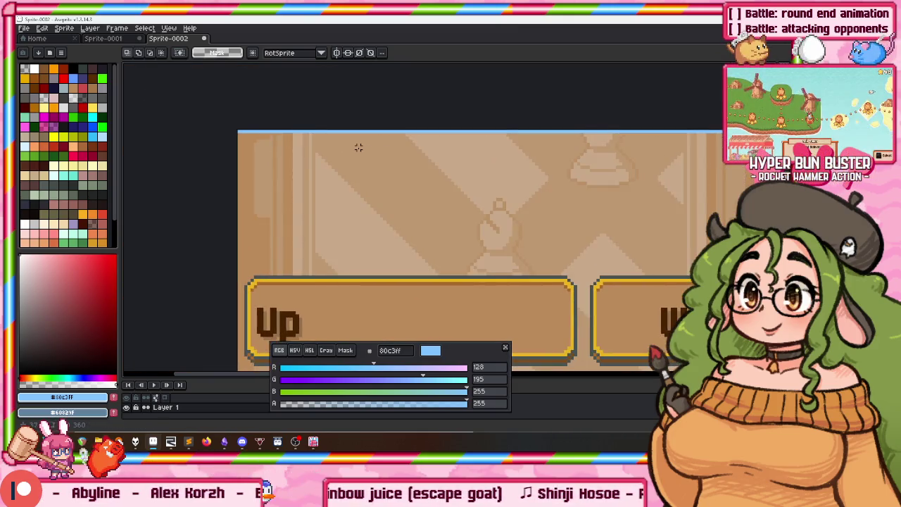
pyautogui.hotkey('ctrl', 'v')
pyautogui.hotkey('ctrl', 'z')
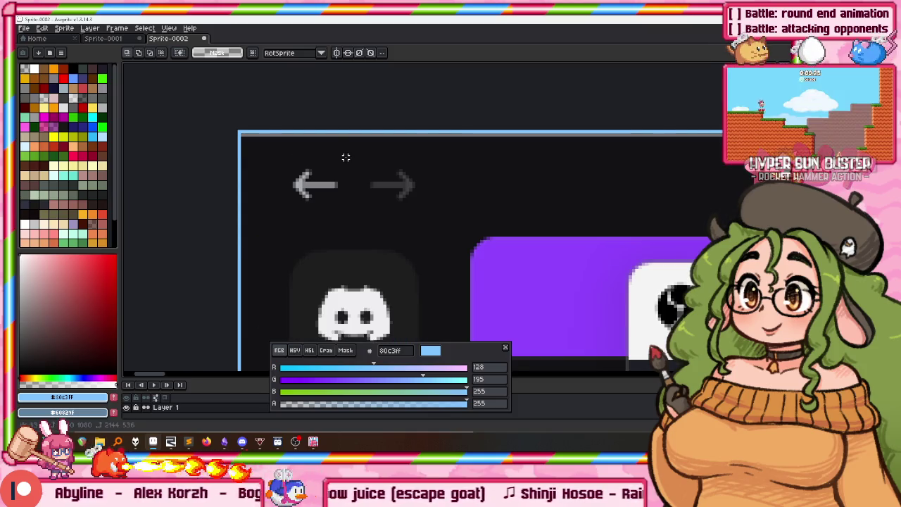
pyautogui.press('Return')
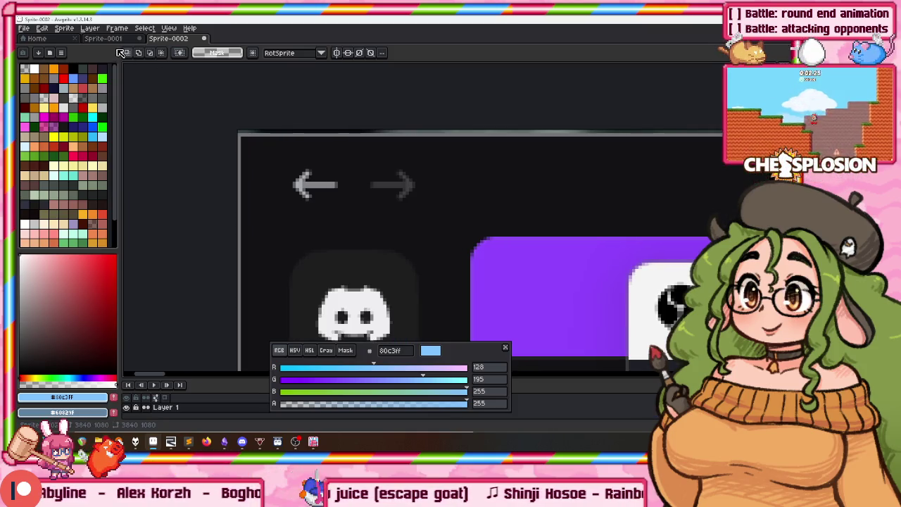
pyautogui.click(65, 28)
# Crop the canvas to 1920 px wide, anchored to the right edge
pyautogui.click(77, 84)
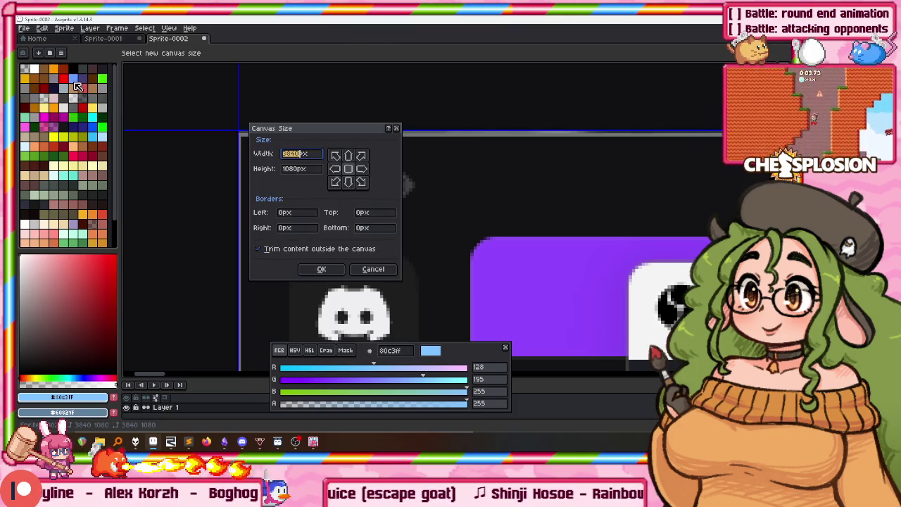
pyautogui.click(364, 170)
pyautogui.write('192')
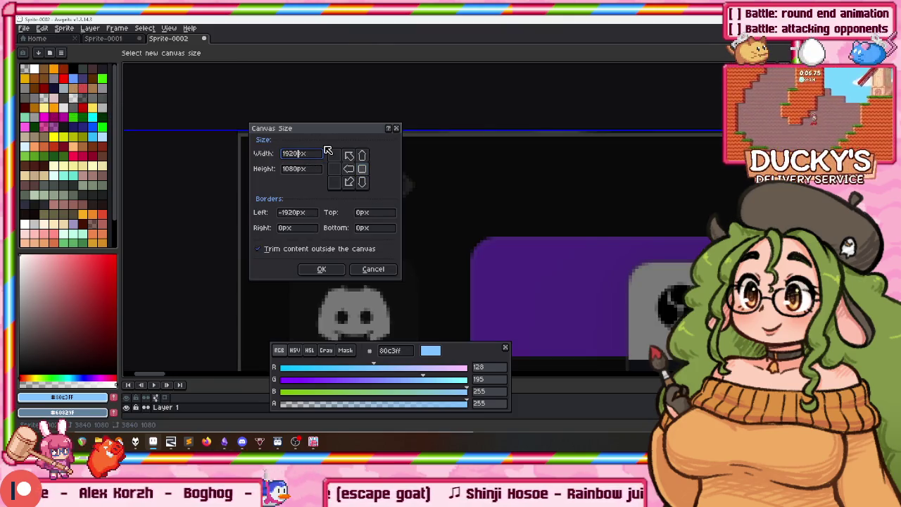
pyautogui.press('Return')
pyautogui.scroll(-2, 366, 151)
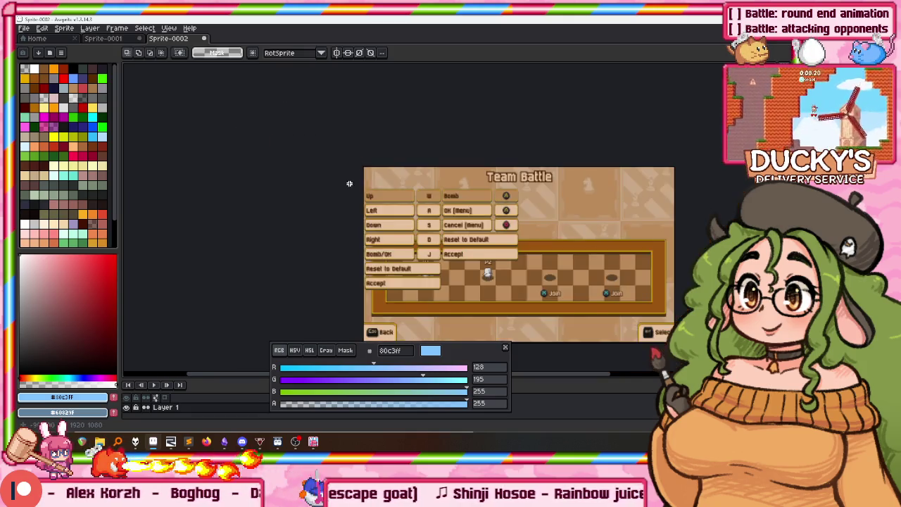
pyautogui.scroll(1, 476, 164)
# Scale the sprite down to 640×360 and select the whole sprite
pyautogui.click(64, 28)
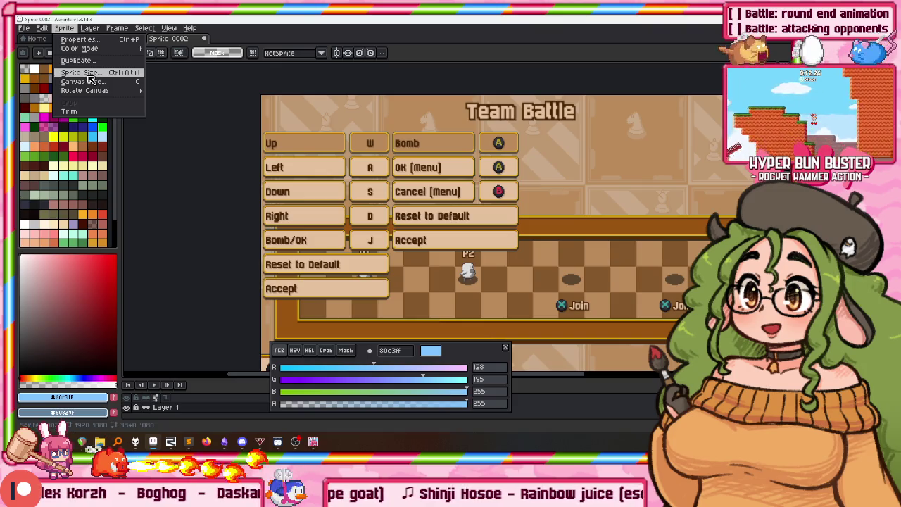
pyautogui.click(81, 73)
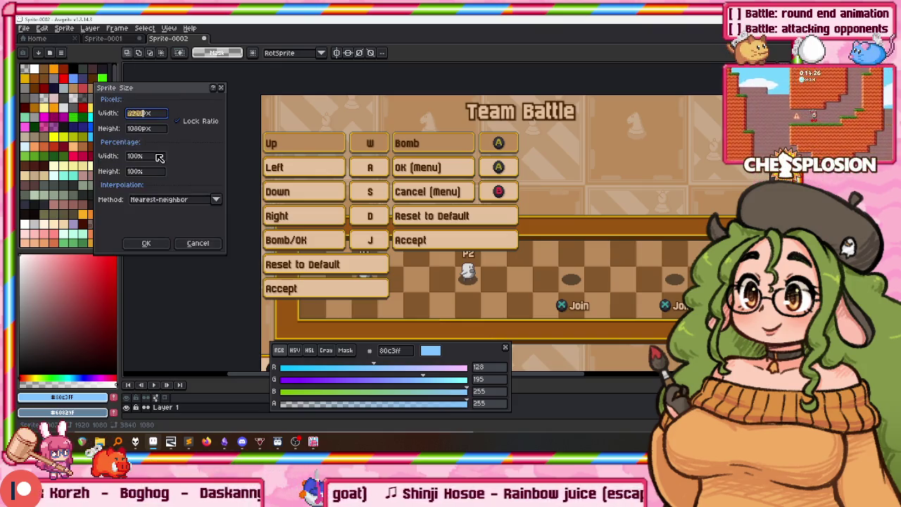
pyautogui.press('Return')
pyautogui.scroll(-1, 482, 168)
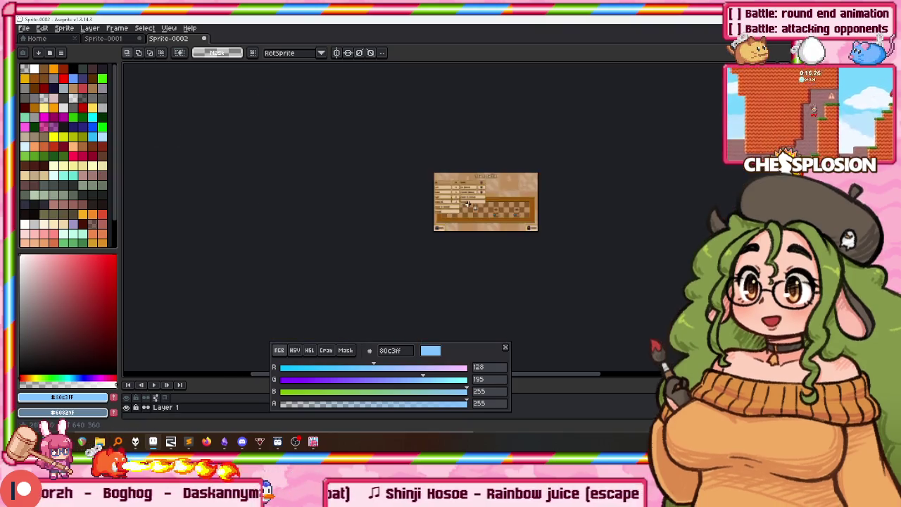
pyautogui.scroll(2, 482, 168)
pyautogui.scroll(2, 482, 168)
pyautogui.scroll(-2, 482, 167)
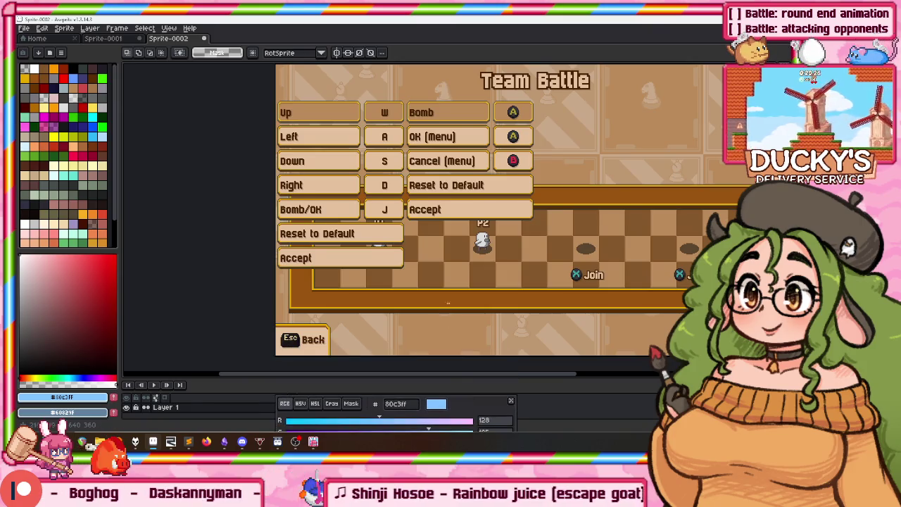
pyautogui.moveTo(454, 360); pyautogui.dragTo(398, 220)
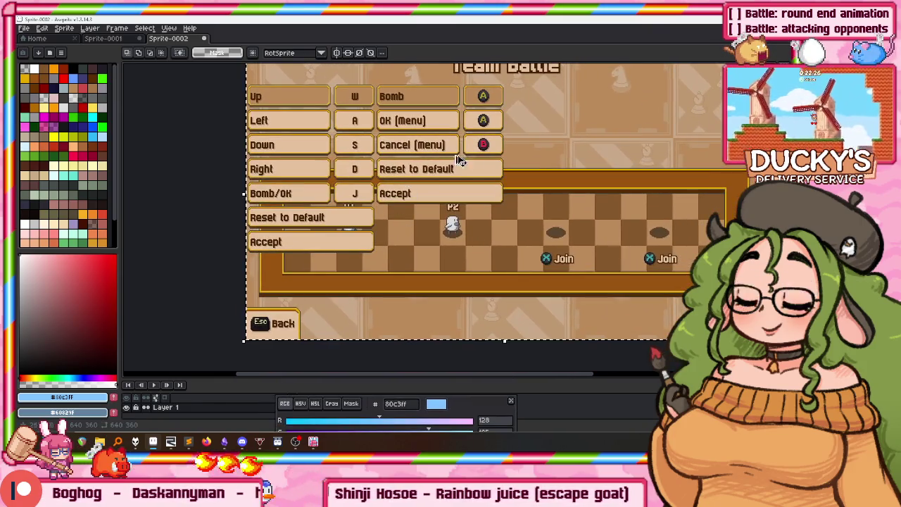
pyautogui.hotkey('ctrl', 'a')
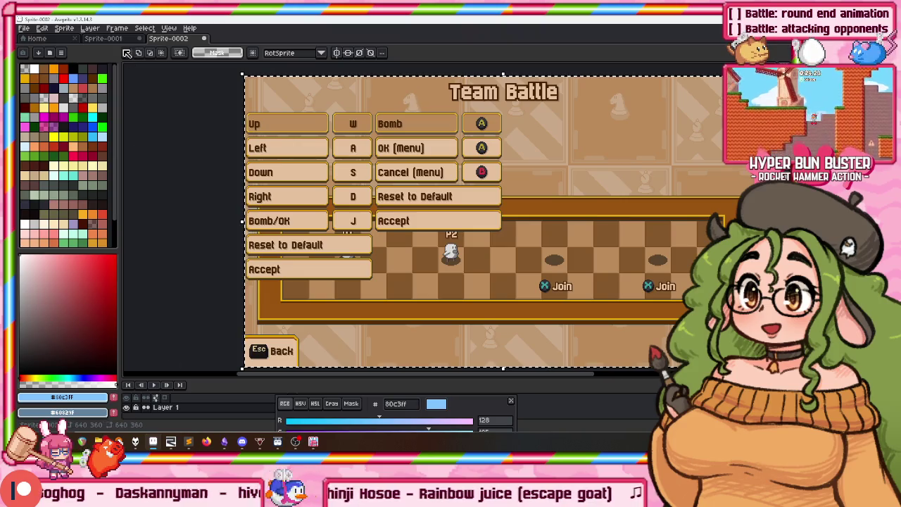
pyautogui.click(111, 38)
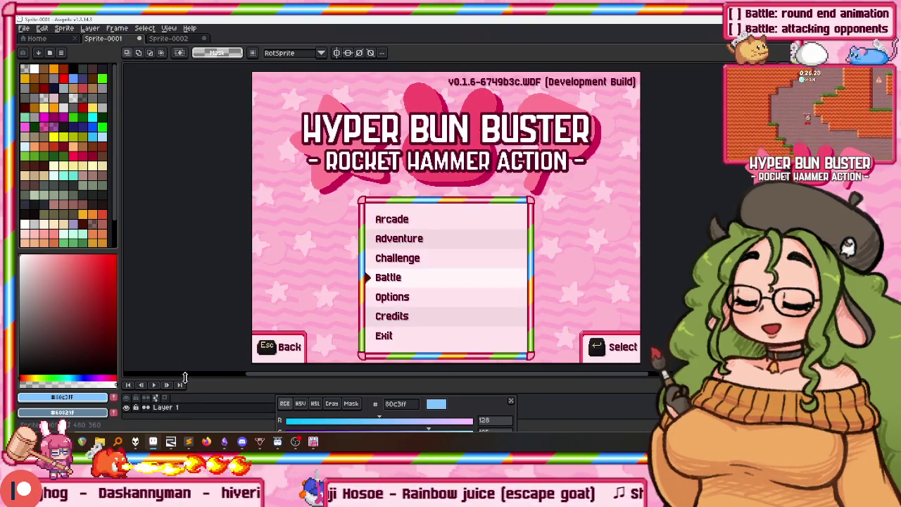
# Rename Layer 1 to 'HBB main menu' and add a new empty layer above it
pyautogui.moveTo(184, 378); pyautogui.dragTo(185, 340)
pyautogui.moveTo(229, 254); pyautogui.dragTo(233, 165)
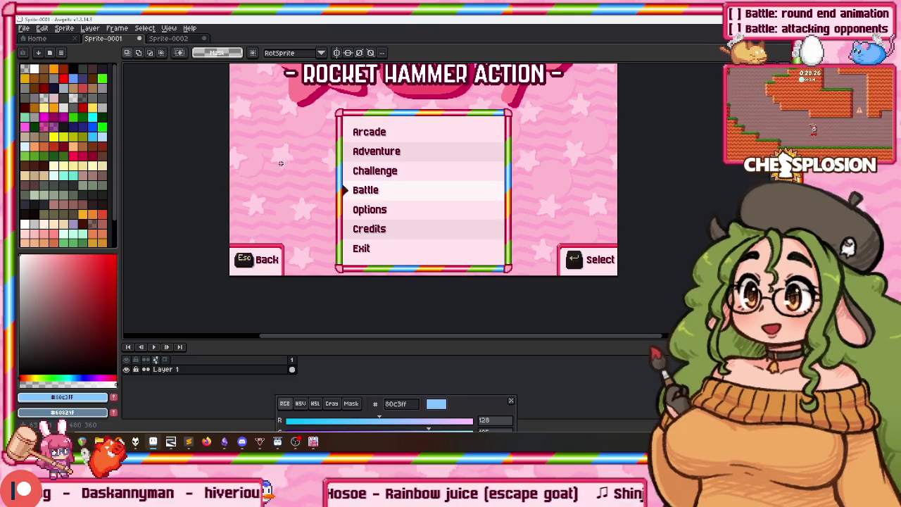
pyautogui.moveTo(264, 131); pyautogui.dragTo(227, 163)
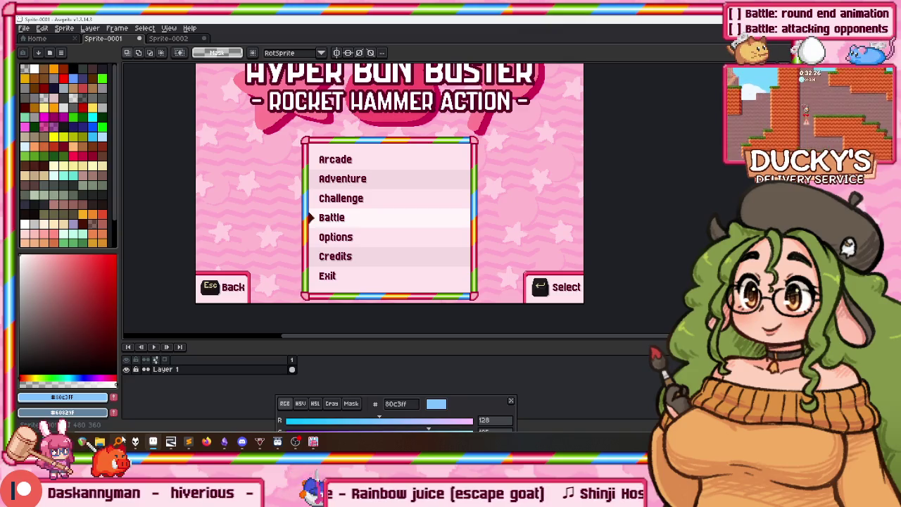
pyautogui.doubleClick(181, 369)
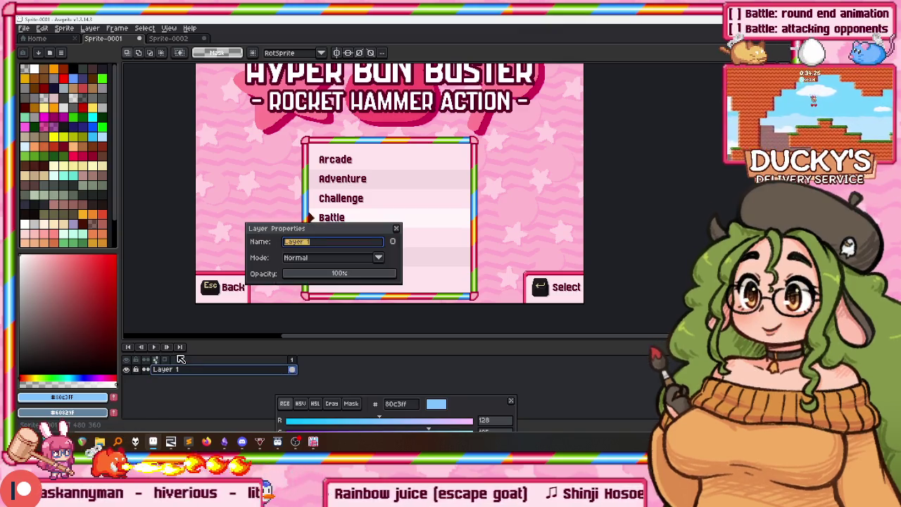
pyautogui.write('main menu')
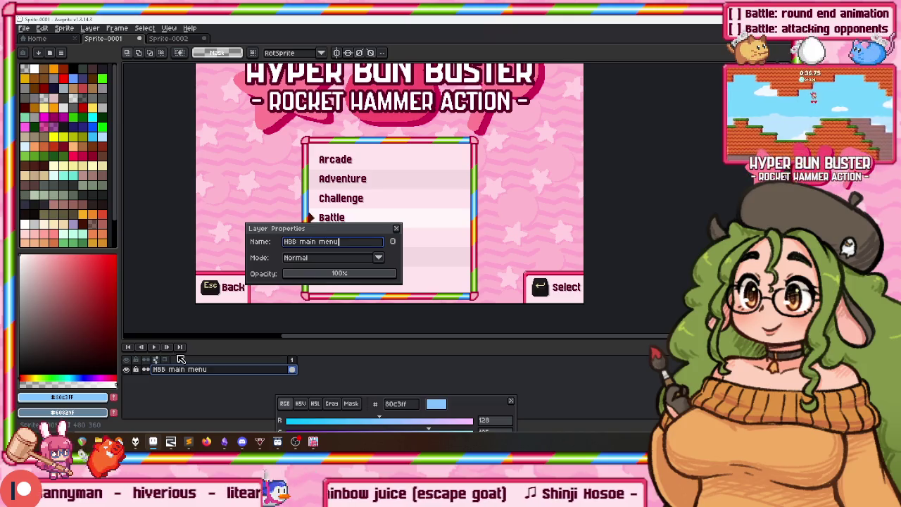
pyautogui.press('Return')
pyautogui.hotkey('shift', 'n')
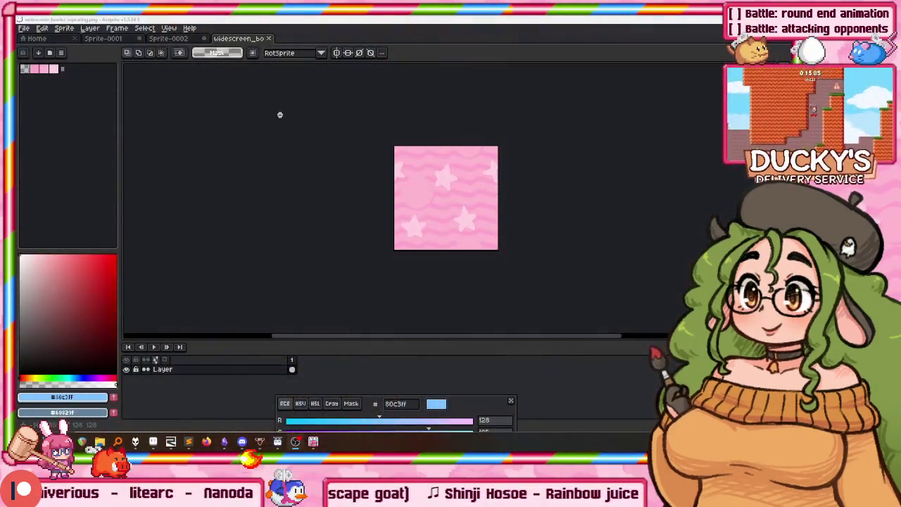
# Paint the menu sprite's new top layer fully with the pink star pattern using the pencil
pyautogui.click(169, 38)
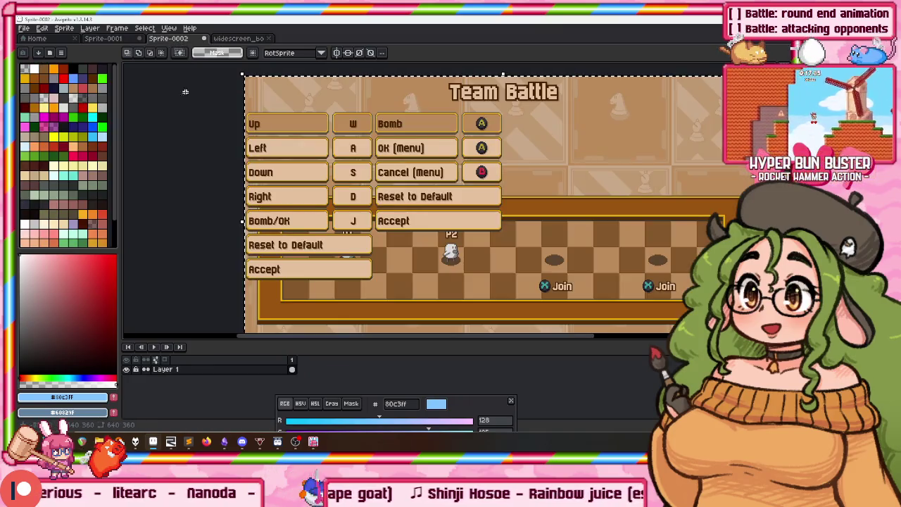
pyautogui.click(107, 38)
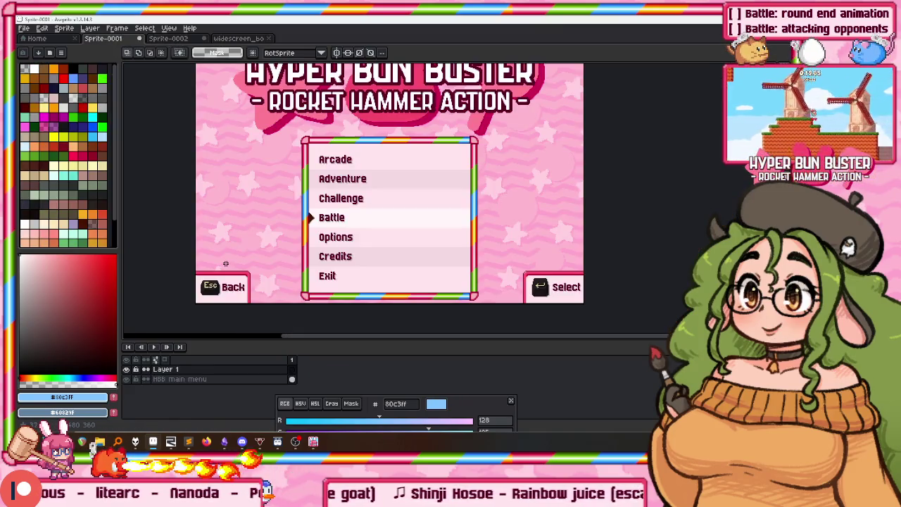
pyautogui.press('b')
pyautogui.scroll(-3, 211, 204)
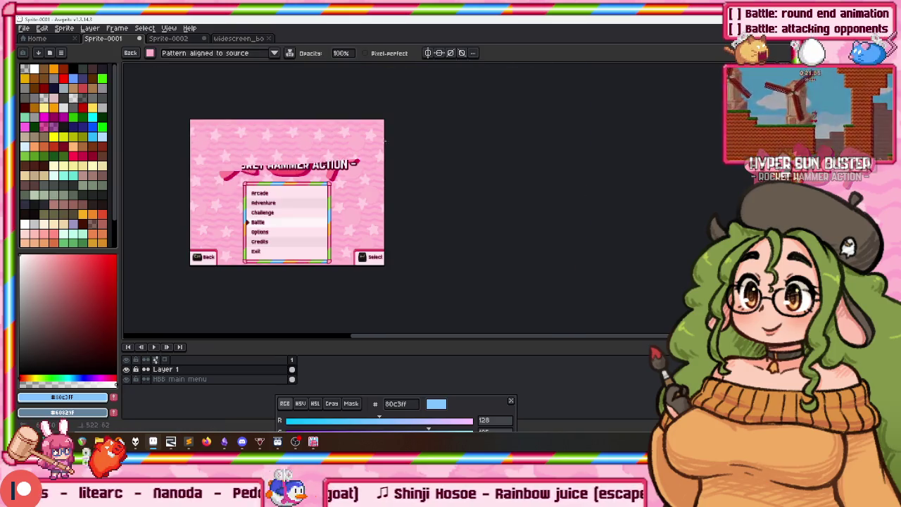
pyautogui.hotkey('ctrl', 'z')
pyautogui.hotkey('ctrl', 'z')
pyautogui.hotkey('ctrl', 'z')
pyautogui.hotkey('ctrl', 'z')
pyautogui.hotkey('ctrl', 'z')
pyautogui.hscroll(-2, 447, 221)
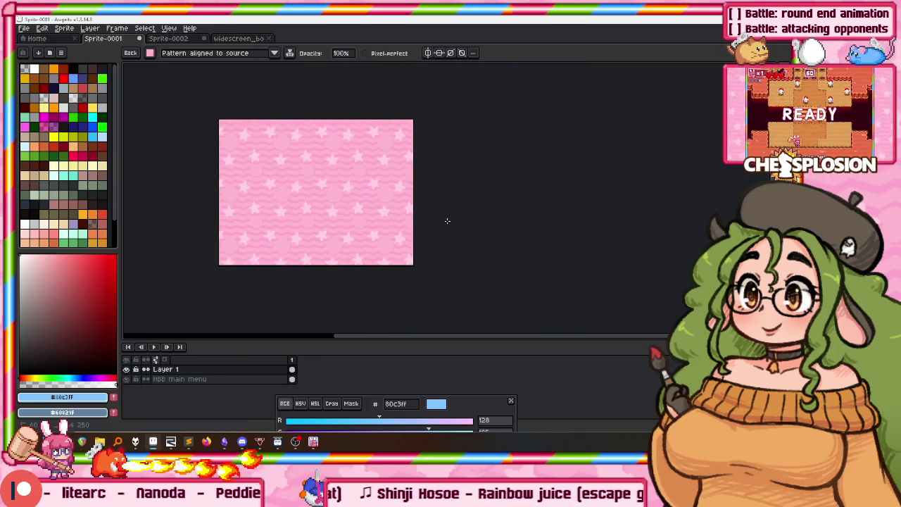
pyautogui.press('b')
pyautogui.scroll(1, 301, 176)
pyautogui.moveTo(260, 100); pyautogui.dragTo(269, 171)
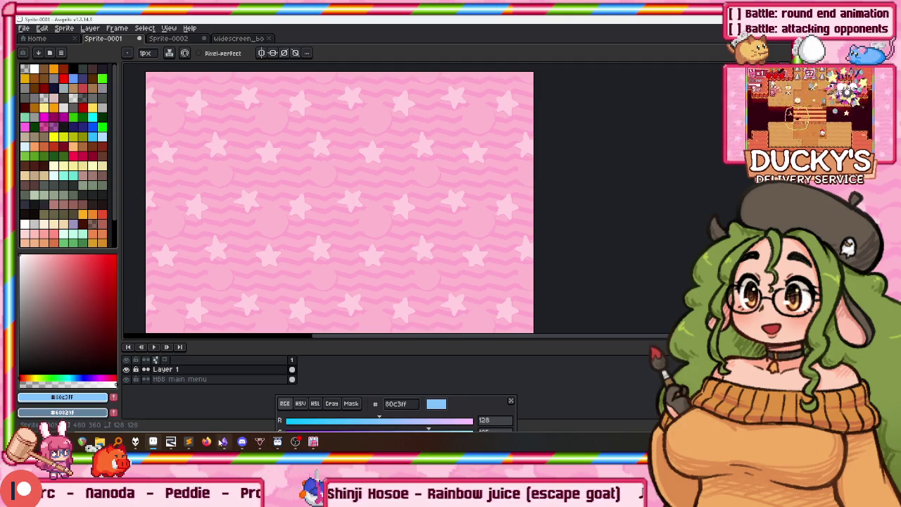
pyautogui.click(206, 442)
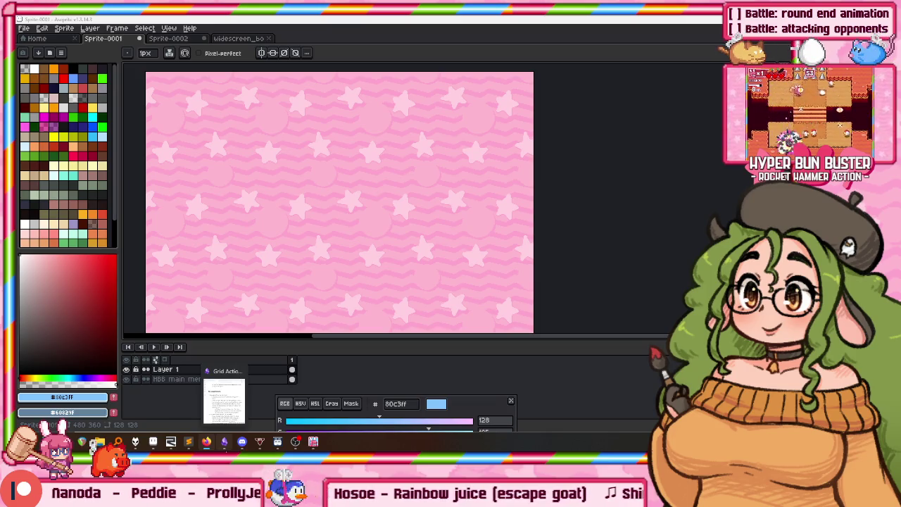
pyautogui.click(223, 400)
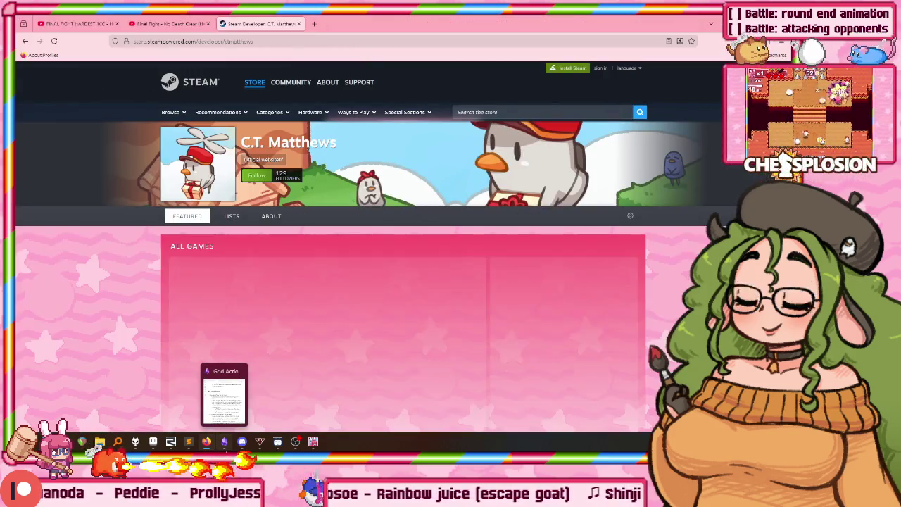
pyautogui.scroll(-3, 537, 329)
pyautogui.scroll(-5, 429, 190)
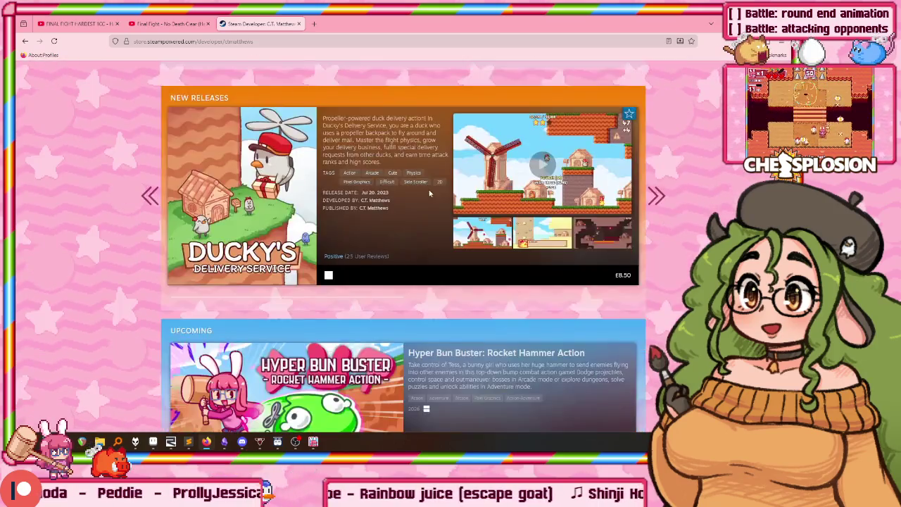
pyautogui.scroll(-1, 429, 189)
pyautogui.scroll(-1, 95, 191)
pyautogui.scroll(-1, 95, 232)
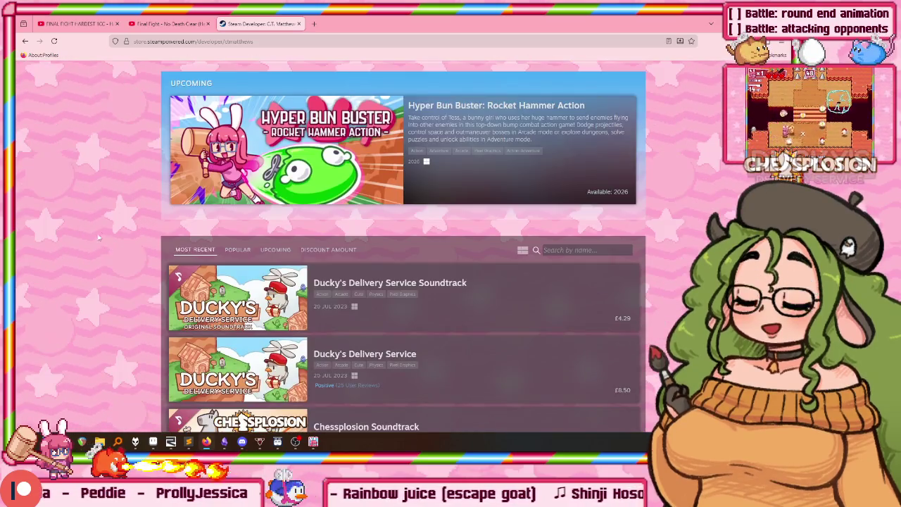
pyautogui.scroll(-1, 96, 279)
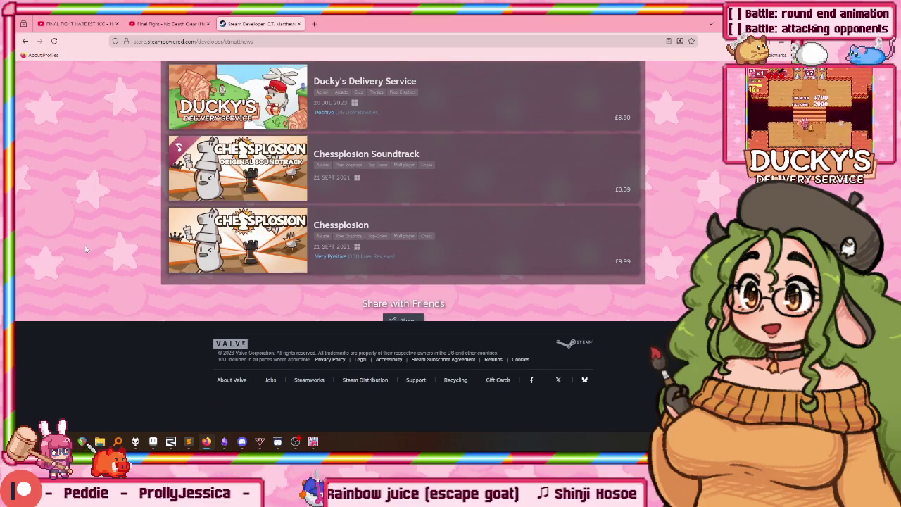
pyautogui.scroll(5, 83, 232)
pyautogui.scroll(5, 81, 225)
pyautogui.scroll(5, 82, 239)
pyautogui.scroll(5, 82, 240)
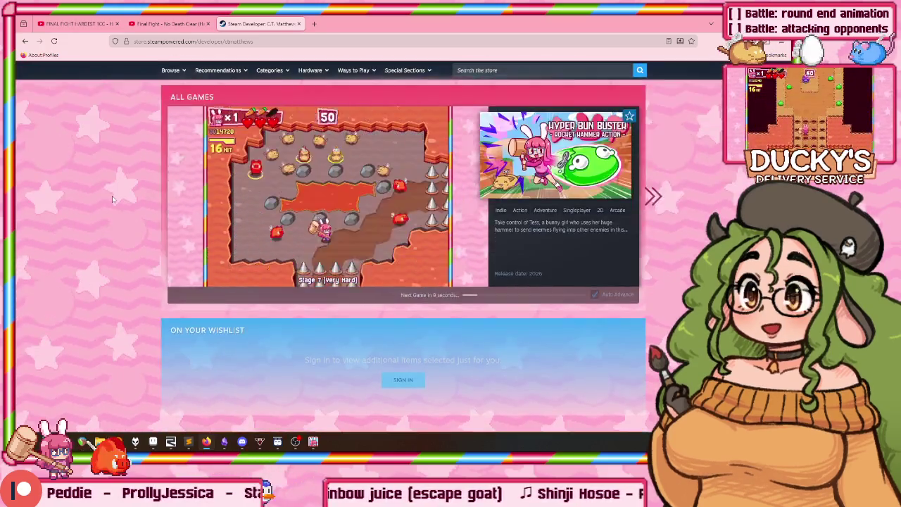
pyautogui.scroll(5, 112, 195)
pyautogui.hotkey('ctrl', 'w')
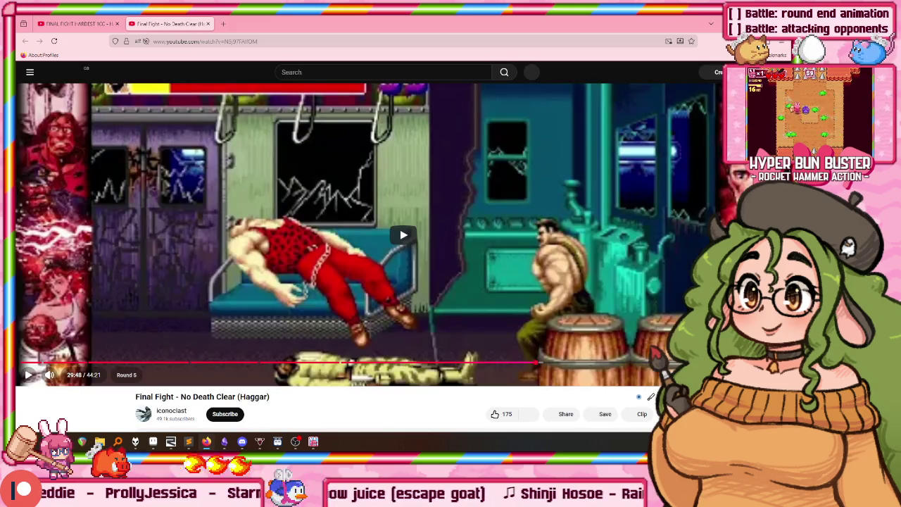
pyautogui.hotkey('alt', 'Tab')
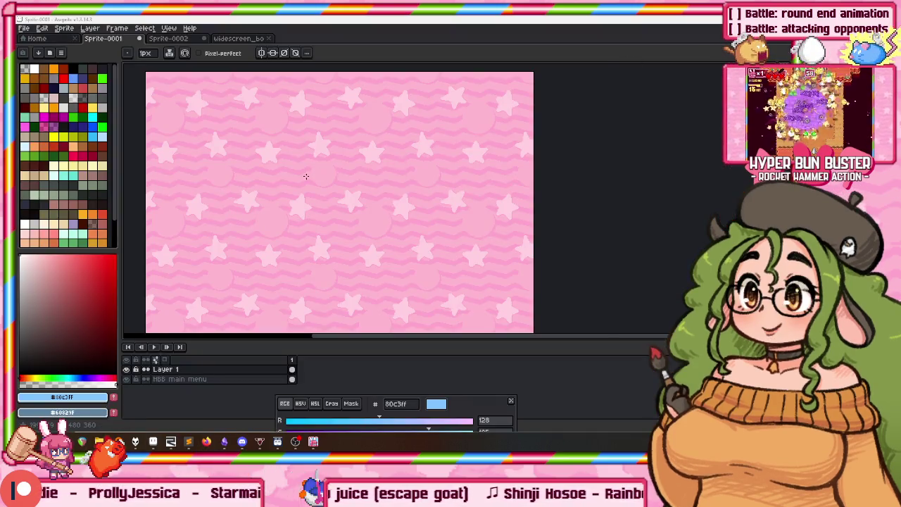
# Rename the star layer 'Clear Background', hide it, and select the HBB main menu layer
pyautogui.doubleClick(176, 370)
pyautogui.write('Clear Backgrou')
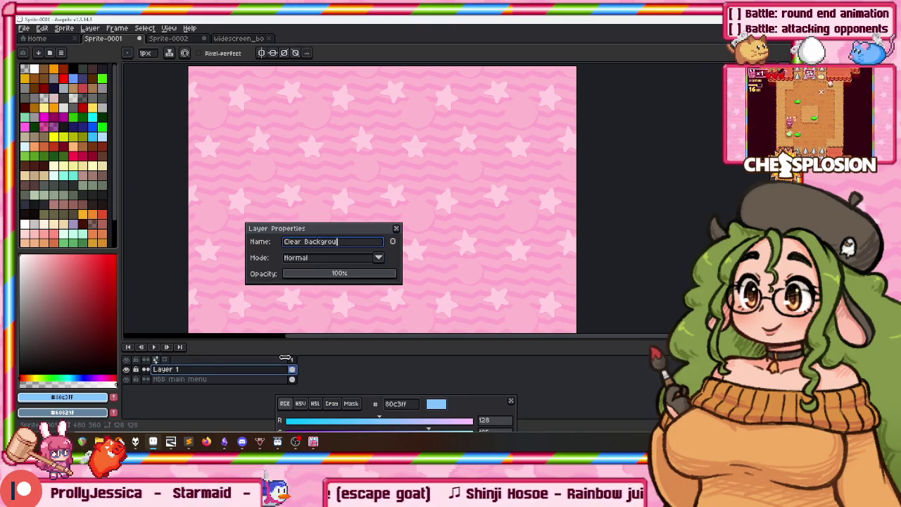
pyautogui.write('nd')
pyautogui.press('Return')
pyautogui.click(126, 369)
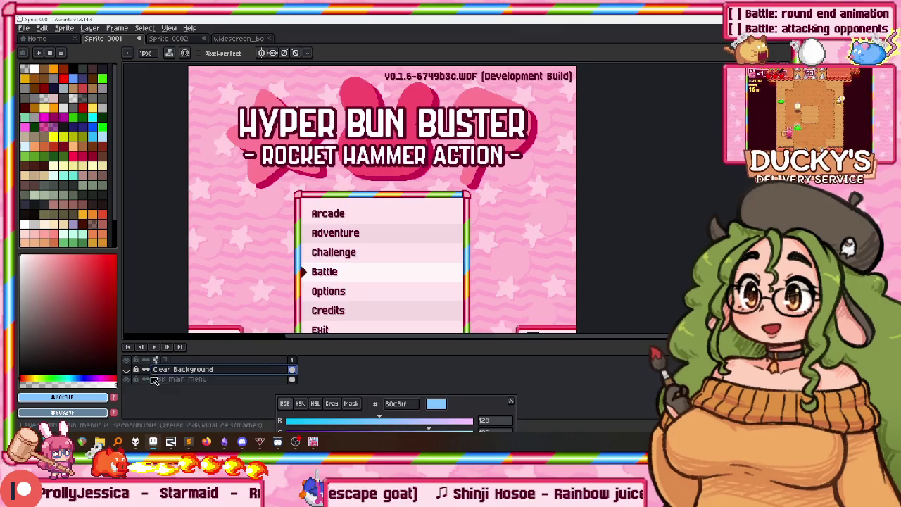
pyautogui.click(176, 378)
pyautogui.moveTo(250, 204); pyautogui.dragTo(248, 99)
# Rename the star layer to 'Background' and add a new empty layer above it
pyautogui.press('m')
pyautogui.scroll(3, 195, 217)
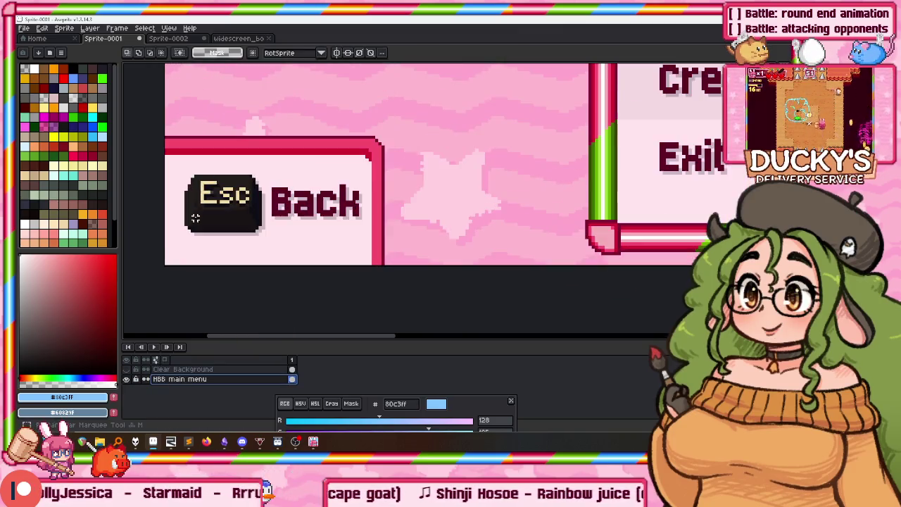
pyautogui.click(184, 369)
pyautogui.doubleClick(184, 369)
pyautogui.moveTo(153, 442)
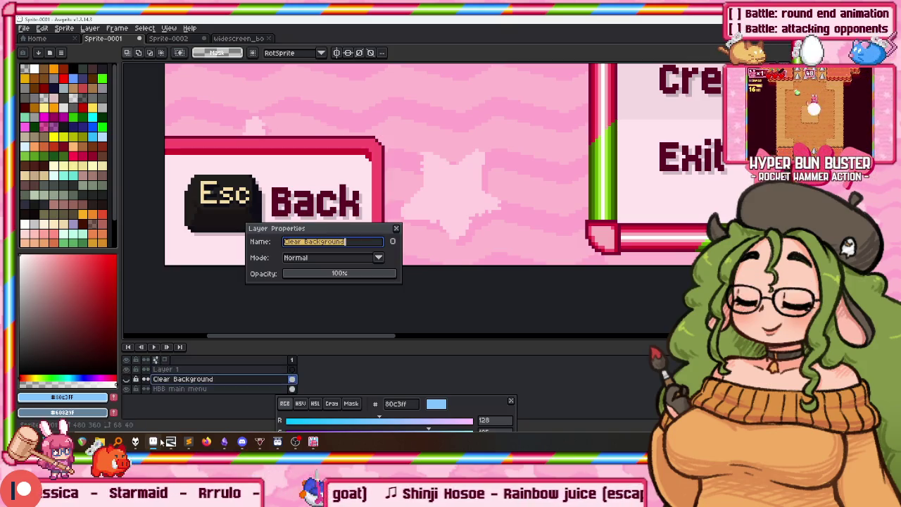
pyautogui.press('Return')
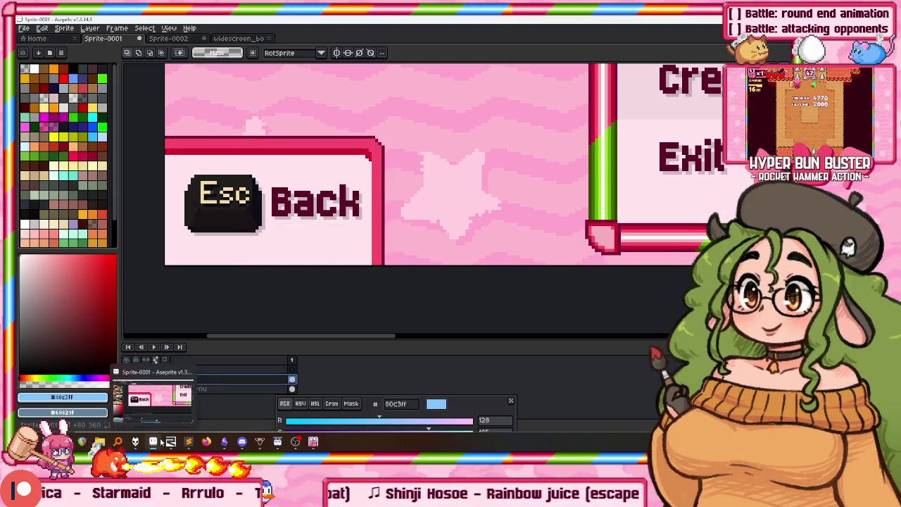
pyautogui.hotkey('shift', 'n')
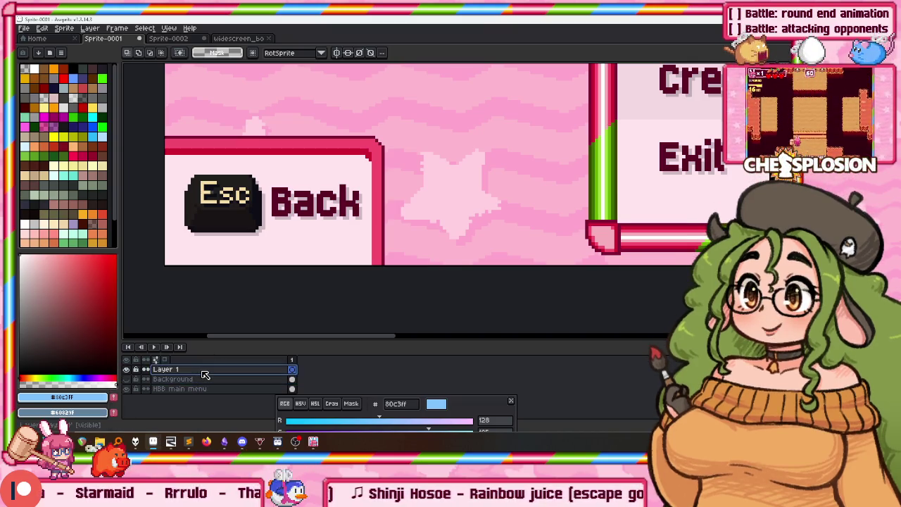
pyautogui.click(179, 389)
pyautogui.scroll(-4, 489, 151)
pyautogui.moveTo(489, 151); pyautogui.dragTo(327, 127)
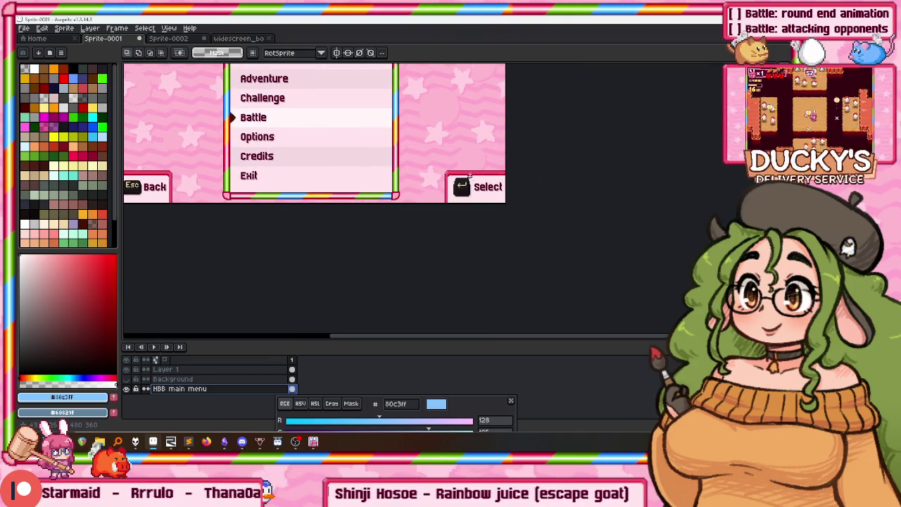
pyautogui.scroll(1, 543, 179)
pyautogui.scroll(1, 558, 254)
pyautogui.scroll(1, 436, 176)
pyautogui.scroll(1, 313, 98)
pyautogui.click(166, 369)
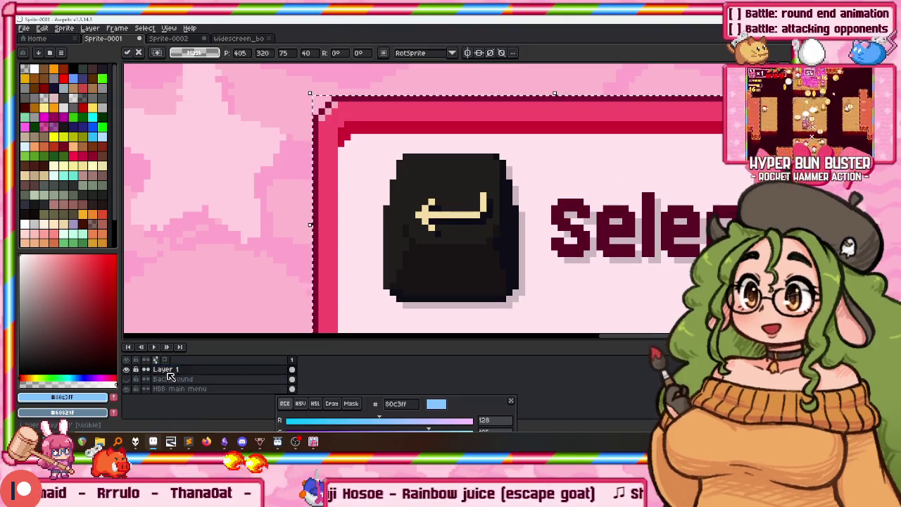
pyautogui.click(130, 389)
pyautogui.scroll(-2, 297, 231)
pyautogui.scroll(-2, 328, 147)
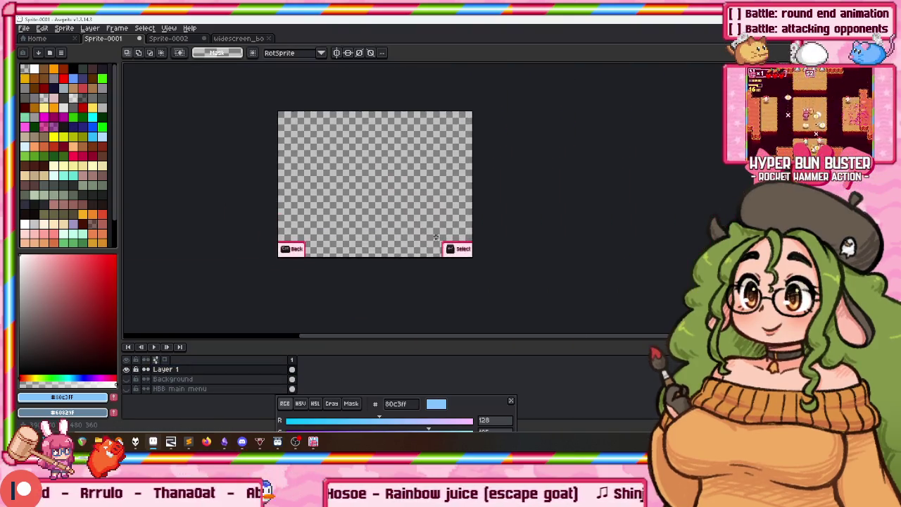
pyautogui.scroll(1, 308, 275)
pyautogui.scroll(2, 268, 271)
pyautogui.scroll(-2, 218, 253)
pyautogui.scroll(3, 190, 282)
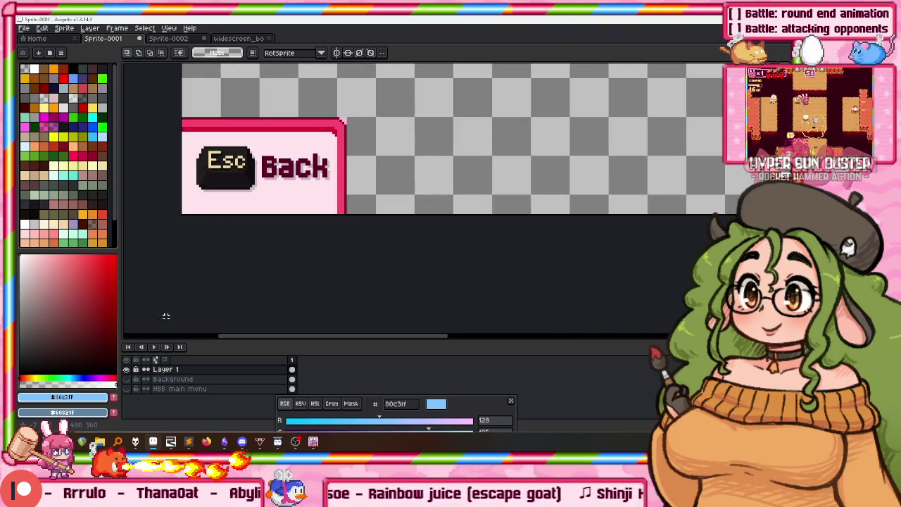
pyautogui.doubleClick(168, 371)
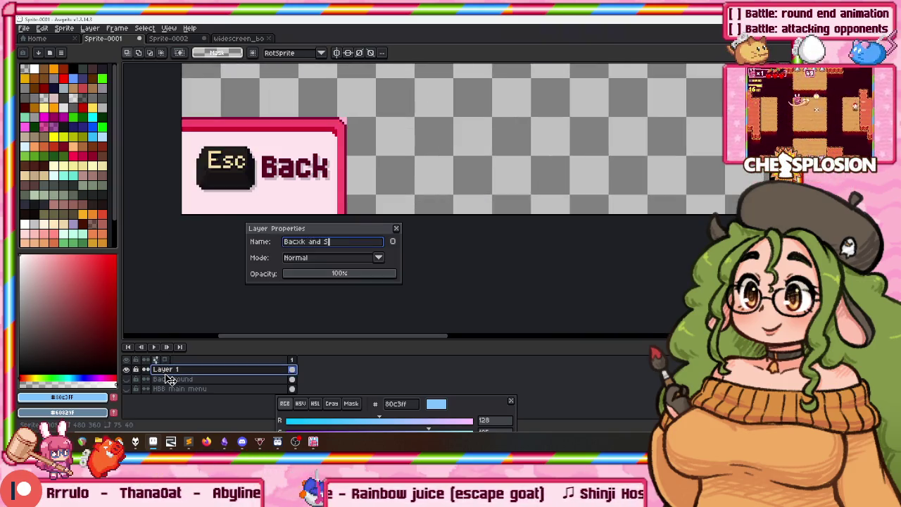
pyautogui.write('elect ')
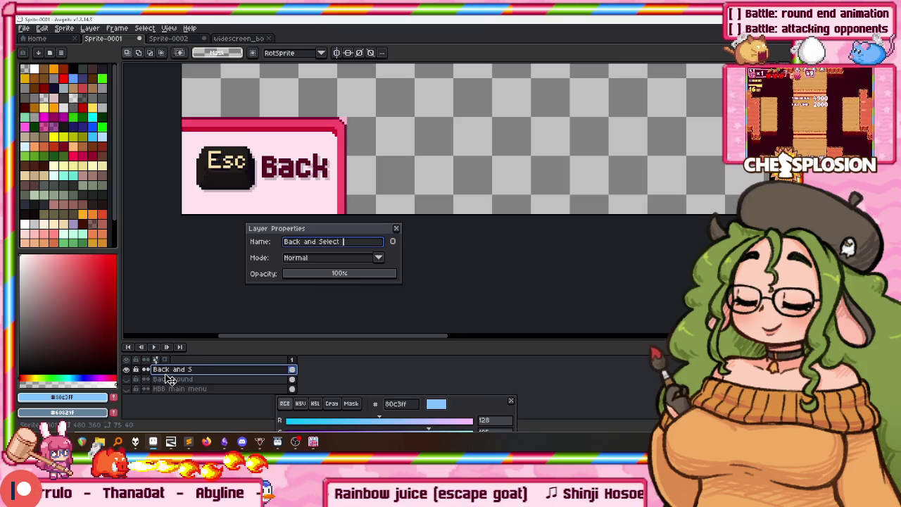
pyautogui.write('buttons')
pyautogui.press('Return')
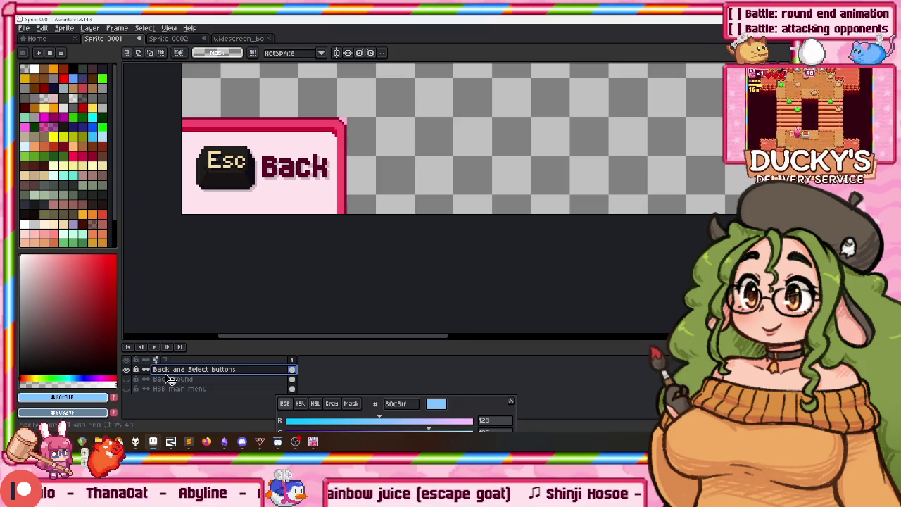
pyautogui.scroll(-3, 206, 202)
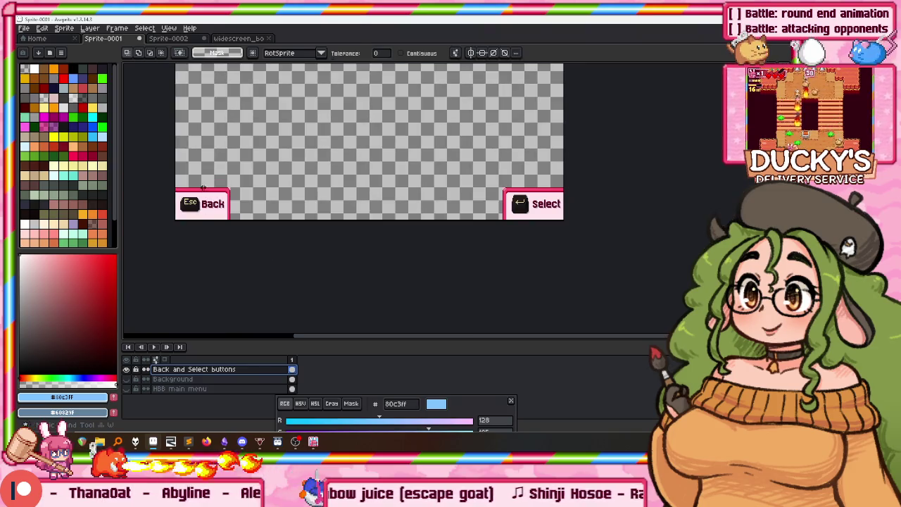
pyautogui.scroll(2, 202, 187)
pyautogui.scroll(2, 202, 187)
pyautogui.scroll(-3, 203, 188)
pyautogui.moveTo(624, 186)
pyautogui.mouseDown()
pyautogui.moveTo(448, 200)
pyautogui.moveTo(337, 184)
pyautogui.mouseUp()
pyautogui.scroll(-3, 335, 185)
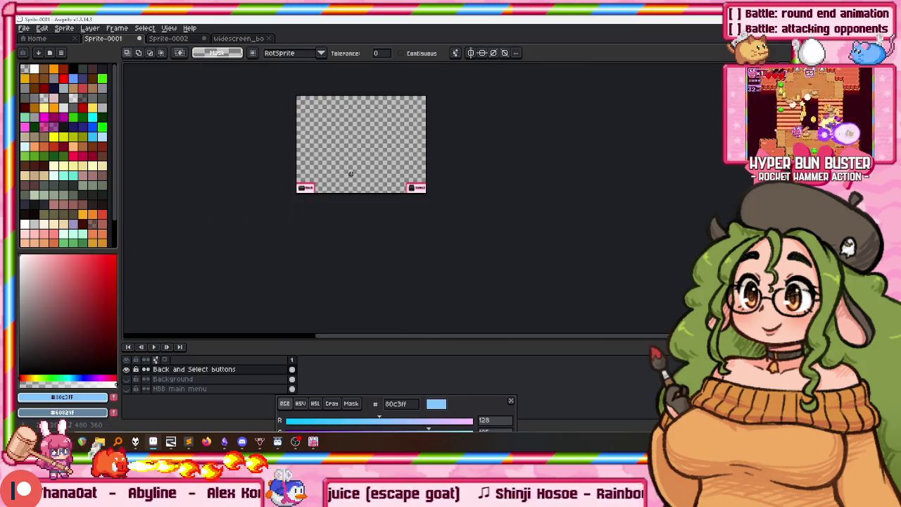
pyautogui.scroll(1, 359, 162)
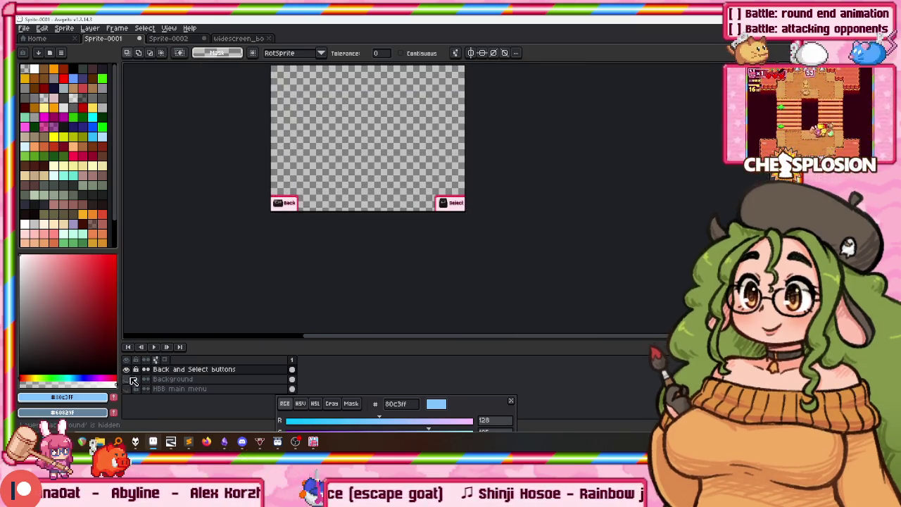
pyautogui.click(127, 379)
pyautogui.scroll(1, 289, 221)
pyautogui.moveTo(289, 221)
pyautogui.mouseDown()
pyautogui.moveTo(258, 255)
pyautogui.moveTo(222, 241)
pyautogui.mouseUp()
pyautogui.scroll(1, 252, 229)
pyautogui.moveTo(299, 339); pyautogui.dragTo(299, 363)
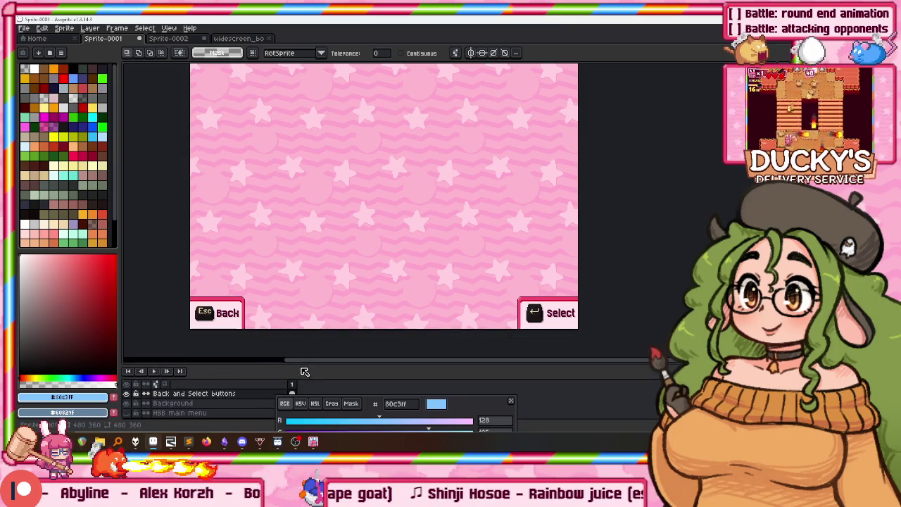
pyautogui.moveTo(348, 284); pyautogui.dragTo(340, 275)
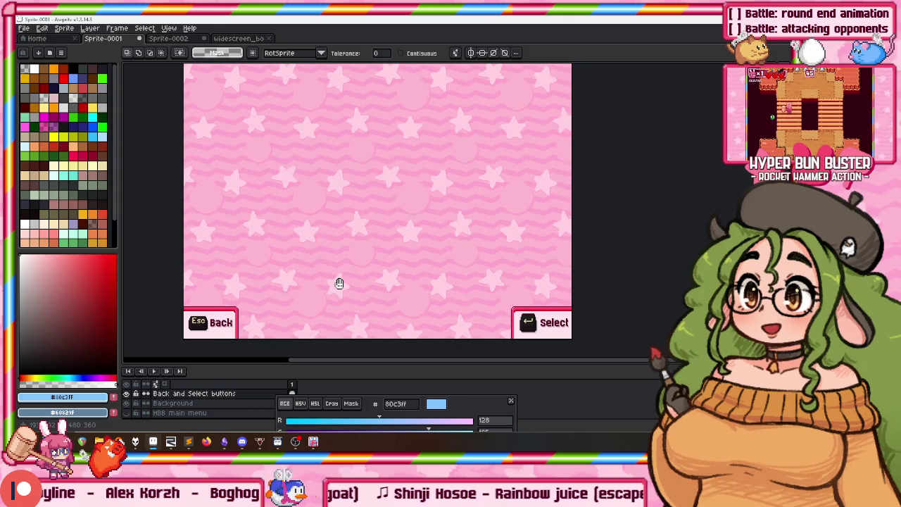
pyautogui.scroll(-2, 338, 281)
pyautogui.scroll(1, 348, 263)
pyautogui.scroll(3, 330, 247)
pyautogui.scroll(-3, 331, 239)
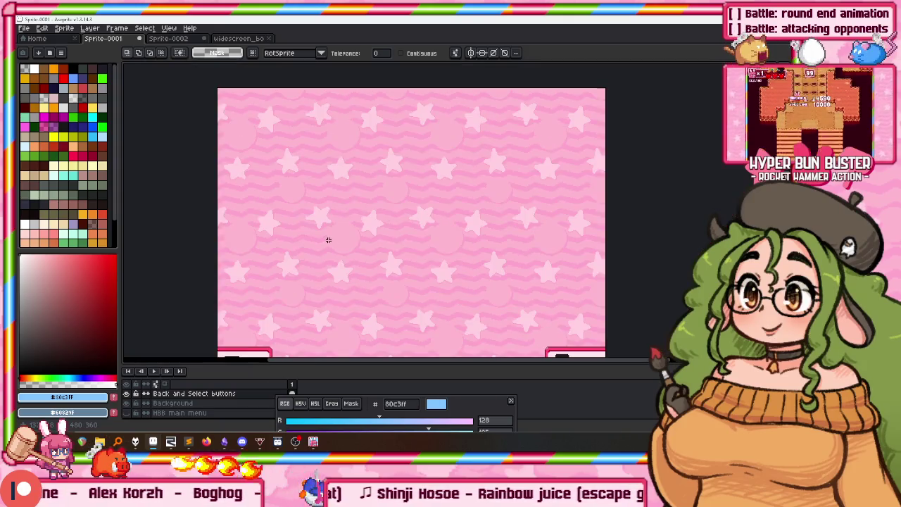
pyautogui.moveTo(341, 205); pyautogui.dragTo(327, 180)
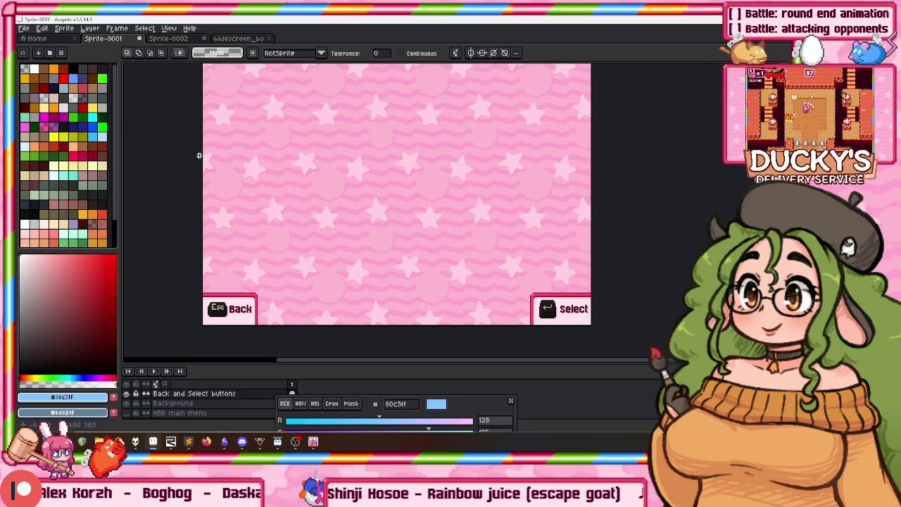
pyautogui.moveTo(286, 179)
pyautogui.mouseDown()
pyautogui.moveTo(266, 226)
pyautogui.moveTo(269, 181)
pyautogui.mouseUp()
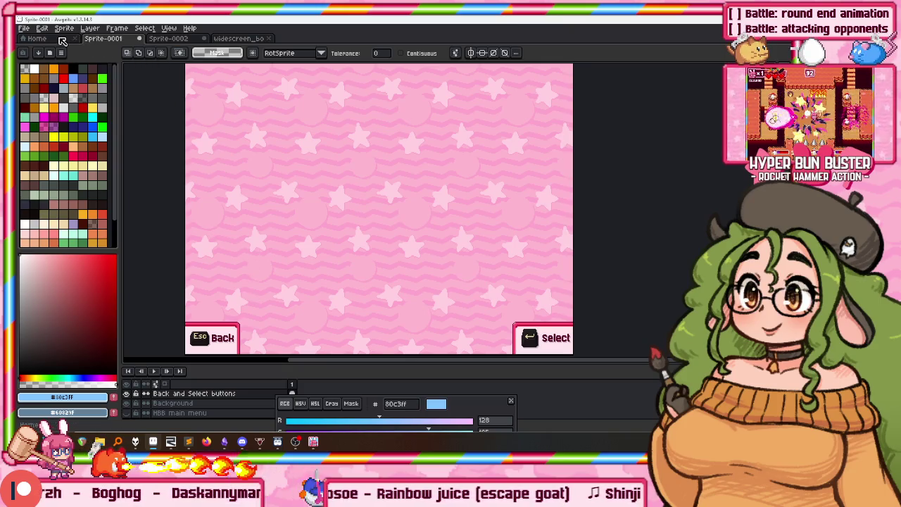
# Start a Battle Stage 1 match in Hyper Bun Buster and move the pink bunny right
pyautogui.click(65, 40)
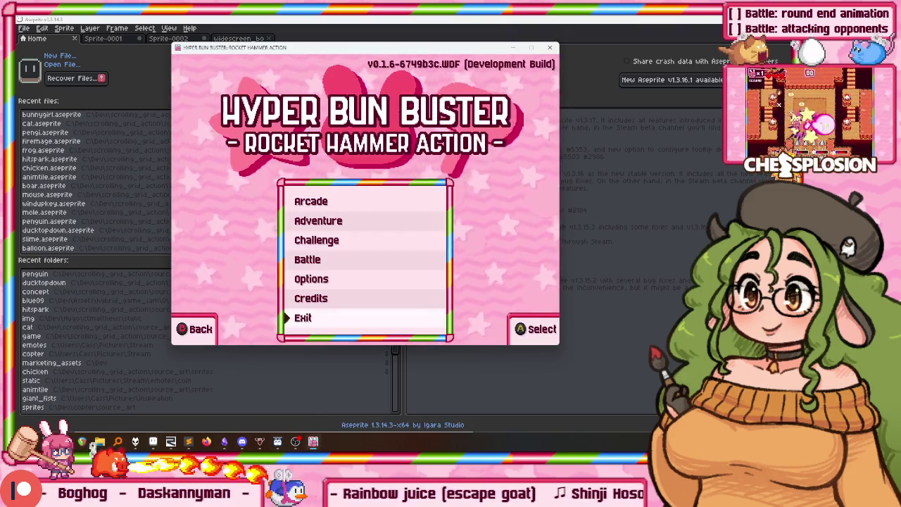
pyautogui.press('Up')
pyautogui.press('Up')
pyautogui.press('Up')
pyautogui.press('Up')
pyautogui.press('Up')
pyautogui.press('F11')
pyautogui.press('Down')
pyautogui.press('Down')
pyautogui.press('Return')
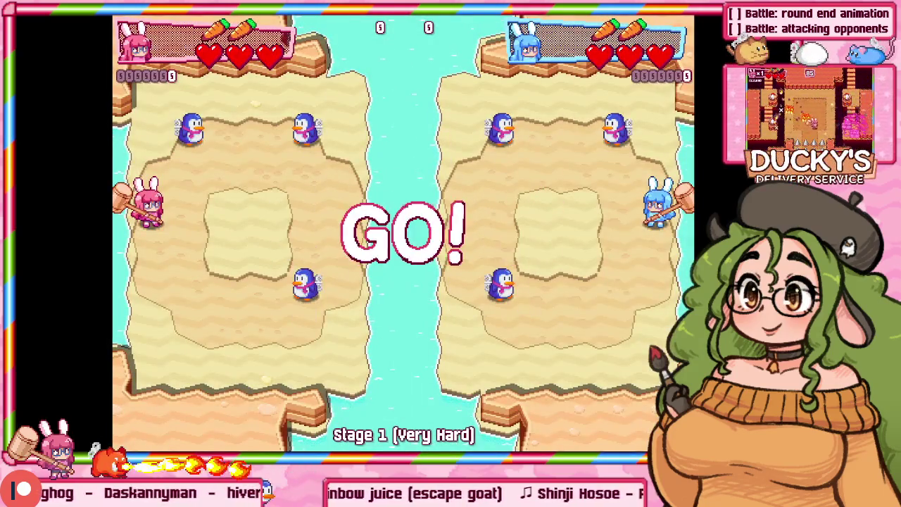
pyautogui.press('Right')
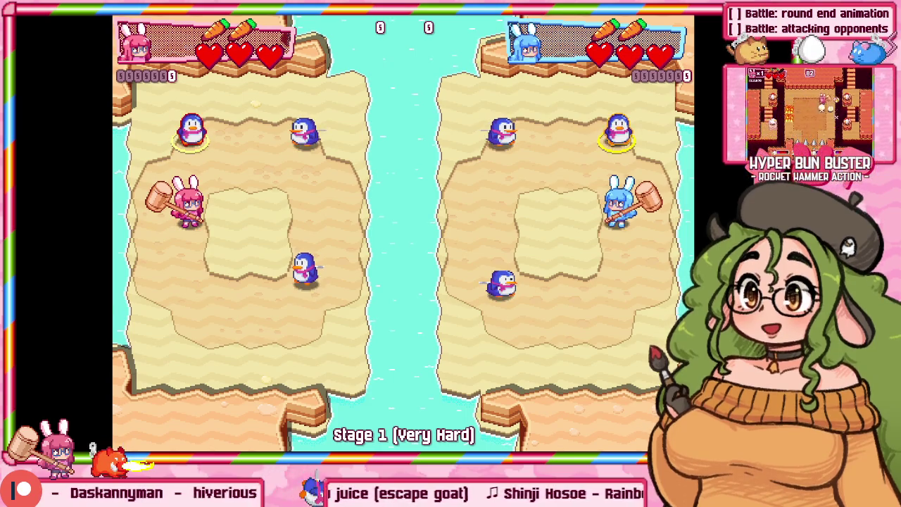
# Return to Aseprite and paste the battle screenshot into a new sprite
pyautogui.press('super')
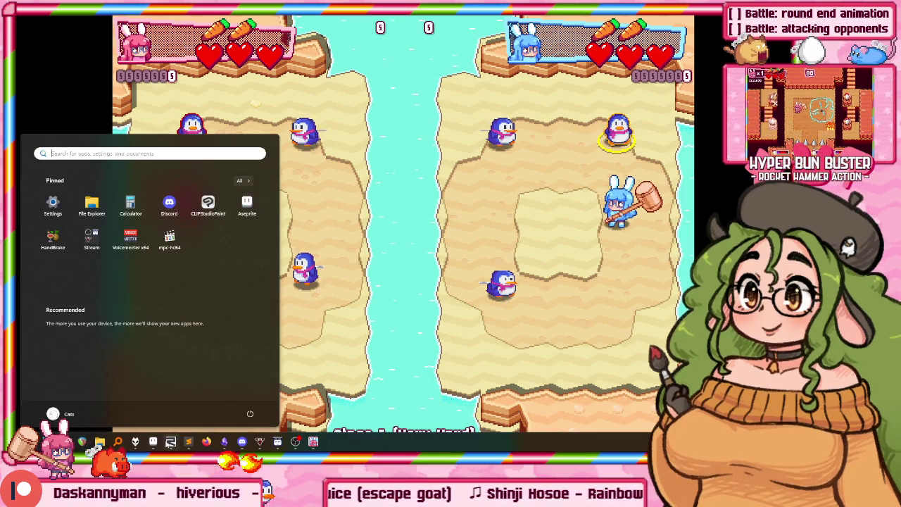
pyautogui.click(171, 442)
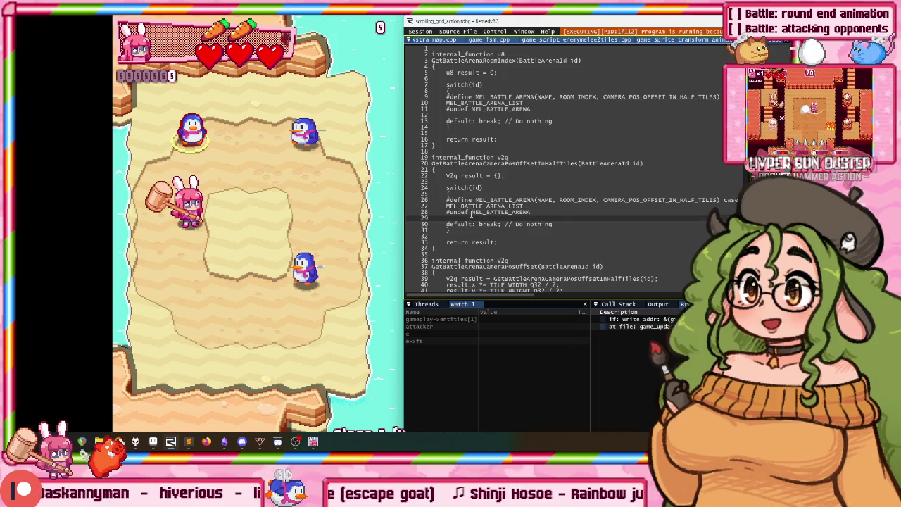
pyautogui.click(190, 442)
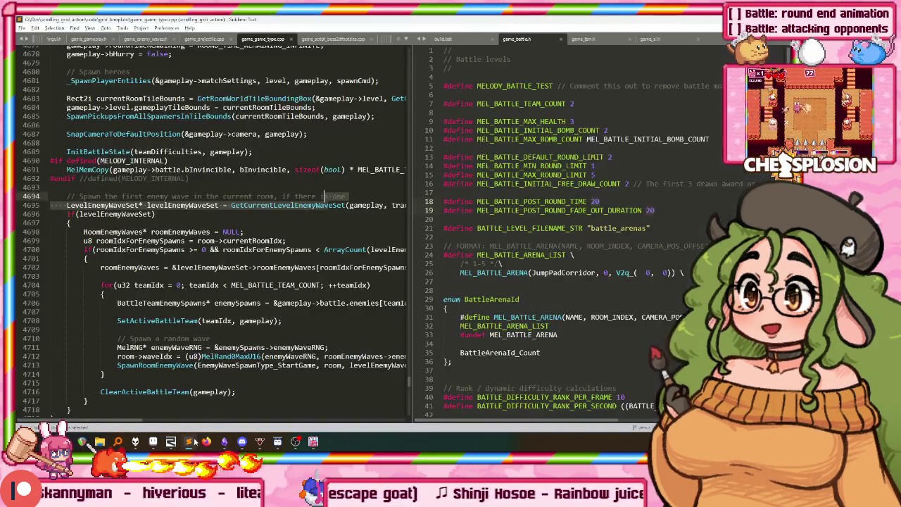
pyautogui.click(154, 443)
pyautogui.hotkey('ctrl', 'n')
pyautogui.press('Return')
pyautogui.hotkey('ctrl', 'v')
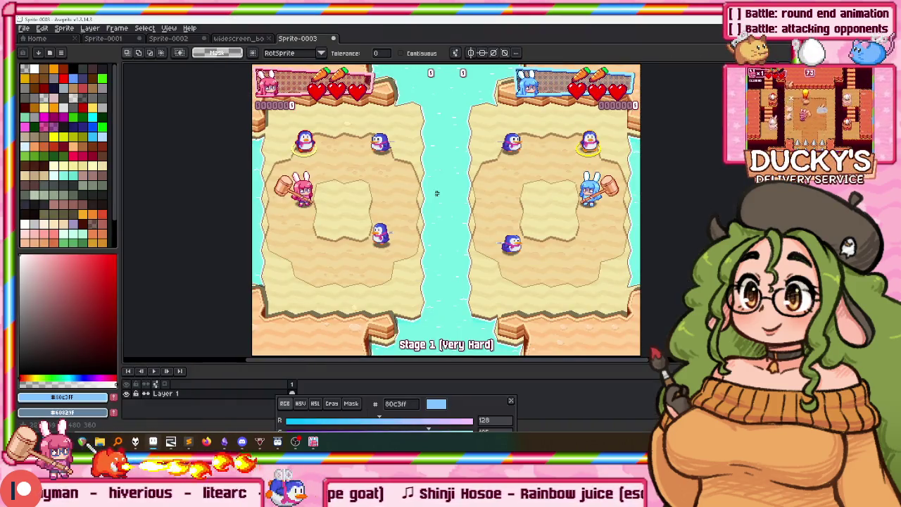
# Lasso the pink and blue bunnies, invert the selection, and erase everything else
pyautogui.scroll(1, 310, 190)
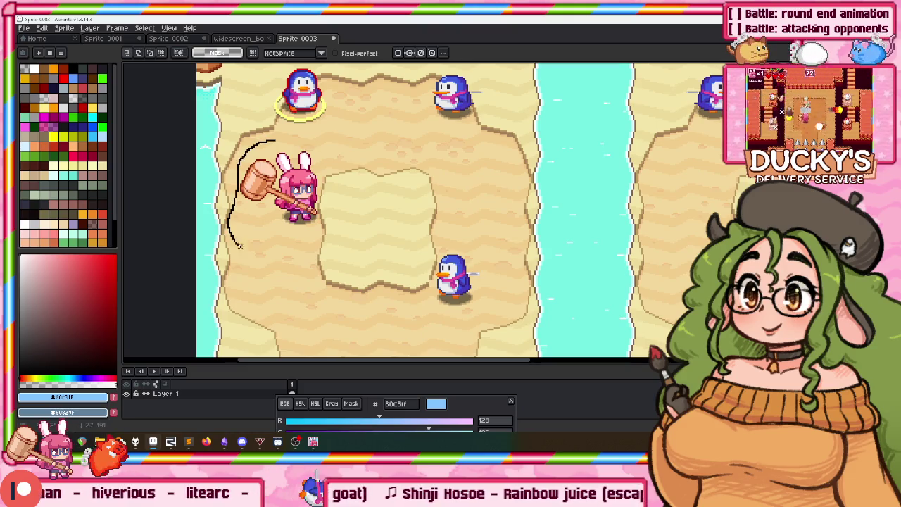
pyautogui.moveTo(236, 241); pyautogui.dragTo(331, 169)
pyautogui.hscroll(5, 586, 164)
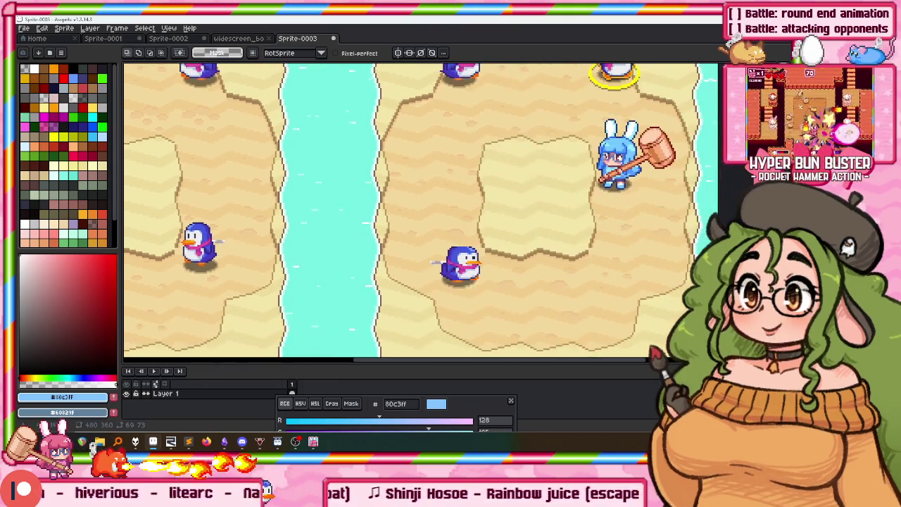
pyautogui.moveTo(597, 109); pyautogui.dragTo(716, 205)
pyautogui.scroll(-2, 514, 148)
pyautogui.scroll(1, 514, 147)
pyautogui.hotkey('ctrl', 'shift', 'i')
pyautogui.press('Delete')
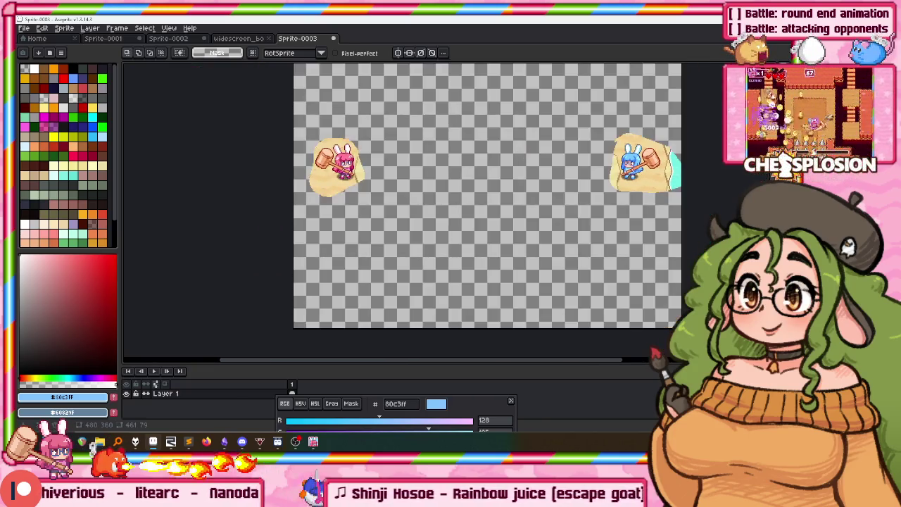
# Magic-wand the leftover water and sand, delete it, then undo the deletion
pyautogui.press('w')
pyautogui.scroll(2, 629, 211)
pyautogui.scroll(2, 629, 211)
pyautogui.scroll(2, 631, 216)
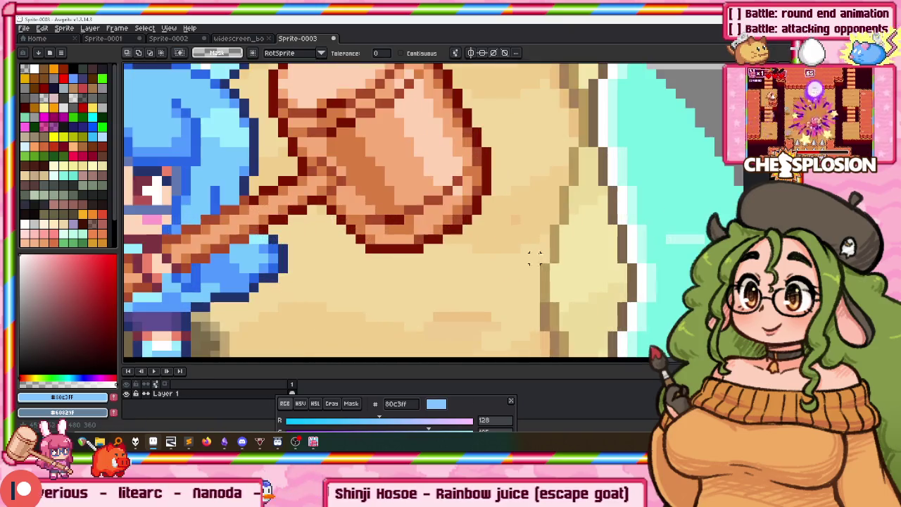
pyautogui.click(627, 216)
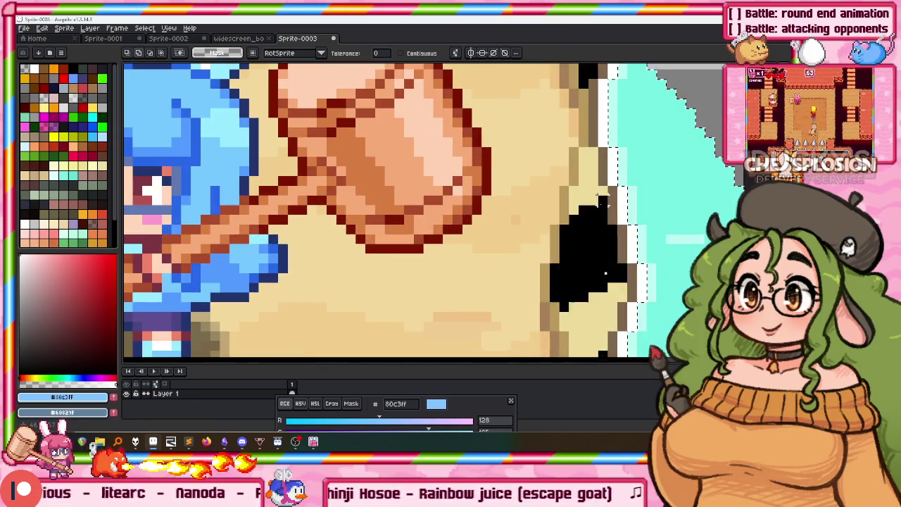
pyautogui.click(534, 182)
pyautogui.press('Delete')
pyautogui.hotkey('ctrl', 'z')
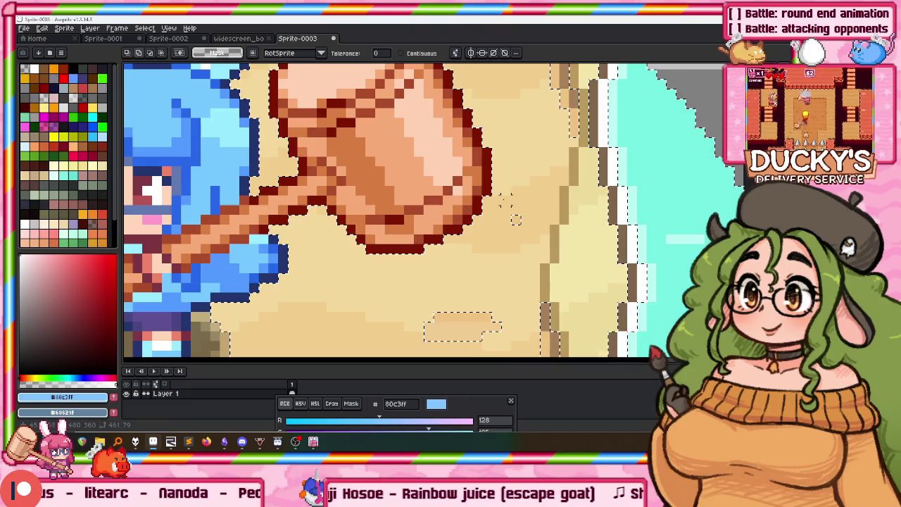
# Clear the selected sand around the blue bunny and near the legs
pyautogui.scroll(-4, 595, 127)
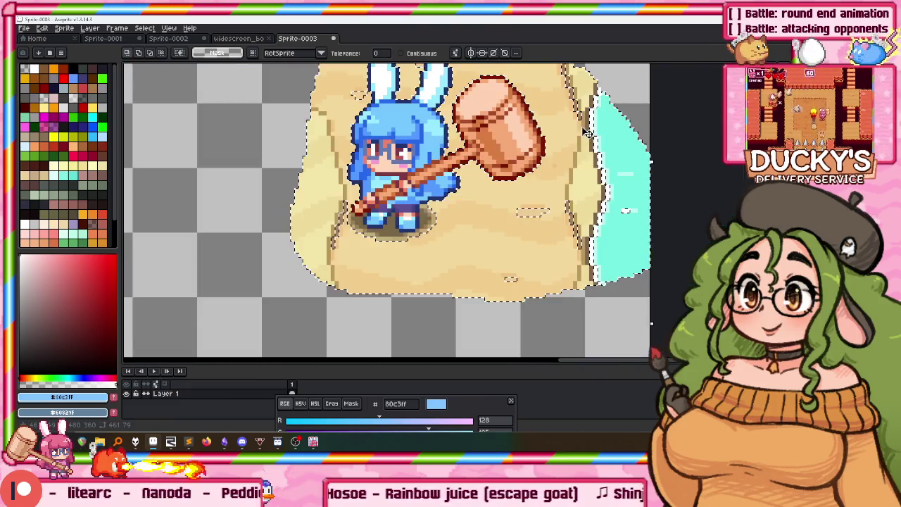
pyautogui.press('Delete')
pyautogui.scroll(4, 342, 198)
pyautogui.scroll(2, 350, 192)
pyautogui.hotkey('ctrl', 'z')
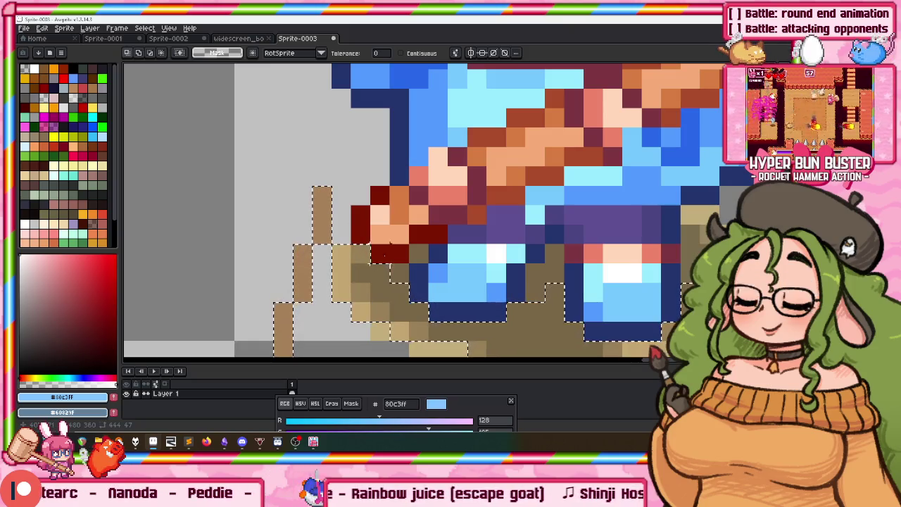
pyautogui.press('Delete')
# Select the remaining sand patches and empty area, then lasso around the pink bunny
pyautogui.click(545, 275)
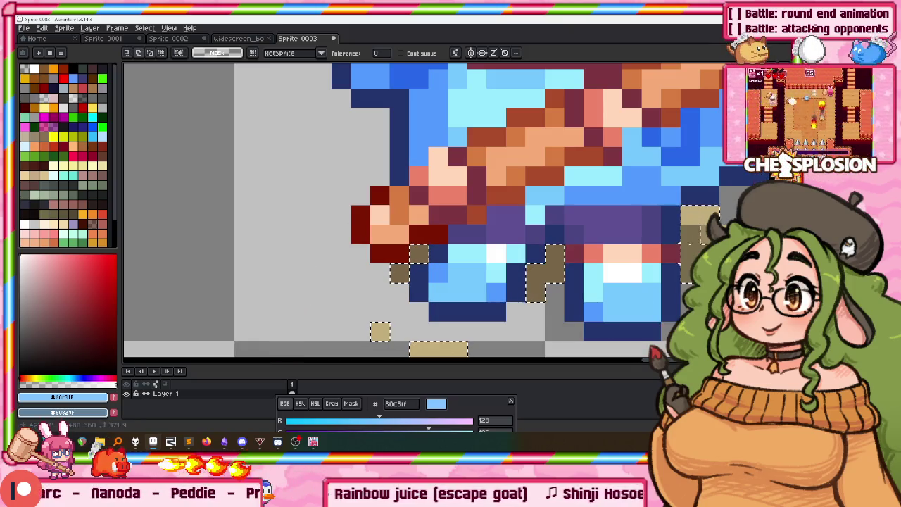
pyautogui.scroll(-2, 702, 234)
pyautogui.scroll(-1, 599, 182)
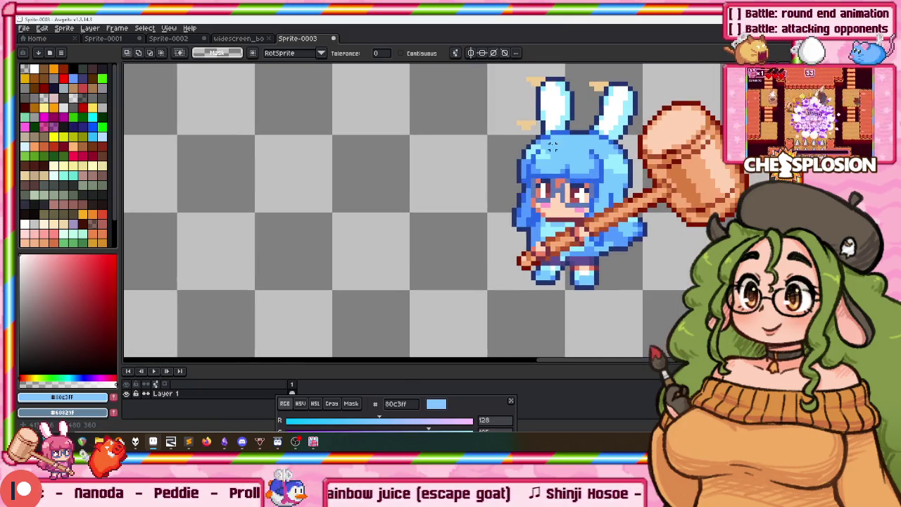
pyautogui.scroll(-2, 526, 127)
pyautogui.scroll(-1, 402, 157)
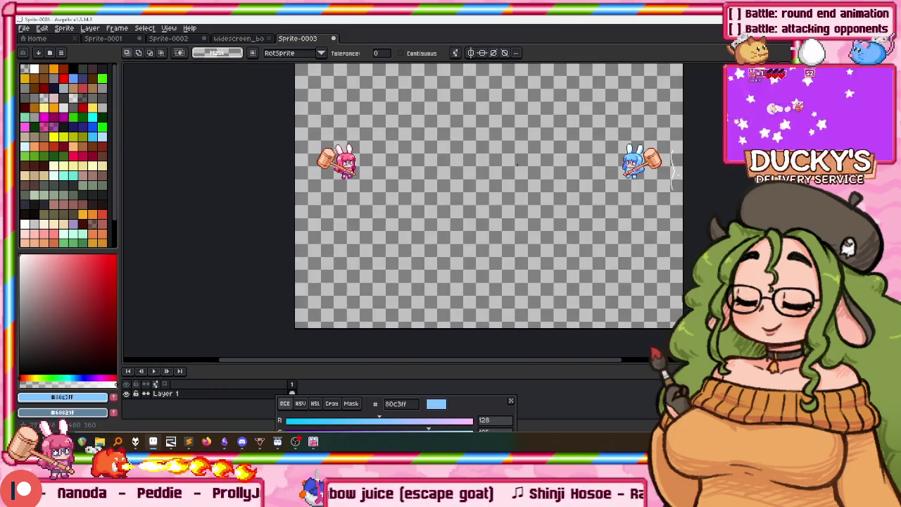
pyautogui.scroll(2, 338, 158)
pyautogui.scroll(-1, 378, 187)
pyautogui.scroll(2, 377, 187)
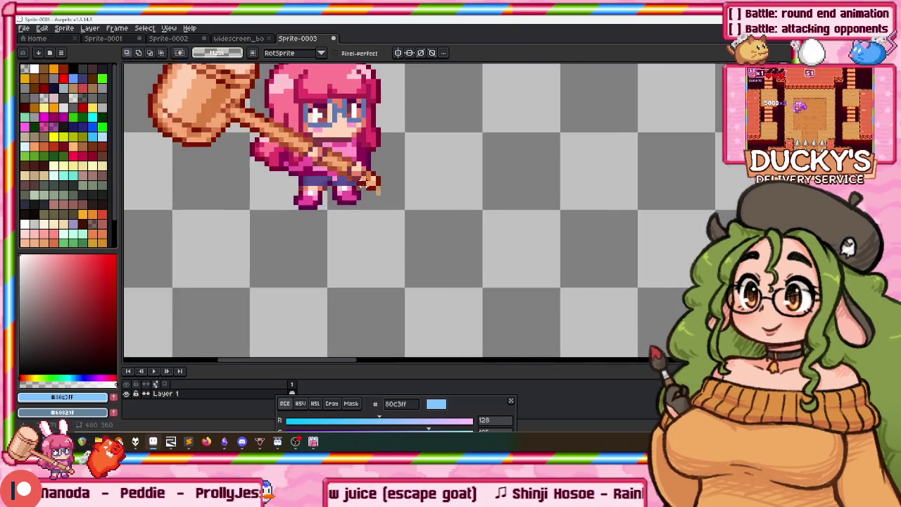
pyautogui.scroll(1, 378, 186)
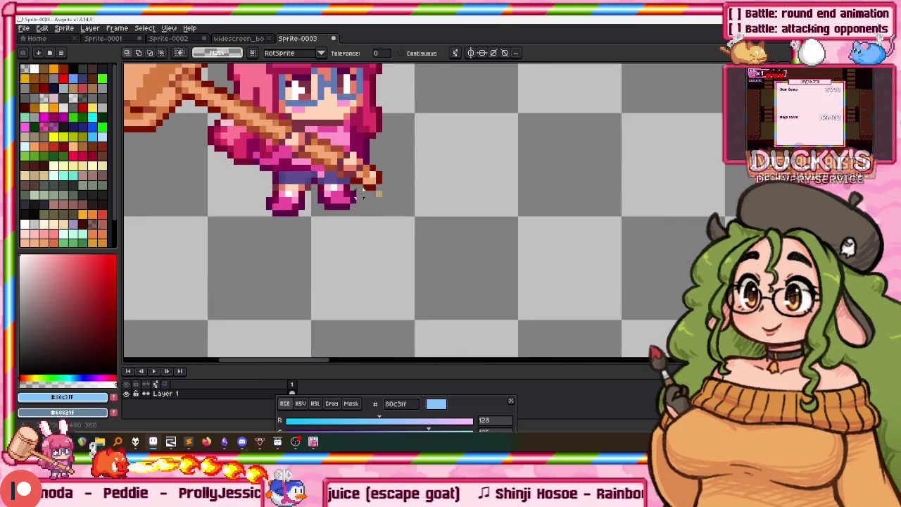
pyautogui.click(381, 199)
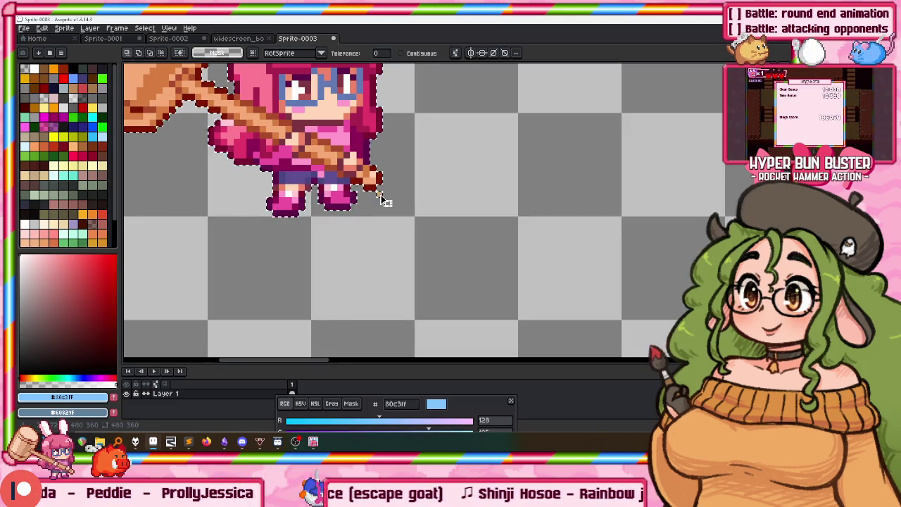
pyautogui.scroll(-2, 386, 201)
pyautogui.press('q')
pyautogui.moveTo(247, 103); pyautogui.dragTo(150, 126)
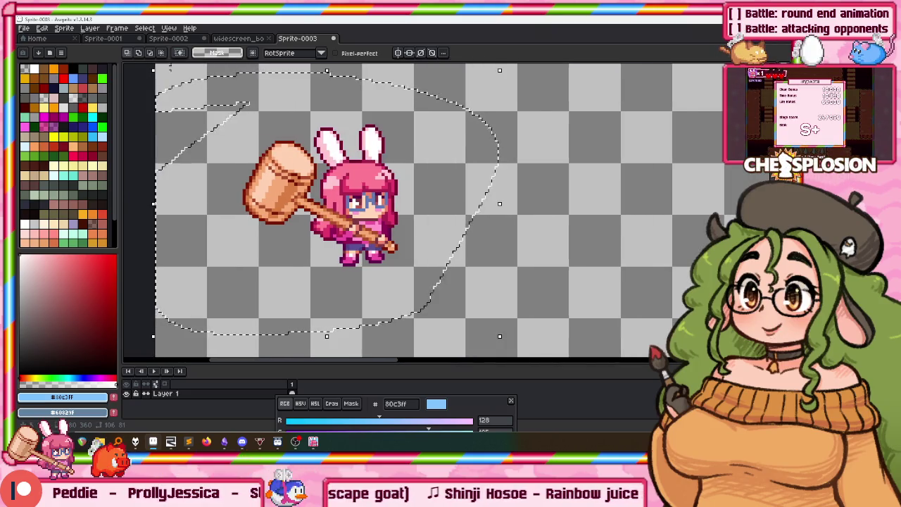
pyautogui.click(237, 40)
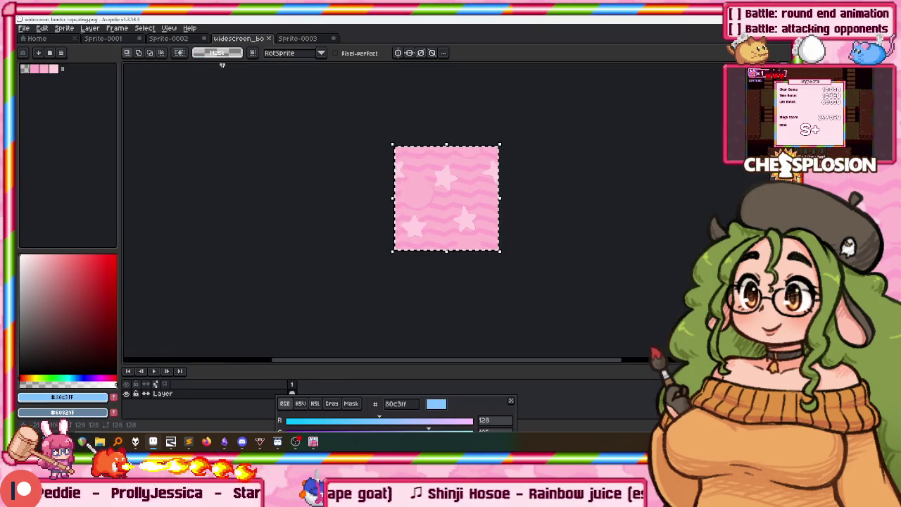
# Close the star tile image, paste the Team Battle screenshot, and return to the menu mockup
pyautogui.click(269, 39)
pyautogui.hotkey('ctrl', 'v')
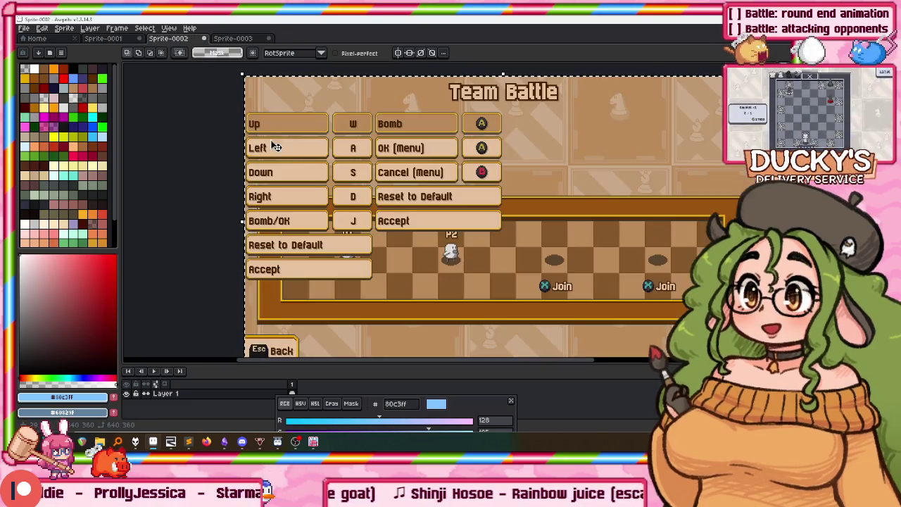
pyautogui.click(103, 38)
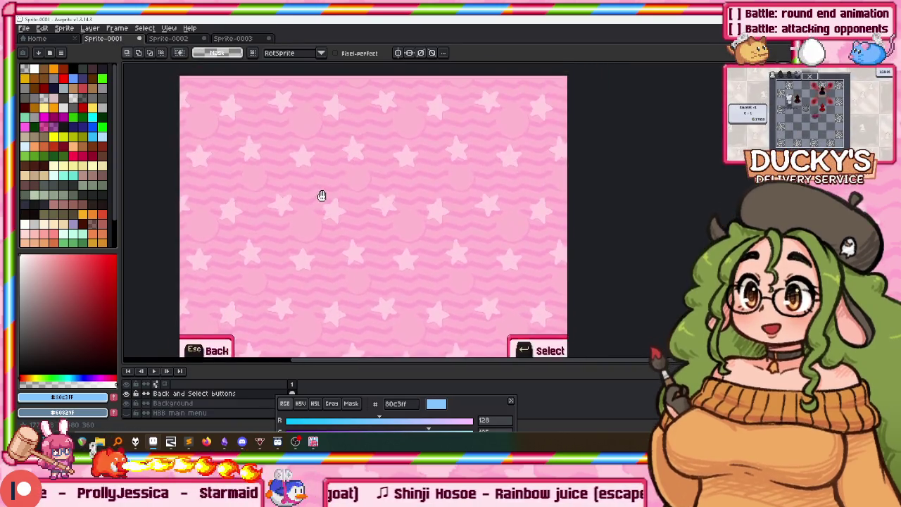
pyautogui.moveTo(326, 190); pyautogui.dragTo(323, 190)
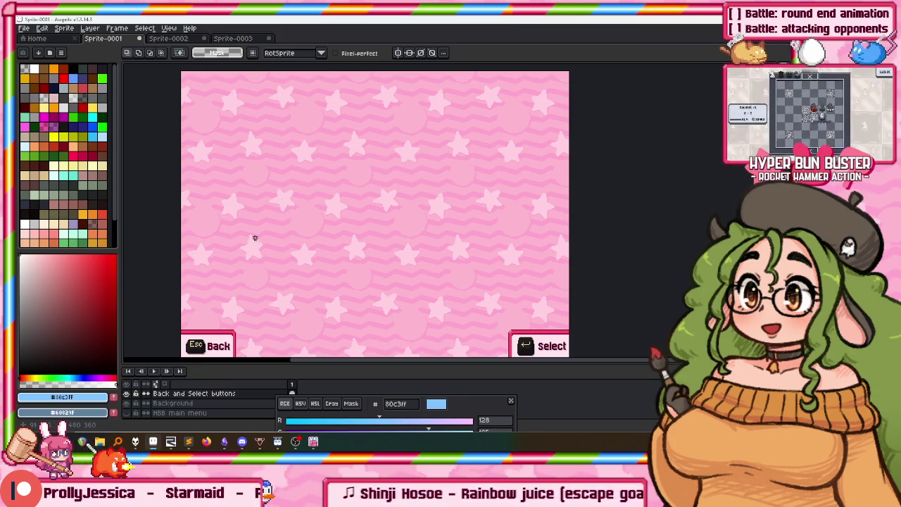
pyautogui.moveTo(255, 240); pyautogui.dragTo(260, 221)
# Add a new layer named P1 and paste the pink bunny lower on the canvas
pyautogui.hotkey('shift', 'n')
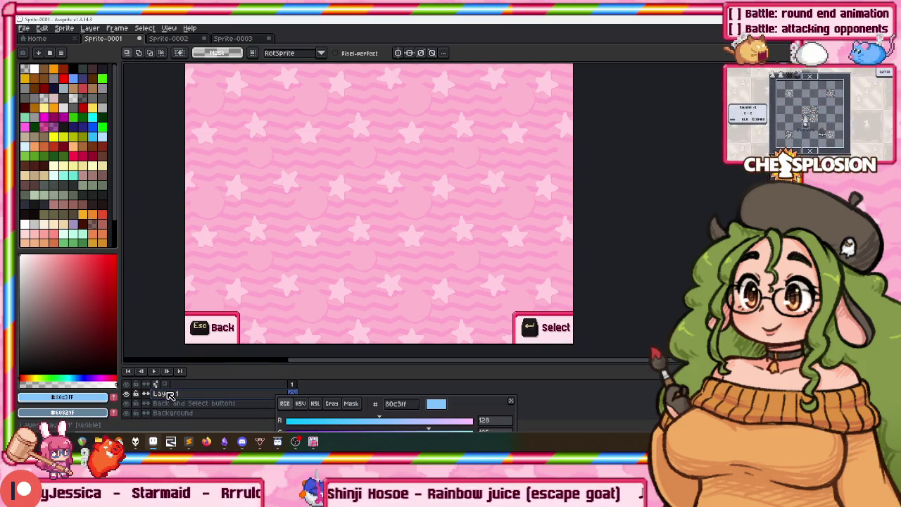
pyautogui.doubleClick(169, 395)
pyautogui.write('P1')
pyautogui.press('Return')
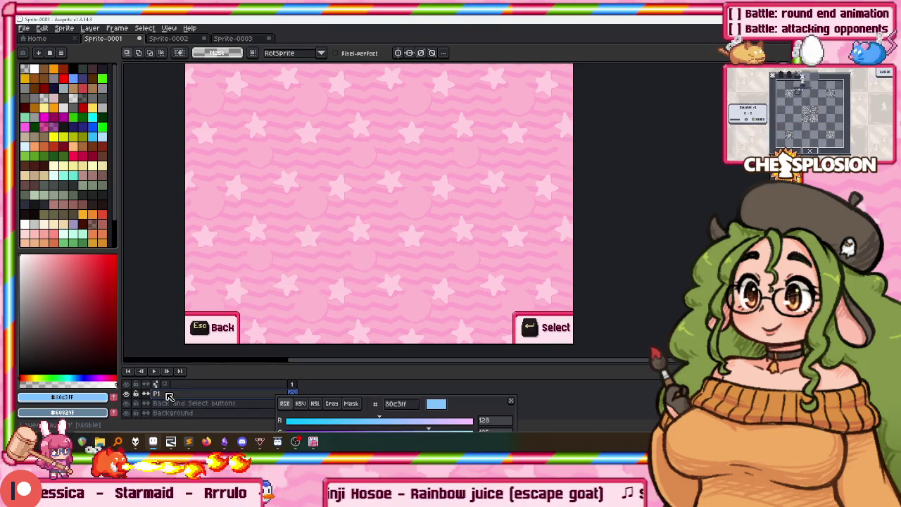
pyautogui.hotkey('ctrl', 'v')
pyautogui.moveTo(235, 178)
pyautogui.mouseDown()
pyautogui.moveTo(236, 266)
pyautogui.moveTo(248, 251)
pyautogui.mouseUp()
pyautogui.press('Return')
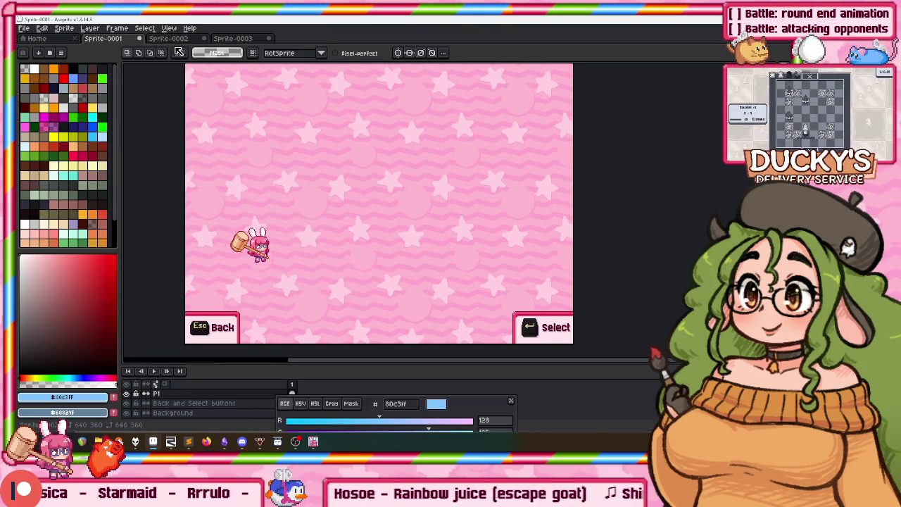
# Rename the layers 'P2 (blue)' and 'P1 (pink)', then bring up the bunny sprite sheet
pyautogui.click(187, 404)
pyautogui.doubleClick(178, 406)
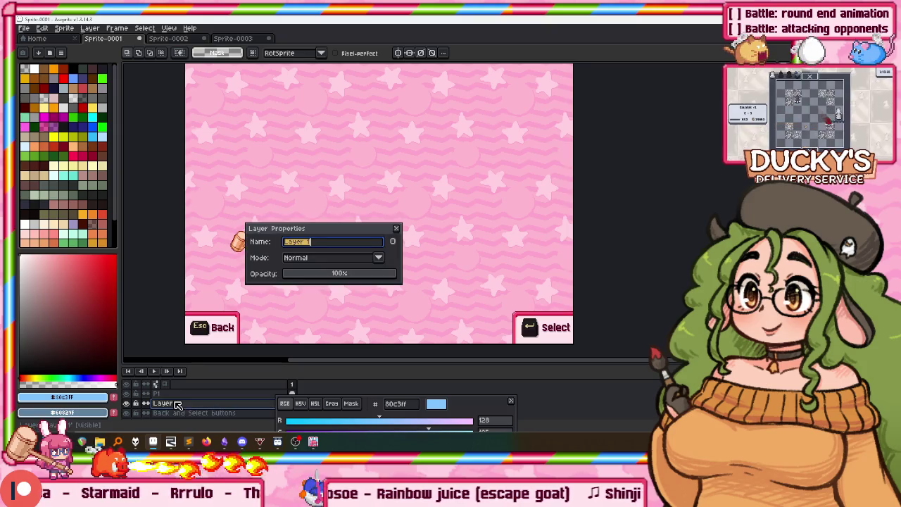
pyautogui.write('P2 (blue')
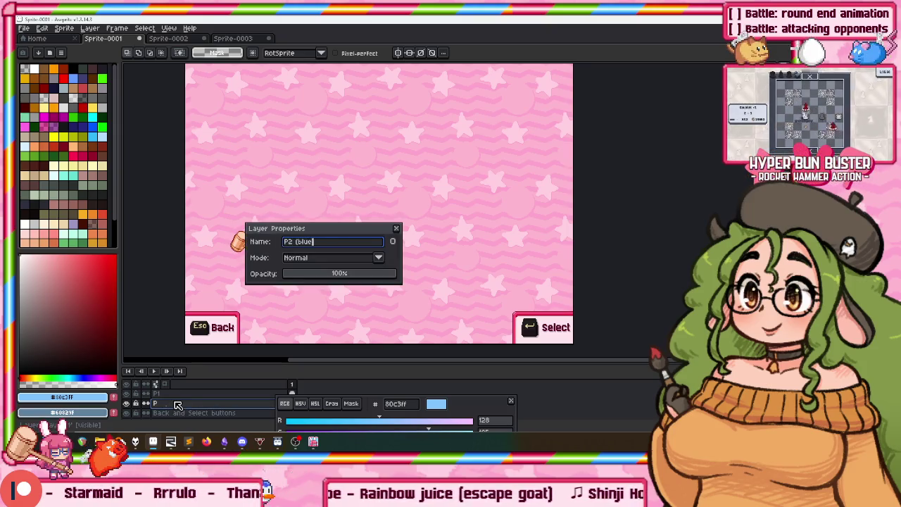
pyautogui.press('Return')
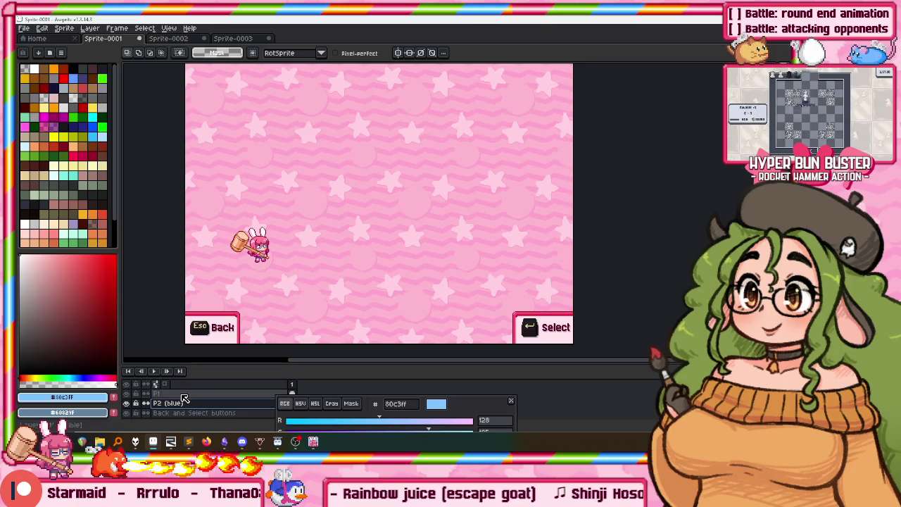
pyautogui.doubleClick(182, 395)
pyautogui.write('nk)')
pyautogui.press('Return')
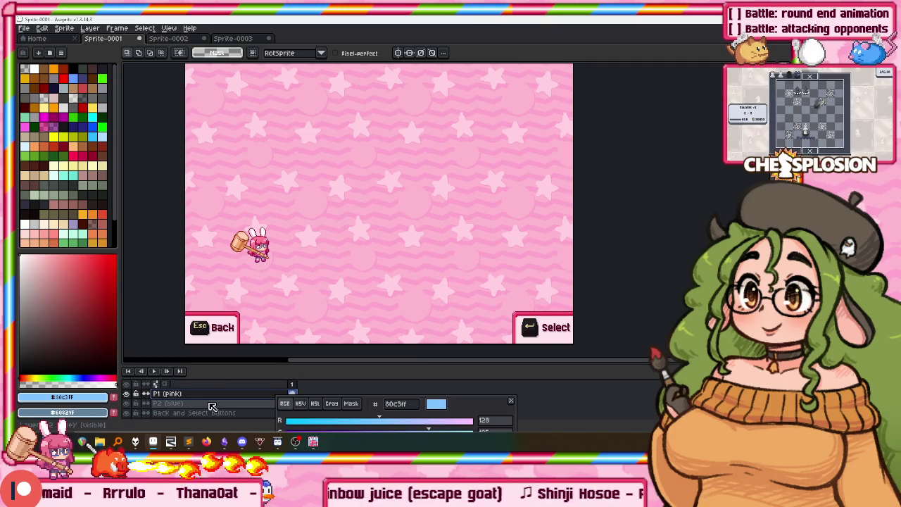
pyautogui.hotkey('ctrl', 'Tab')
pyautogui.hotkey('ctrl', 'Tab')
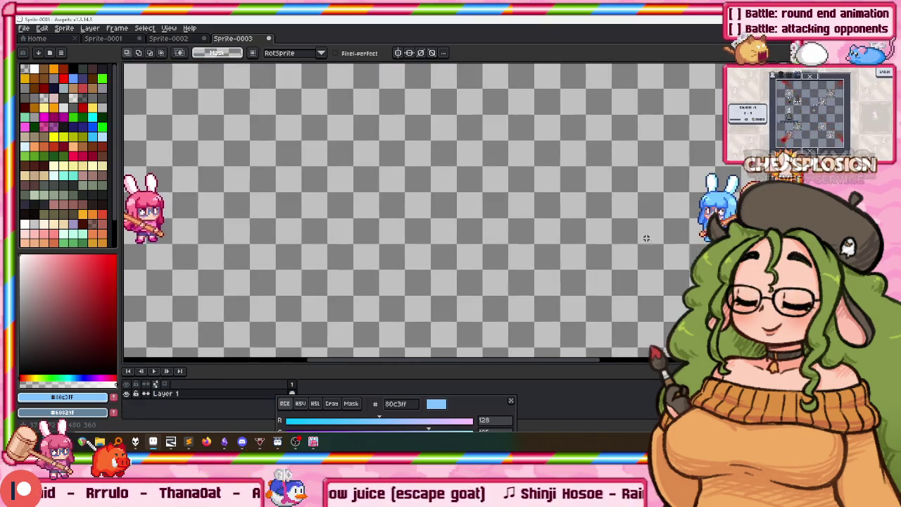
# Select and copy the blue hammer bunny from the sprite sheet
pyautogui.moveTo(634, 240); pyautogui.dragTo(279, 223)
pyautogui.scroll(1, 441, 147)
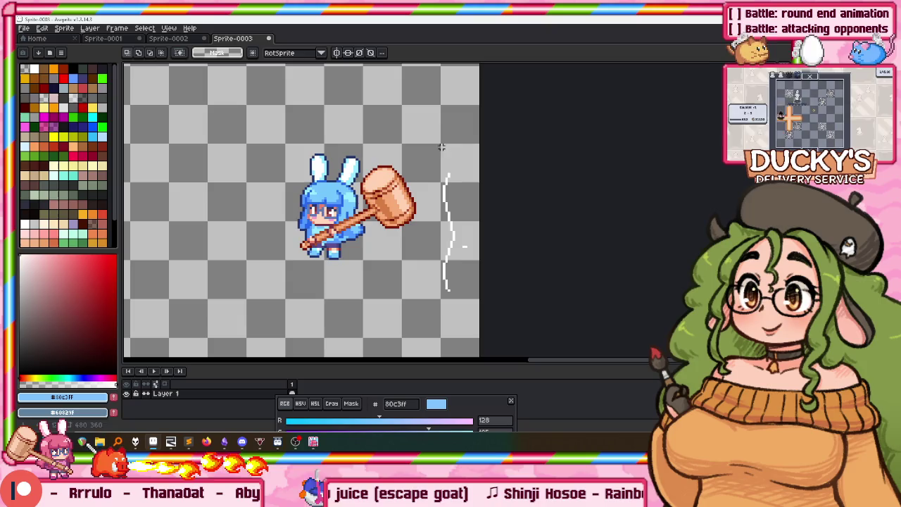
pyautogui.moveTo(227, 113); pyautogui.dragTo(473, 282)
pyautogui.hotkey('ctrl', 'd')
pyautogui.hotkey('ctrl', 'Tab')
# Paste the blue bunny into the menu mockup beside the pink bunny
pyautogui.scroll(-1, 277, 282)
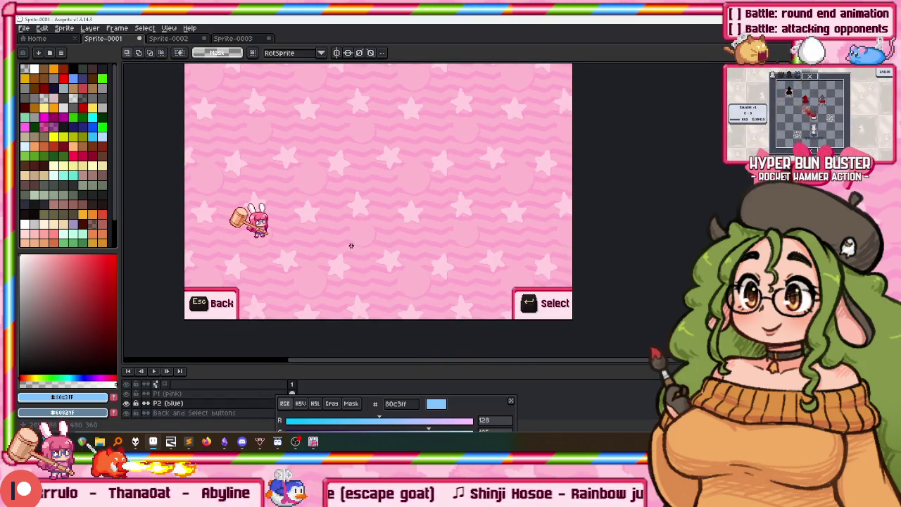
pyautogui.hotkey('ctrl', 'v')
pyautogui.scroll(2, 346, 195)
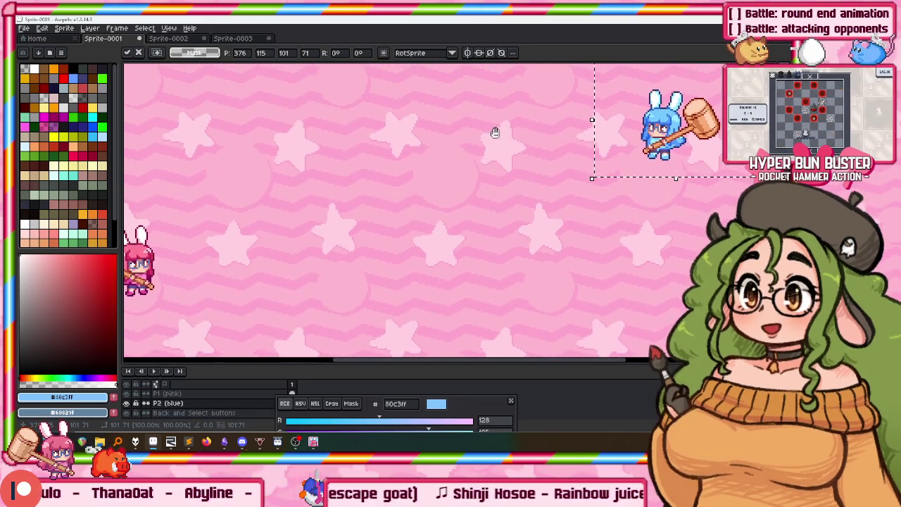
pyautogui.moveTo(590, 137)
pyautogui.mouseDown()
pyautogui.moveTo(262, 271)
pyautogui.moveTo(181, 280)
pyautogui.moveTo(409, 278)
pyautogui.mouseUp()
pyautogui.scroll(2, 239, 276)
pyautogui.press('Return')
# Flip the blue bunny horizontally so its hammer points left
pyautogui.scroll(-2, 408, 278)
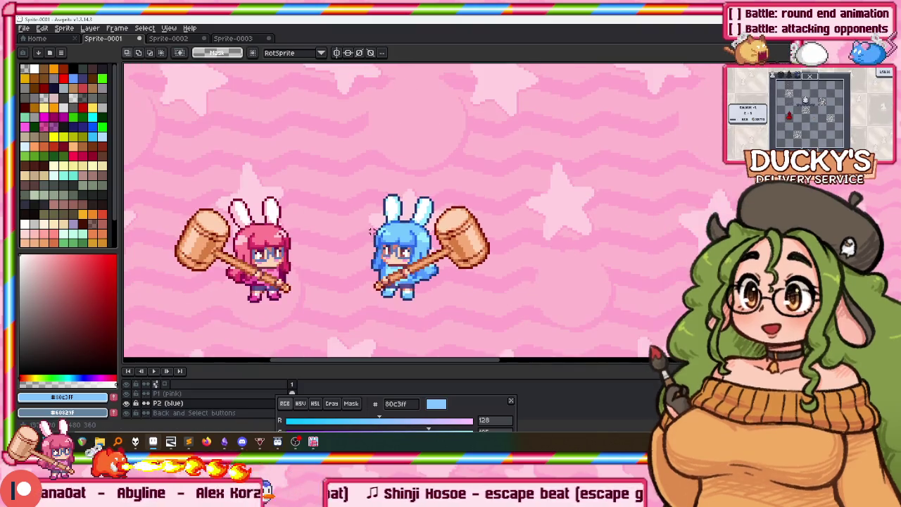
pyautogui.moveTo(331, 176); pyautogui.dragTo(526, 354)
pyautogui.hotkey('shift', 'h')
pyautogui.scroll(-2, 510, 296)
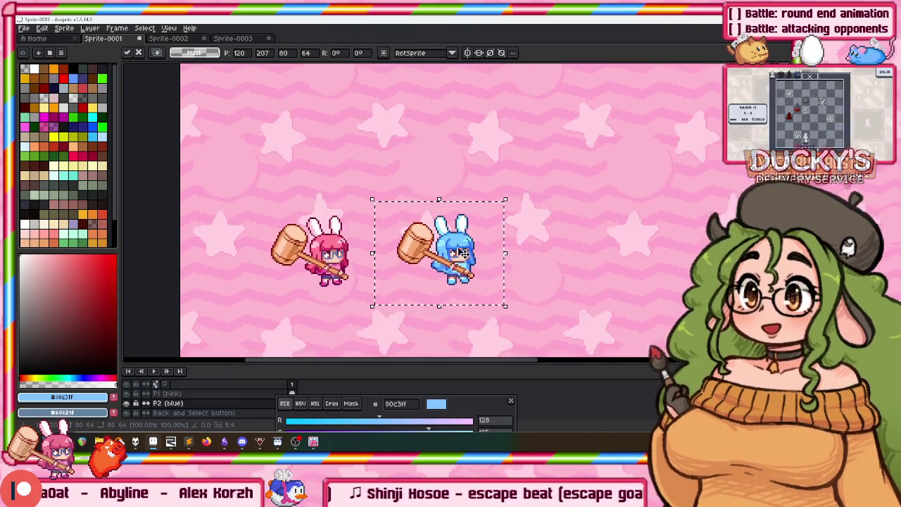
pyautogui.moveTo(451, 194); pyautogui.dragTo(423, 191)
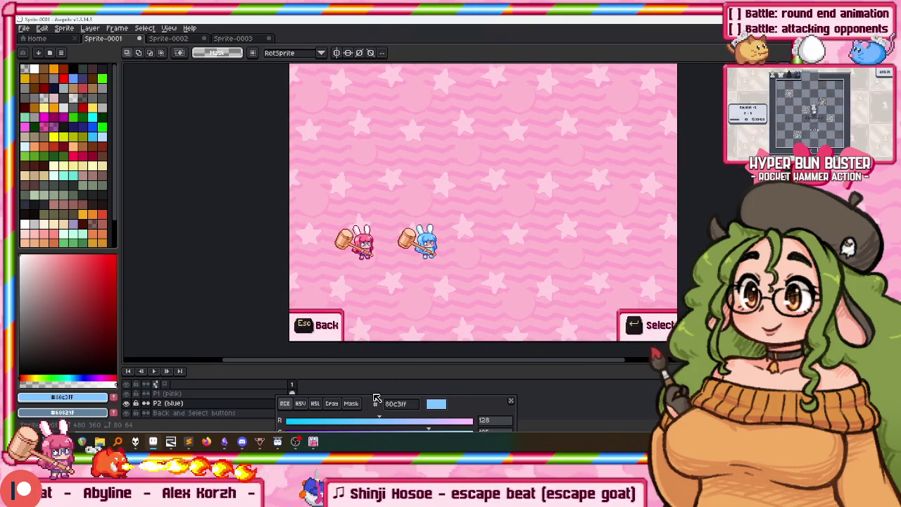
# Recentre the menu view and enlarge the layers panel to show all layers
pyautogui.scroll(1, 393, 221)
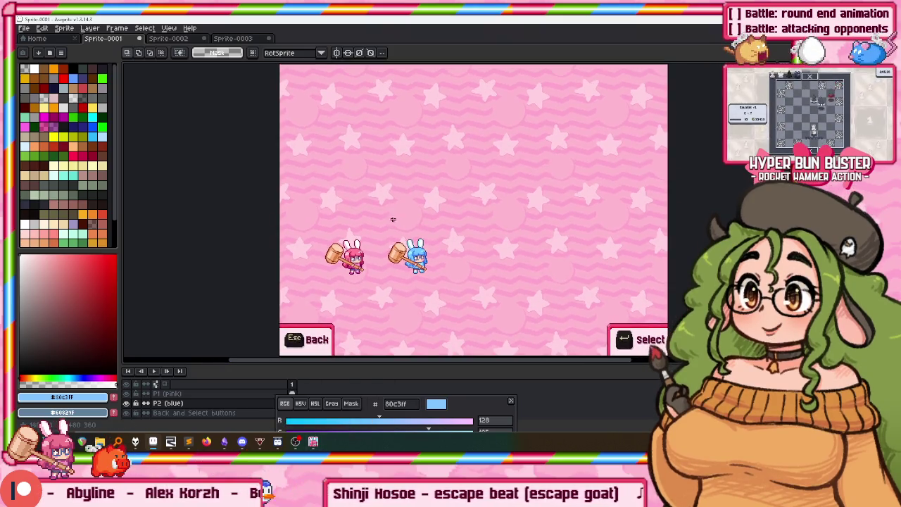
pyautogui.moveTo(392, 179); pyautogui.dragTo(363, 173)
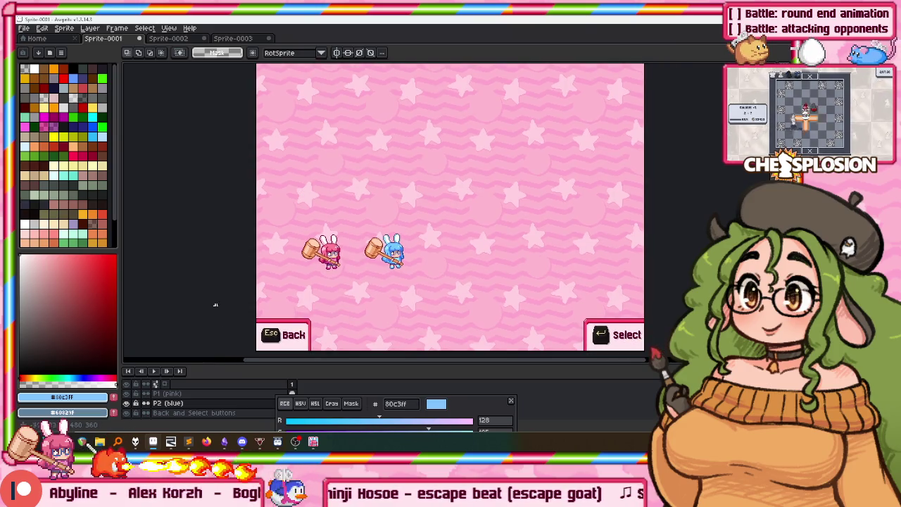
pyautogui.moveTo(259, 299); pyautogui.dragTo(305, 158)
pyautogui.scroll(-2, 180, 394)
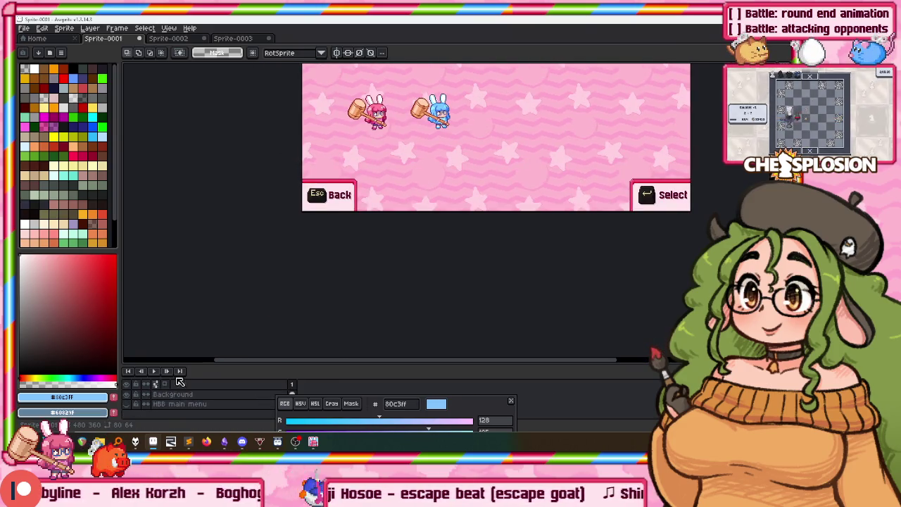
pyautogui.moveTo(181, 365); pyautogui.dragTo(181, 325)
pyautogui.moveTo(421, 103)
pyautogui.mouseDown()
pyautogui.moveTo(333, 162)
pyautogui.moveTo(299, 269)
pyautogui.mouseUp()
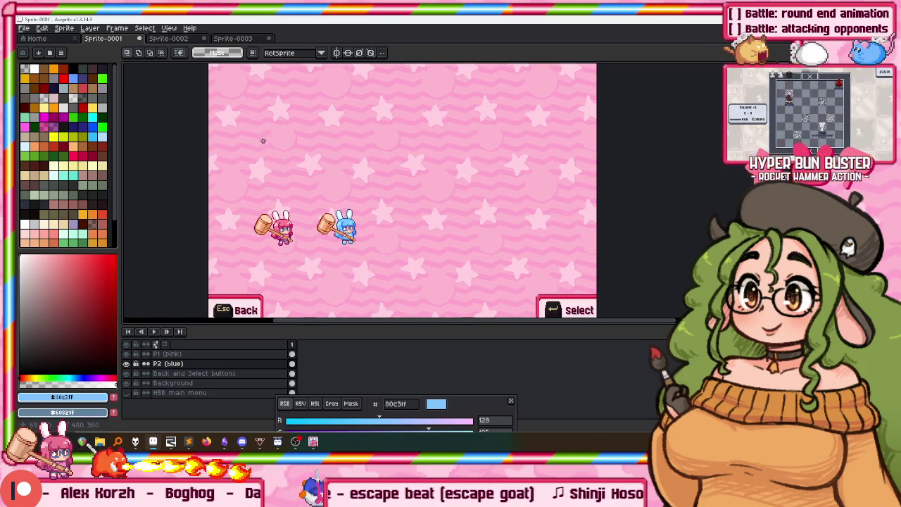
# Name the top layer 'REF: Chessplosion button config'
pyautogui.click(183, 354)
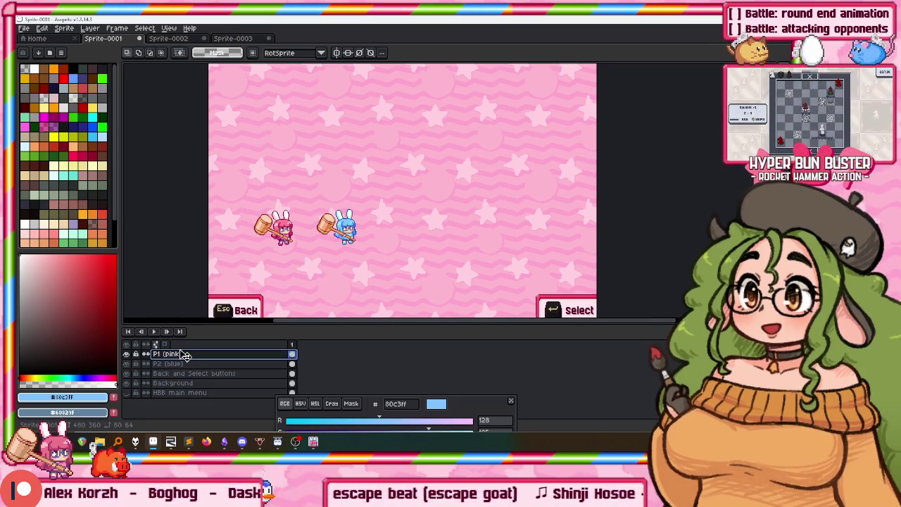
pyautogui.doubleClick(183, 354)
pyautogui.write('R')
pyautogui.write(': Chessplosion but')
pyautogui.write('nfo')
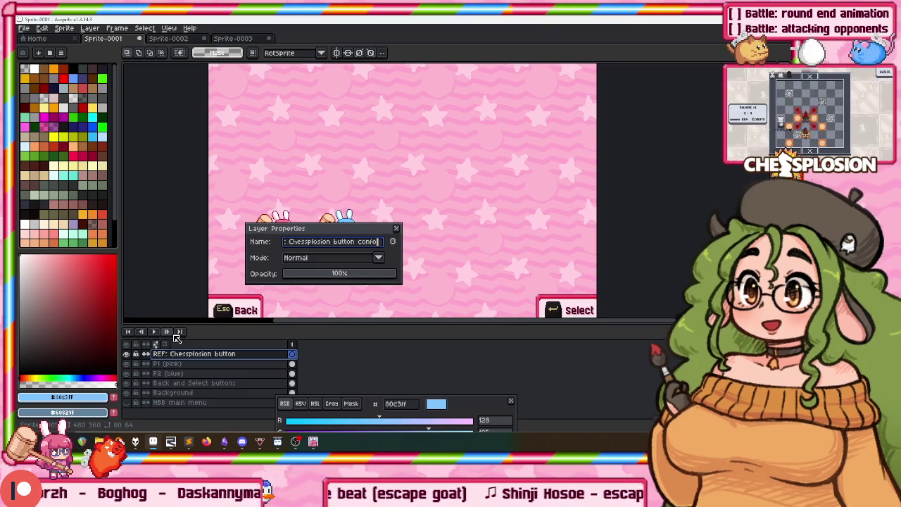
pyautogui.press('Return')
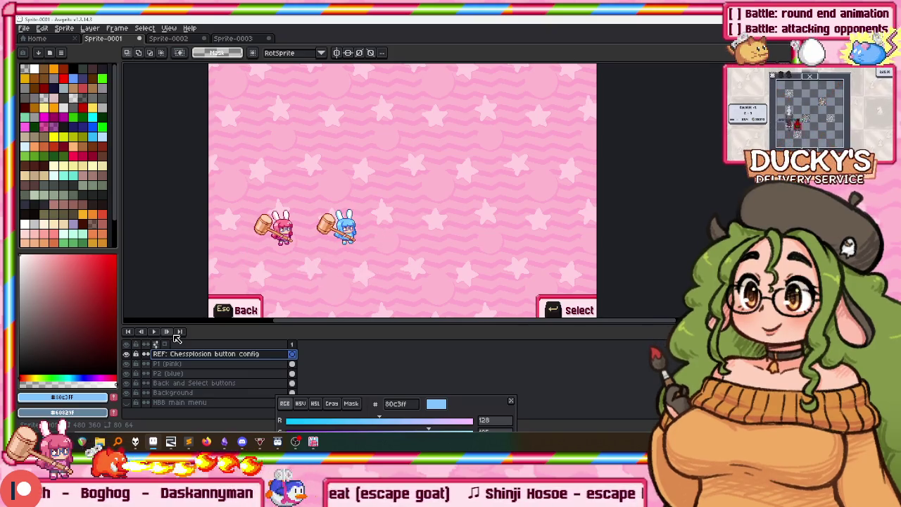
# Check the Team Battle image and extend the layer name to 'REF: Chessplosion button config (keyboard…)'
pyautogui.click(196, 40)
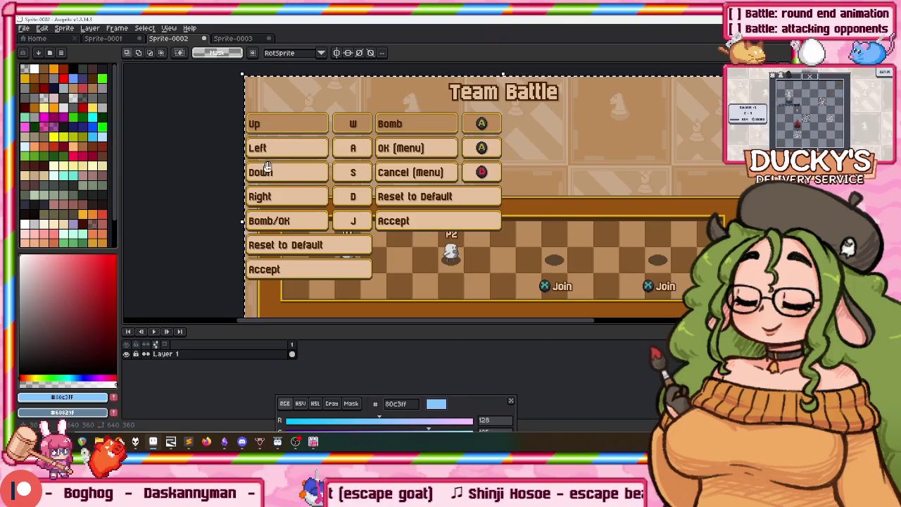
pyautogui.moveTo(274, 173); pyautogui.dragTo(286, 150)
pyautogui.click(120, 41)
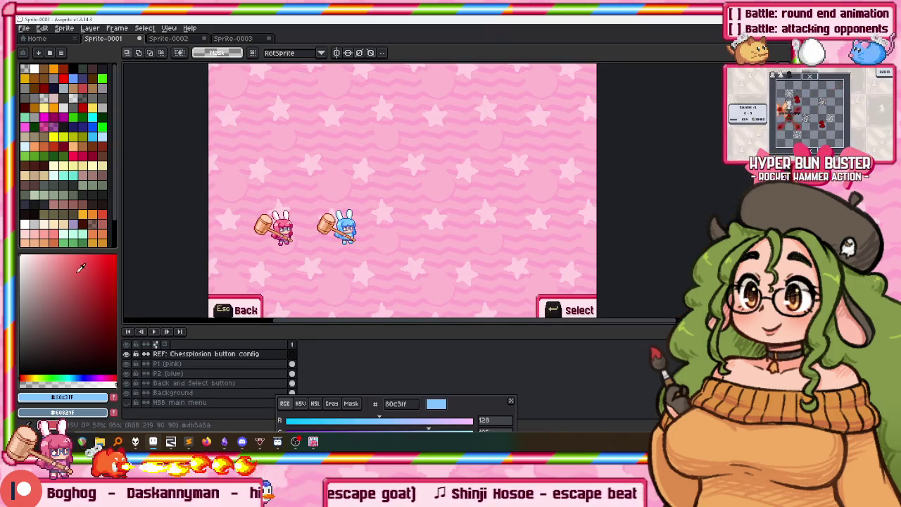
pyautogui.doubleClick(172, 355)
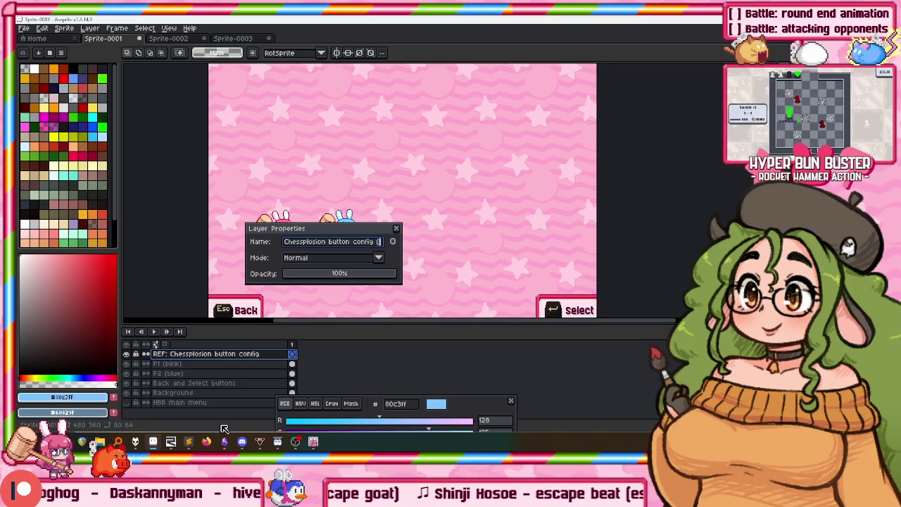
pyautogui.press('Return')
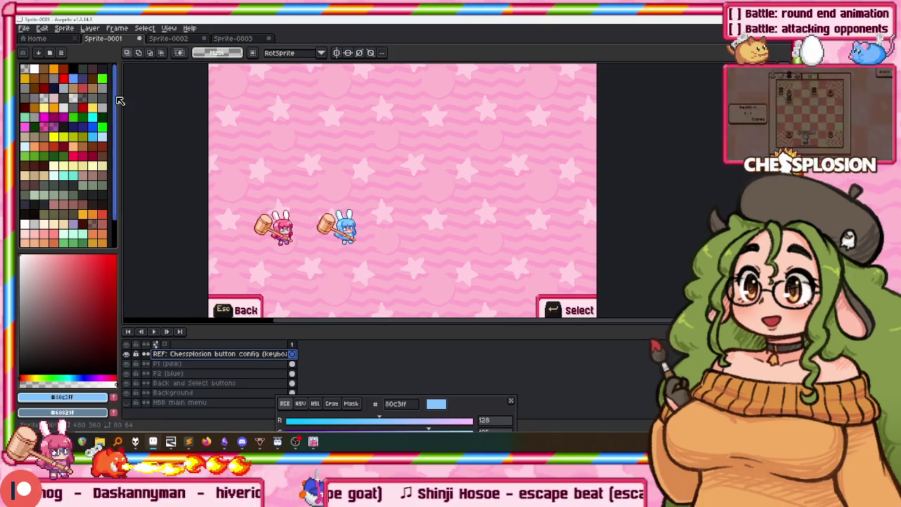
pyautogui.click(169, 38)
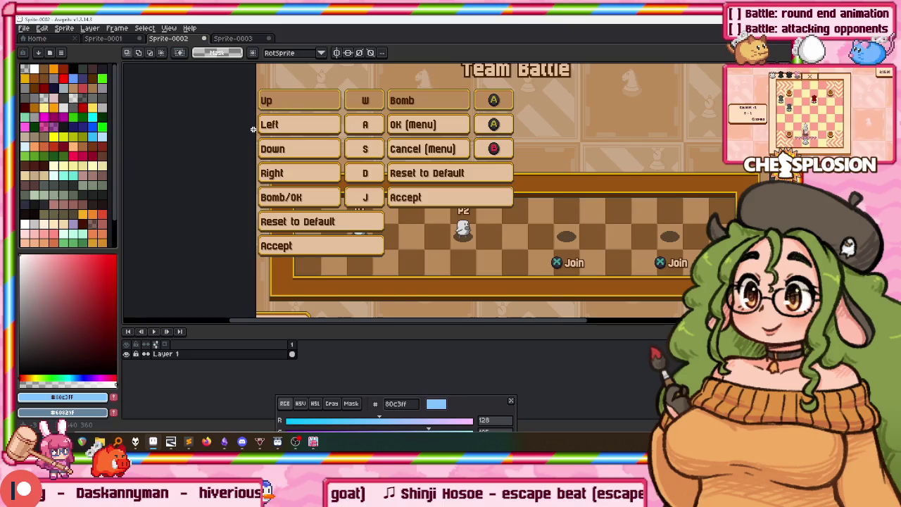
# Copy the Up/W-through-Accept keyboard button column and paste it right of the bunnies
pyautogui.moveTo(263, 100); pyautogui.dragTo(378, 261)
pyautogui.scroll(1, 380, 268)
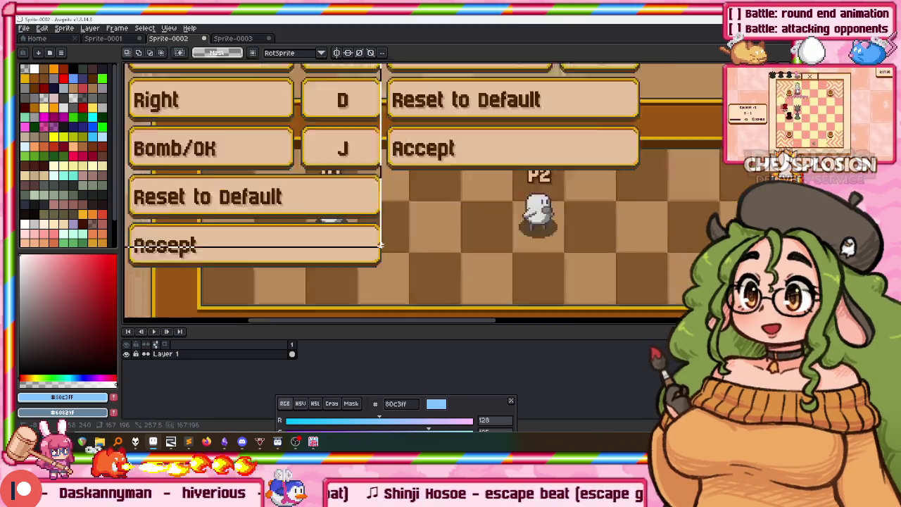
pyautogui.scroll(1, 380, 267)
pyautogui.scroll(1, 379, 268)
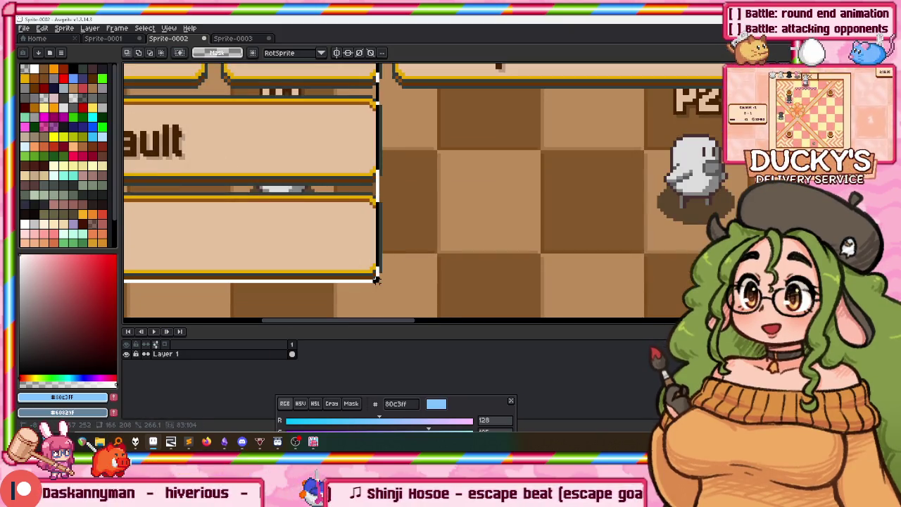
pyautogui.moveTo(378, 278); pyautogui.dragTo(384, 284)
pyautogui.click(118, 39)
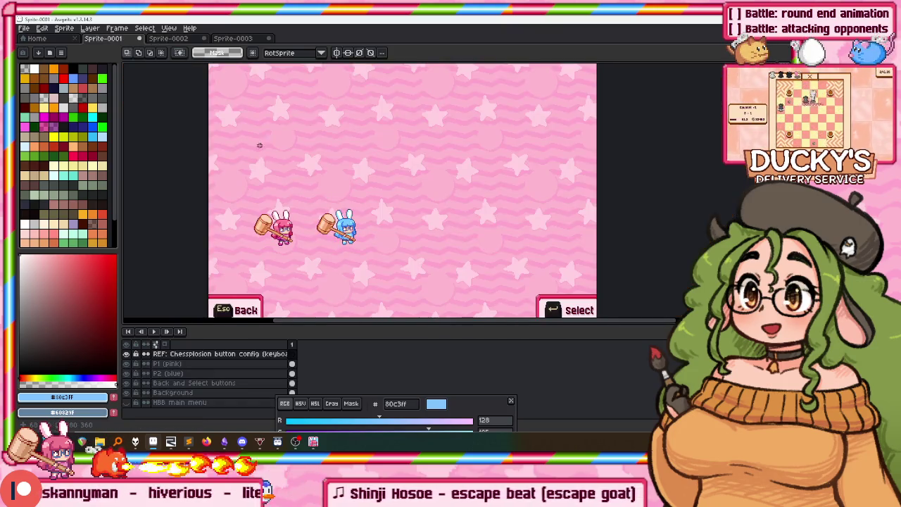
pyautogui.hotkey('ctrl', 'v')
pyautogui.moveTo(342, 144); pyautogui.dragTo(490, 146)
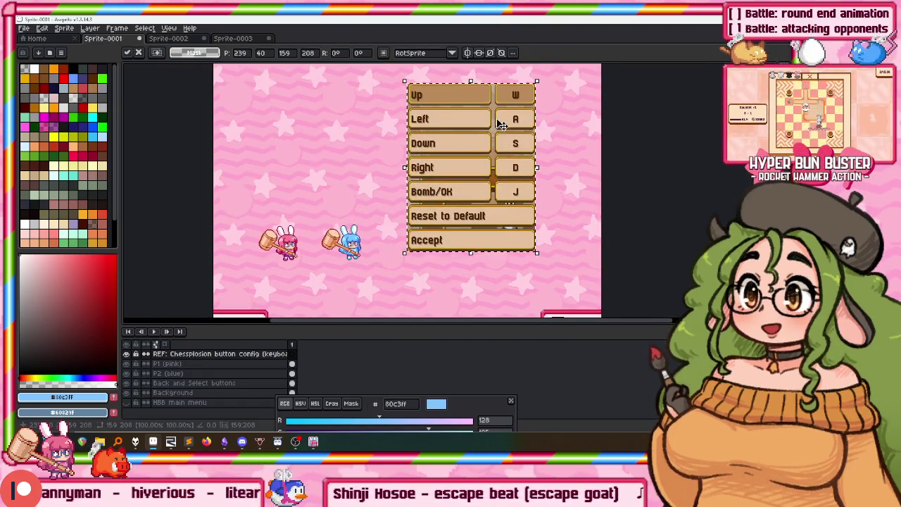
pyautogui.press('w')
pyautogui.scroll(3, 493, 116)
pyautogui.scroll(1, 471, 105)
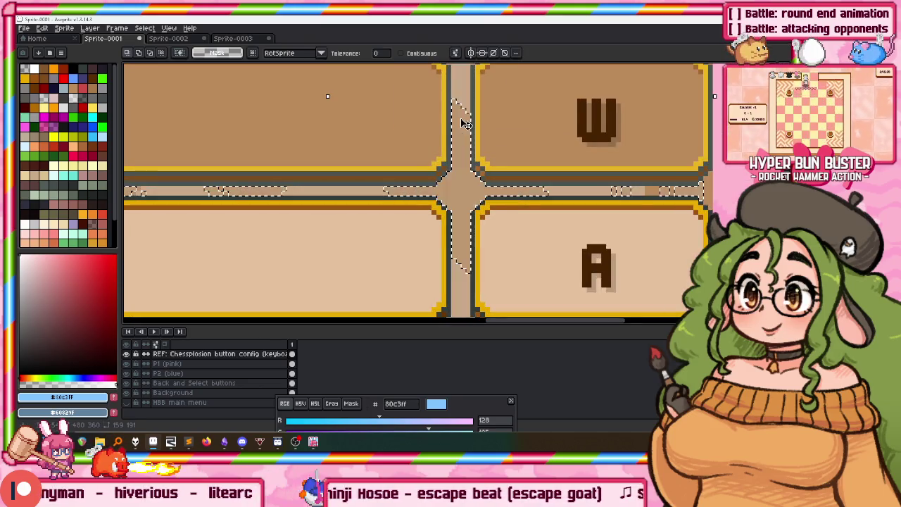
# Select and remove the brown backing around the Up buttons, then deselect
pyautogui.scroll(-3, 460, 112)
pyautogui.moveTo(455, 167); pyautogui.dragTo(434, 125)
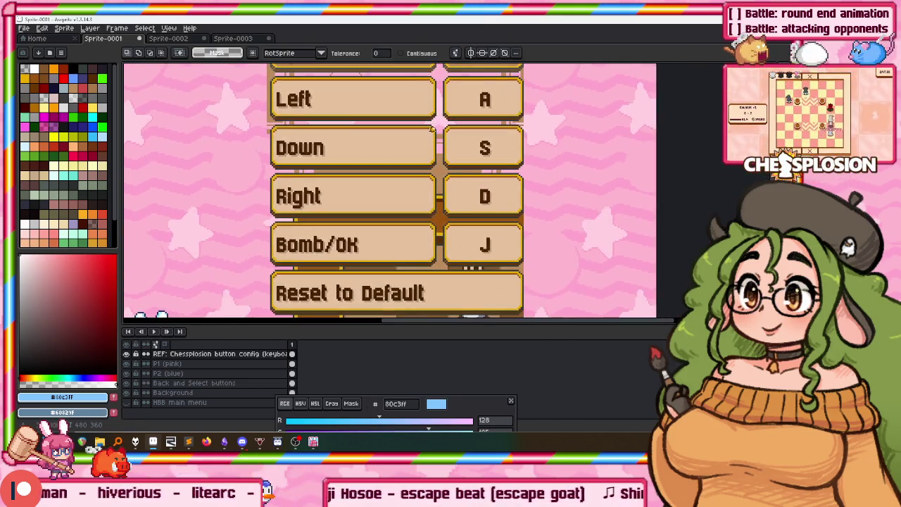
pyautogui.moveTo(440, 179)
pyautogui.mouseDown()
pyautogui.moveTo(432, 208)
pyautogui.moveTo(415, 109)
pyautogui.mouseUp()
pyautogui.scroll(-1, 416, 108)
pyautogui.scroll(1, 415, 109)
pyautogui.moveTo(366, 67)
pyautogui.mouseDown()
pyautogui.moveTo(352, 204)
pyautogui.moveTo(349, 168)
pyautogui.mouseUp()
pyautogui.click(359, 156)
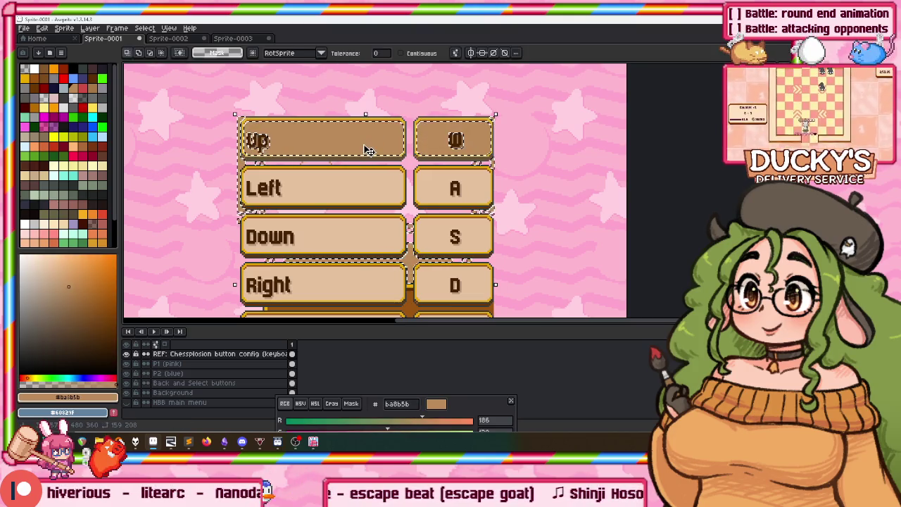
pyautogui.hotkey('ctrl', 'd')
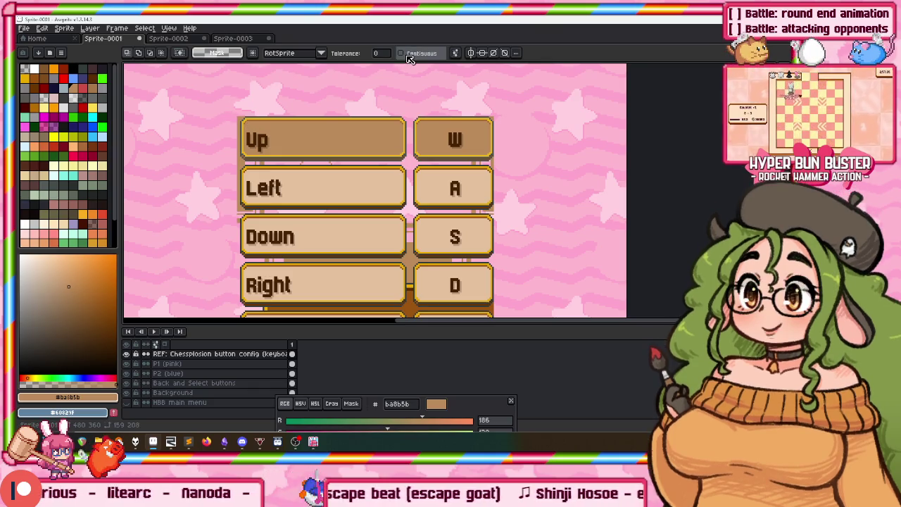
pyautogui.scroll(2, 487, 122)
pyautogui.hotkey('ctrl', 'd')
# Select the leftover brown patch between W and A using wand and rectangular marquee
pyautogui.click(487, 232)
pyautogui.click(478, 234)
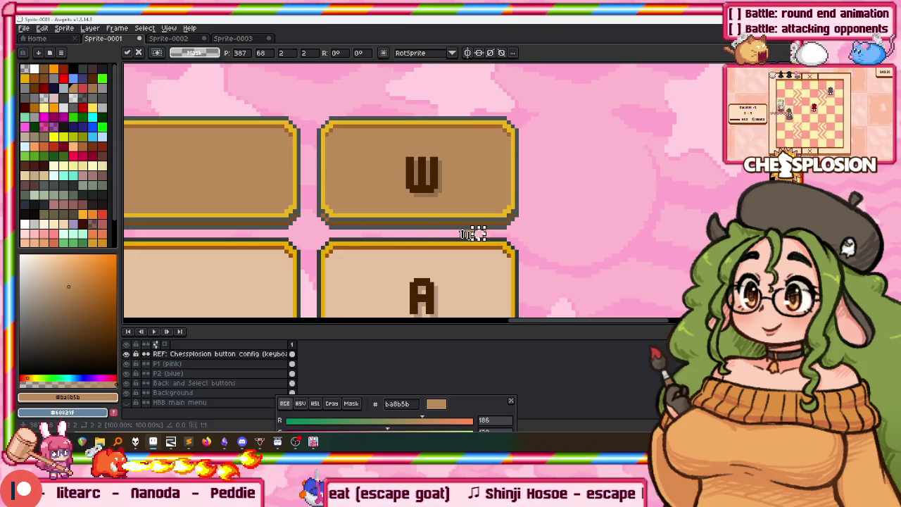
pyautogui.press('m')
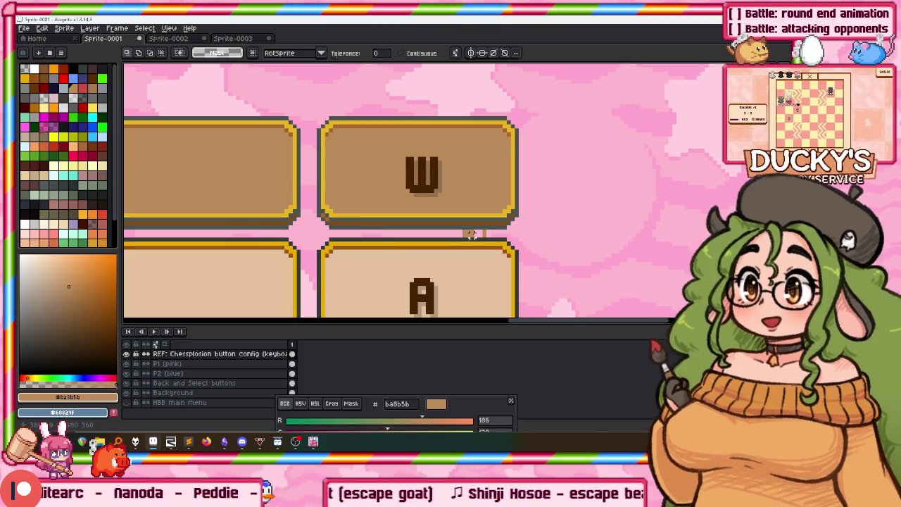
pyautogui.moveTo(300, 258); pyautogui.dragTo(156, 243)
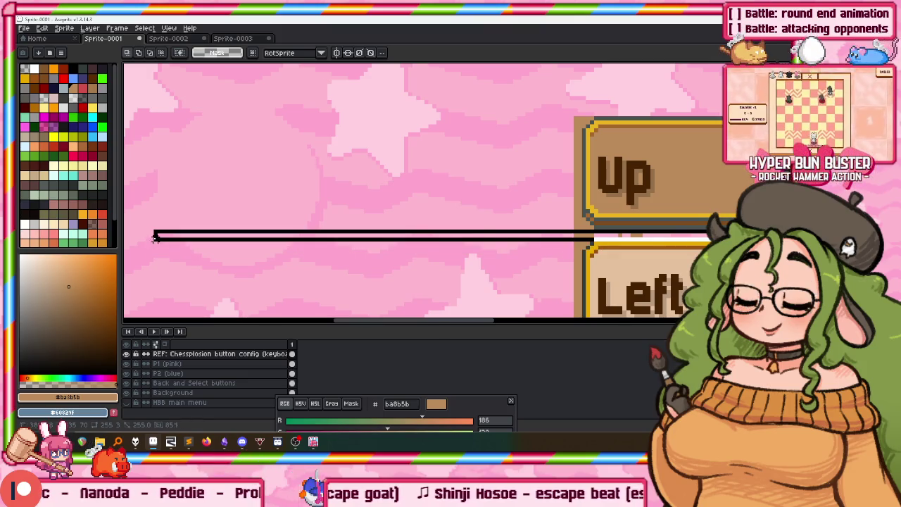
pyautogui.hscroll(5, 247, 203)
pyautogui.scroll(-1, 425, 186)
pyautogui.scroll(1, 425, 186)
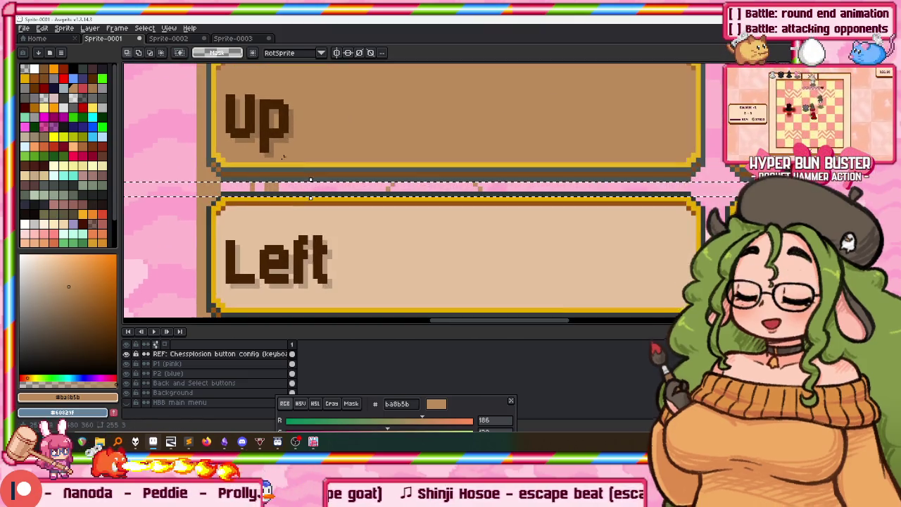
pyautogui.moveTo(243, 186)
pyautogui.mouseDown()
pyautogui.moveTo(664, 181)
pyautogui.moveTo(665, 191)
pyautogui.mouseUp()
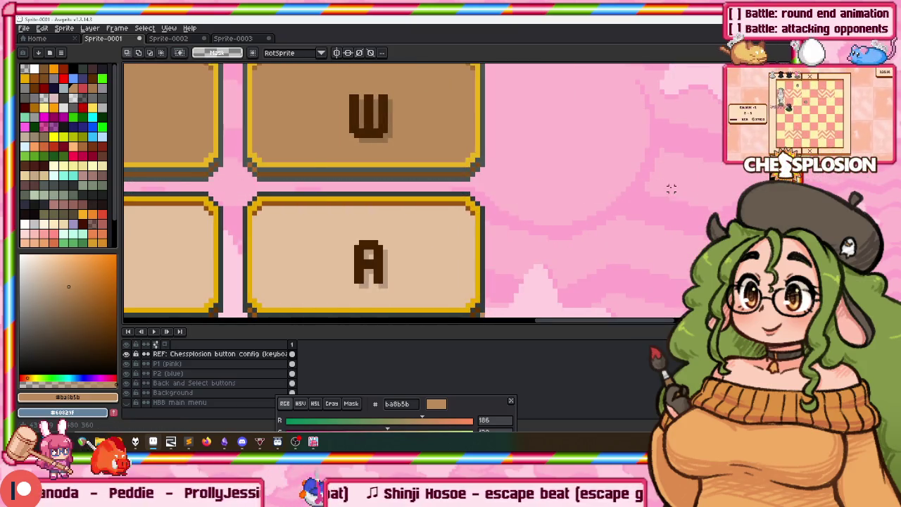
pyautogui.hscroll(-5, 340, 137)
# Select the pink background around the buttons by colour and inspect the panel
pyautogui.press('w')
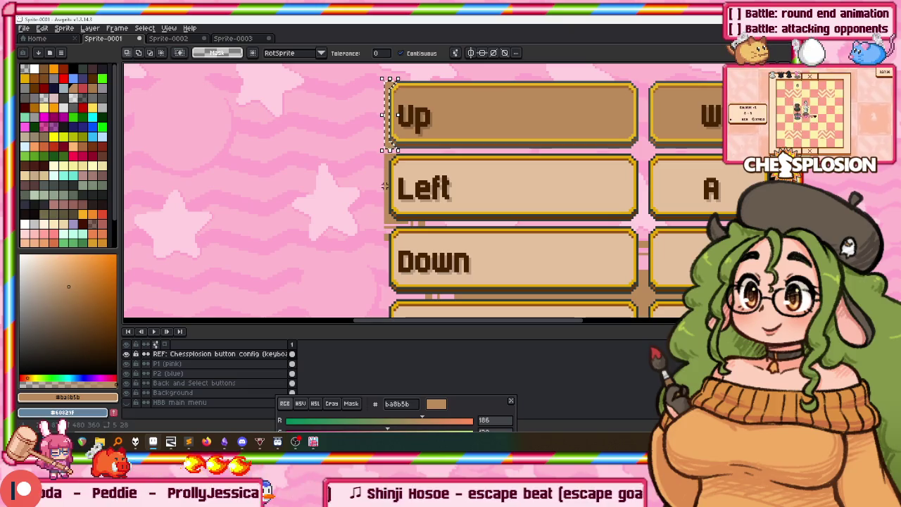
pyautogui.click(386, 233)
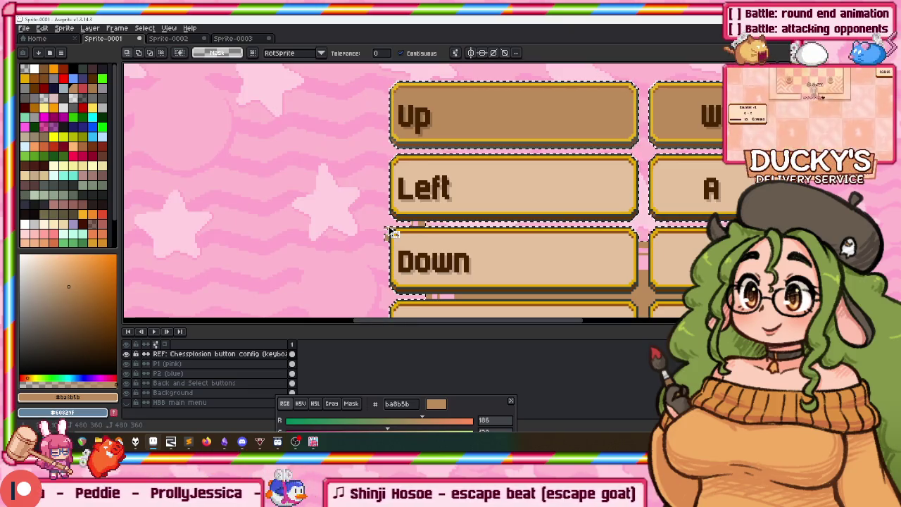
pyautogui.scroll(3, 391, 229)
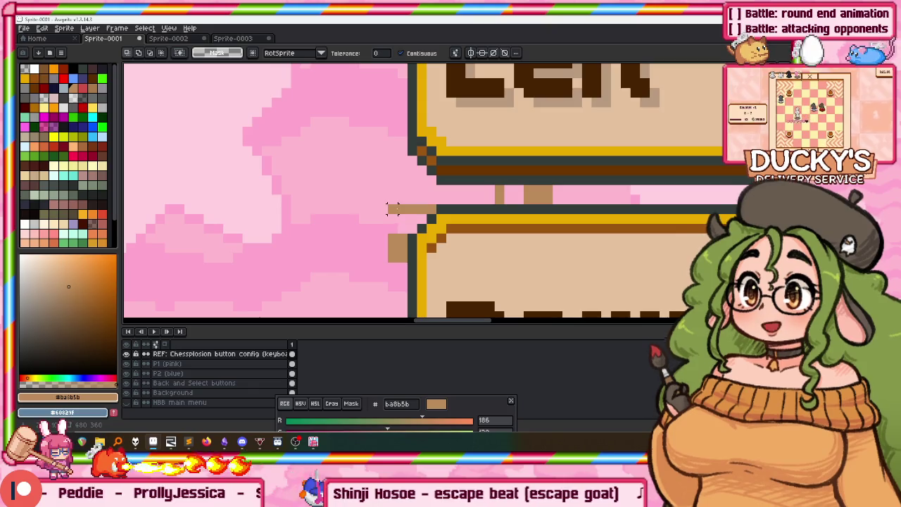
pyautogui.scroll(-2, 398, 248)
pyautogui.scroll(-2, 398, 248)
pyautogui.scroll(-1, 373, 154)
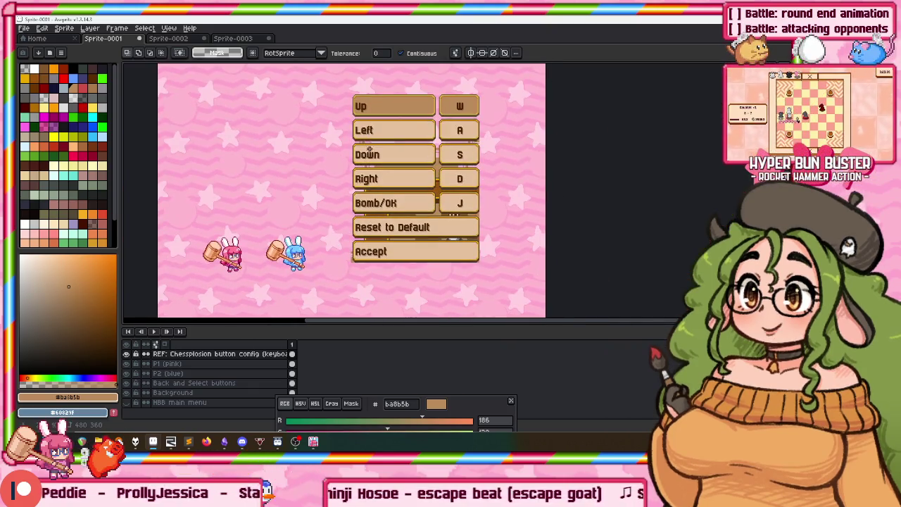
pyautogui.scroll(3, 376, 92)
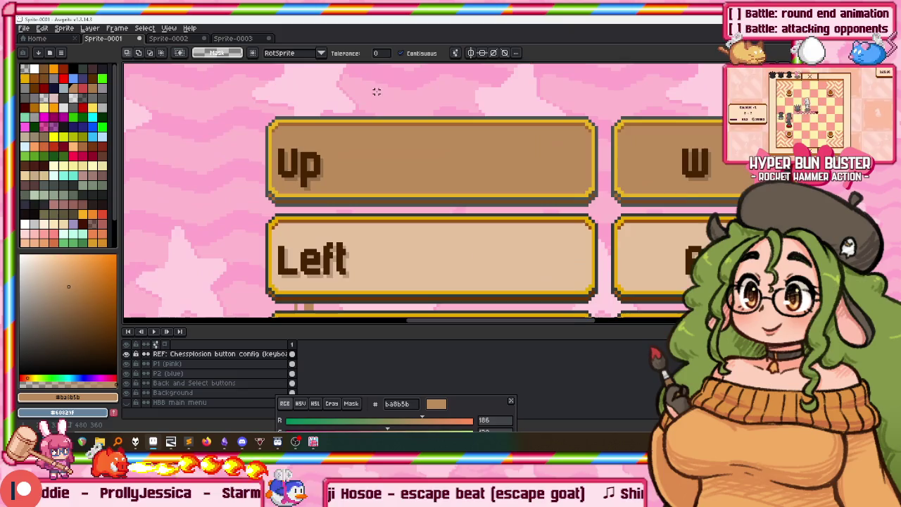
pyautogui.scroll(-1, 394, 148)
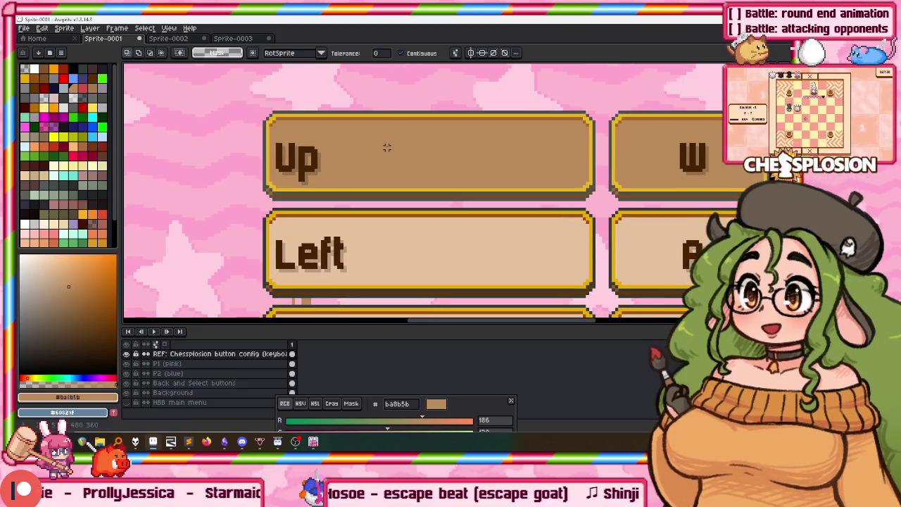
# Erase the connector-coloured pixels and refill the W and Up buttons with brown
pyautogui.click(423, 169)
pyautogui.press('Delete')
pyautogui.hotkey('ctrl', 'd')
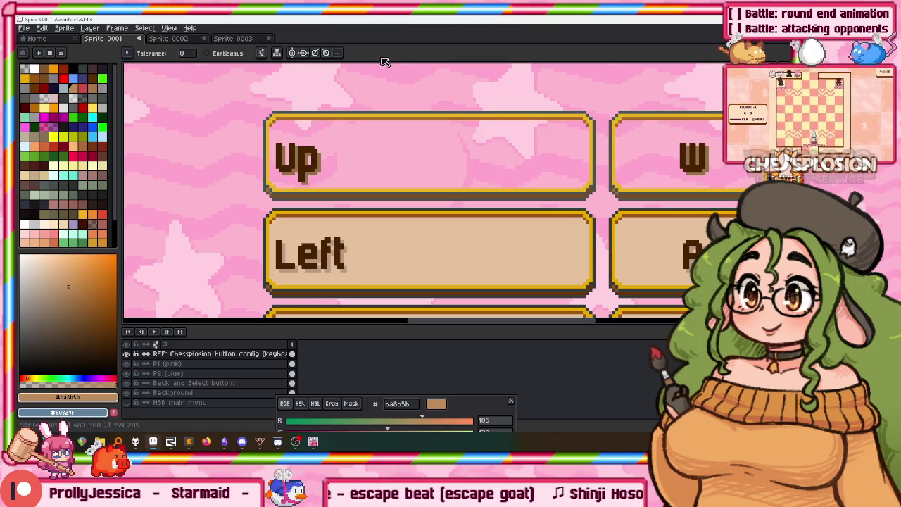
pyautogui.click(662, 155)
pyautogui.click(366, 147)
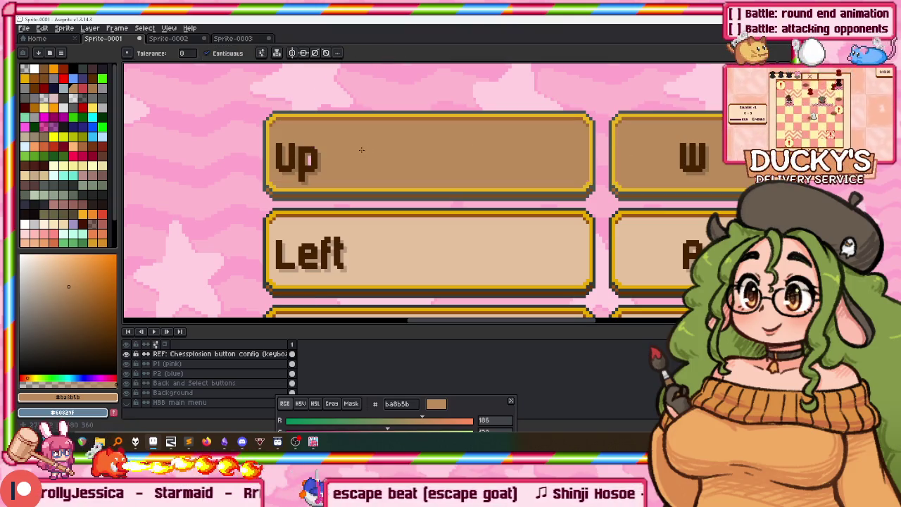
# Marquee-select the brown connector strip between the Right and D rows
pyautogui.scroll(2, 307, 163)
pyautogui.scroll(-2, 326, 160)
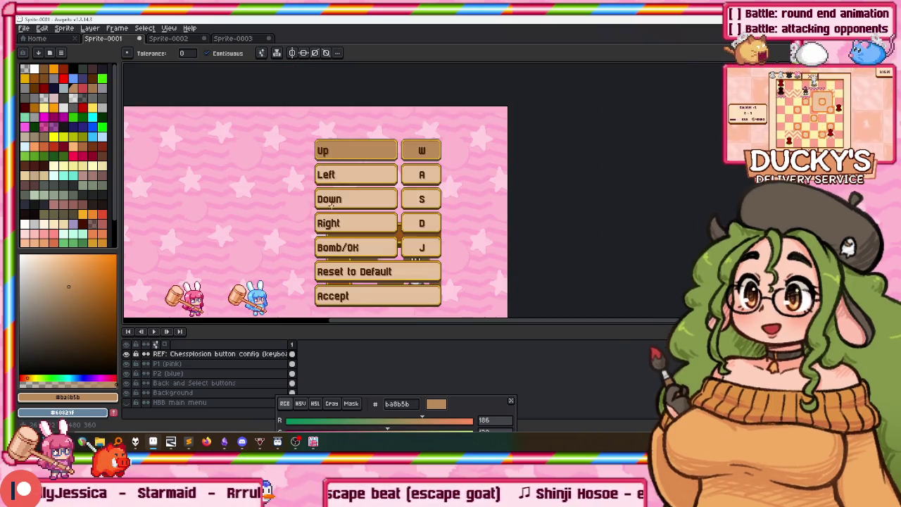
pyautogui.click(403, 218)
pyautogui.scroll(2, 403, 218)
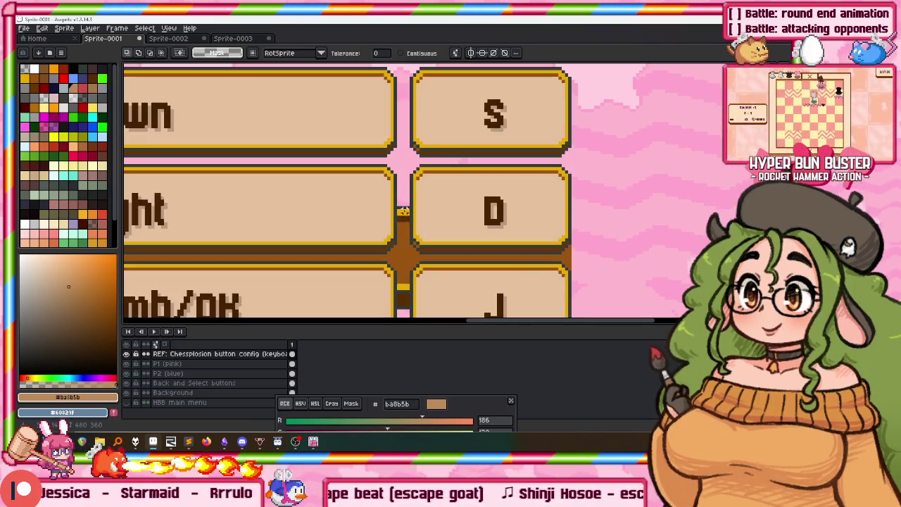
pyautogui.scroll(-1, 352, 176)
pyautogui.scroll(-1, 296, 140)
pyautogui.press('m')
pyautogui.scroll(2, 271, 128)
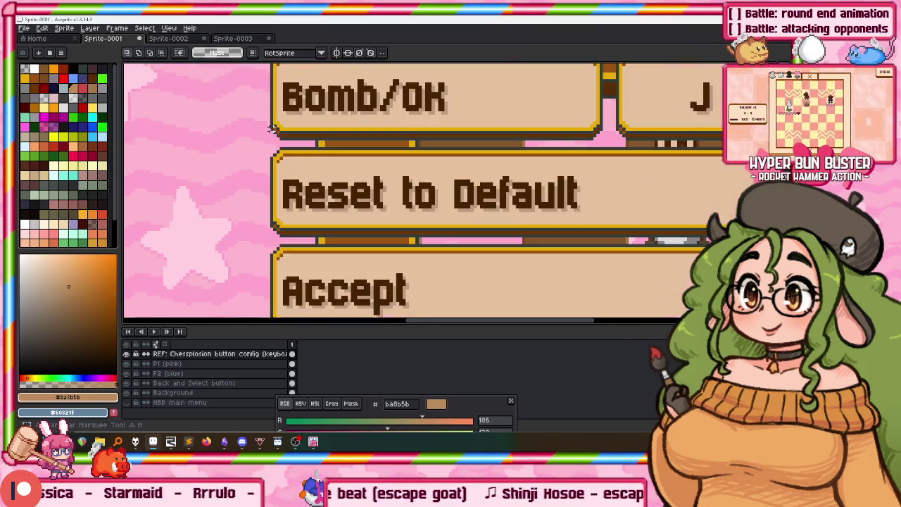
pyautogui.moveTo(280, 140)
pyautogui.mouseDown()
pyautogui.moveTo(654, 141)
pyautogui.moveTo(473, 219)
pyautogui.mouseUp()
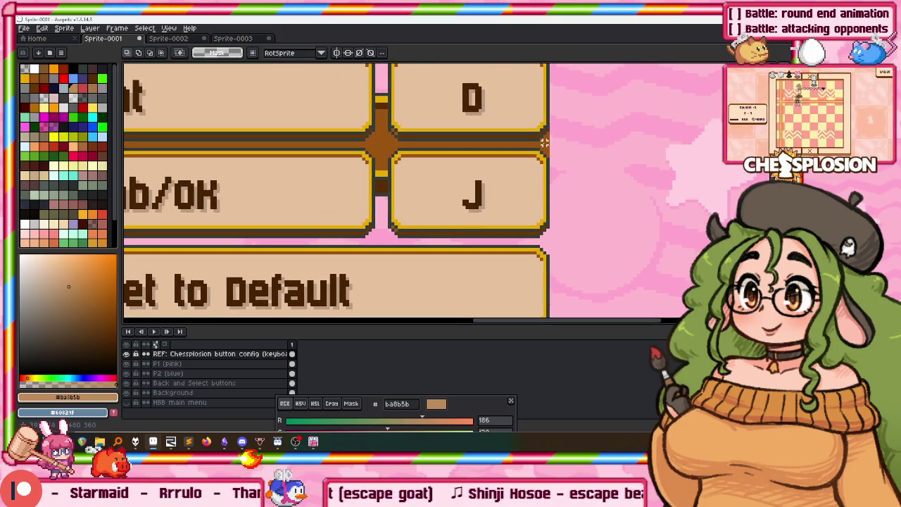
pyautogui.scroll(-3, 411, 146)
pyautogui.scroll(1, 377, 176)
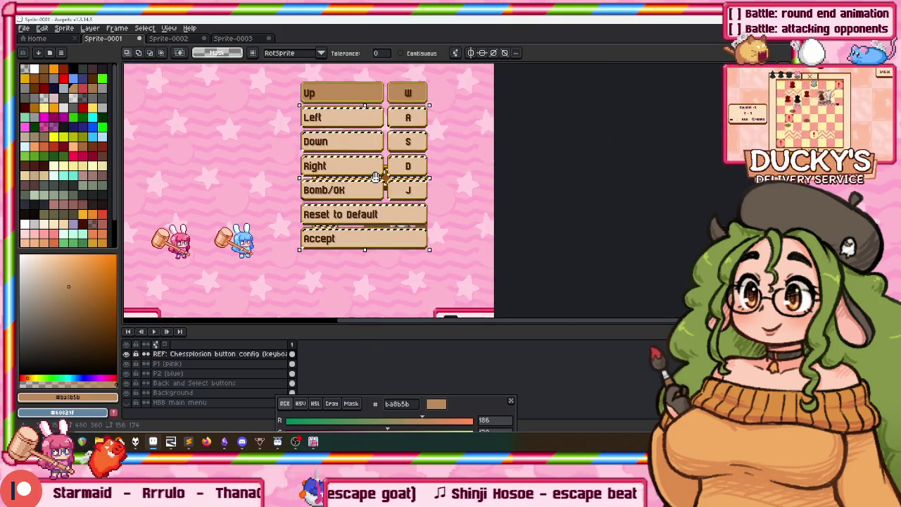
pyautogui.hotkey('ctrl', 'd')
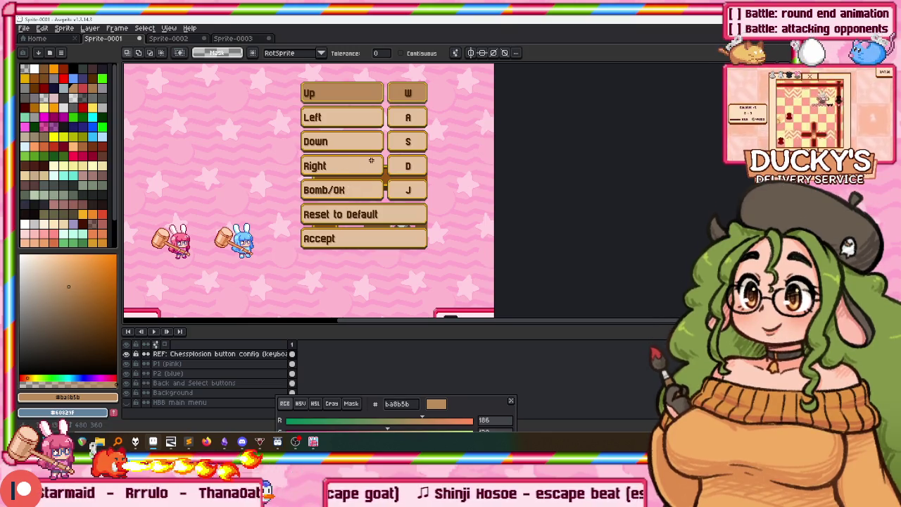
# Select the thin brown strip under the Reset to Default row
pyautogui.scroll(3, 368, 160)
pyautogui.scroll(1, 367, 160)
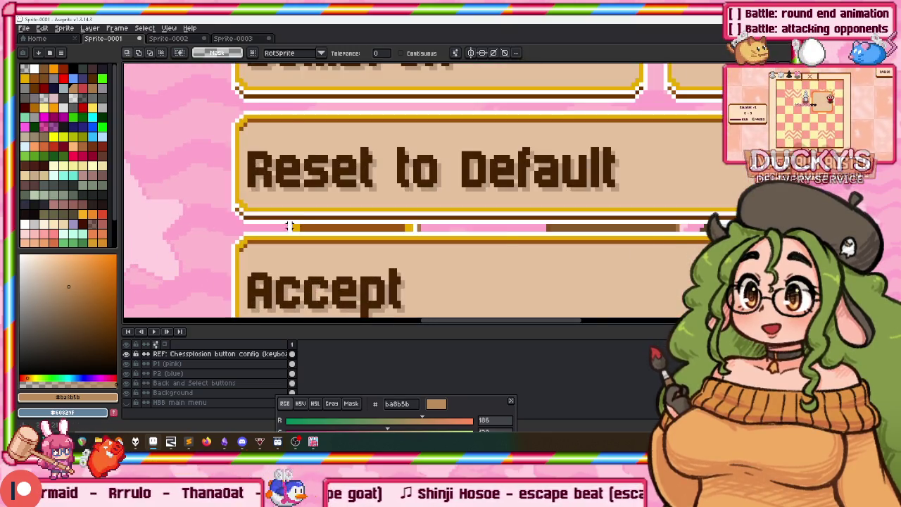
pyautogui.hscroll(3, 368, 160)
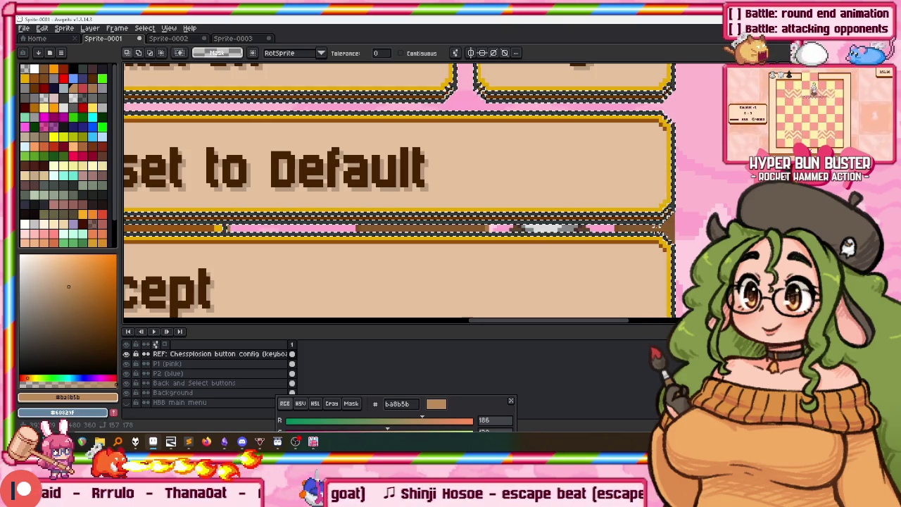
pyautogui.hscroll(-5, 660, 226)
pyautogui.moveTo(141, 231); pyautogui.dragTo(665, 231)
pyautogui.scroll(1, 443, 283)
pyautogui.scroll(-1, 242, 185)
pyautogui.scroll(-1, 241, 185)
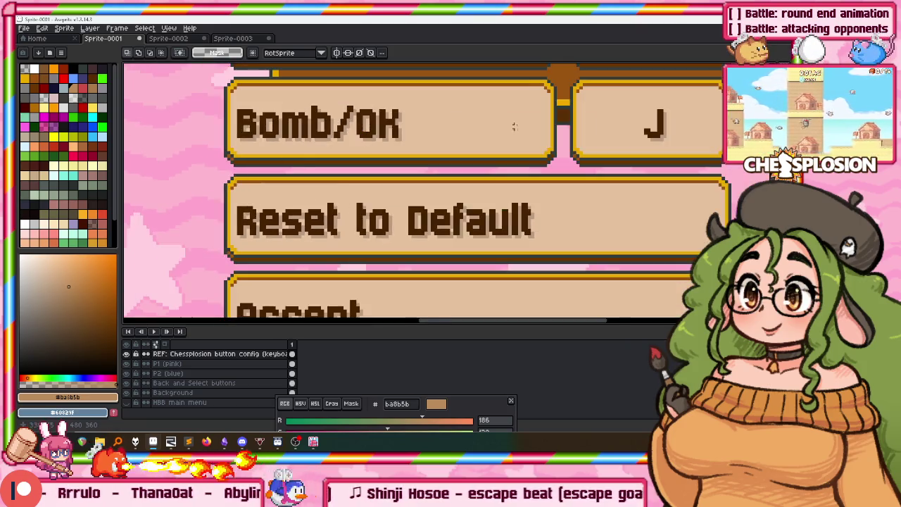
pyautogui.scroll(2, 472, 151)
pyautogui.scroll(4, 494, 199)
pyautogui.scroll(-2, 494, 199)
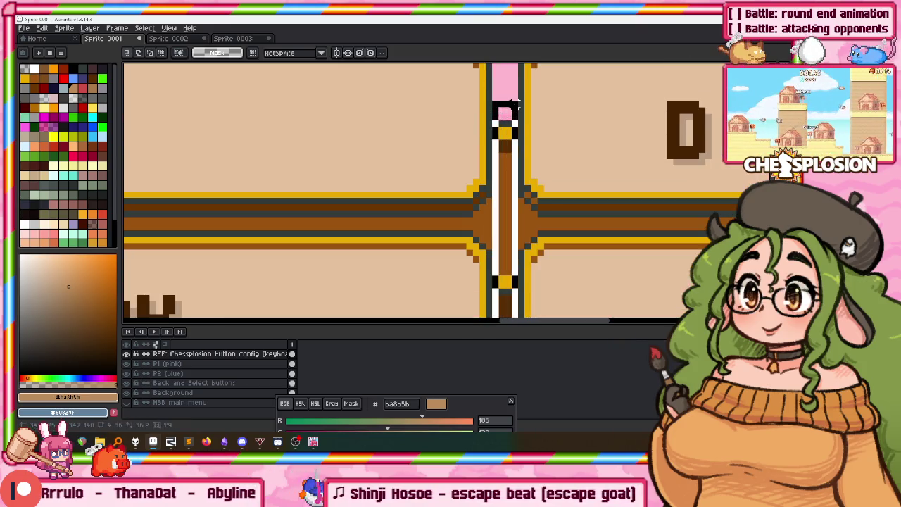
pyautogui.scroll(1, 384, 176)
pyautogui.scroll(-1, 384, 175)
pyautogui.scroll(1, 270, 206)
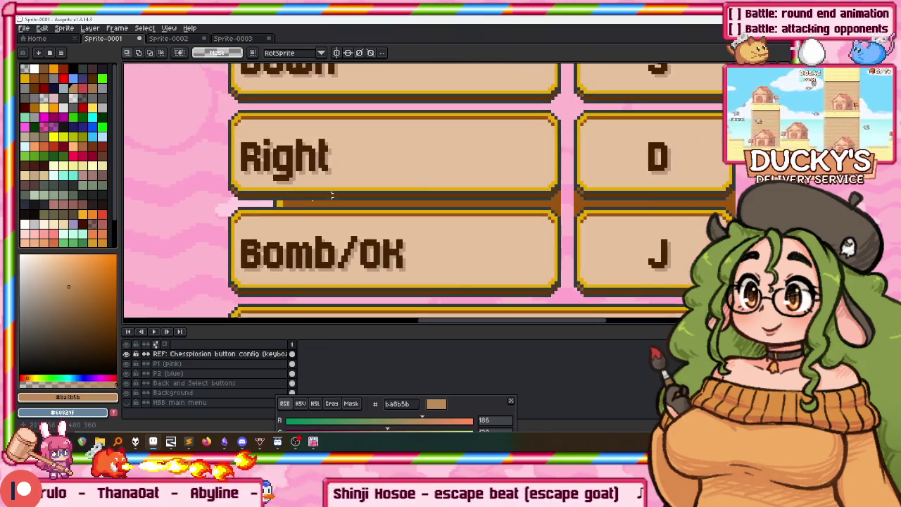
pyautogui.scroll(2, 270, 207)
pyautogui.scroll(-2, 280, 185)
# Clear the strip between the D and J rows and set Magic Wand pixel connectivity
pyautogui.moveTo(280, 185); pyautogui.dragTo(596, 187)
pyautogui.scroll(-1, 521, 155)
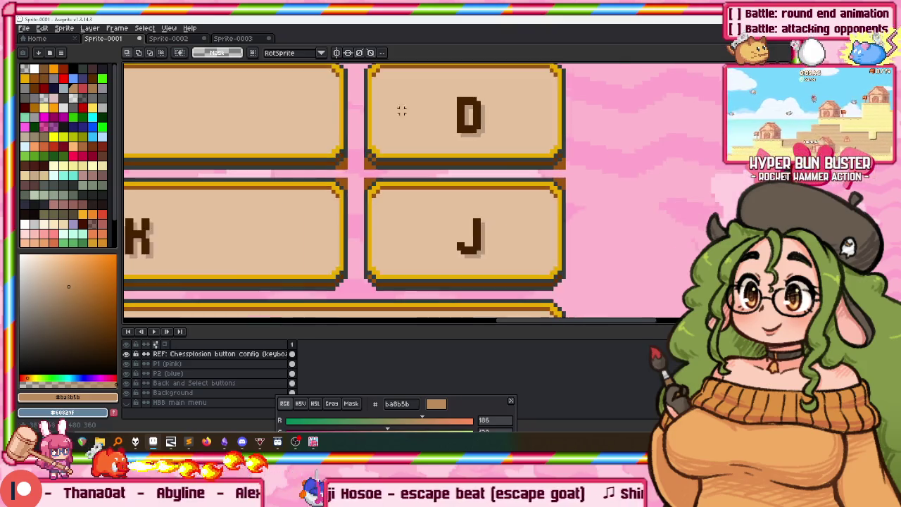
pyautogui.scroll(-1, 310, 70)
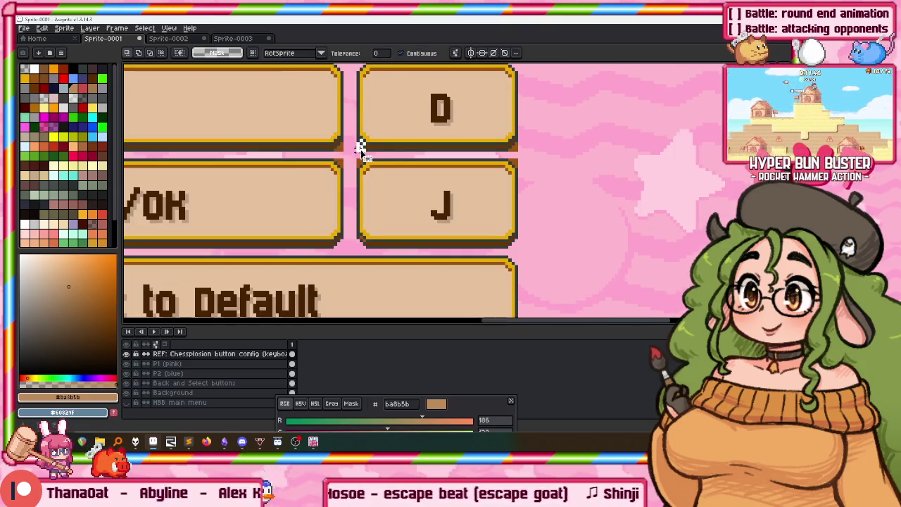
pyautogui.scroll(2, 359, 145)
pyautogui.click(454, 53)
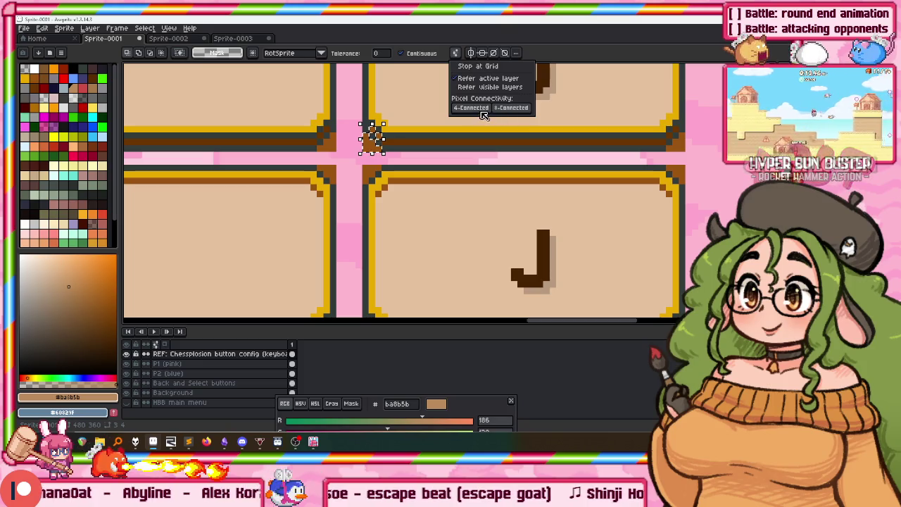
pyautogui.click(314, 159)
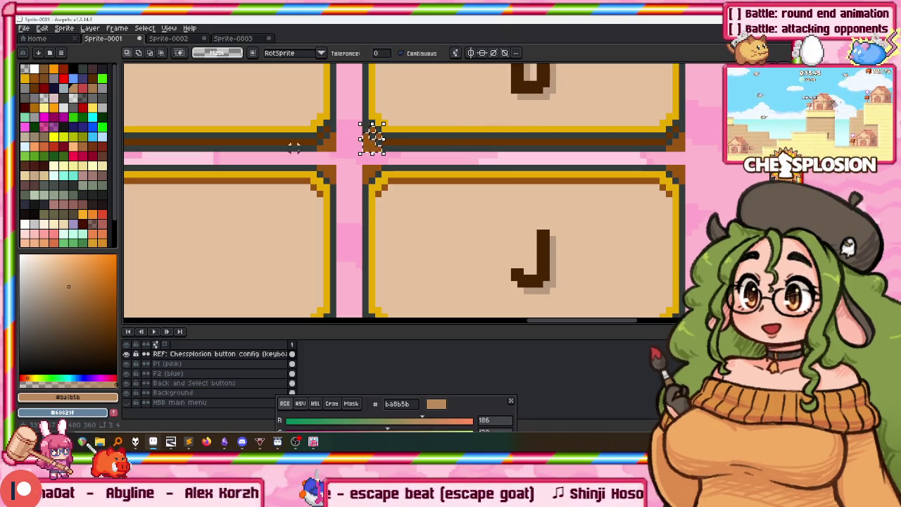
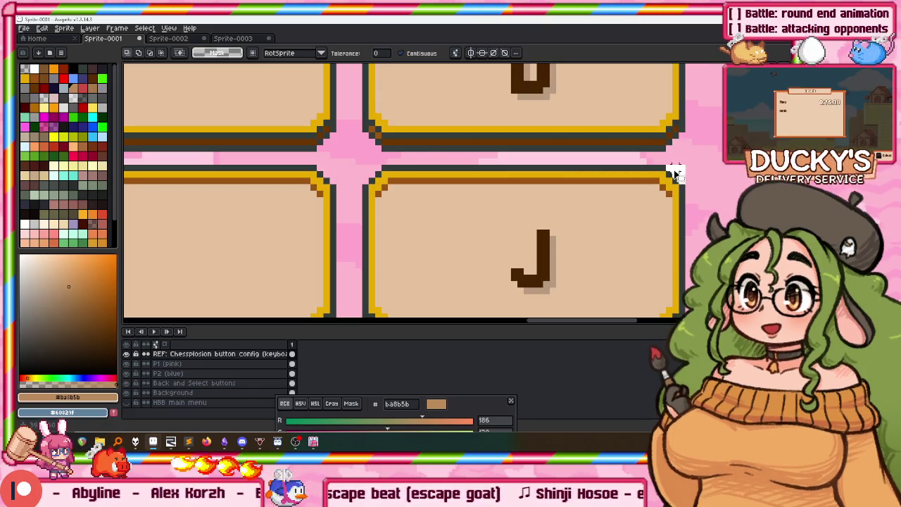
# Scroll around, then look at the blue bunny sprite and the Team Battle reference screenshot
pyautogui.scroll(-2, 674, 174)
pyautogui.scroll(-1, 366, 191)
pyautogui.scroll(-2, 389, 178)
pyautogui.scroll(1, 388, 177)
pyautogui.scroll(-1, 388, 177)
pyautogui.scroll(4, 493, 148)
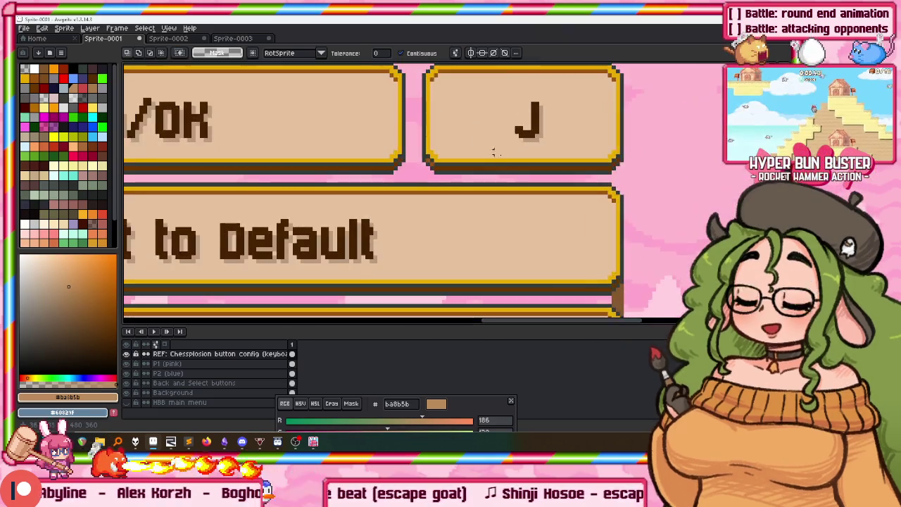
pyautogui.hscroll(2, 492, 148)
pyautogui.scroll(-1, 538, 277)
pyautogui.scroll(-1, 423, 192)
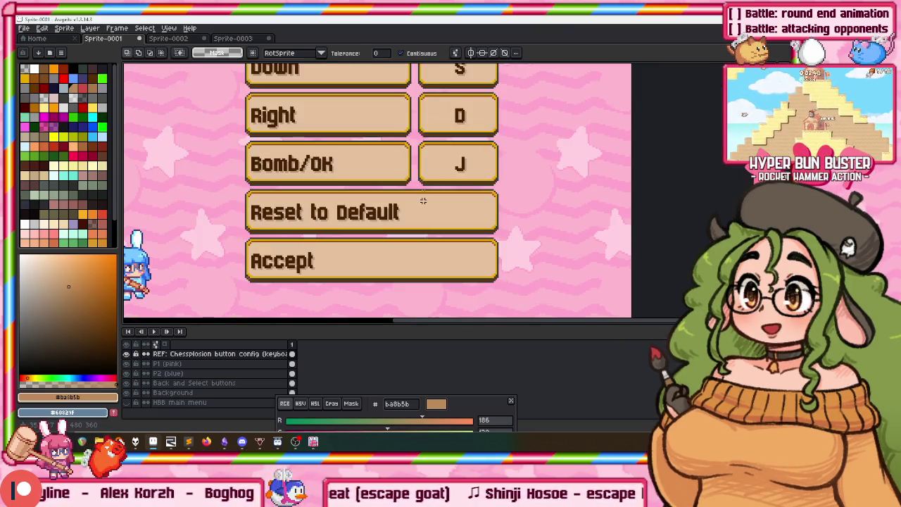
pyautogui.scroll(-1, 406, 145)
pyautogui.scroll(-2, 427, 221)
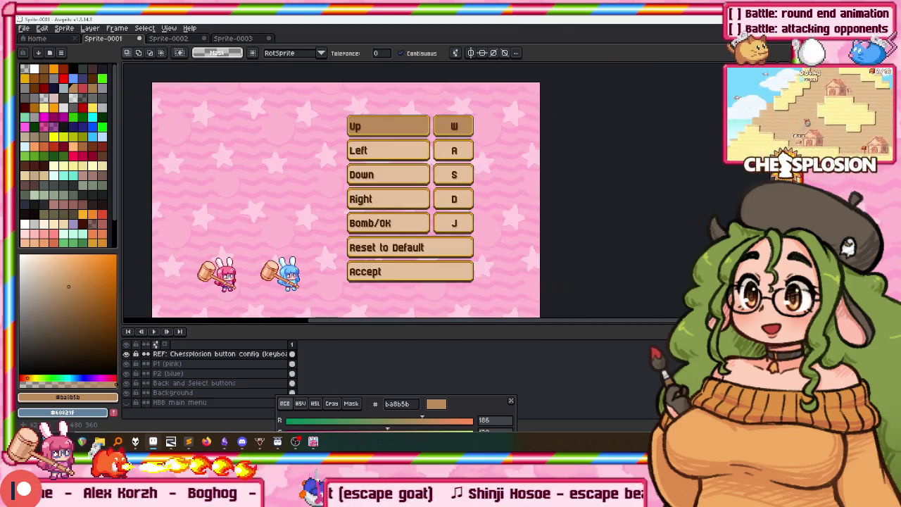
pyautogui.click(232, 38)
pyautogui.click(166, 38)
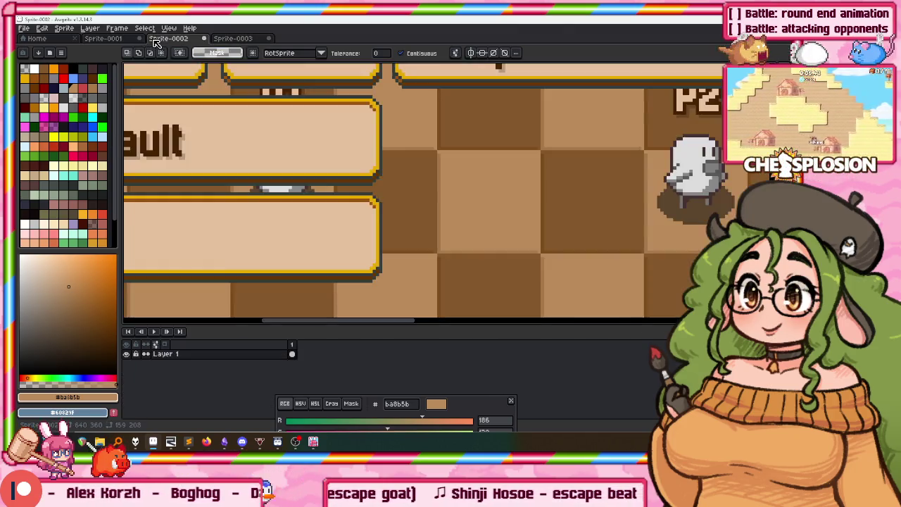
# Inspect the Team Battle reference view, then return to the pink button-config mockup
pyautogui.scroll(-3, 493, 197)
pyautogui.scroll(2, 517, 190)
pyautogui.scroll(-1, 517, 190)
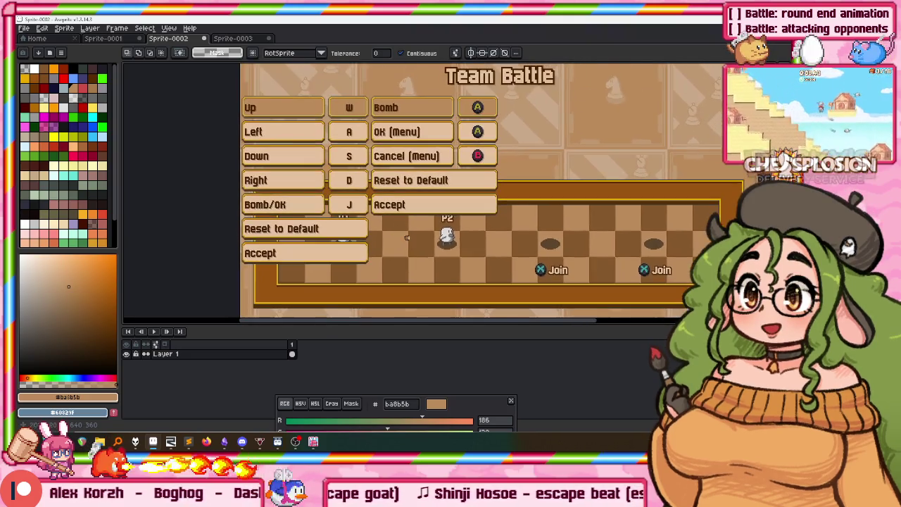
pyautogui.scroll(1, 300, 161)
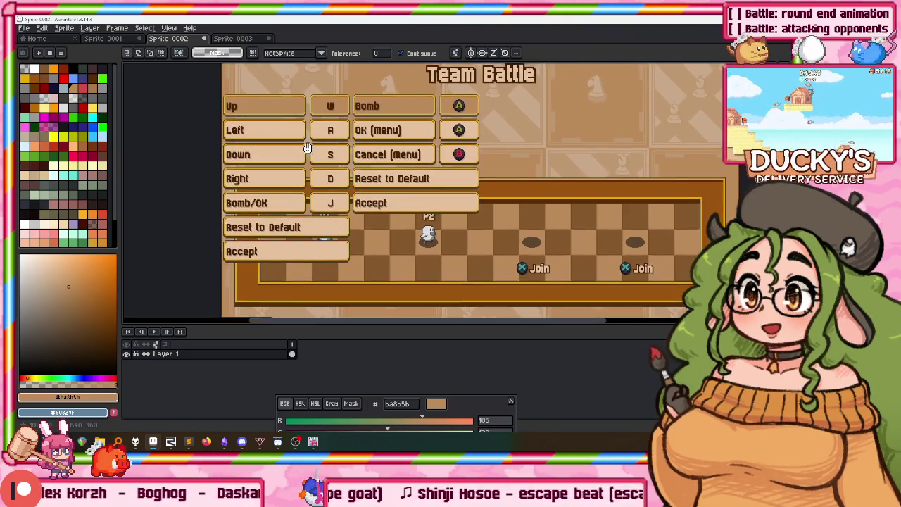
pyautogui.scroll(-2, 303, 134)
pyautogui.scroll(2, 325, 155)
pyautogui.moveTo(325, 155); pyautogui.dragTo(333, 144)
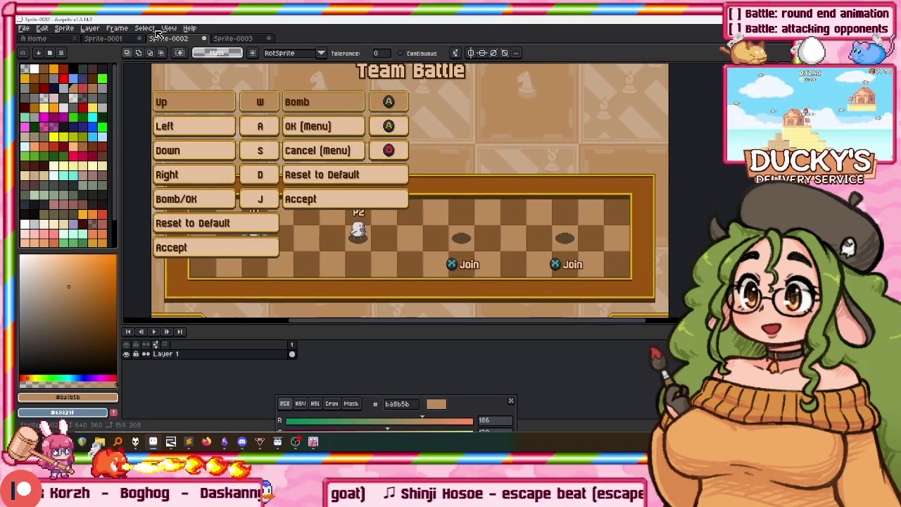
pyautogui.click(106, 39)
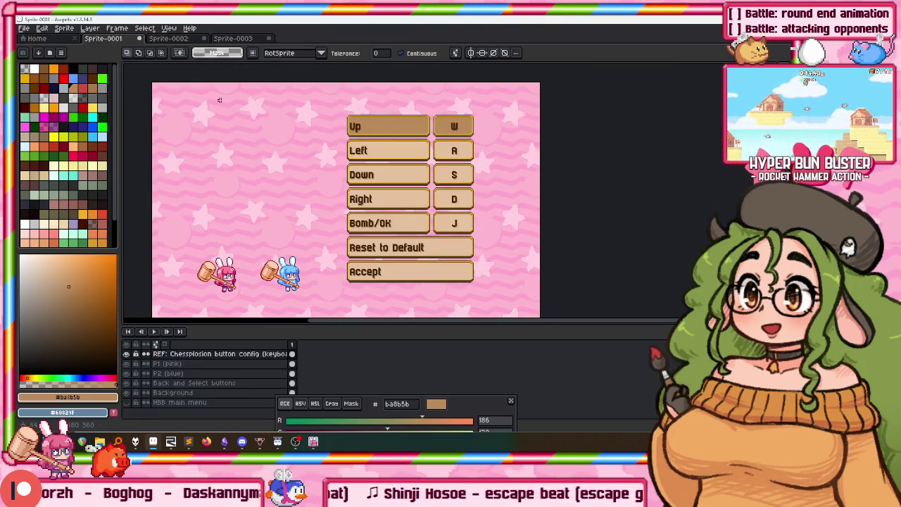
# Move the WASD/J keybinding list to the top-left, undo trial copies, then open Steam's tray menu
pyautogui.moveTo(216, 97); pyautogui.dragTo(249, 81)
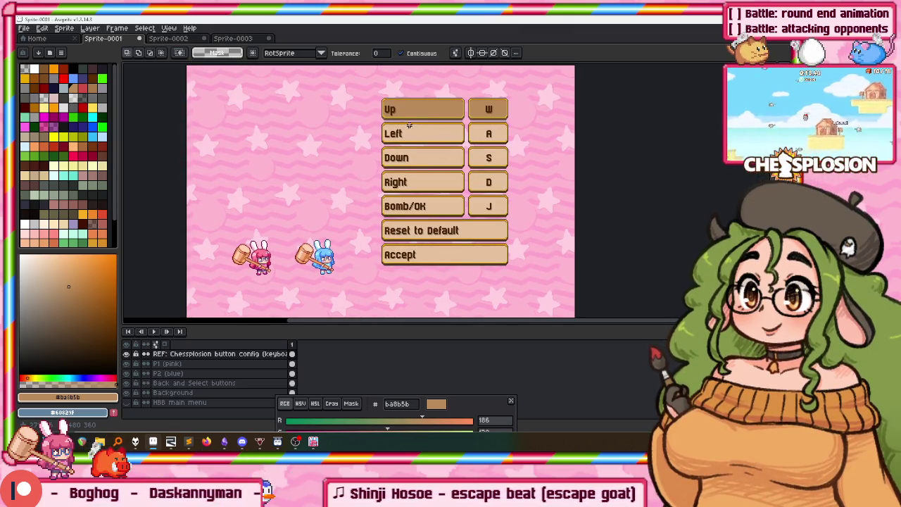
pyautogui.moveTo(393, 207); pyautogui.dragTo(216, 178)
pyautogui.hotkey('ctrl', 'v')
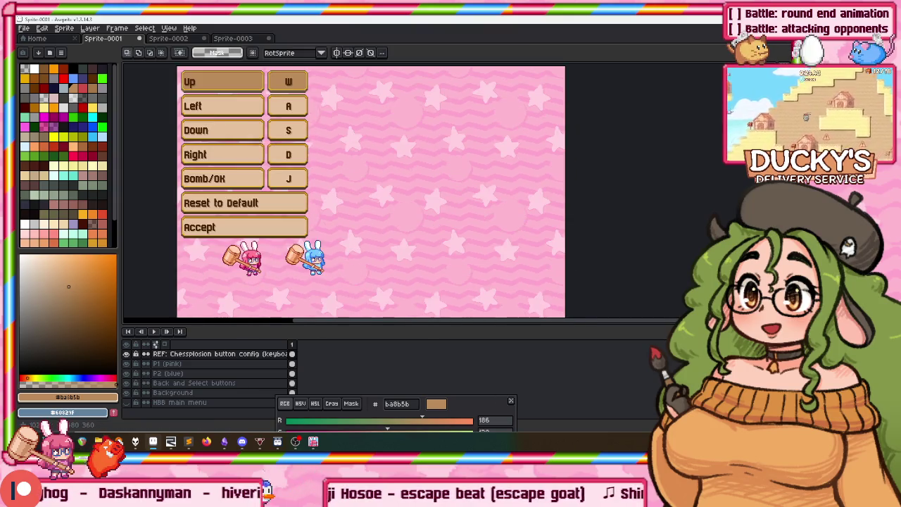
pyautogui.moveTo(268, 182)
pyautogui.mouseDown()
pyautogui.moveTo(436, 190)
pyautogui.moveTo(390, 184)
pyautogui.mouseUp()
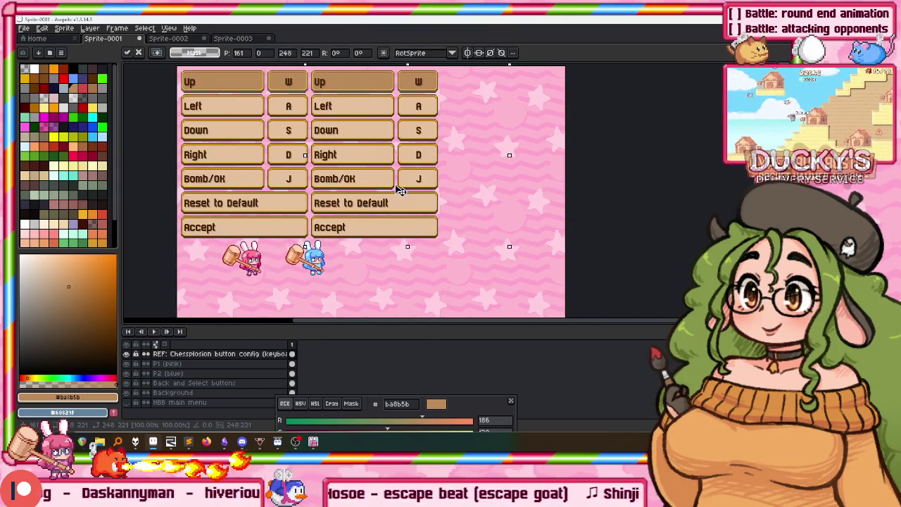
pyautogui.moveTo(310, 185); pyautogui.dragTo(440, 190)
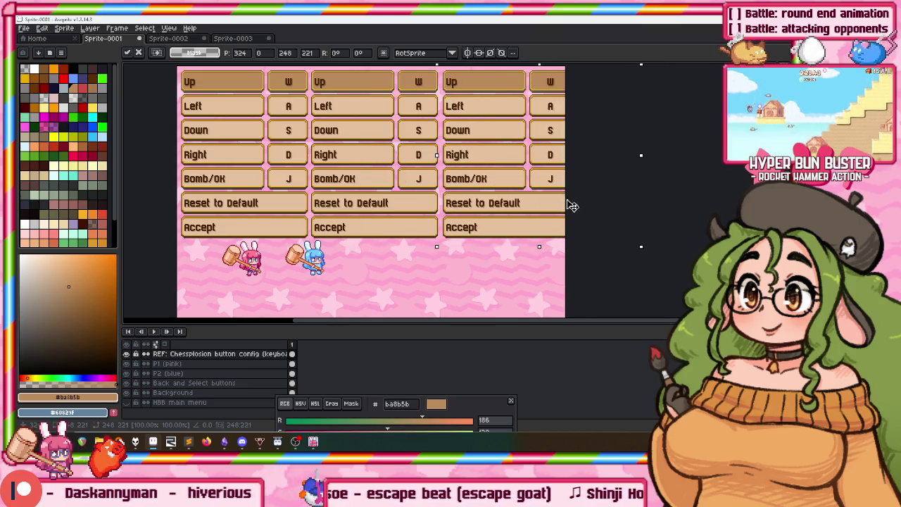
pyautogui.hotkey('ctrl', 'z')
pyautogui.hotkey('ctrl', 'z')
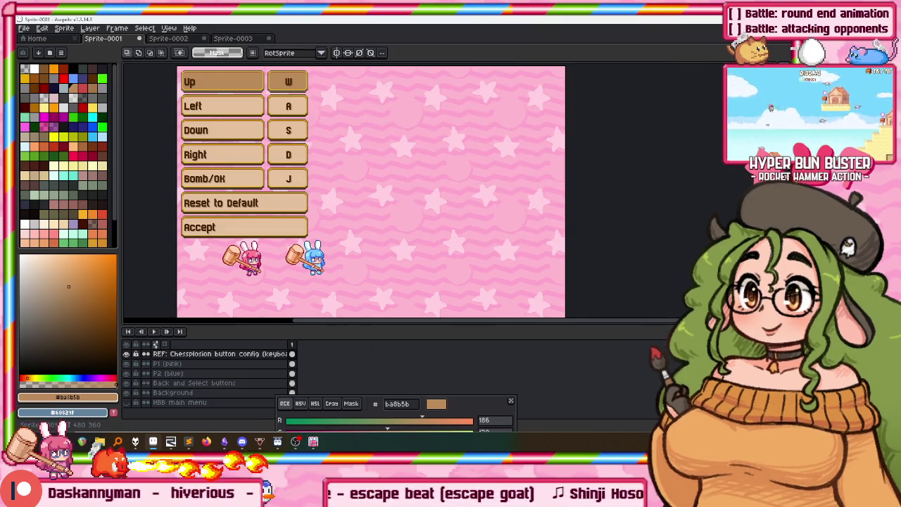
pyautogui.rightClick(600, 229)
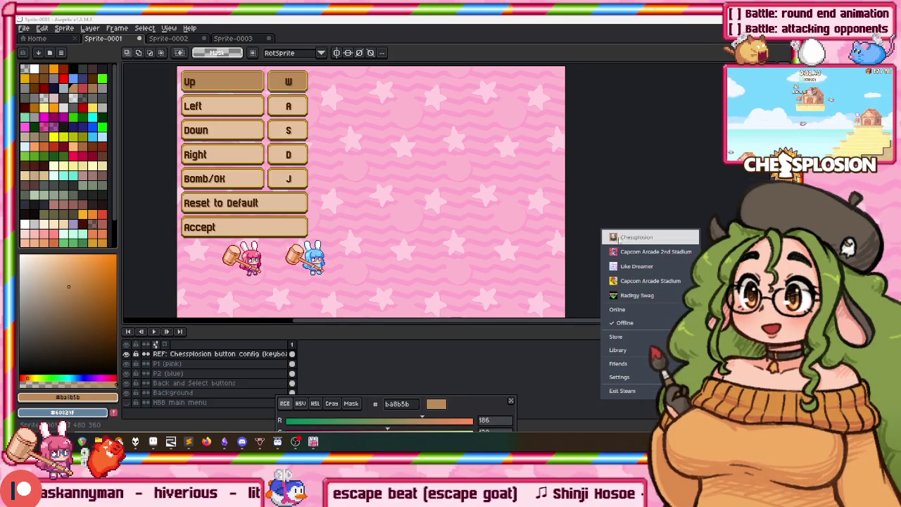
# Launch Chessplosion and preview other language translations in Options before backing out
pyautogui.click(616, 236)
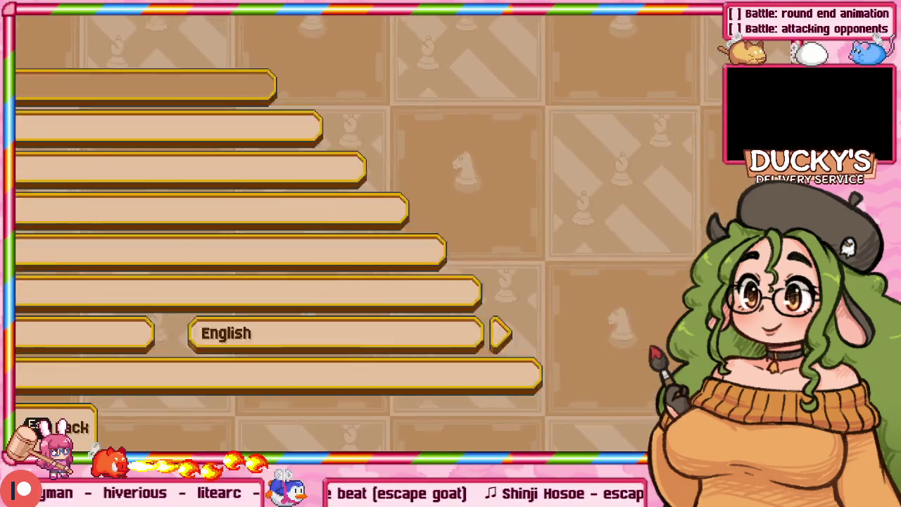
pyautogui.press('Right')
pyautogui.press('Right')
pyautogui.press('Right')
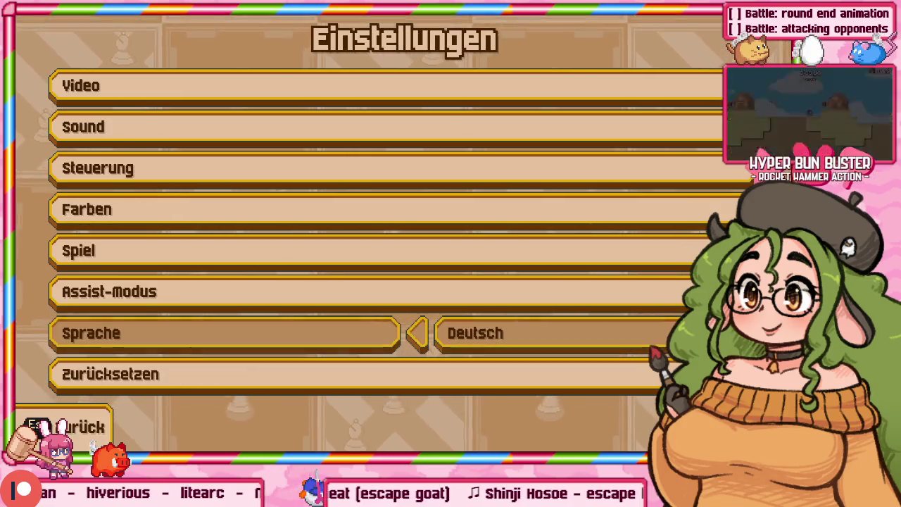
pyautogui.press('Right')
pyautogui.press('Escape')
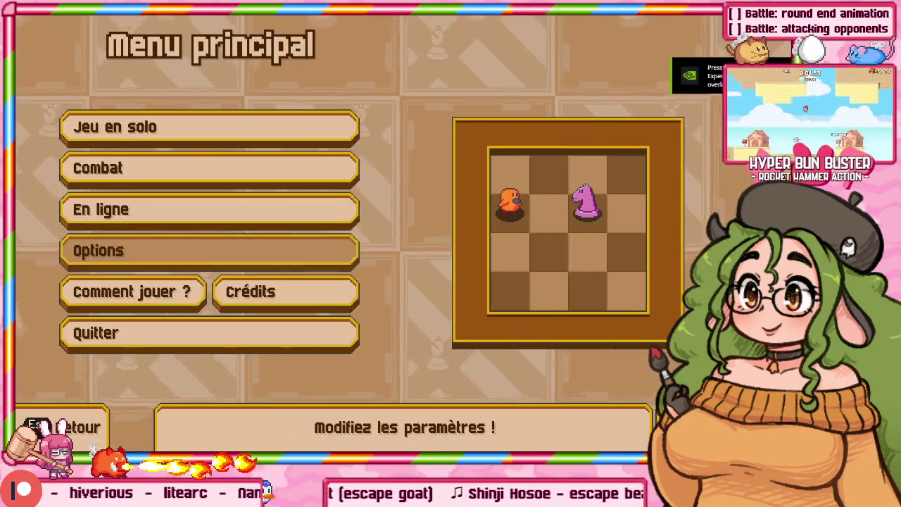
# Open Combat > Team Battle, join two keyboard players and view their controls menus
pyautogui.press('Up')
pyautogui.press('Up')
pyautogui.press('Up')
pyautogui.press('Down')
pyautogui.press('Return')
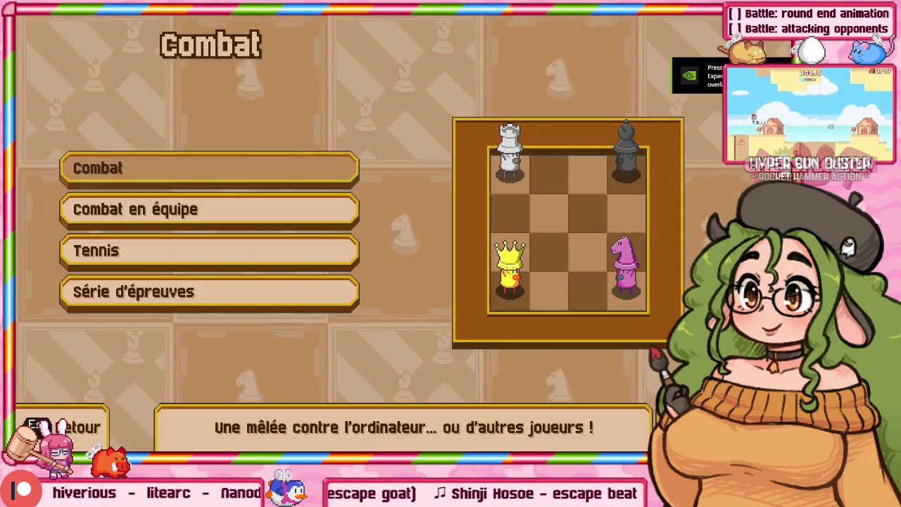
pyautogui.press('Down')
pyautogui.press('Return')
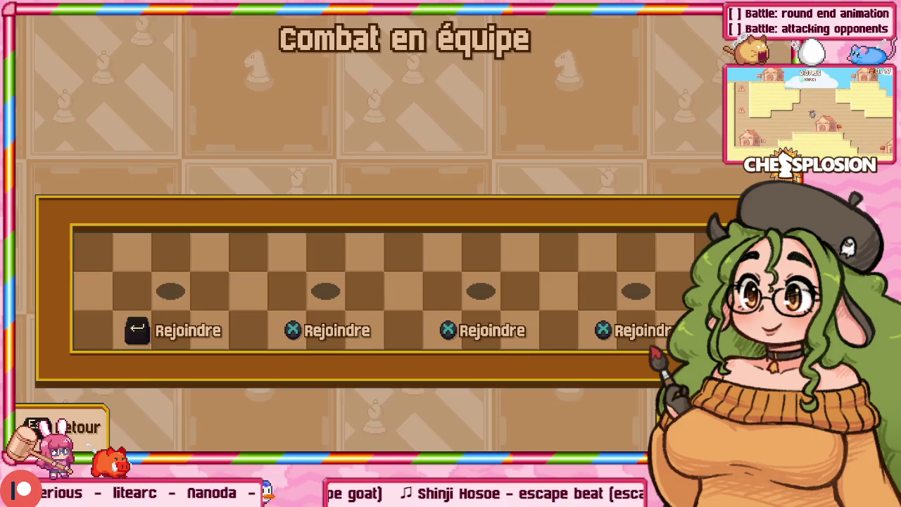
pyautogui.press('Return')
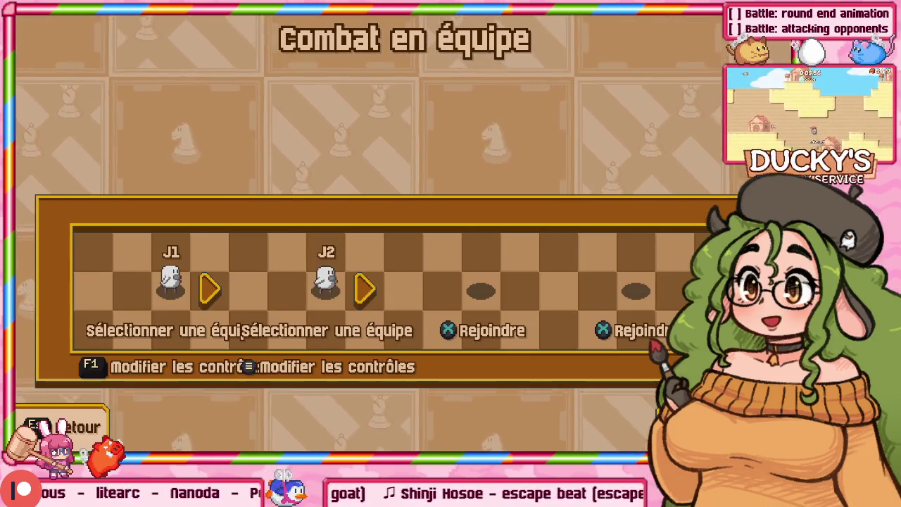
pyautogui.press('F1')
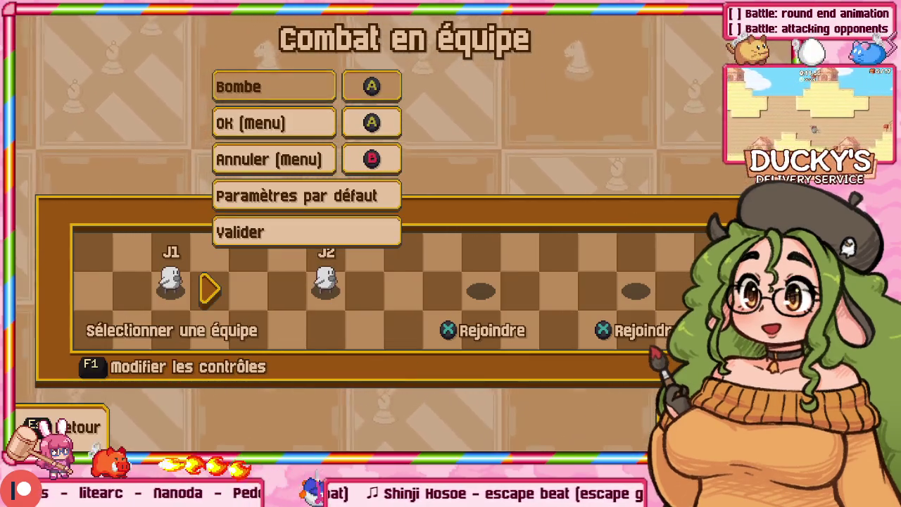
pyautogui.press('F1')
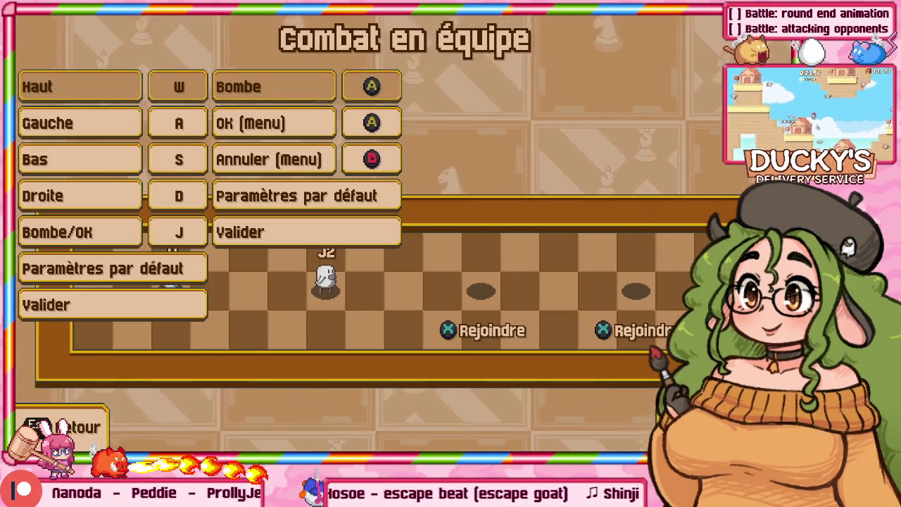
pyautogui.press('Return')
pyautogui.press('Escape')
pyautogui.press('Escape')
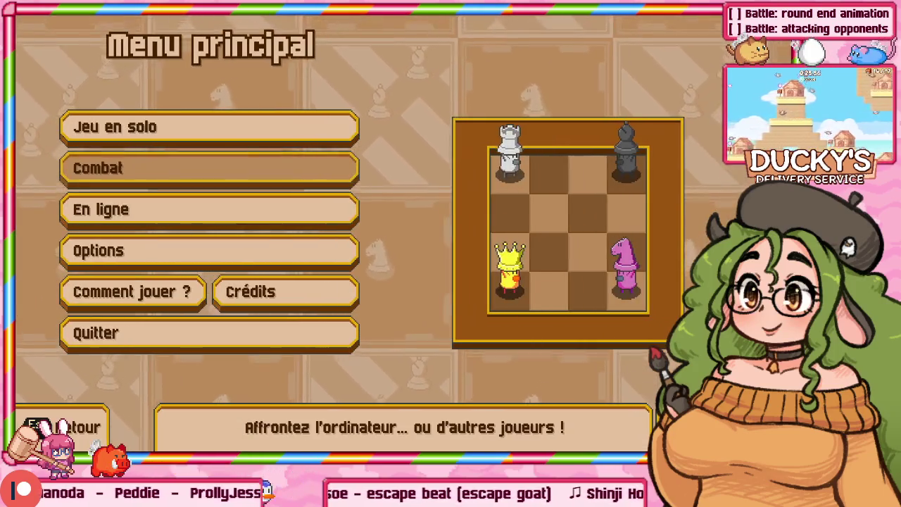
# Cycle Options language through Русский, Korean and Chinese back to English, then quit the game
pyautogui.press('Down')
pyautogui.press('Down')
pyautogui.press('Down')
pyautogui.press('Up')
pyautogui.press('Return')
pyautogui.press('Down')
pyautogui.press('Down')
pyautogui.press('Down')
pyautogui.press('Down')
pyautogui.press('Down')
pyautogui.press('Right')
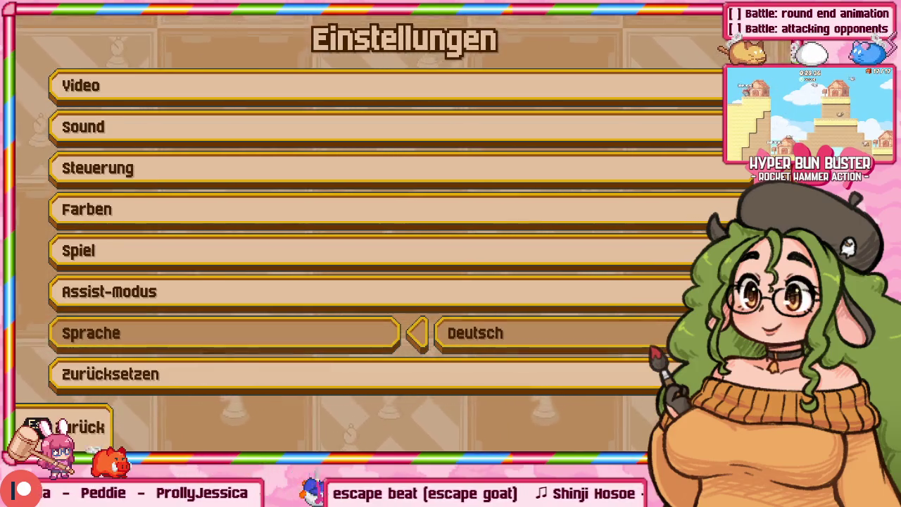
pyautogui.press('Right')
pyautogui.press('Right')
pyautogui.press('Right')
pyautogui.press('Right')
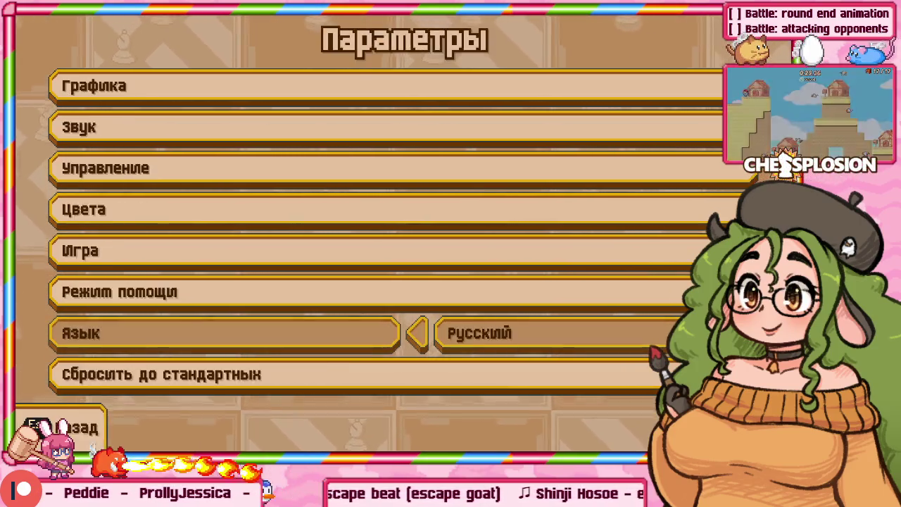
pyautogui.press('Right')
pyautogui.press('Right')
pyautogui.press('Left')
pyautogui.press('Left')
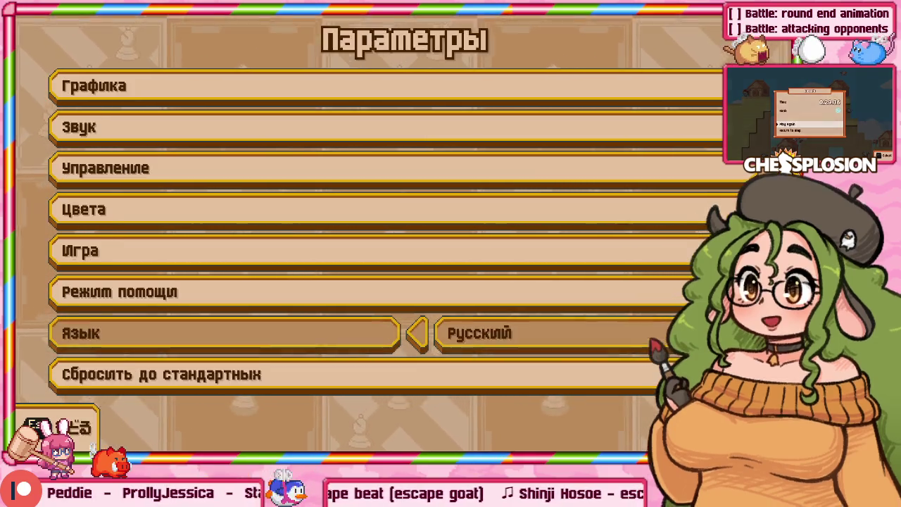
pyautogui.press('Left')
pyautogui.press('Left')
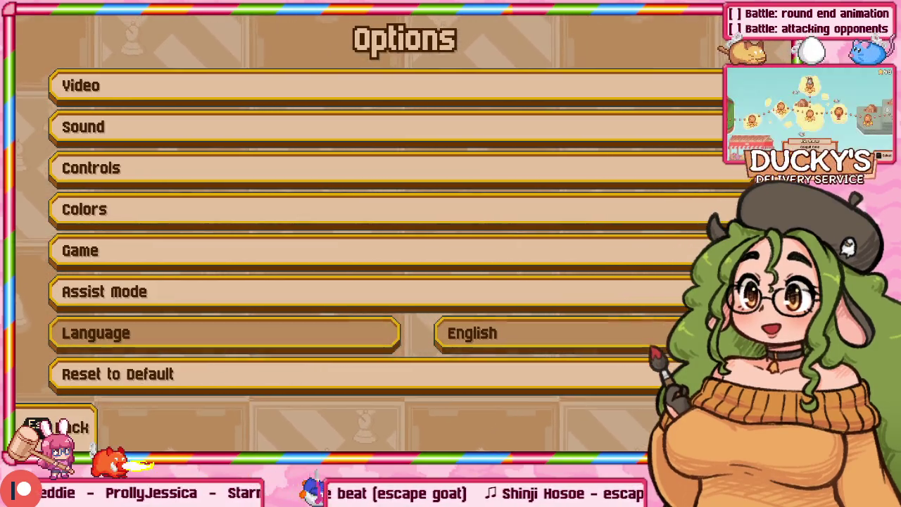
pyautogui.press('Escape')
pyautogui.press('Escape')
pyautogui.press('Left')
pyautogui.press('Return')
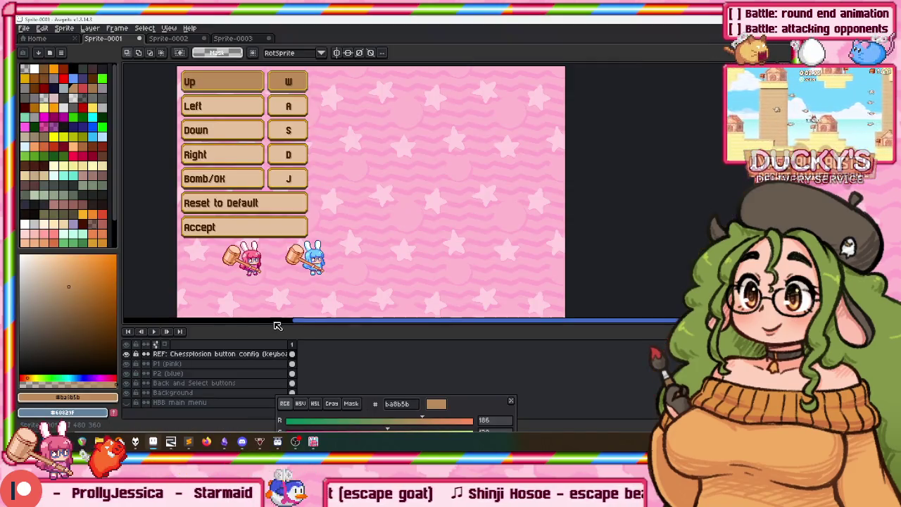
# Lower the timeline splitter and pan so the whole pink mockup, including the Up row, is visible
pyautogui.scroll(-2, 227, 284)
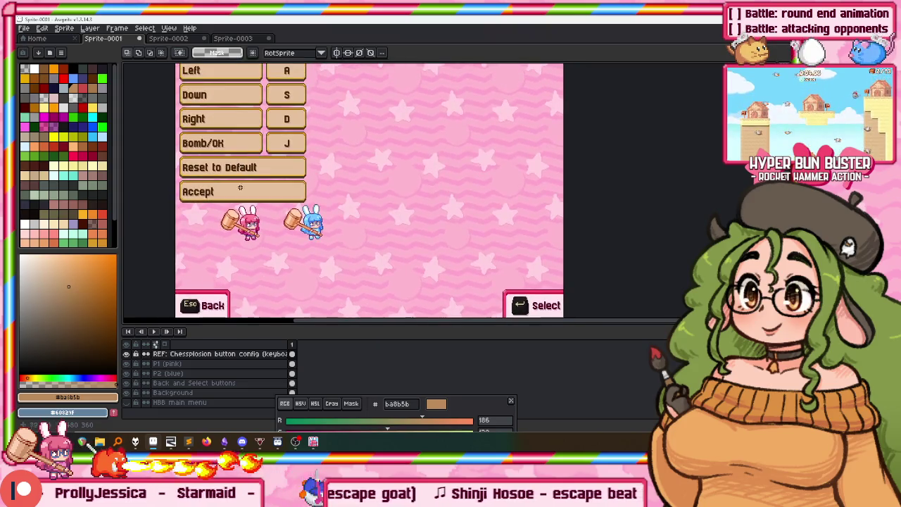
pyautogui.moveTo(228, 328); pyautogui.dragTo(232, 361)
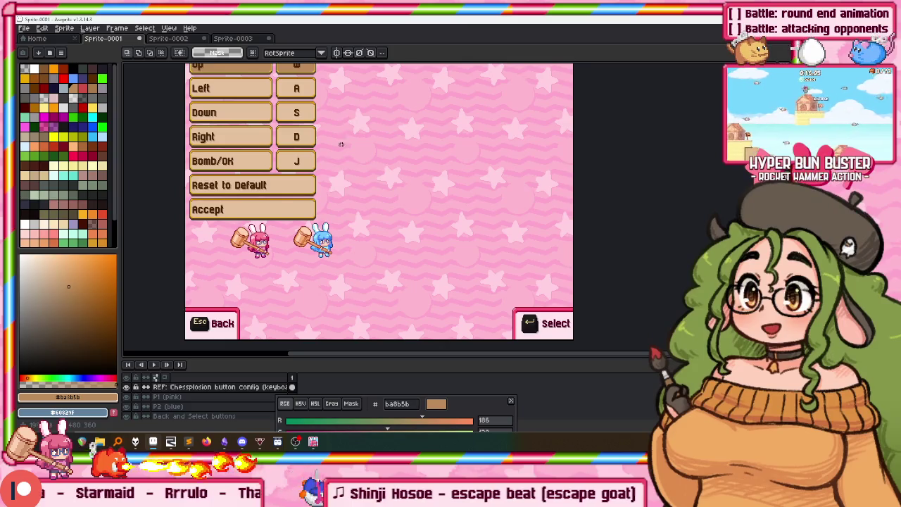
pyautogui.moveTo(342, 190); pyautogui.dragTo(339, 197)
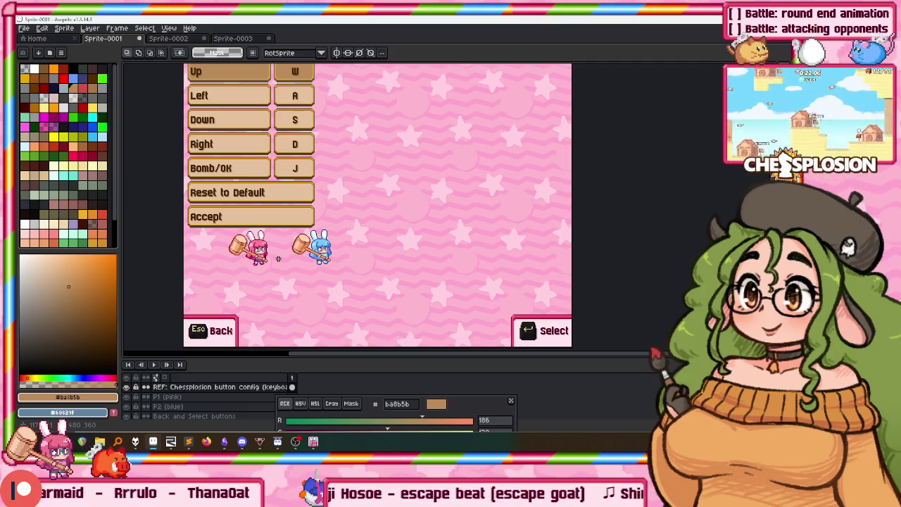
pyautogui.moveTo(268, 227); pyautogui.dragTo(265, 246)
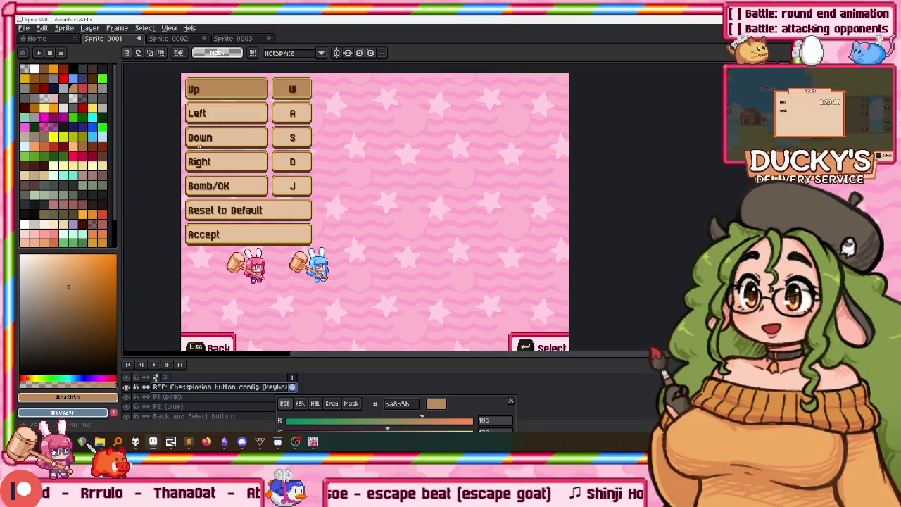
# Duplicate the Chessplosion button config reference layer, then view Sprite-0002 with an enlarged canvas
pyautogui.rightClick(185, 389)
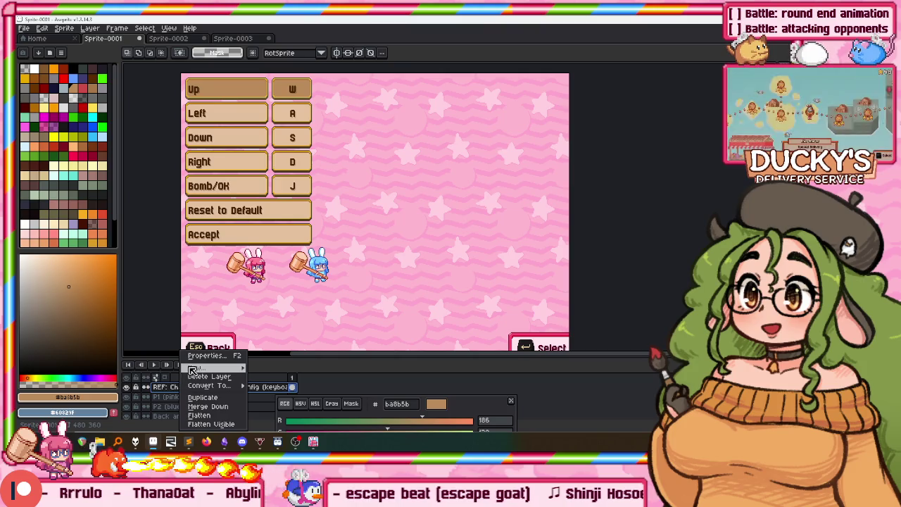
pyautogui.click(218, 398)
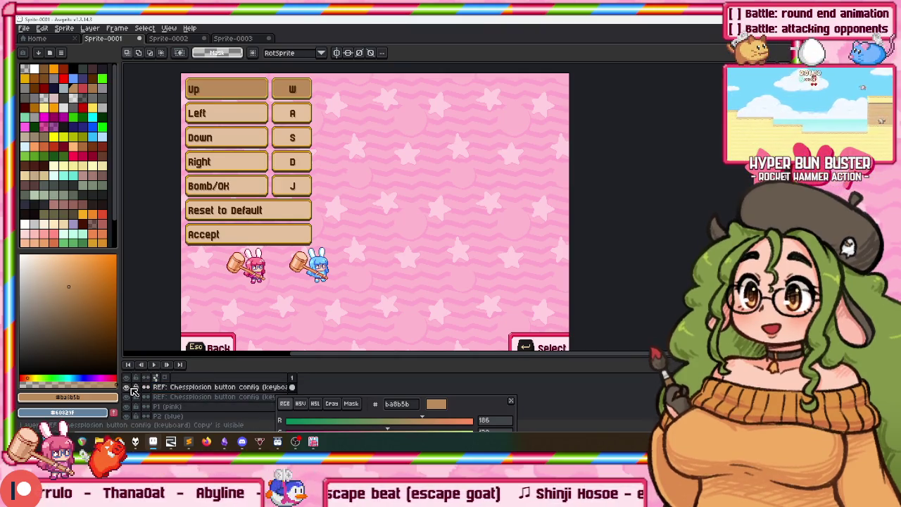
pyautogui.click(172, 38)
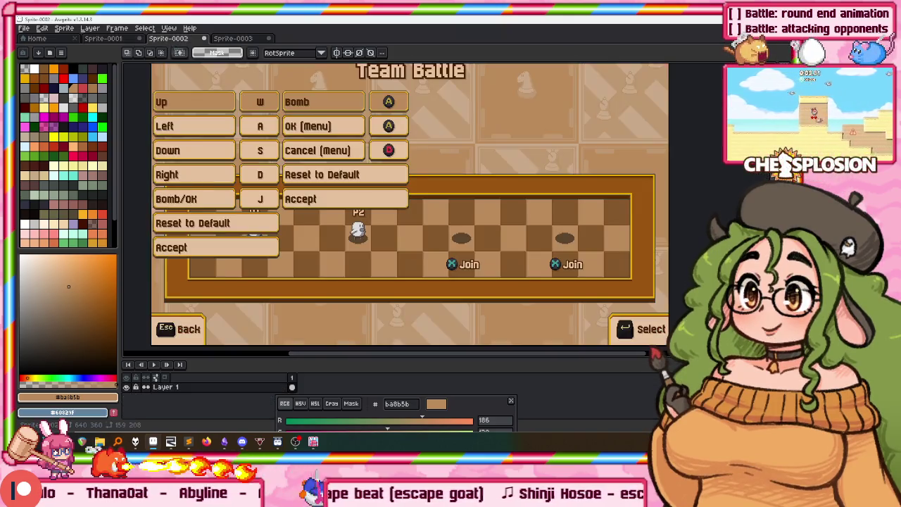
pyautogui.scroll(-2, 408, 345)
pyautogui.scroll(2, 354, 332)
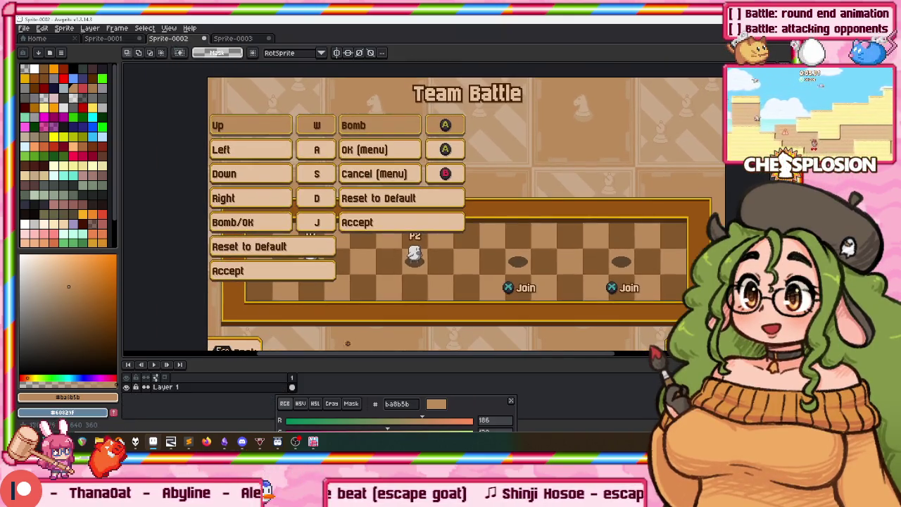
pyautogui.moveTo(325, 360); pyautogui.dragTo(325, 387)
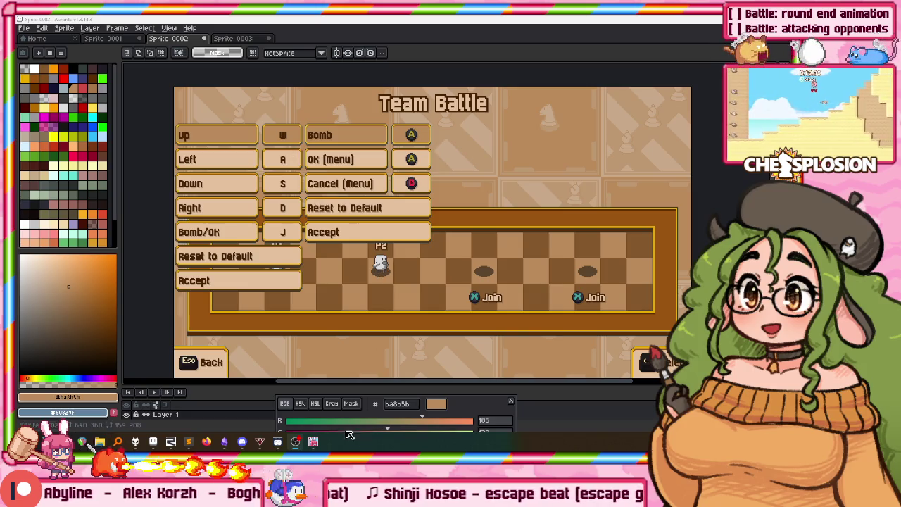
pyautogui.hscroll(2, 342, 241)
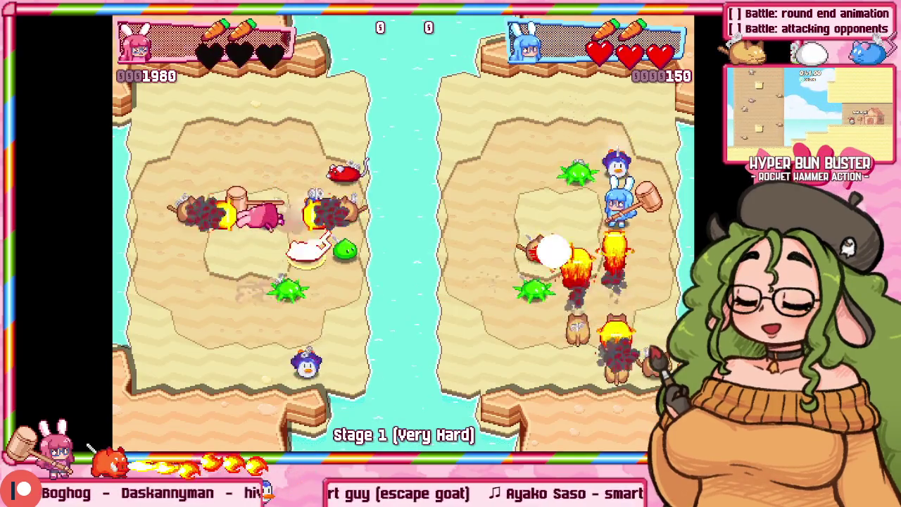
# Pause Hyper Bun Buster with F1 to show its debug panels, then Alt+Tab back to Aseprite
pyautogui.press('F1')
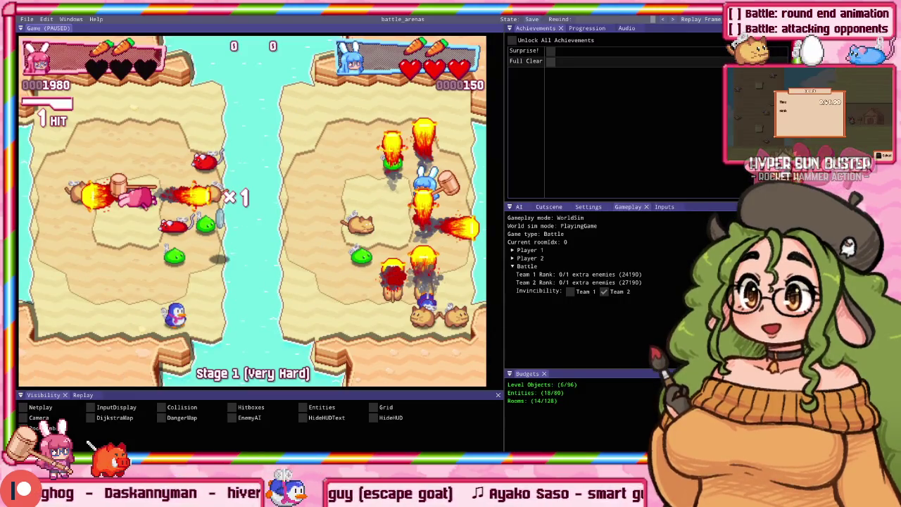
pyautogui.click(650, 21)
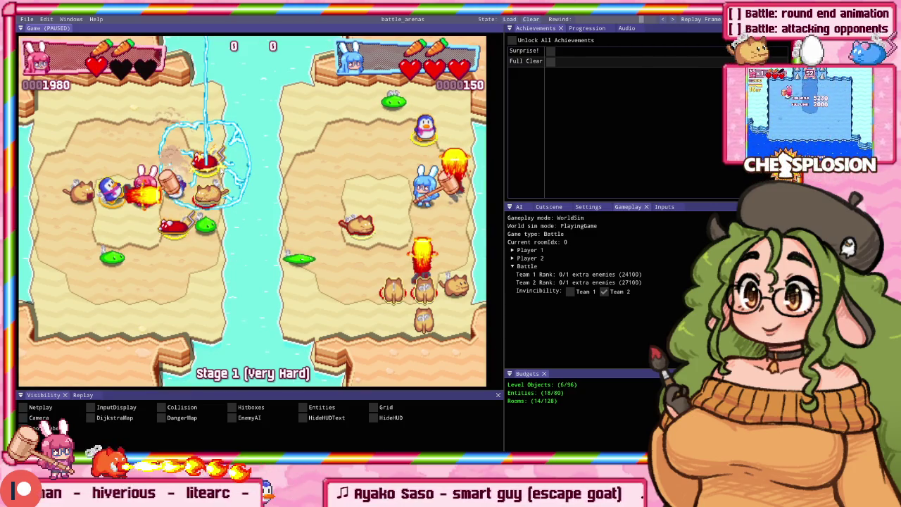
pyautogui.hotkey('alt', 'Tab')
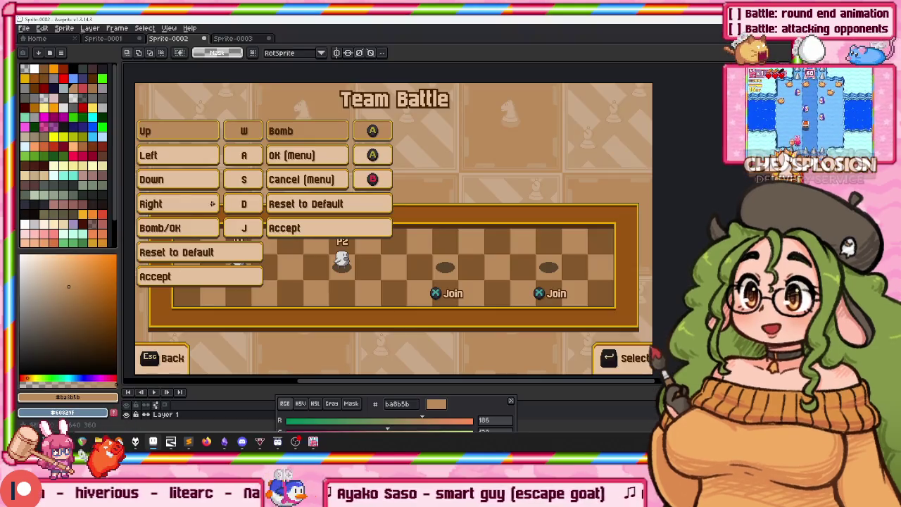
pyautogui.hotkey('alt', 'Tab')
pyautogui.hotkey('alt', 'Tab')
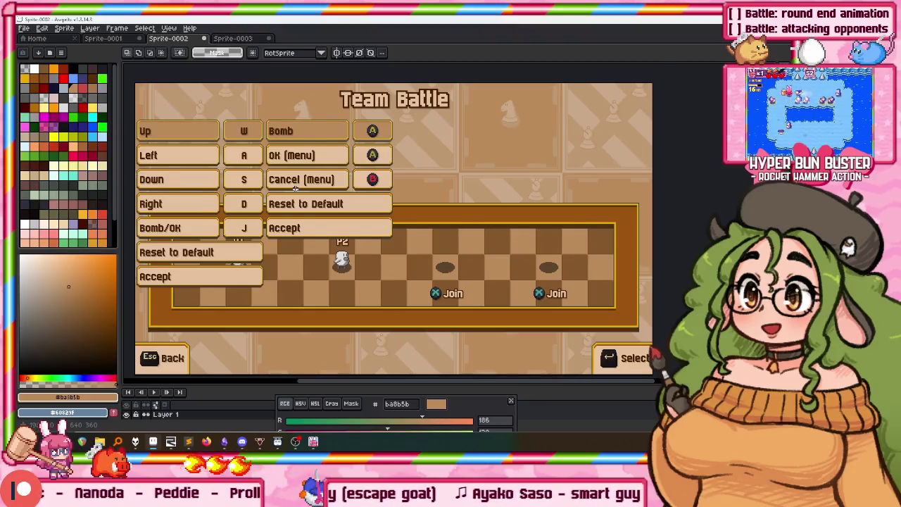
pyautogui.scroll(-3, 271, 181)
pyautogui.scroll(3, 423, 303)
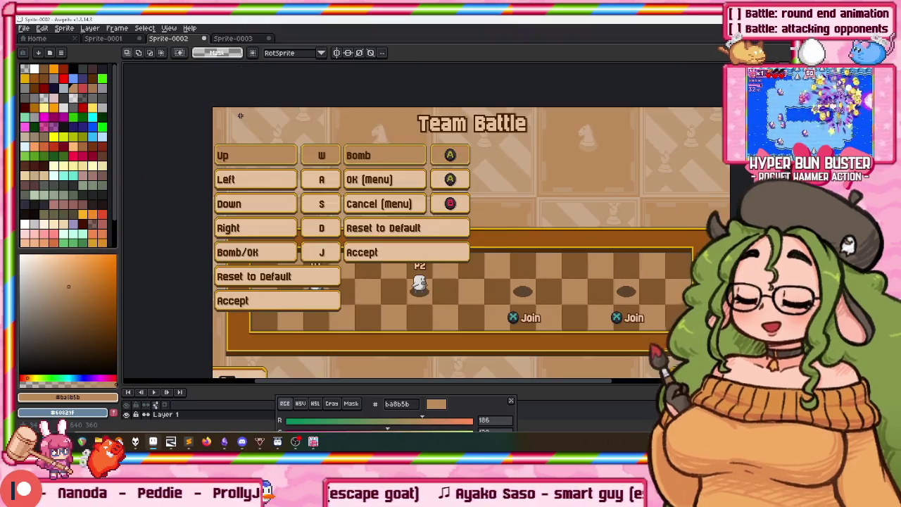
pyautogui.scroll(-1, 434, 304)
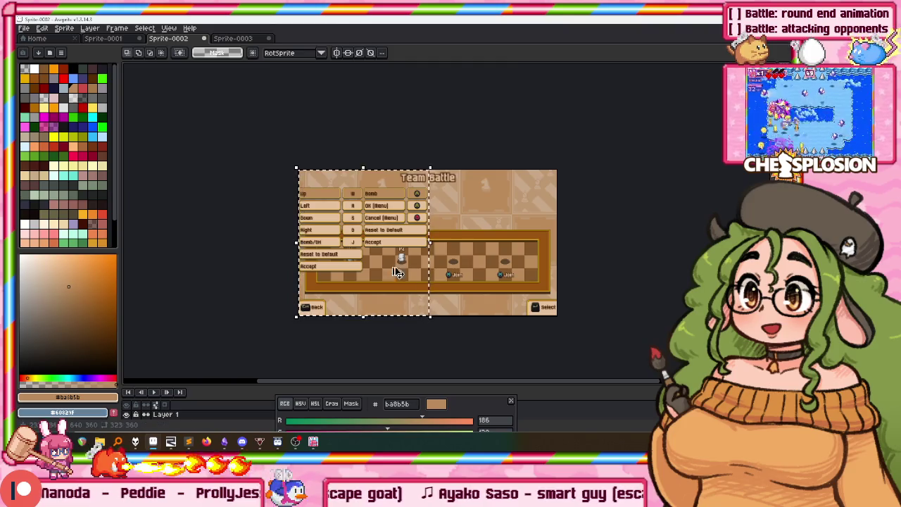
pyautogui.hotkey('ctrl', 'c')
pyautogui.hotkey('ctrl', 'v')
pyautogui.moveTo(496, 259); pyautogui.dragTo(511, 259)
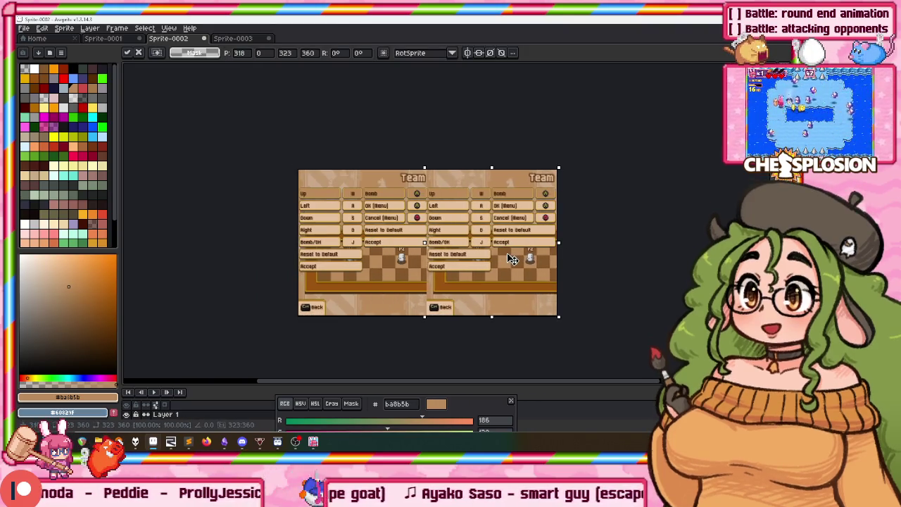
pyautogui.scroll(-1, 512, 259)
pyautogui.scroll(2, 416, 243)
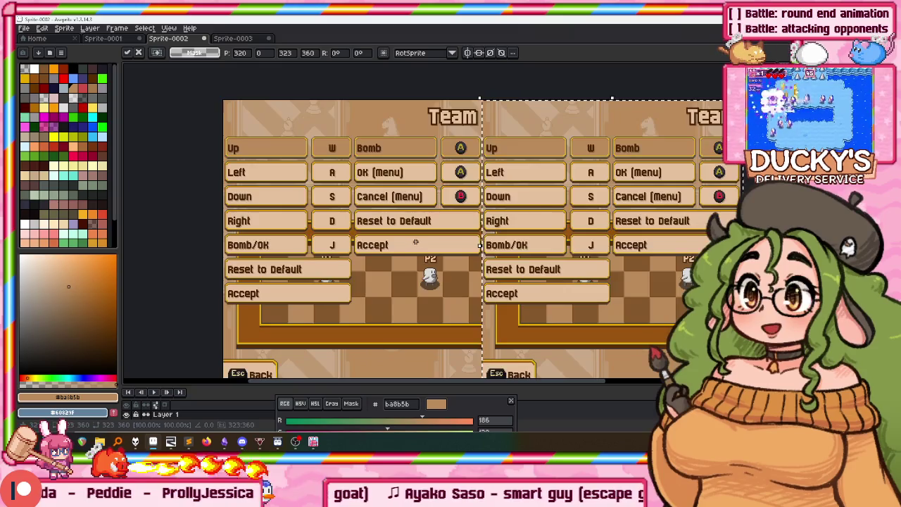
pyautogui.hotkey('ctrl', 'z')
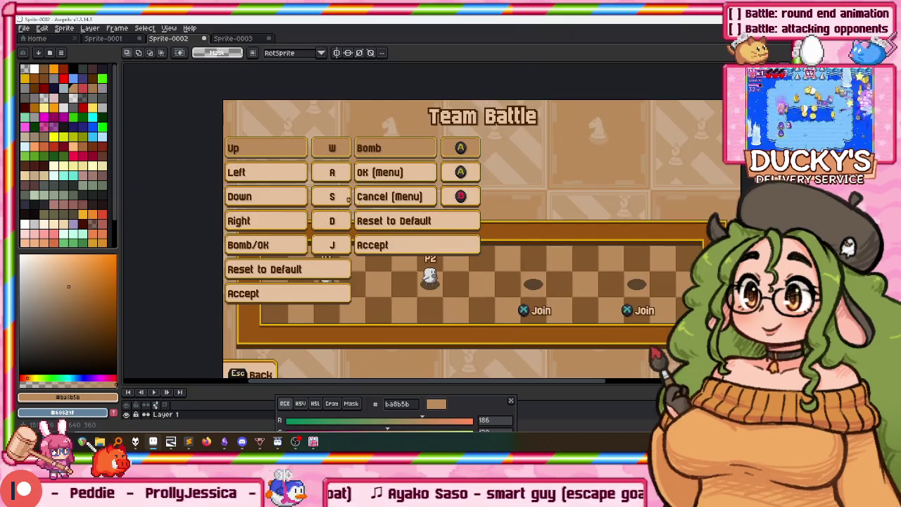
pyautogui.scroll(1, 333, 196)
pyautogui.scroll(-1, 316, 195)
pyautogui.scroll(1, 274, 191)
pyautogui.scroll(-1, 274, 192)
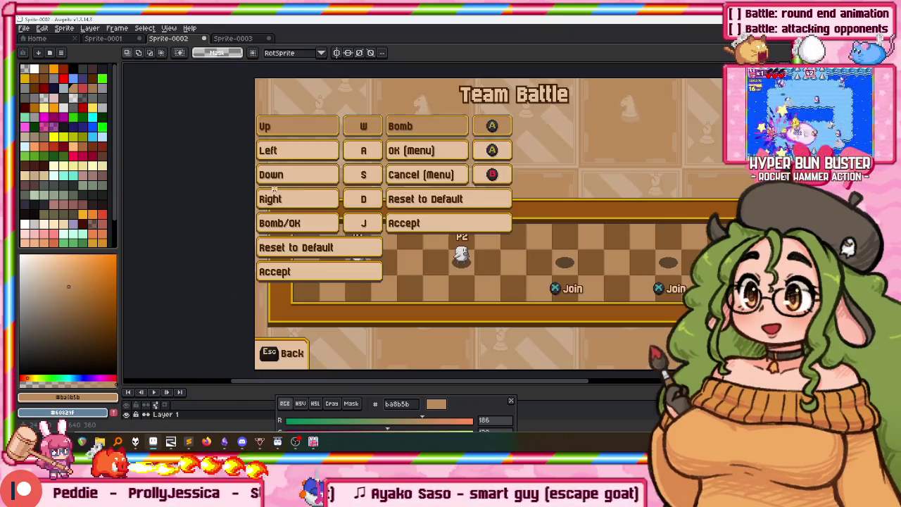
pyautogui.moveTo(252, 92); pyautogui.dragTo(387, 295)
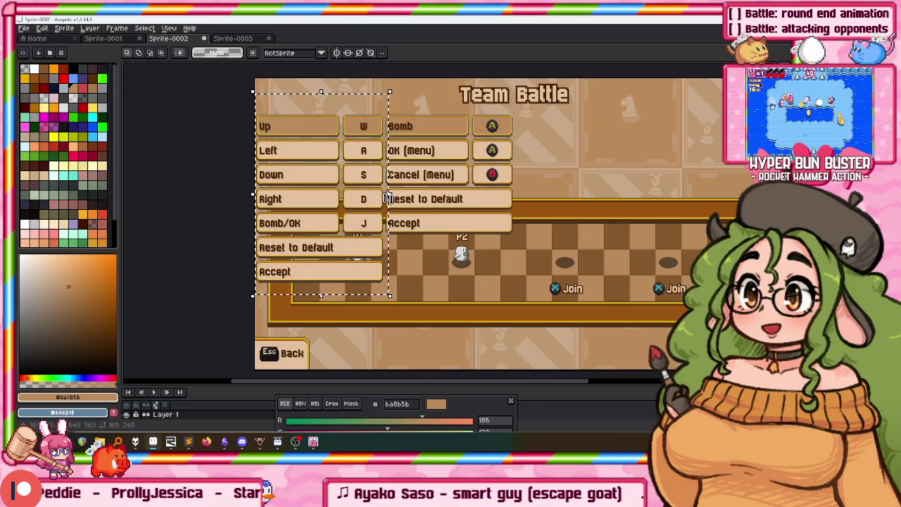
pyautogui.moveTo(391, 204); pyautogui.dragTo(211, 197)
pyautogui.hotkey('ctrl', 'z')
pyautogui.hotkey('ctrl', 'd')
pyautogui.moveTo(254, 104); pyautogui.dragTo(370, 273)
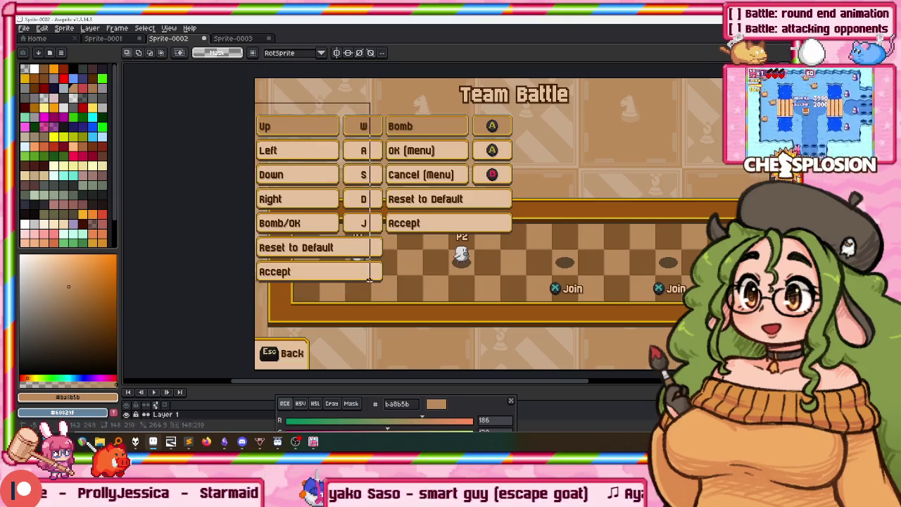
pyautogui.click(116, 39)
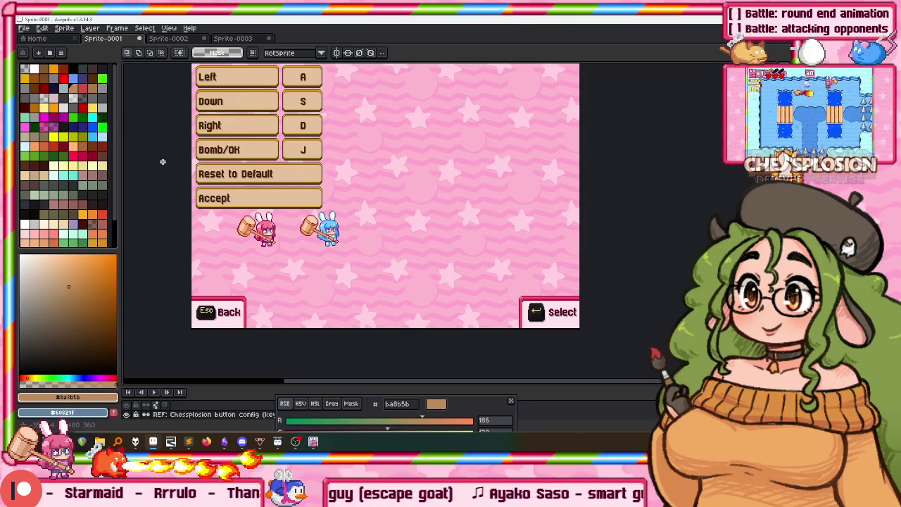
# Marquee-select the keybinding button panel on the pink mockup, then deselect it
pyautogui.scroll(3, 201, 174)
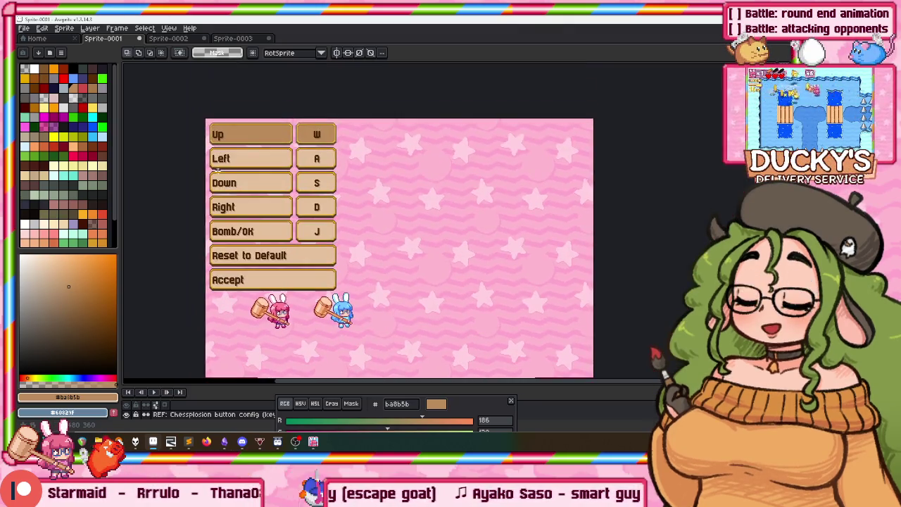
pyautogui.moveTo(186, 104); pyautogui.dragTo(347, 291)
pyautogui.scroll(-1, 320, 221)
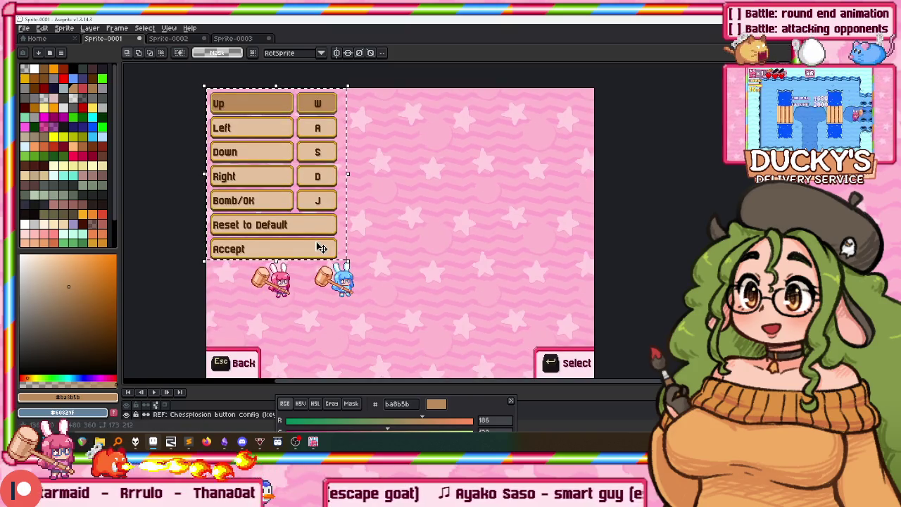
pyautogui.click(220, 255)
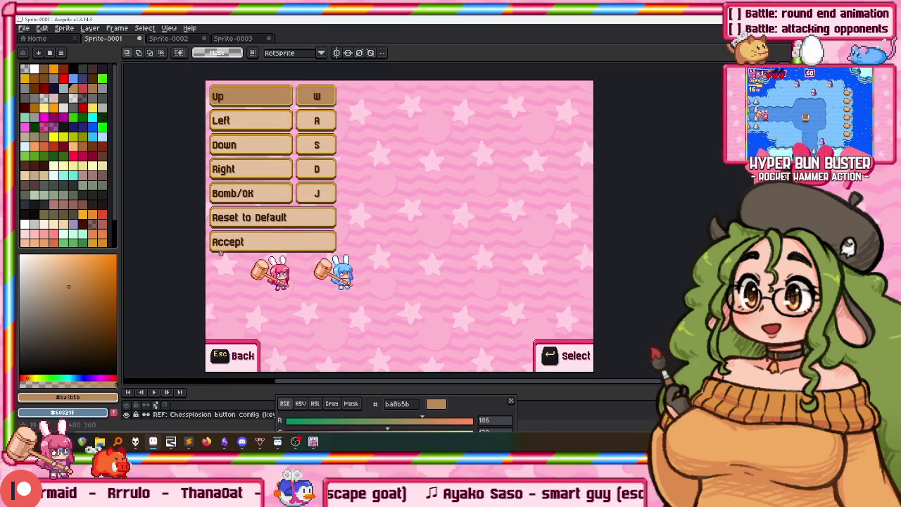
pyautogui.click(169, 29)
pyautogui.moveTo(175, 72)
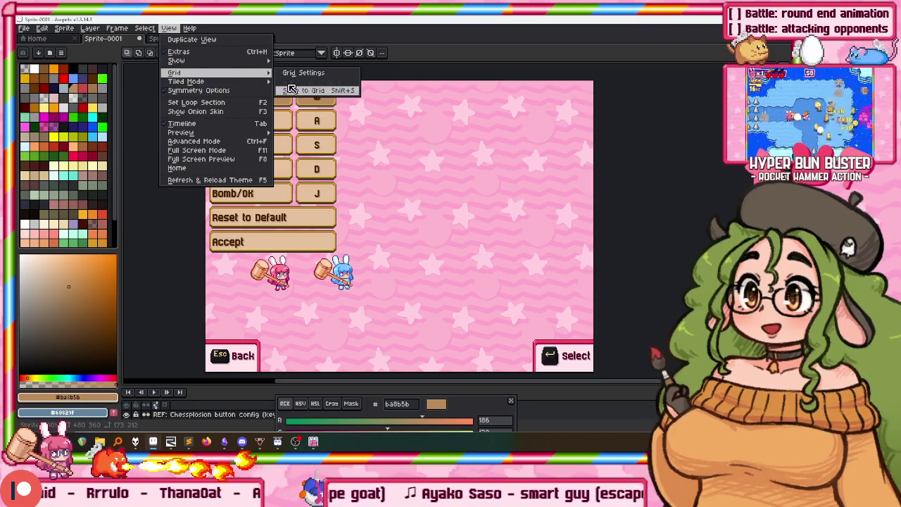
# Turn on grid snapping and set the grid to 320 by 180 in Grid Settings
pyautogui.click(285, 90)
pyautogui.click(169, 28)
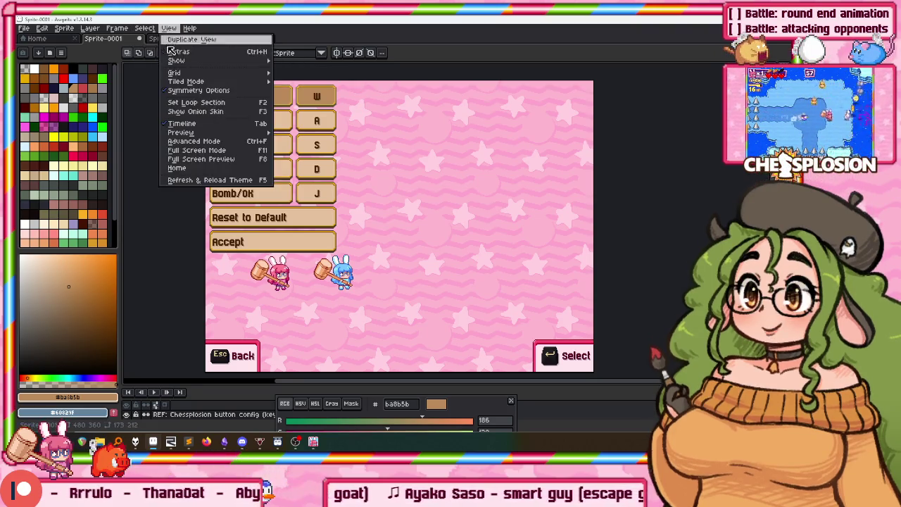
pyautogui.moveTo(174, 72)
pyautogui.click(286, 73)
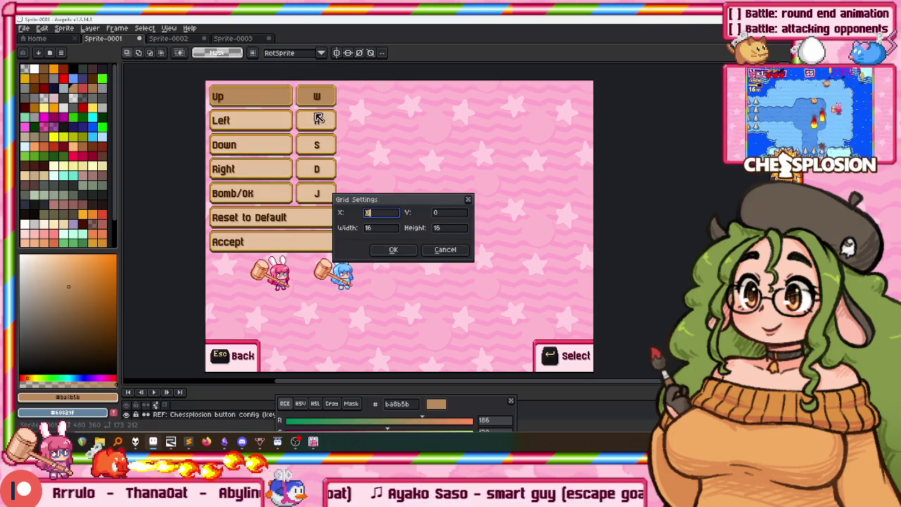
pyautogui.click(454, 228)
pyautogui.doubleClick(463, 224)
pyautogui.write('180')
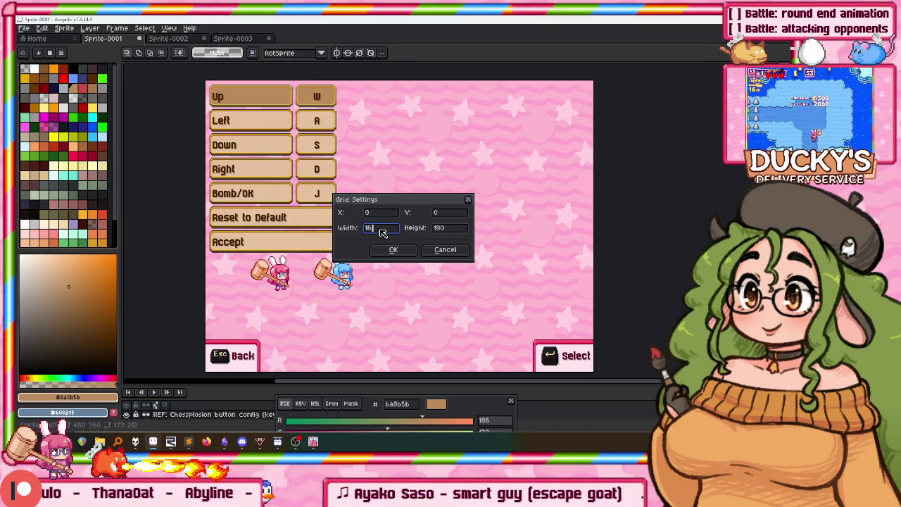
pyautogui.write('320')
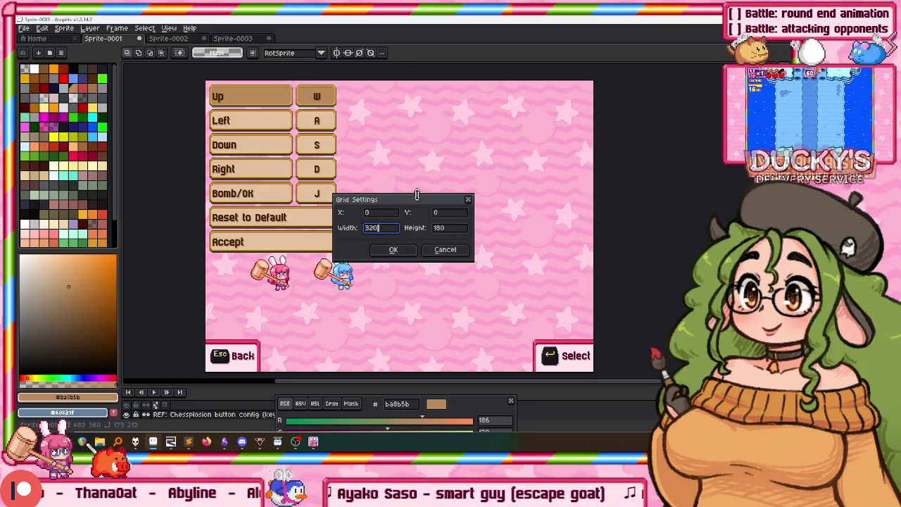
pyautogui.click(401, 251)
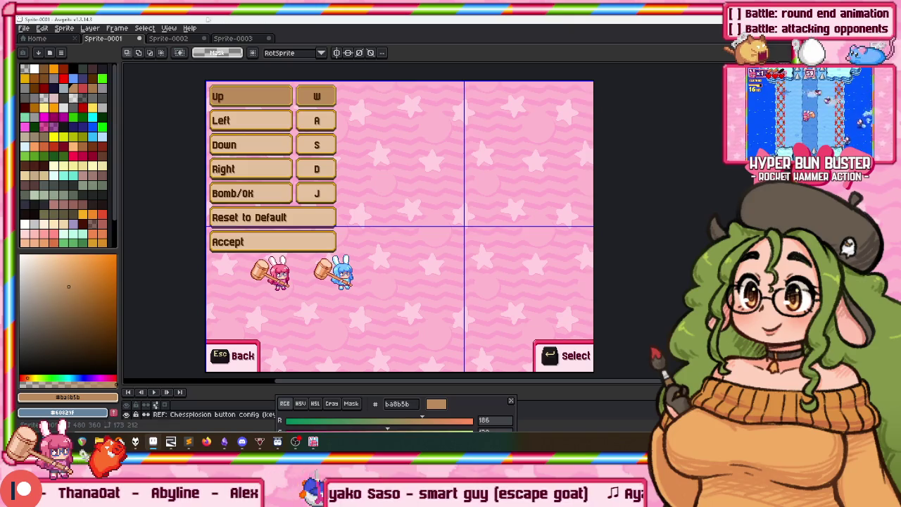
# Reopen Grid Settings and apply a narrower cell width so the grid halves the canvas
pyautogui.click(169, 28)
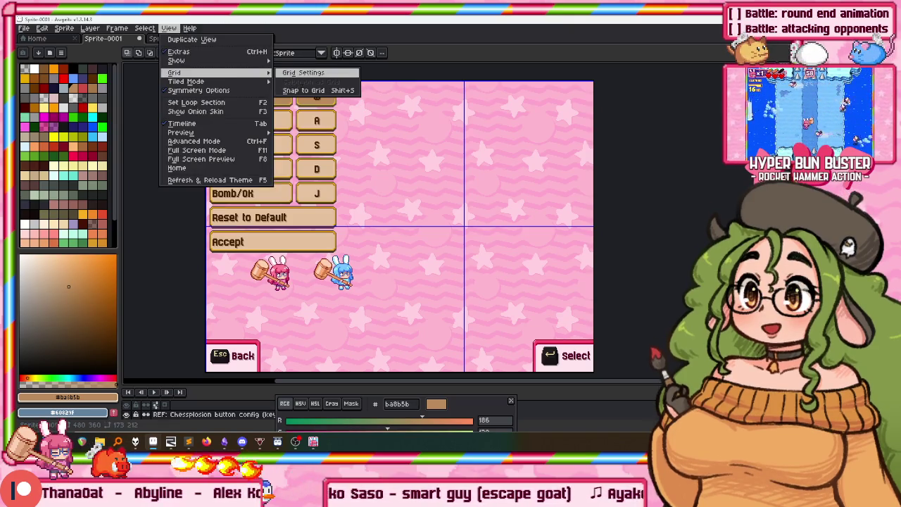
pyautogui.click(298, 73)
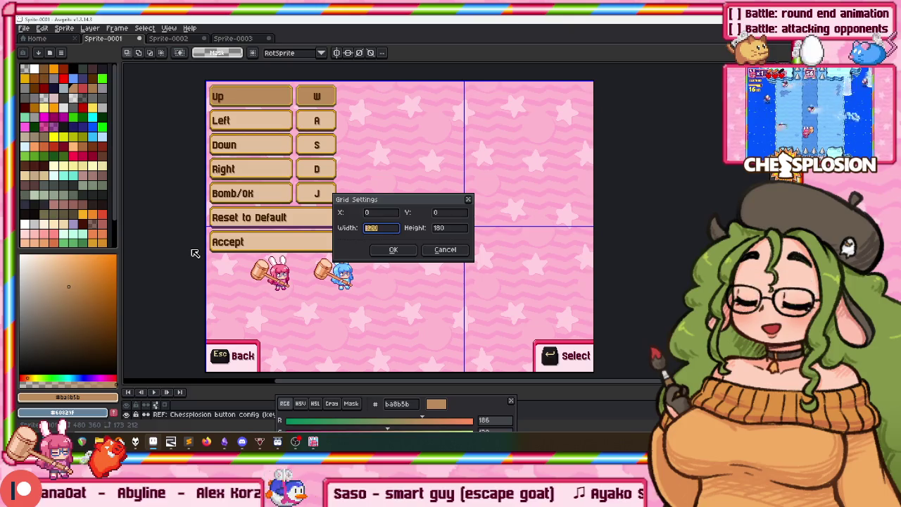
pyautogui.press('Return')
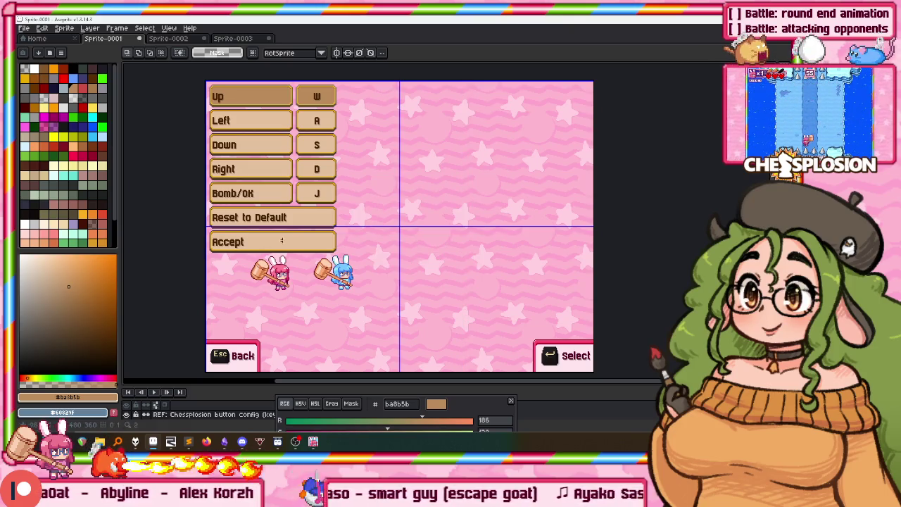
pyautogui.press('b')
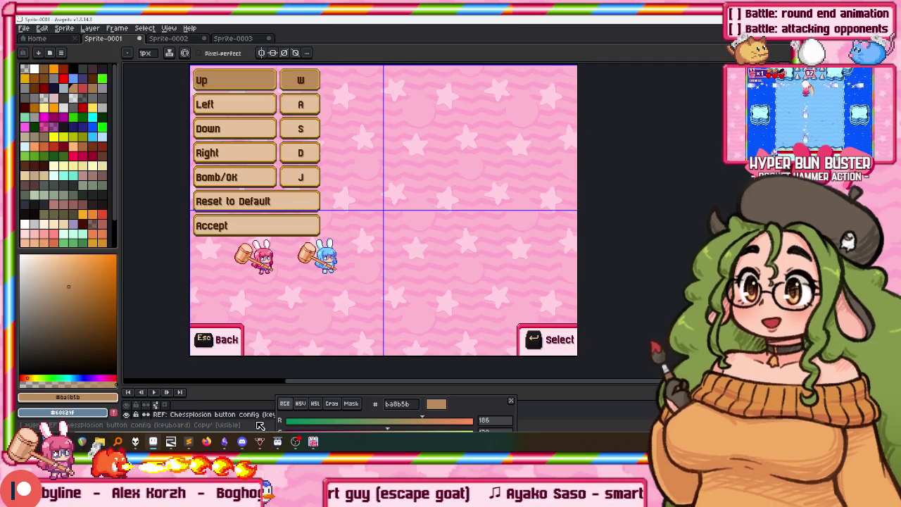
# Enlarge the timeline to show the layer list and move the button list rightward into place
pyautogui.moveTo(256, 386)
pyautogui.mouseDown()
pyautogui.moveTo(256, 290)
pyautogui.moveTo(256, 327)
pyautogui.mouseUp()
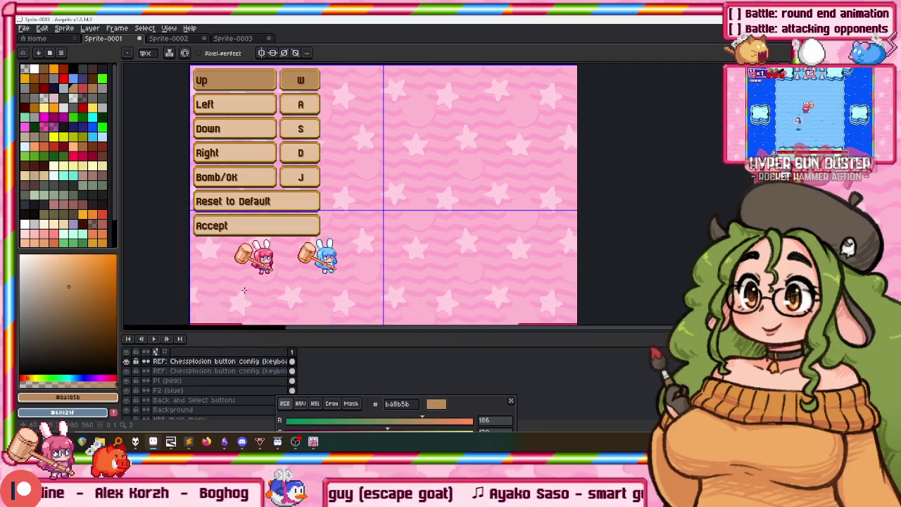
pyautogui.press('v')
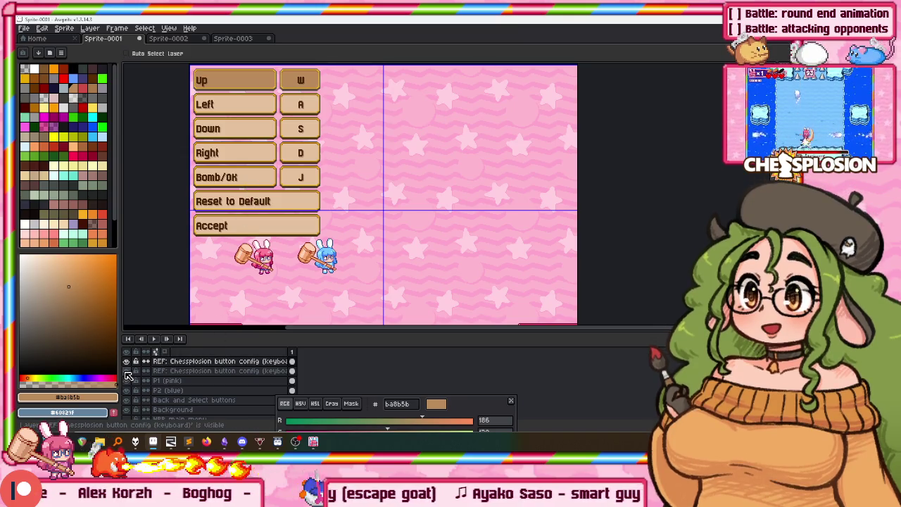
pyautogui.moveTo(257, 221); pyautogui.dragTo(292, 227)
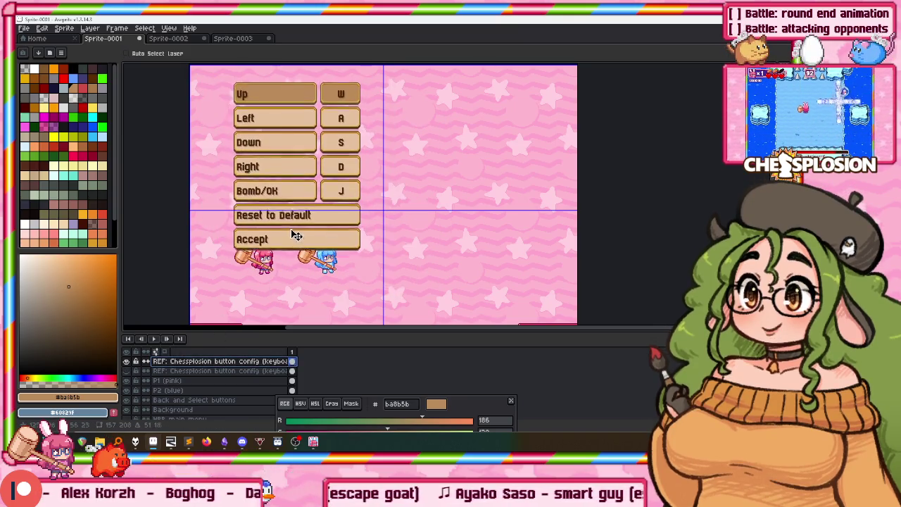
pyautogui.press('Left')
pyautogui.press('Left')
pyautogui.press('Left')
pyautogui.press('Up')
pyautogui.press('Up')
pyautogui.press('Up')
pyautogui.press('Up')
pyautogui.press('Up')
pyautogui.press('Up')
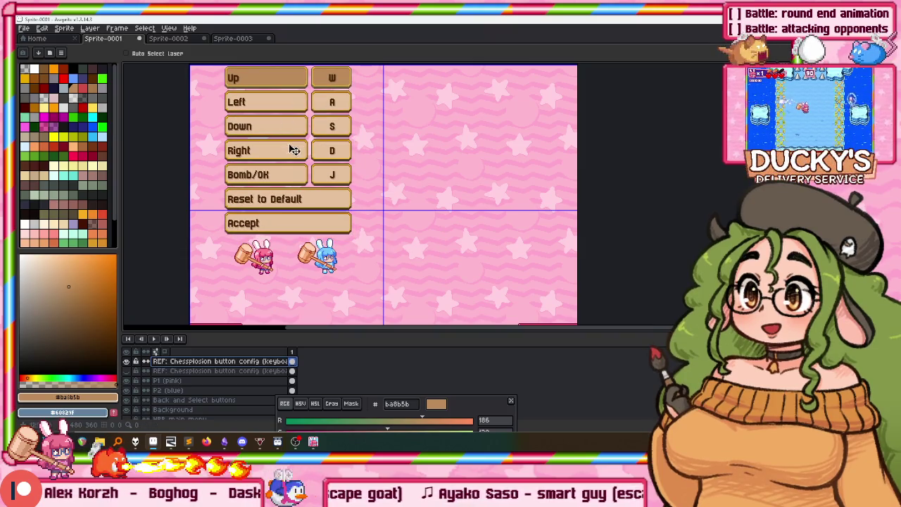
pyautogui.scroll(1, 266, 182)
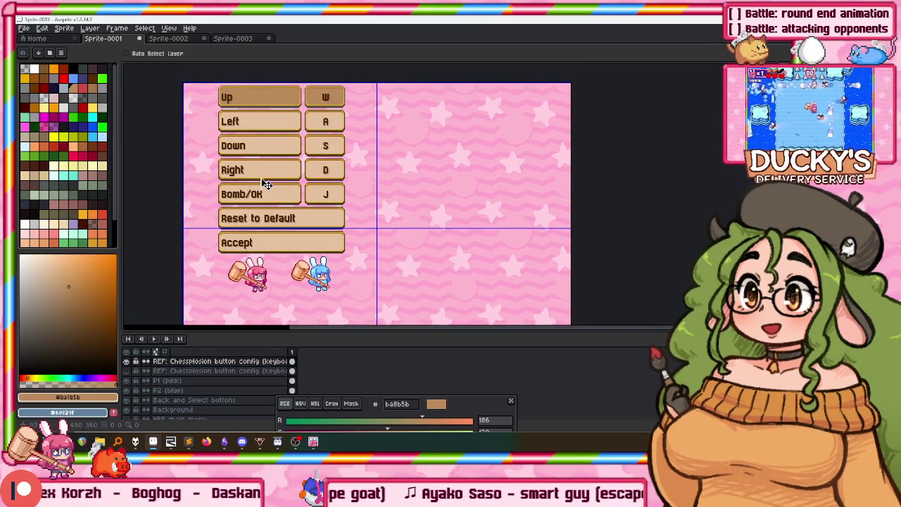
# Marquee-select the lower buttons of the keybinding list
pyautogui.press('m')
pyautogui.scroll(-1, 232, 168)
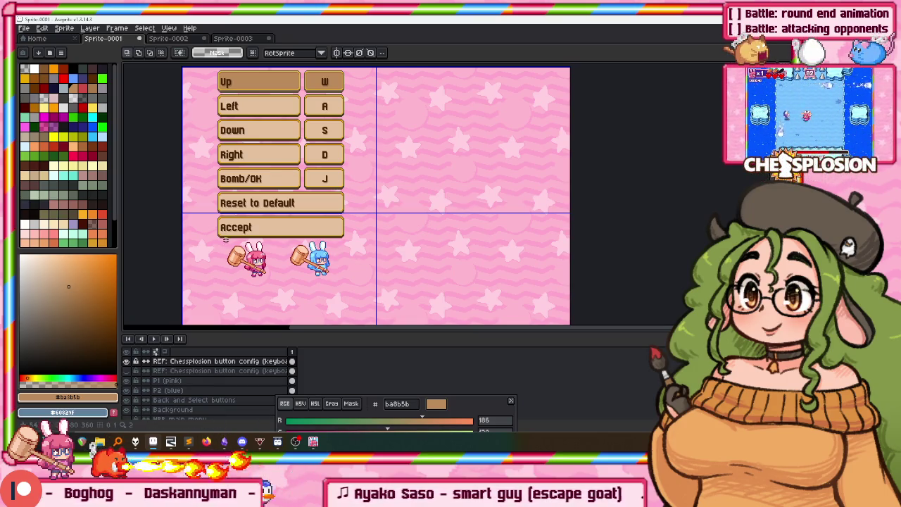
pyautogui.scroll(1, 225, 240)
pyautogui.moveTo(200, 252); pyautogui.dragTo(201, 266)
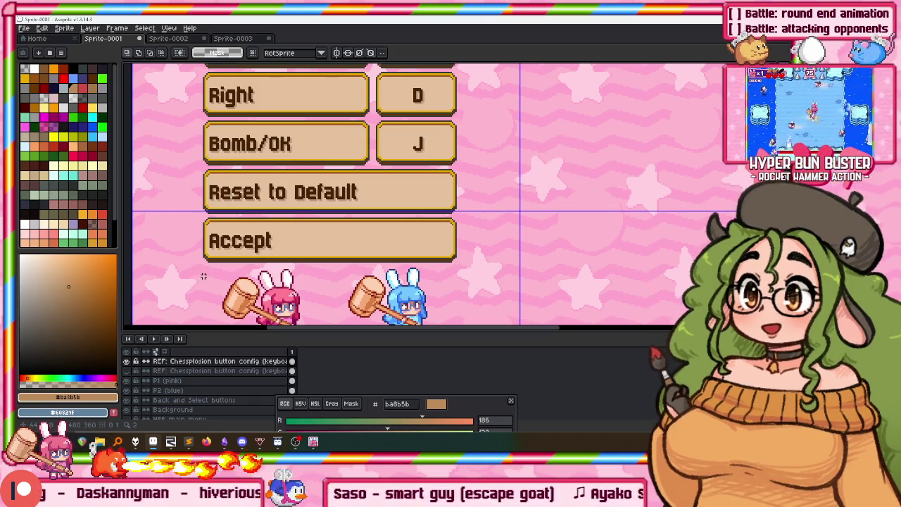
pyautogui.moveTo(197, 282)
pyautogui.mouseDown()
pyautogui.moveTo(495, 169)
pyautogui.moveTo(494, 118)
pyautogui.moveTo(487, 132)
pyautogui.mouseUp()
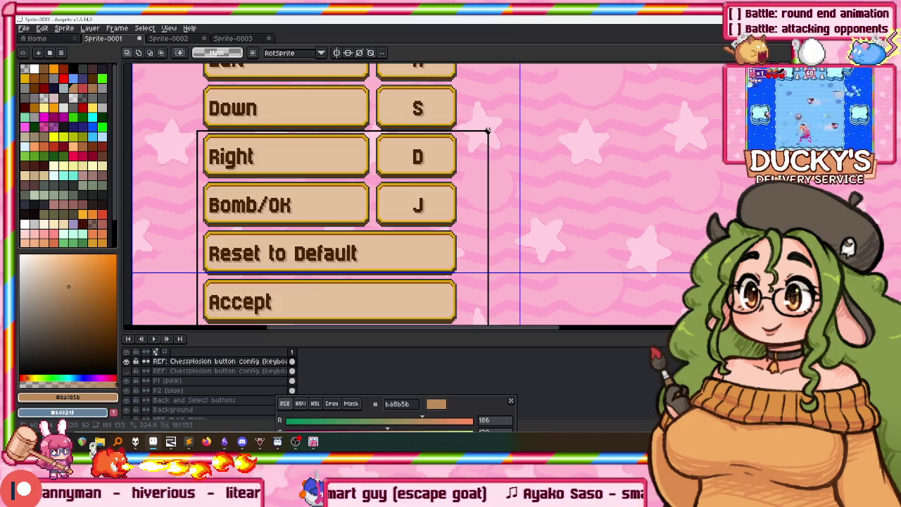
# Copy the Bomb/OK through Accept rows and shift the pasted rows down one slot
pyautogui.scroll(-2, 410, 176)
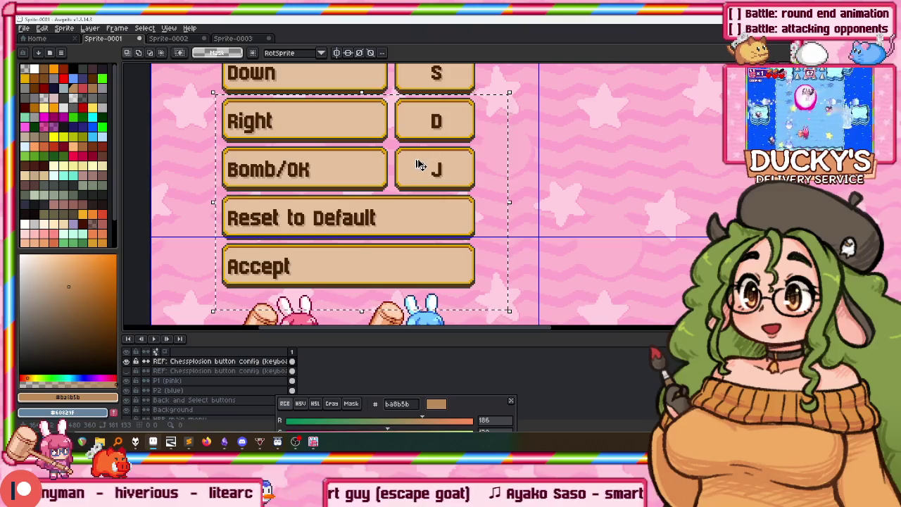
pyautogui.moveTo(202, 310); pyautogui.dragTo(498, 158)
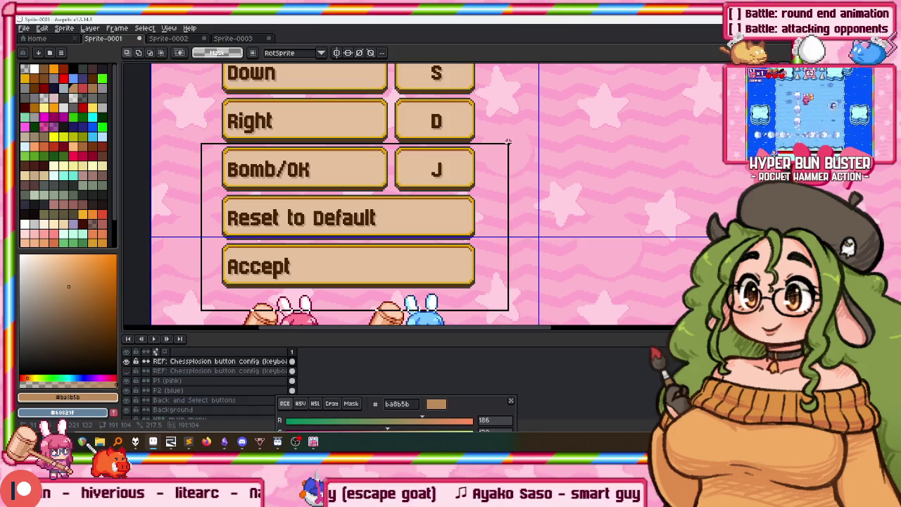
pyautogui.press('Delete')
pyautogui.hotkey('ctrl', 'z')
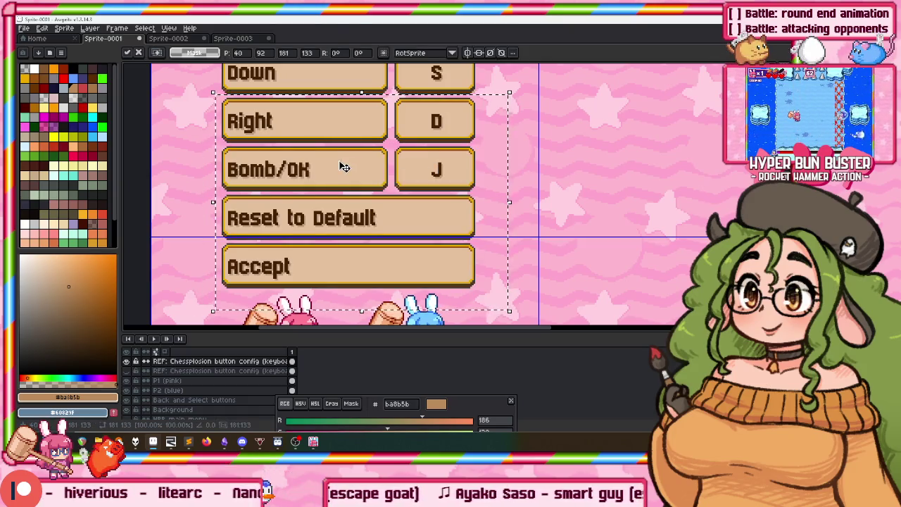
pyautogui.hotkey('ctrl', 'v')
pyautogui.moveTo(342, 204)
pyautogui.mouseDown()
pyautogui.moveTo(340, 232)
pyautogui.moveTo(348, 167)
pyautogui.moveTo(337, 215)
pyautogui.mouseUp()
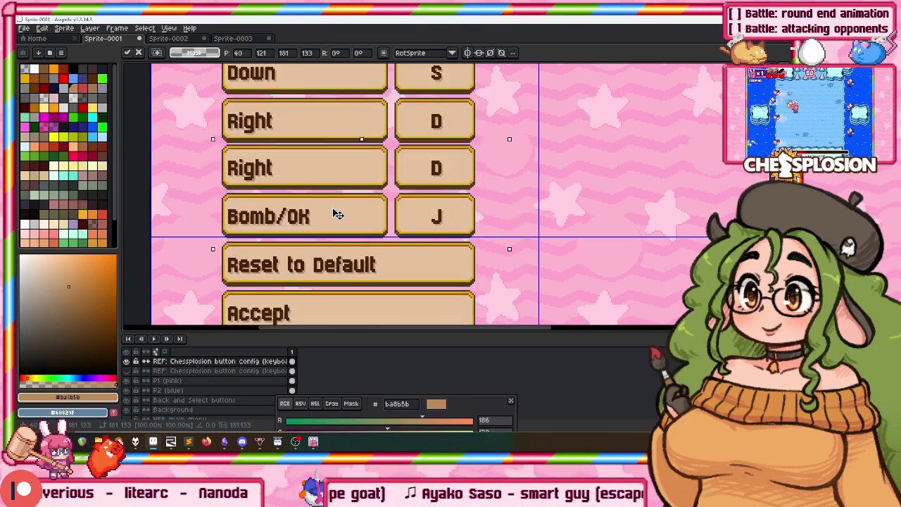
pyautogui.press('Return')
# Move a Bomb/OK row up over the duplicate Right row and recentre the view on the list
pyautogui.scroll(-2, 333, 209)
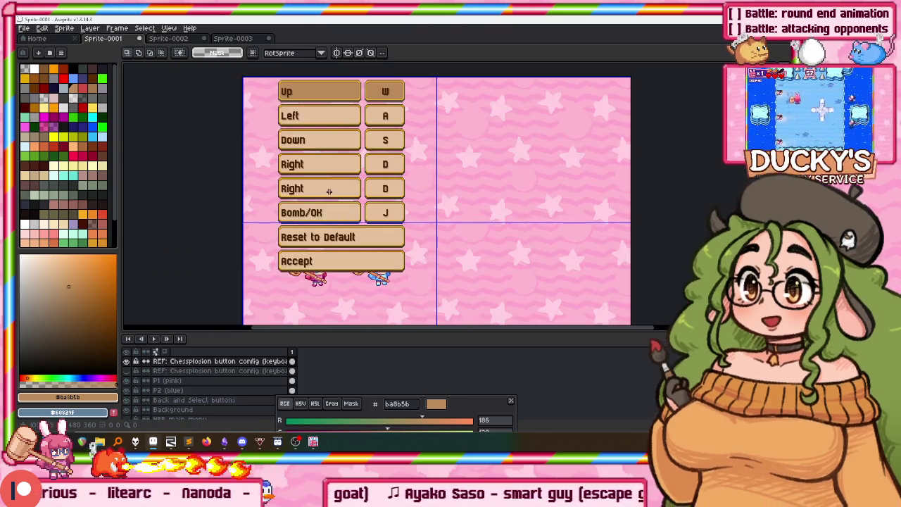
pyautogui.scroll(1, 304, 192)
pyautogui.scroll(1, 289, 200)
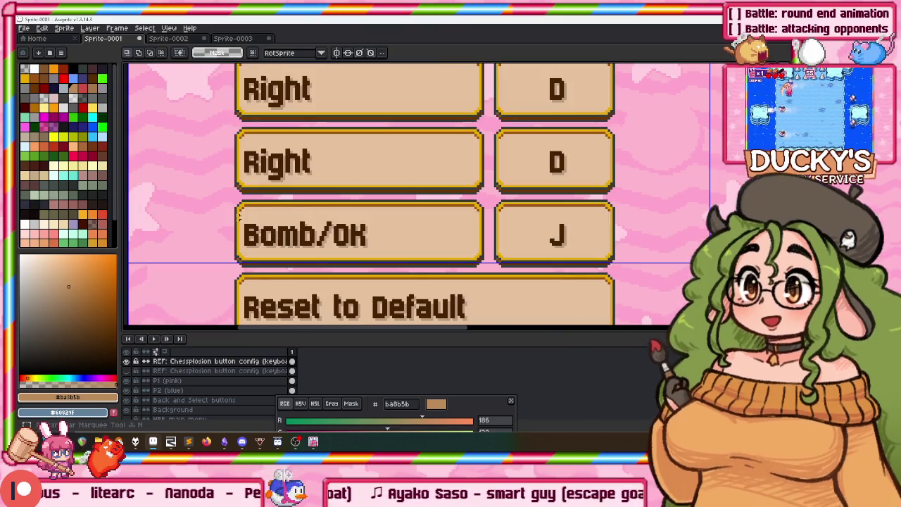
pyautogui.moveTo(226, 198); pyautogui.dragTo(626, 271)
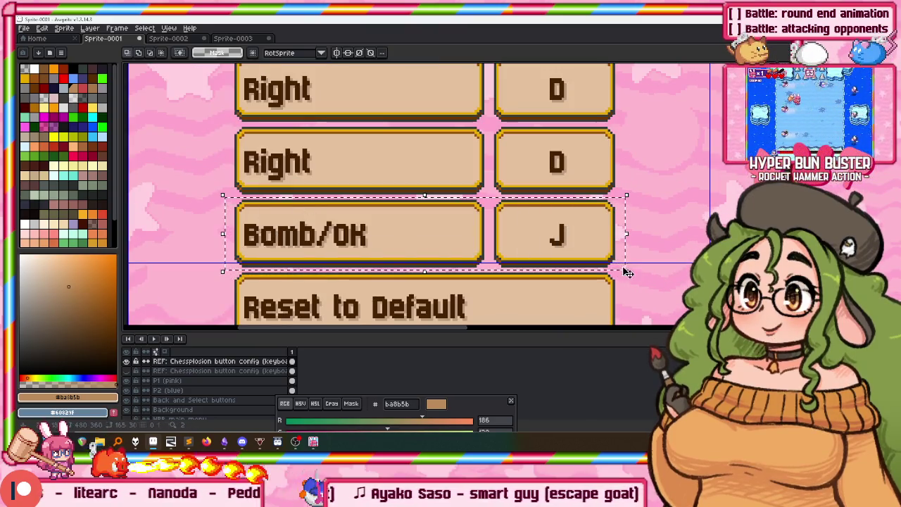
pyautogui.moveTo(542, 237); pyautogui.dragTo(538, 165)
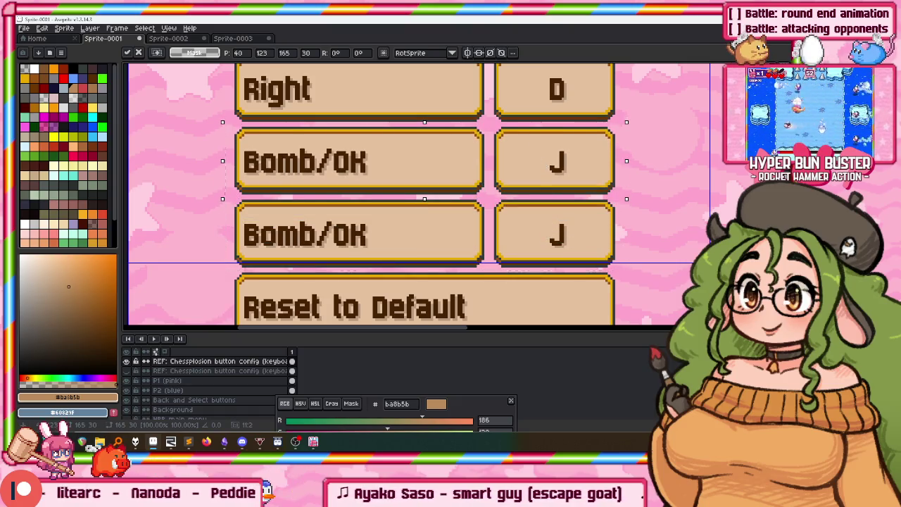
pyautogui.hotkey('ctrl', 'd')
pyautogui.scroll(-1, 366, 160)
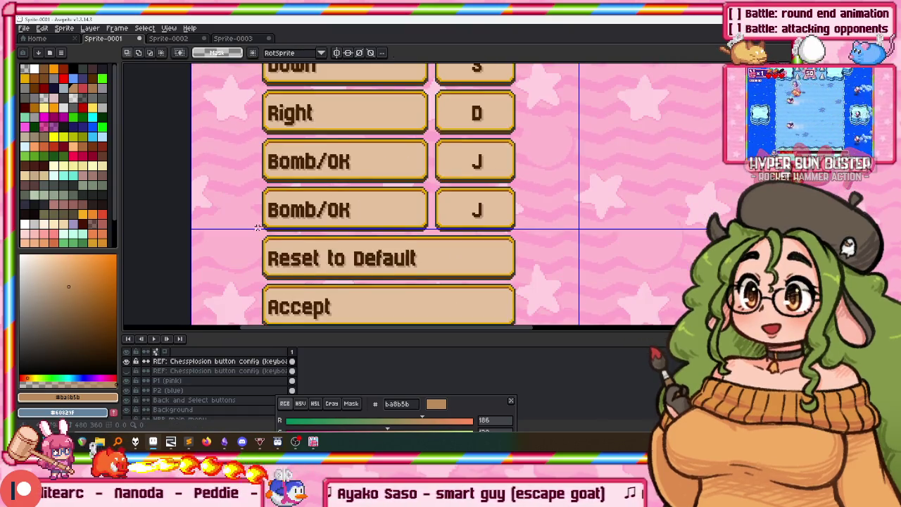
pyautogui.scroll(-1, 252, 227)
pyautogui.moveTo(256, 217); pyautogui.dragTo(276, 166)
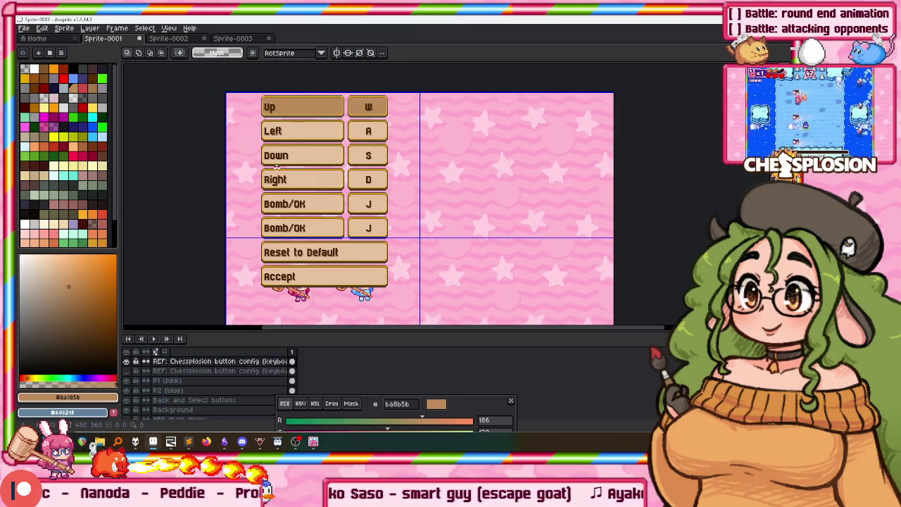
pyautogui.scroll(2, 276, 167)
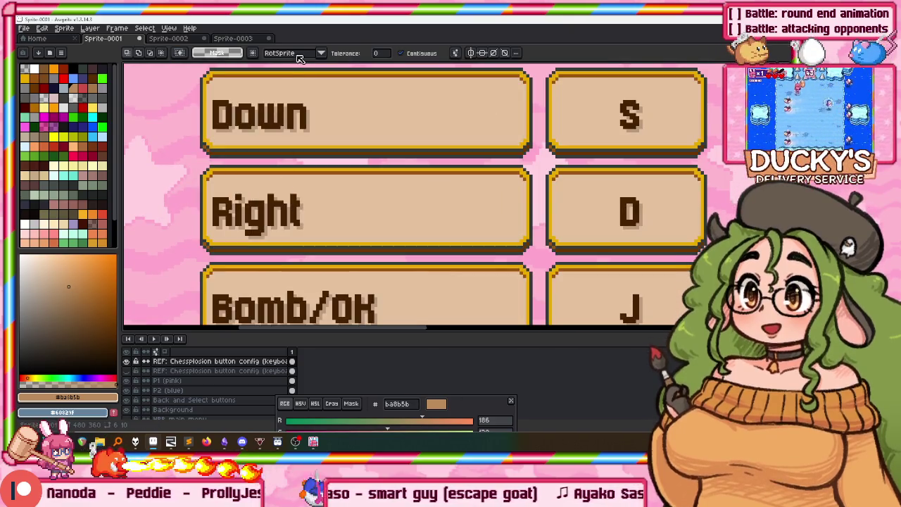
# Hide the tan button art and paste the clean labels aligned over it
pyautogui.scroll(-2, 296, 107)
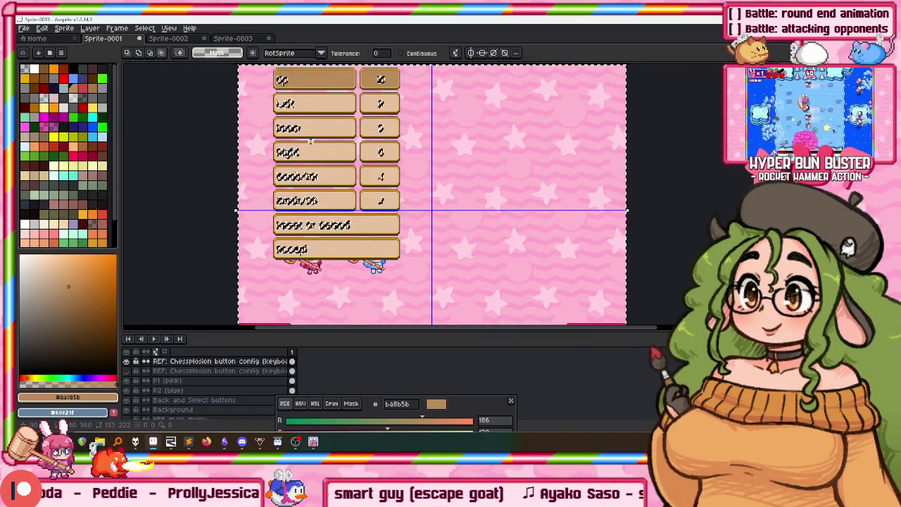
pyautogui.press('Delete')
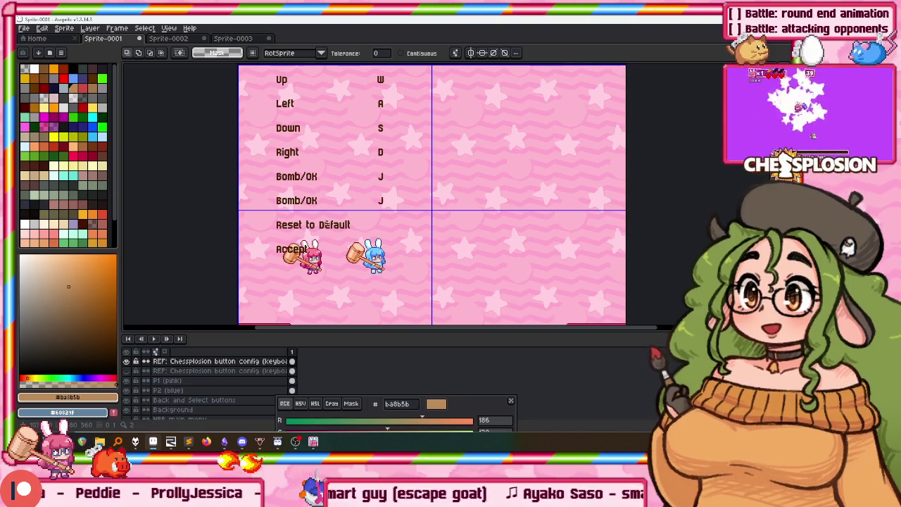
pyautogui.scroll(2, 288, 166)
pyautogui.scroll(-2, 380, 267)
pyautogui.hotkey('ctrl', 'v')
pyautogui.hotkey('ctrl', 'z')
pyautogui.hotkey('ctrl', 'v')
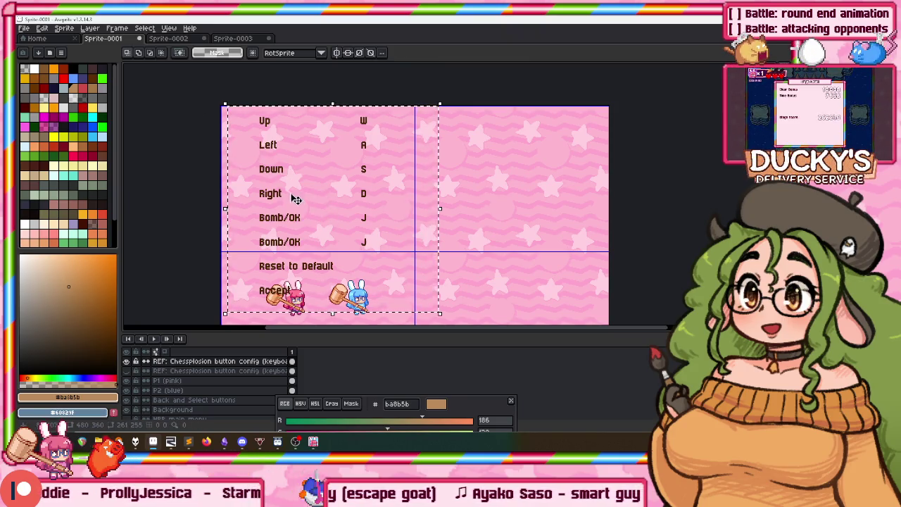
# Move the Accept label up to sit just beneath Reset to Default
pyautogui.scroll(2, 297, 201)
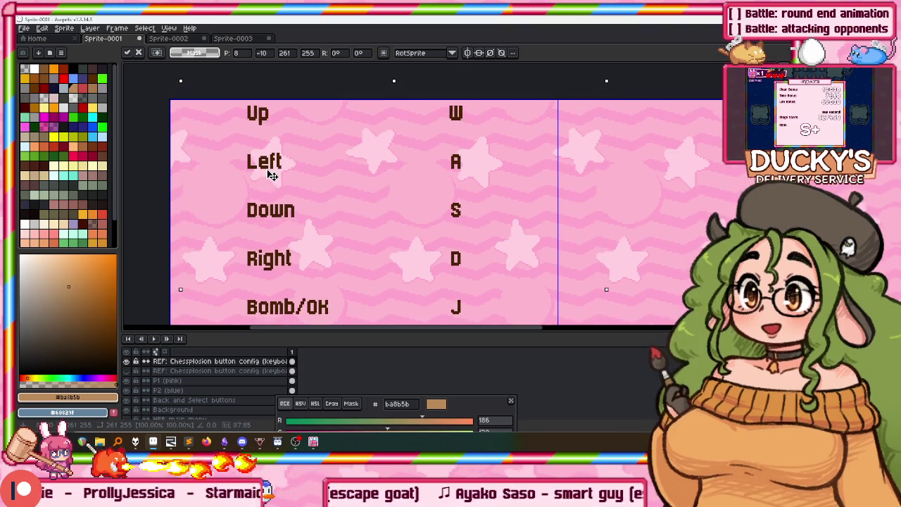
pyautogui.moveTo(271, 175); pyautogui.dragTo(303, 64)
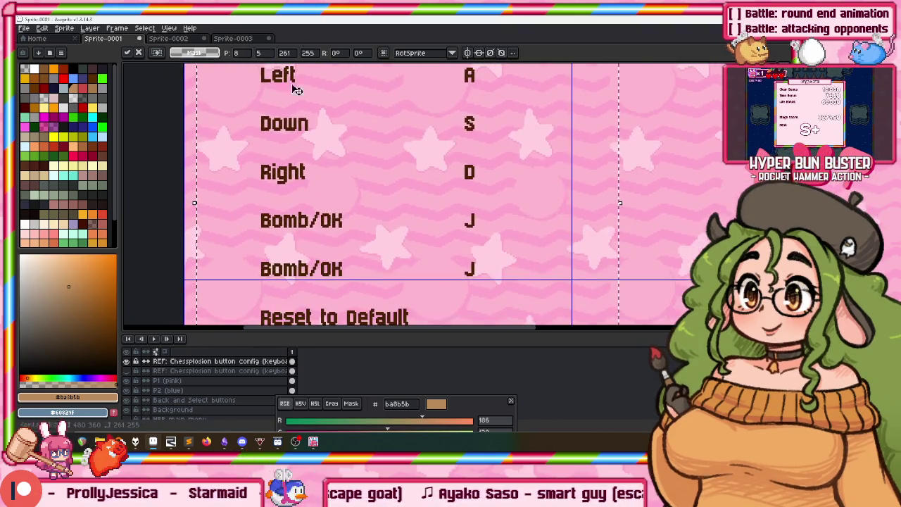
pyautogui.moveTo(303, 317); pyautogui.dragTo(303, 146)
pyautogui.scroll(1, 299, 197)
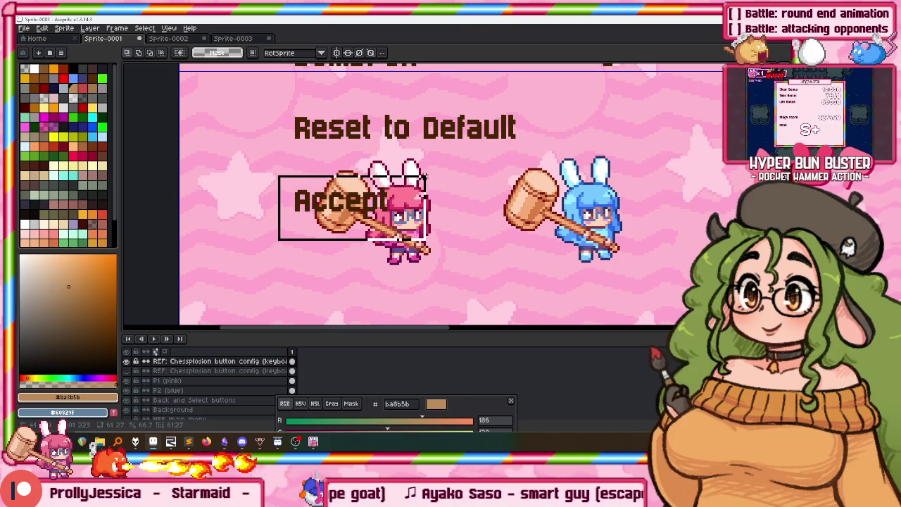
pyautogui.scroll(2, 326, 225)
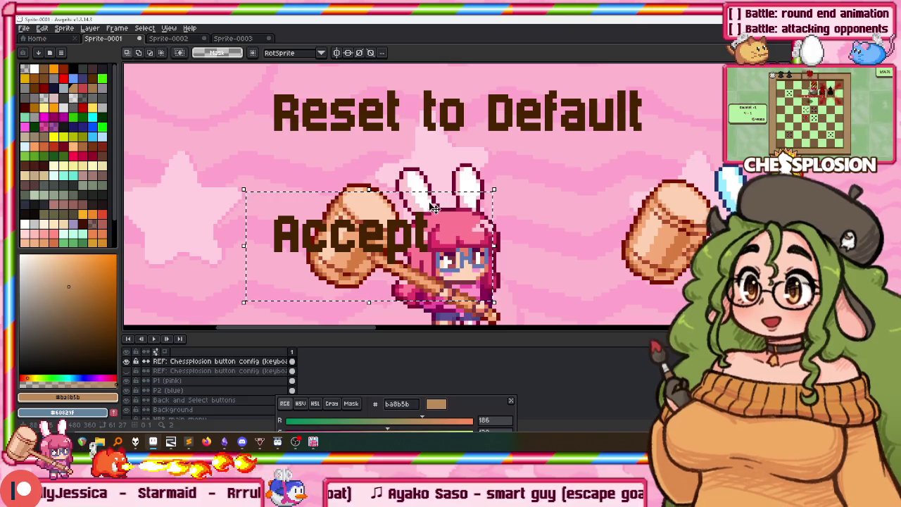
pyautogui.scroll(-1, 324, 215)
pyautogui.moveTo(191, 262); pyautogui.dragTo(604, 179)
pyautogui.moveTo(335, 239)
pyautogui.mouseDown()
pyautogui.moveTo(339, 139)
pyautogui.moveTo(351, 144)
pyautogui.moveTo(352, 189)
pyautogui.mouseUp()
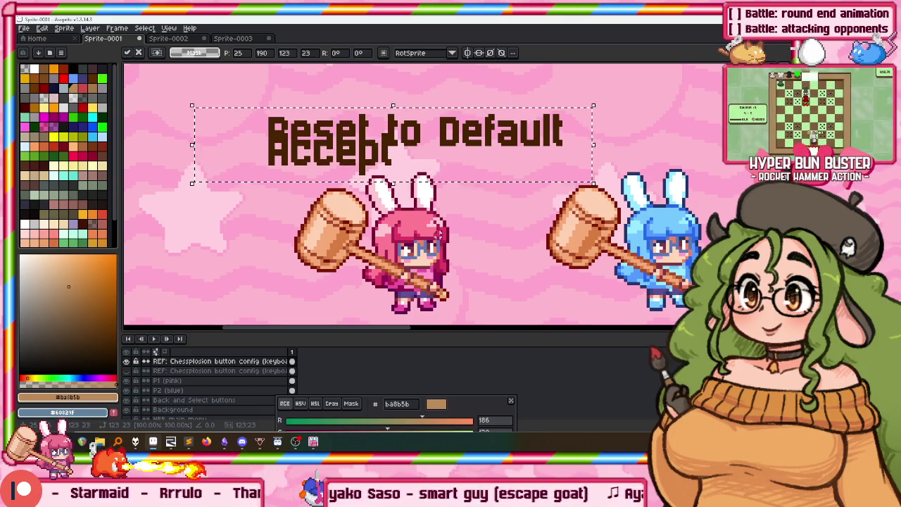
pyautogui.press('Down')
pyautogui.press('Down')
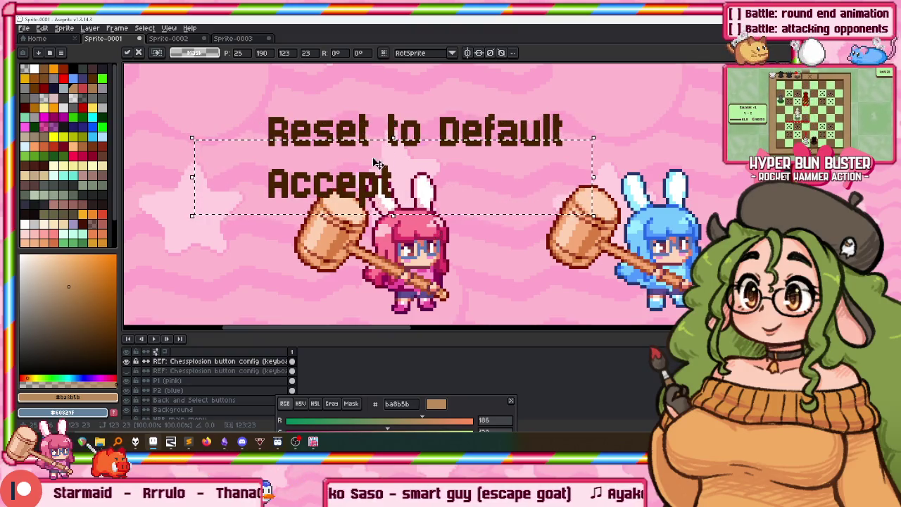
pyautogui.hotkey('ctrl', 'd')
# Shift Reset to Default and Accept together up, tight beneath Bomb/OK
pyautogui.moveTo(157, 96); pyautogui.dragTo(613, 281)
pyautogui.scroll(1, 315, 257)
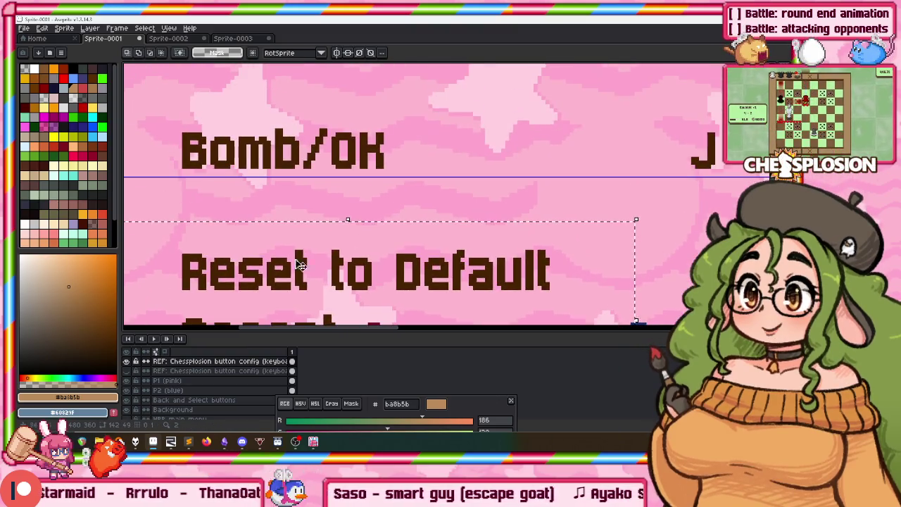
pyautogui.scroll(-3, 267, 190)
pyautogui.hotkey('ctrl', 'd')
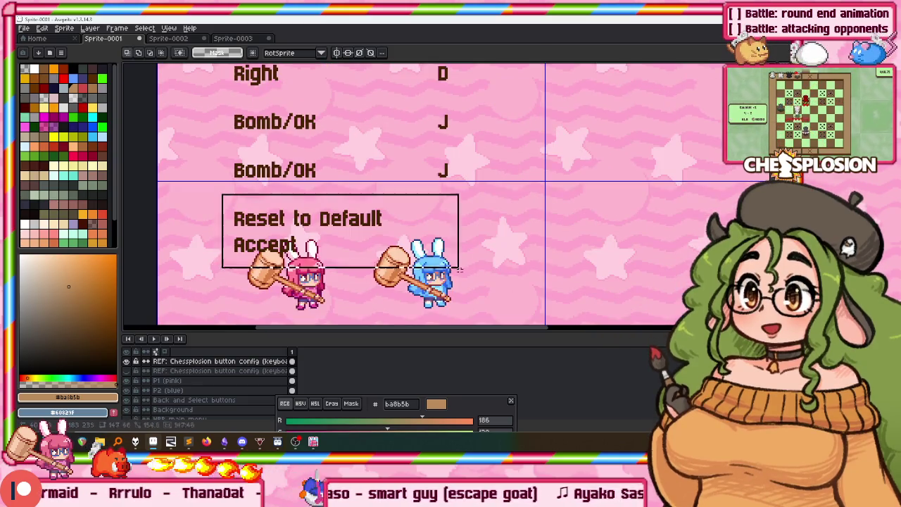
pyautogui.moveTo(209, 198); pyautogui.dragTo(461, 288)
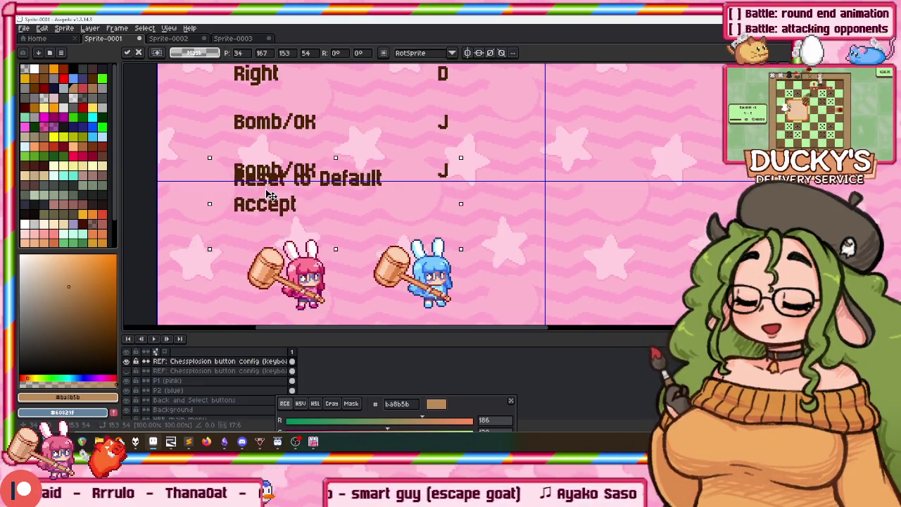
pyautogui.moveTo(261, 233); pyautogui.dragTo(260, 187)
pyautogui.scroll(3, 261, 186)
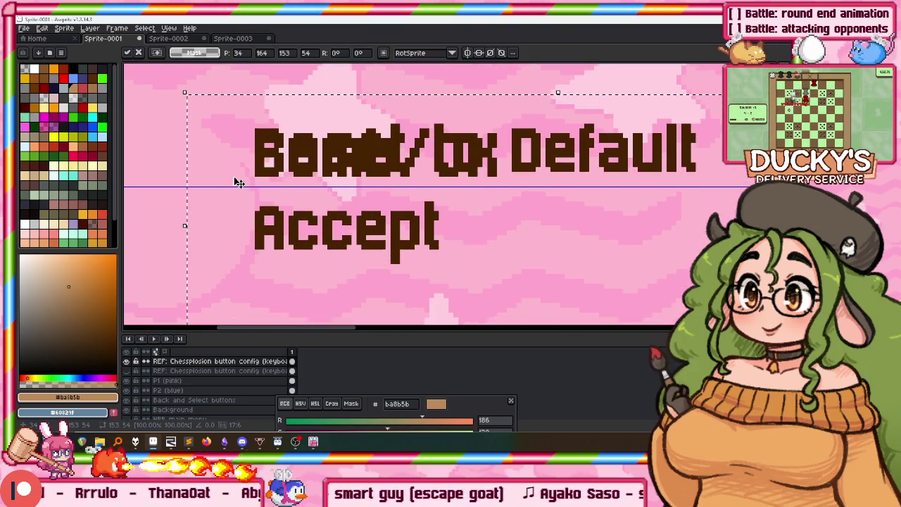
pyautogui.press('Down')
pyautogui.press('Down')
pyautogui.press('Down')
pyautogui.press('Down')
pyautogui.press('Down')
pyautogui.press('Down')
pyautogui.press('Down')
pyautogui.press('Down')
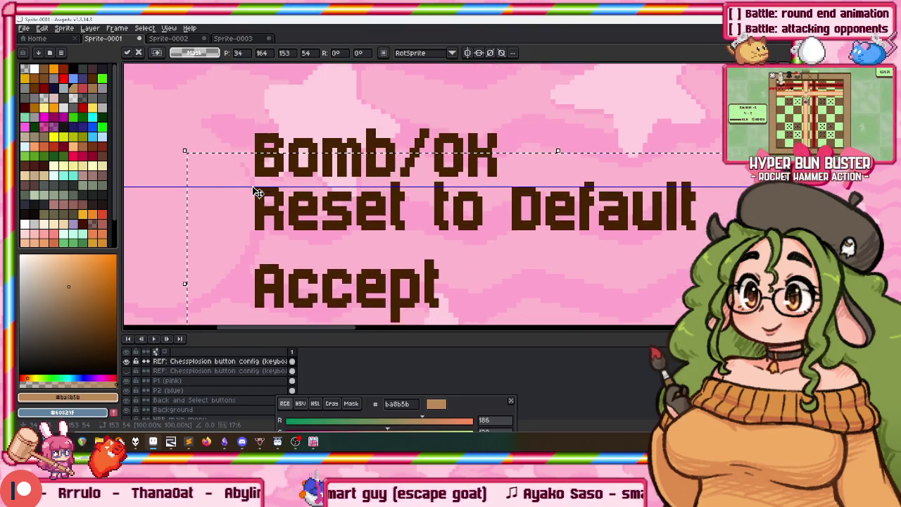
pyautogui.press('Down')
pyautogui.press('Down')
pyautogui.press('Down')
pyautogui.scroll(-1, 306, 187)
pyautogui.hotkey('ctrl', 'd')
pyautogui.scroll(-1, 450, 134)
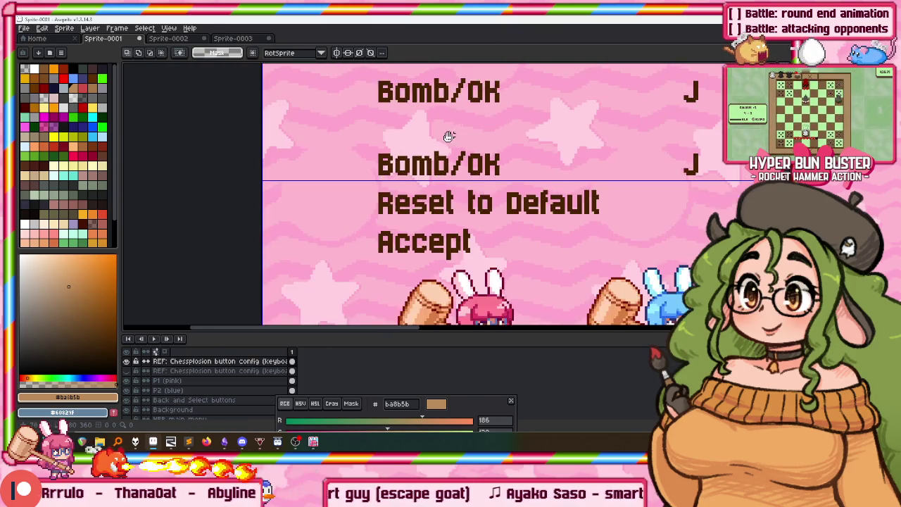
pyautogui.scroll(-1, 382, 143)
pyautogui.moveTo(382, 143); pyautogui.dragTo(372, 166)
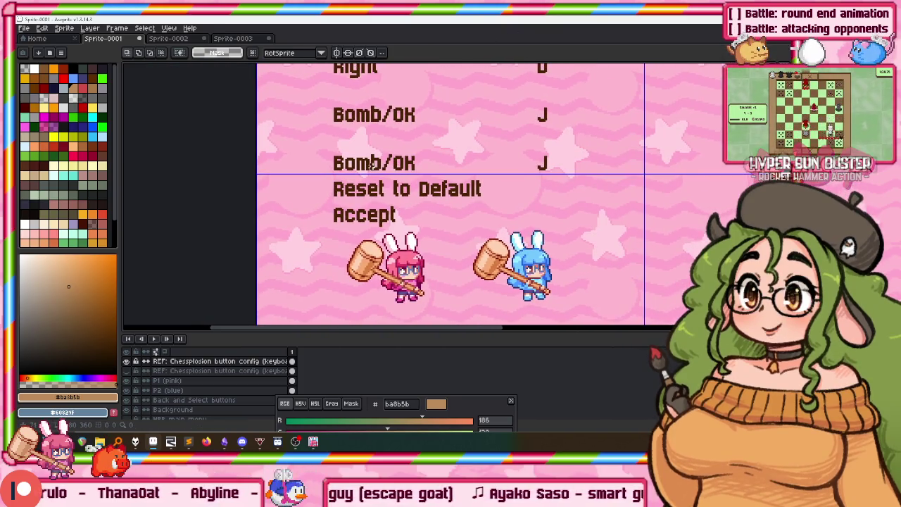
# Move the Bomb/OK, Reset to Default and Accept rows below the other Bomb/OK
pyautogui.moveTo(294, 241); pyautogui.dragTo(573, 146)
pyautogui.scroll(1, 366, 211)
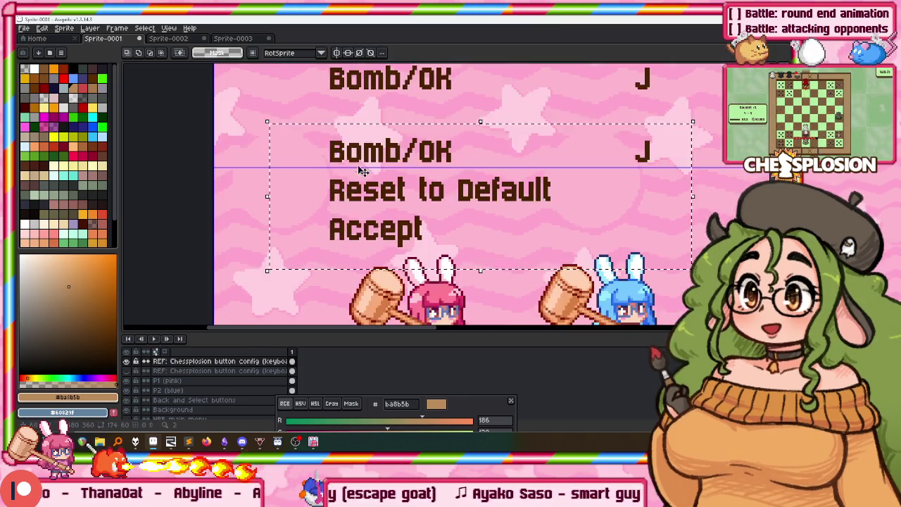
pyautogui.scroll(1, 352, 218)
pyautogui.scroll(1, 342, 228)
pyautogui.scroll(1, 341, 211)
pyautogui.press('Up')
pyautogui.press('Up')
pyautogui.press('Up')
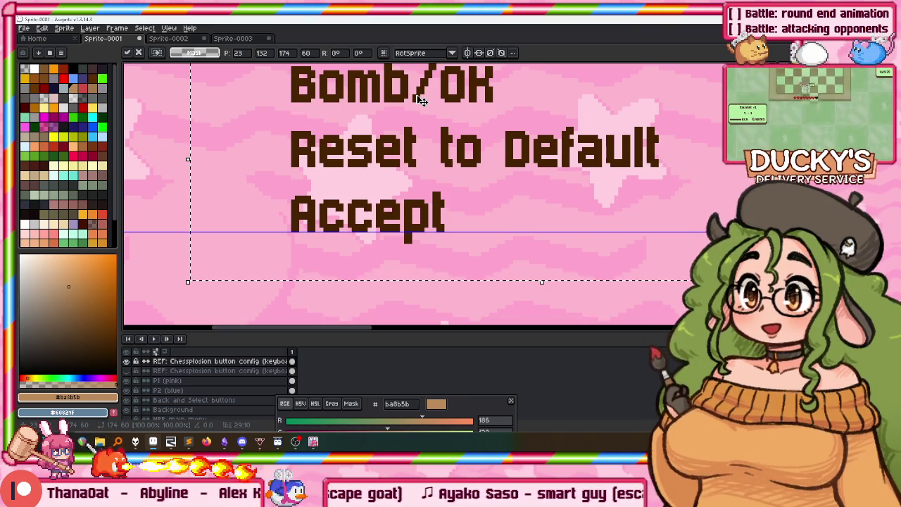
pyautogui.moveTo(420, 101); pyautogui.dragTo(420, 165)
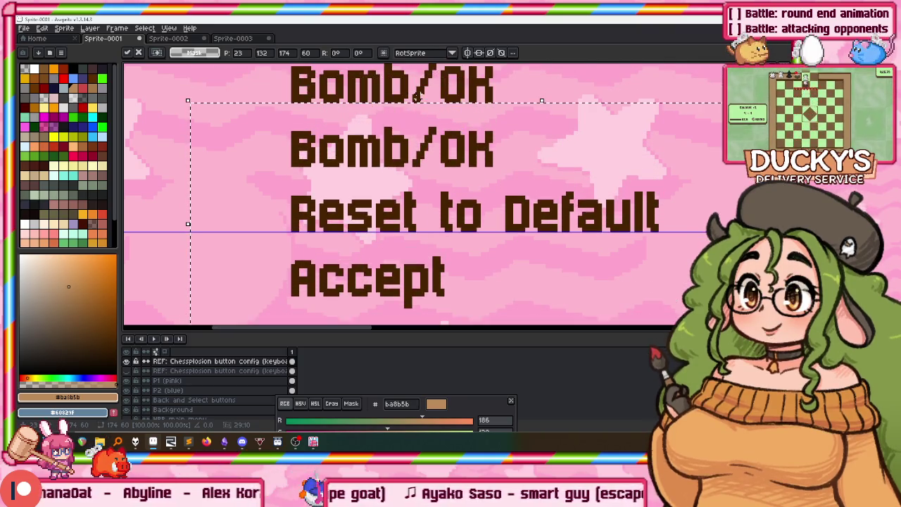
pyautogui.scroll(-2, 415, 97)
pyautogui.hotkey('ctrl', 'd')
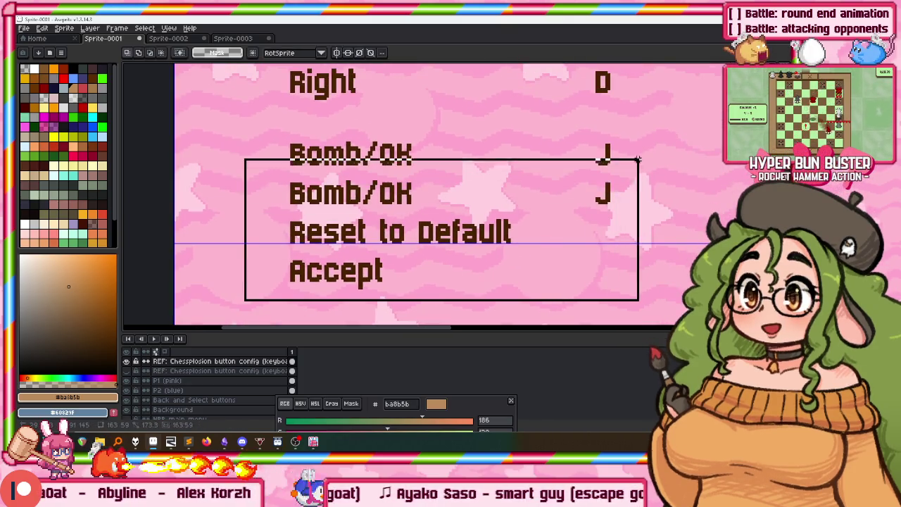
# Move the second Bomb/OK through Accept rows up, just under Right
pyautogui.moveTo(245, 297); pyautogui.dragTo(643, 136)
pyautogui.scroll(3, 493, 211)
pyautogui.moveTo(350, 219); pyautogui.dragTo(351, 146)
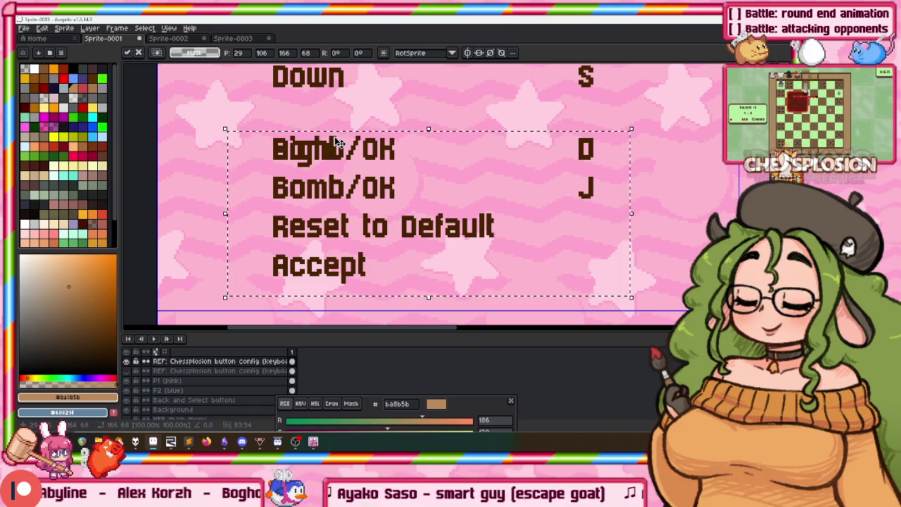
pyautogui.press('Down')
pyautogui.press('Down')
pyautogui.press('Down')
pyautogui.press('Right')
pyautogui.press('Down')
pyautogui.press('Down')
pyautogui.press('Down')
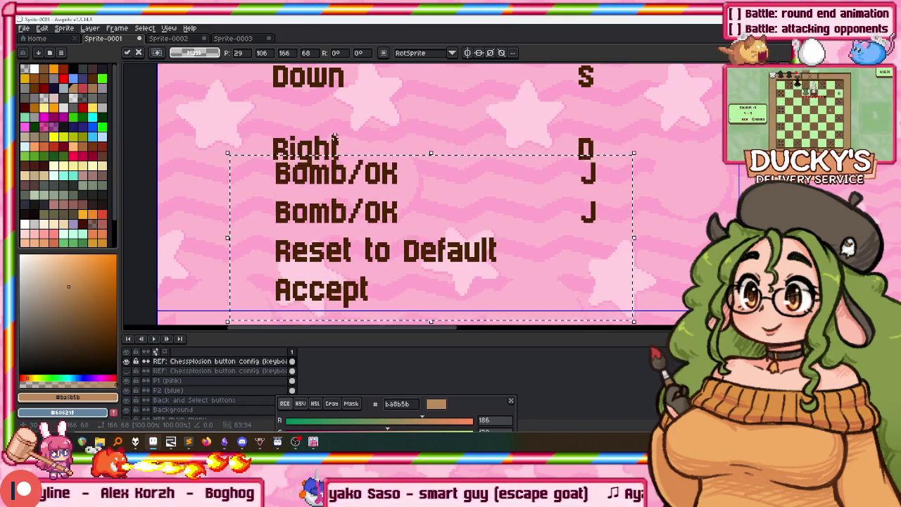
pyautogui.press('Down')
pyautogui.press('Down')
pyautogui.press('Down')
pyautogui.press('Down')
pyautogui.press('Down')
pyautogui.scroll(-1, 353, 188)
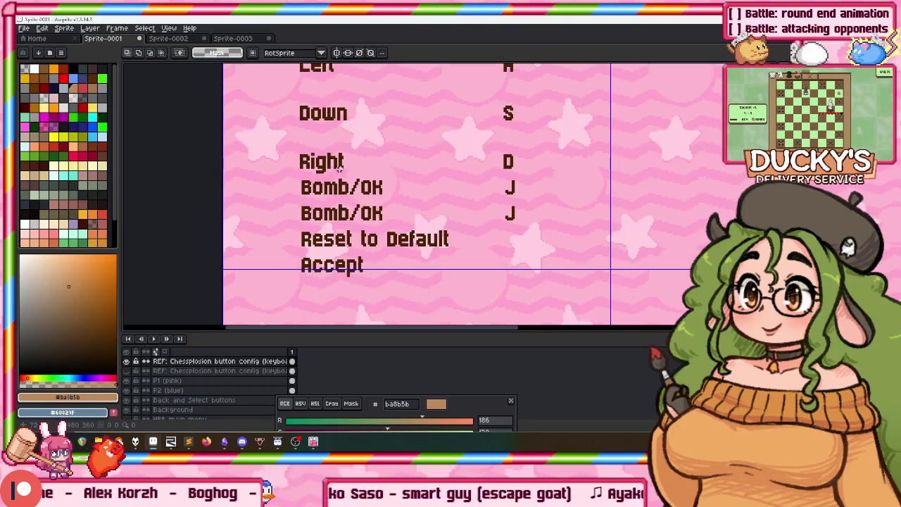
# Nudge the Right-through-Accept rows up to sit just below Down
pyautogui.moveTo(275, 145); pyautogui.dragTo(548, 304)
pyautogui.press('Up')
pyautogui.press('Up')
pyautogui.press('Up')
pyautogui.press('Up')
pyautogui.press('Up')
pyautogui.press('Up')
pyautogui.press('Up')
pyautogui.press('Up')
pyautogui.press('Up')
pyautogui.scroll(2, 455, 124)
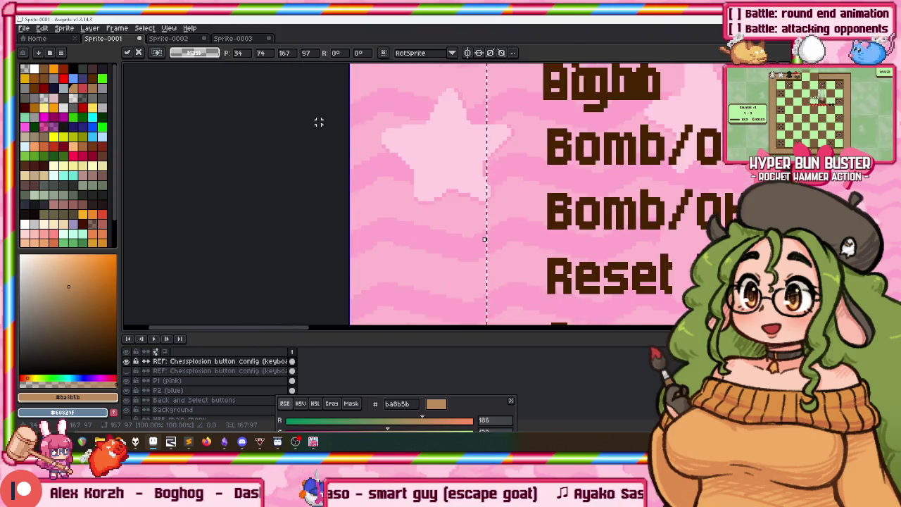
pyautogui.hscroll(-2, 400, 129)
pyautogui.scroll(-1, 400, 129)
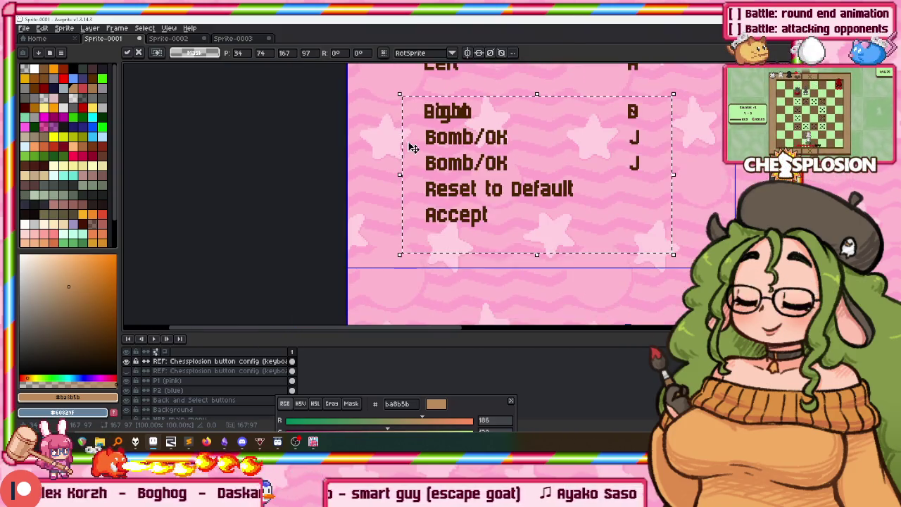
pyautogui.press('Down')
pyautogui.press('Down')
pyautogui.press('Down')
pyautogui.press('Down')
pyautogui.press('Down')
pyautogui.press('Down')
pyautogui.press('Down')
pyautogui.press('Down')
pyautogui.press('Down')
pyautogui.press('Down')
pyautogui.press('Down')
pyautogui.hscroll(2, 554, 134)
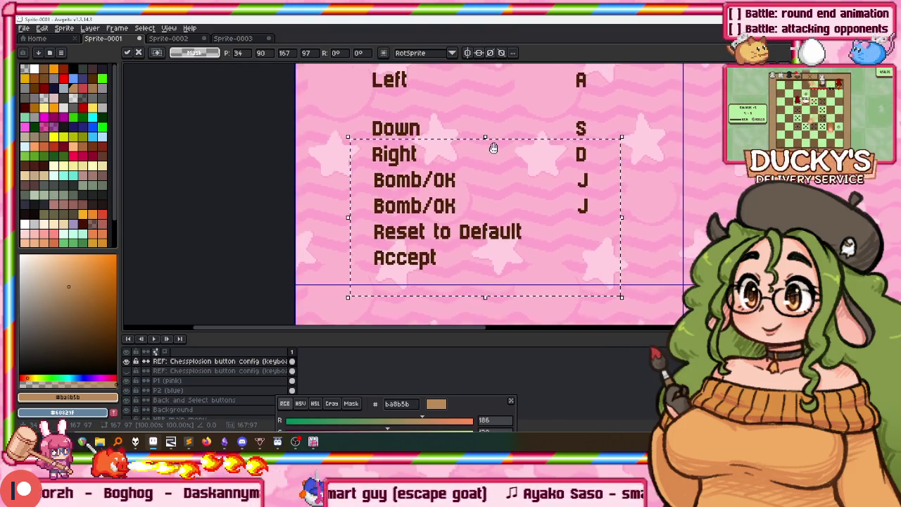
pyautogui.scroll(1, 492, 145)
# Move the Down-through-Accept rows up as a block toward Left
pyautogui.moveTo(351, 118); pyautogui.dragTo(588, 292)
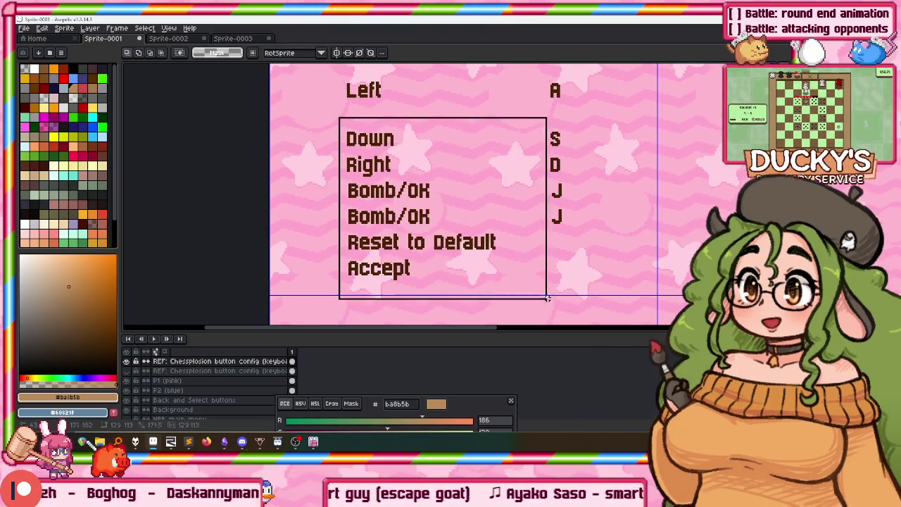
pyautogui.scroll(2, 437, 211)
pyautogui.scroll(2, 354, 259)
pyautogui.moveTo(354, 259); pyautogui.dragTo(354, 134)
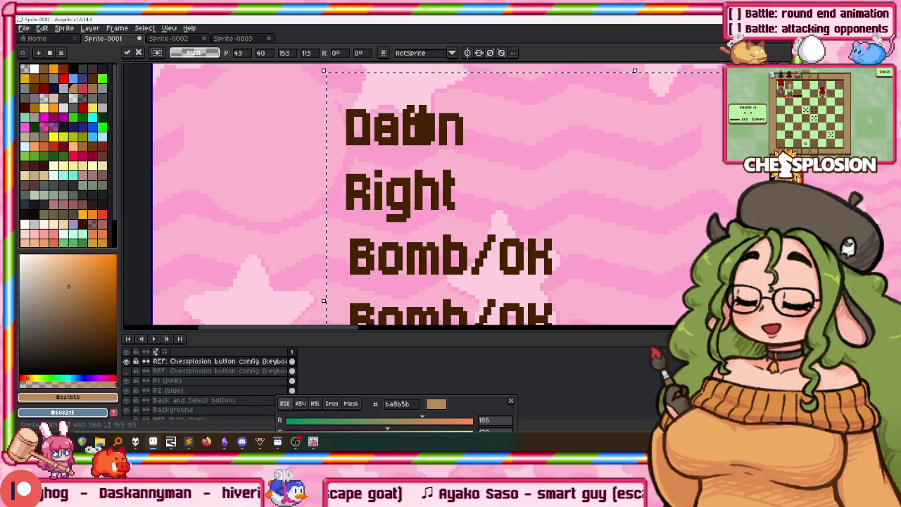
# Nudge the floating text block down two pixels and confirm its position
pyautogui.press('Down')
pyautogui.press('Down')
pyautogui.press('Down')
pyautogui.press('Down')
pyautogui.press('Down')
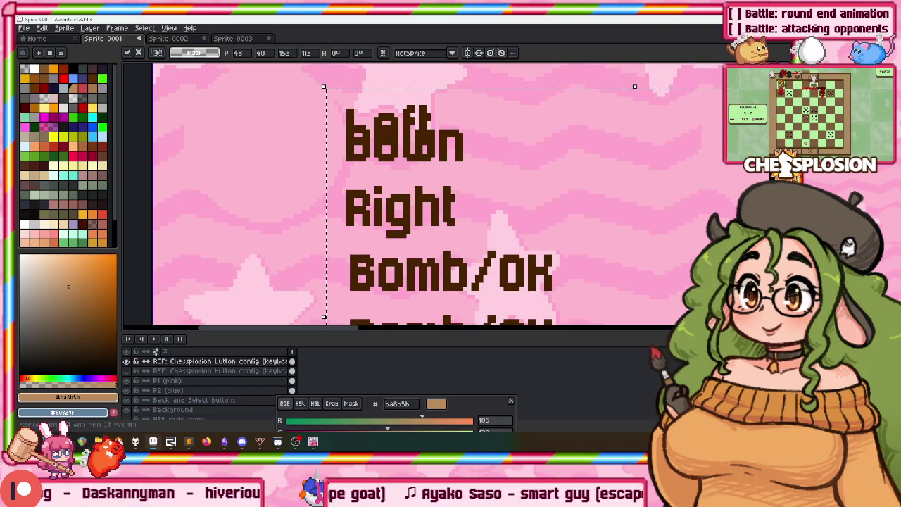
pyautogui.press('Down')
pyautogui.press('Down')
pyautogui.press('Down')
pyautogui.press('Down')
pyautogui.press('Down')
pyautogui.press('Down')
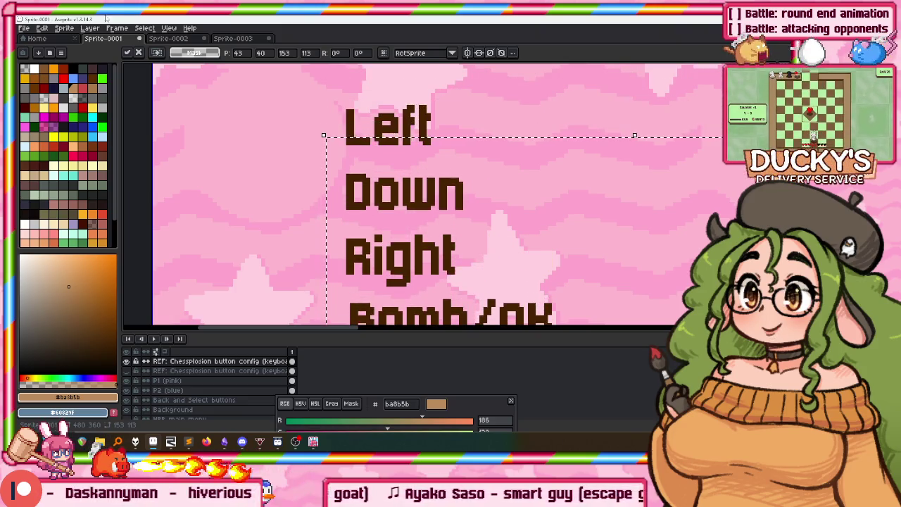
pyautogui.scroll(-2, 290, 159)
pyautogui.scroll(-2, 290, 159)
pyautogui.press('Return')
pyautogui.scroll(2, 290, 159)
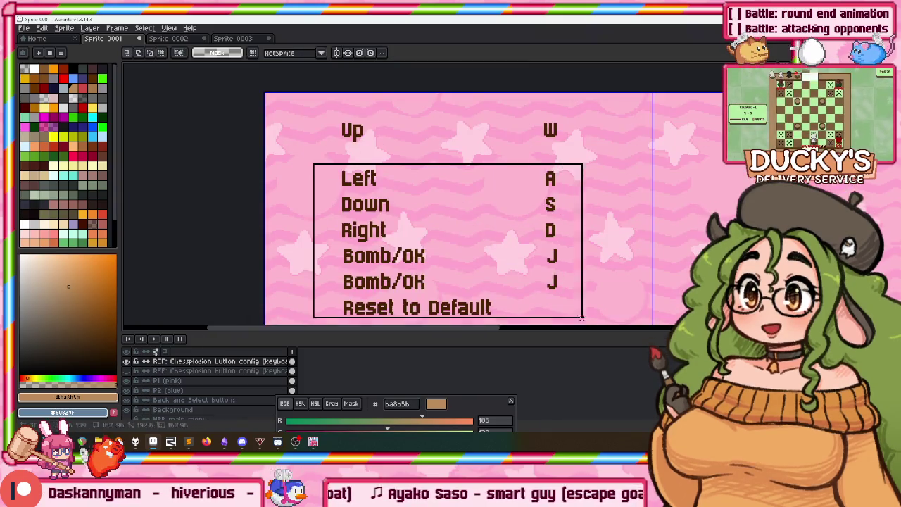
pyautogui.scroll(-1, 558, 275)
pyautogui.scroll(-3, 505, 129)
pyautogui.scroll(2, 420, 207)
pyautogui.click(292, 305)
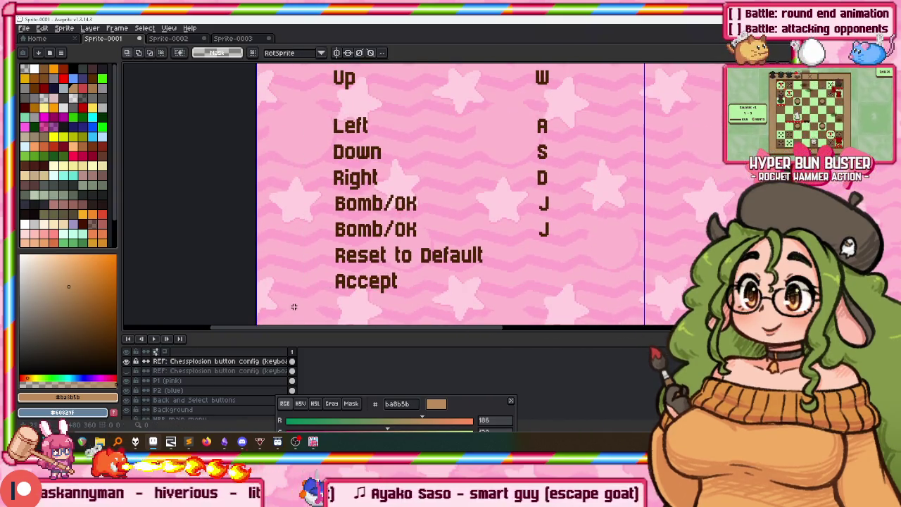
# Move the rows below Up upward so they sit evenly under Up
pyautogui.moveTo(565, 115); pyautogui.dragTo(565, 115)
pyautogui.scroll(1, 565, 115)
pyautogui.moveTo(334, 173); pyautogui.dragTo(334, 102)
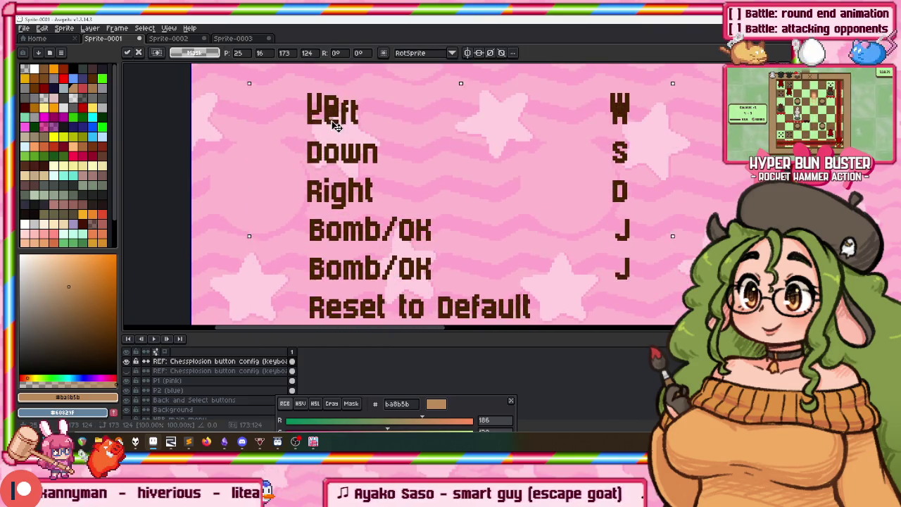
pyautogui.press('Up')
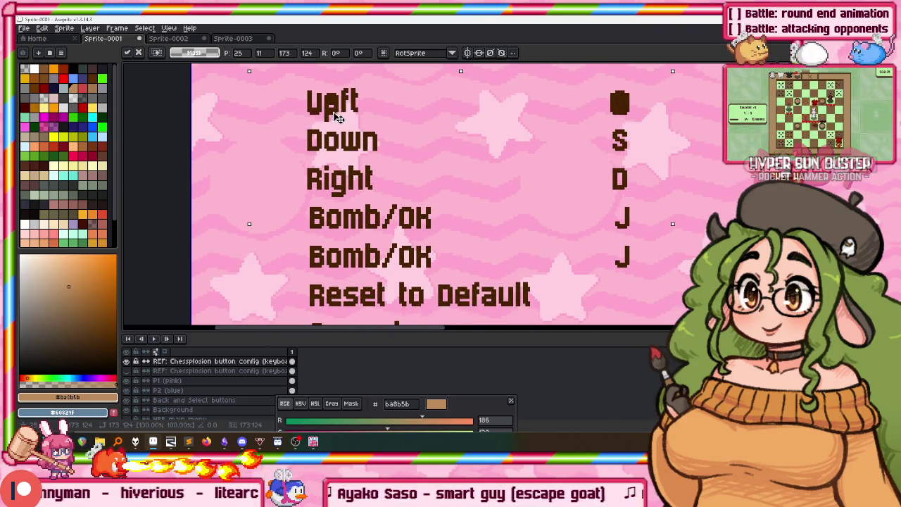
pyautogui.press('Down')
pyautogui.press('Down')
pyautogui.press('Down')
pyautogui.press('Down')
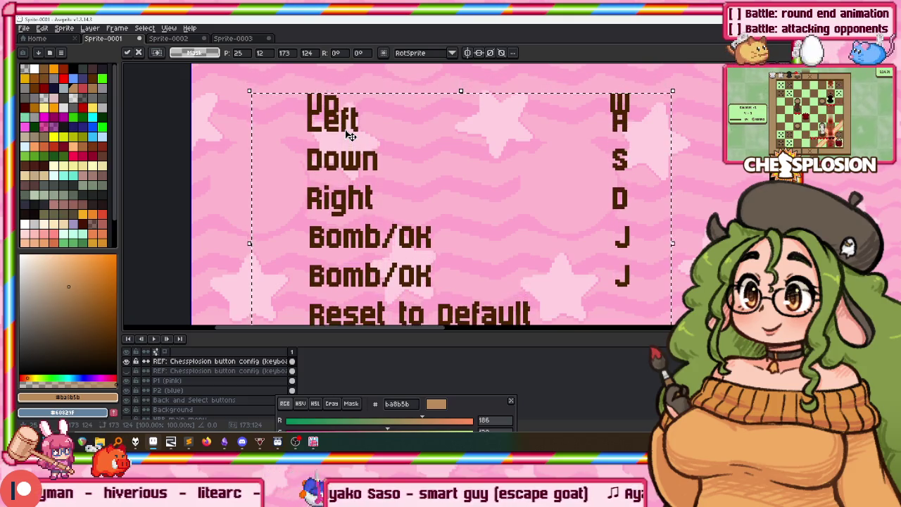
pyautogui.press('Down')
pyautogui.press('Down')
pyautogui.press('Down')
pyautogui.press('Down')
pyautogui.press('Down')
pyautogui.press('Down')
pyautogui.scroll(-3, 347, 136)
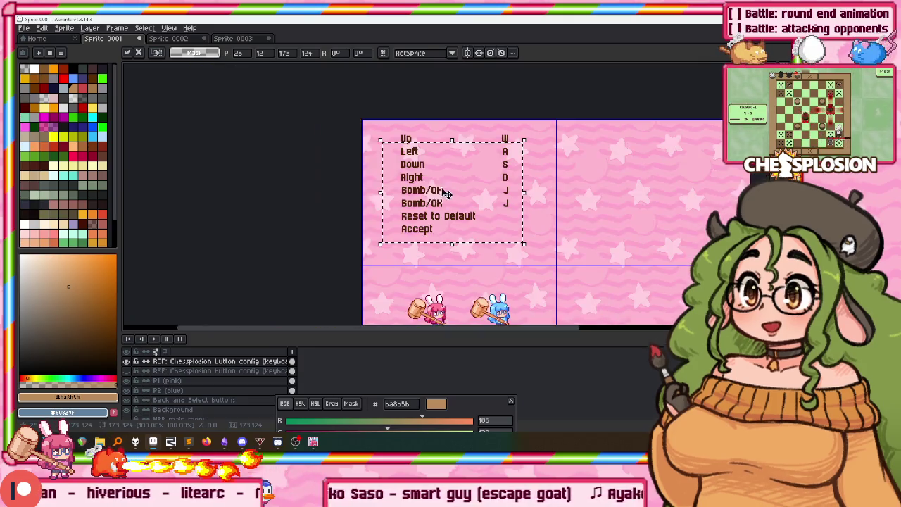
pyautogui.hotkey('ctrl', 'd')
# Nudge the whole keybinding list down a few pixels
pyautogui.scroll(2, 378, 94)
pyautogui.scroll(-2, 378, 94)
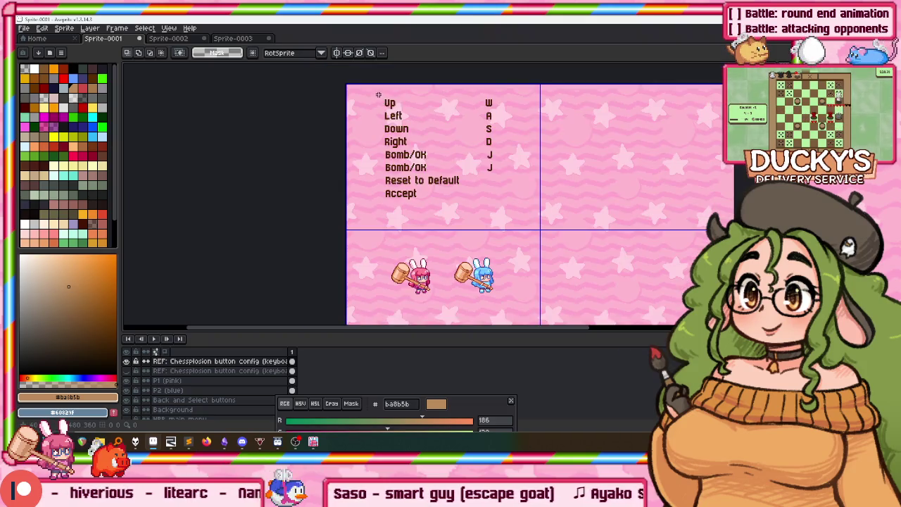
pyautogui.moveTo(515, 202); pyautogui.dragTo(516, 214)
pyautogui.press('Down')
pyautogui.press('Down')
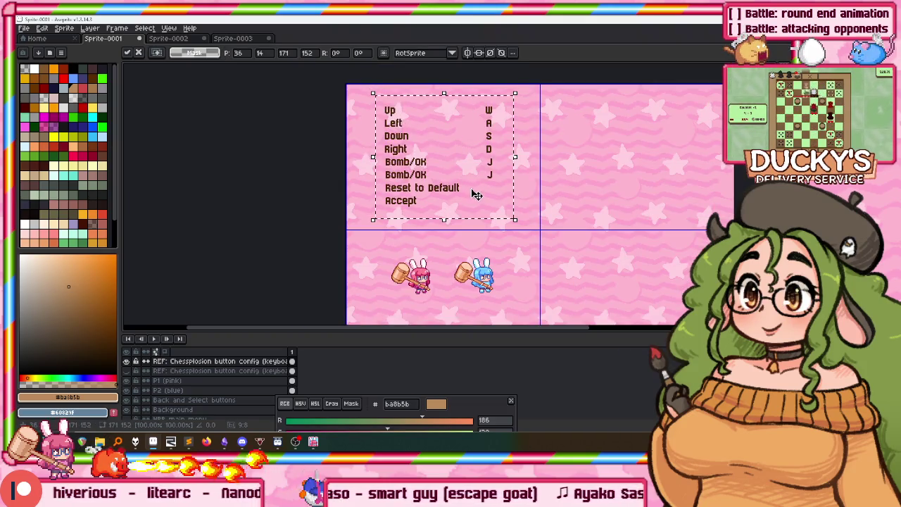
# Commit the list's position and briefly select the W, A, S, D letters
pyautogui.press('Return')
pyautogui.scroll(2, 478, 176)
pyautogui.scroll(1, 458, 202)
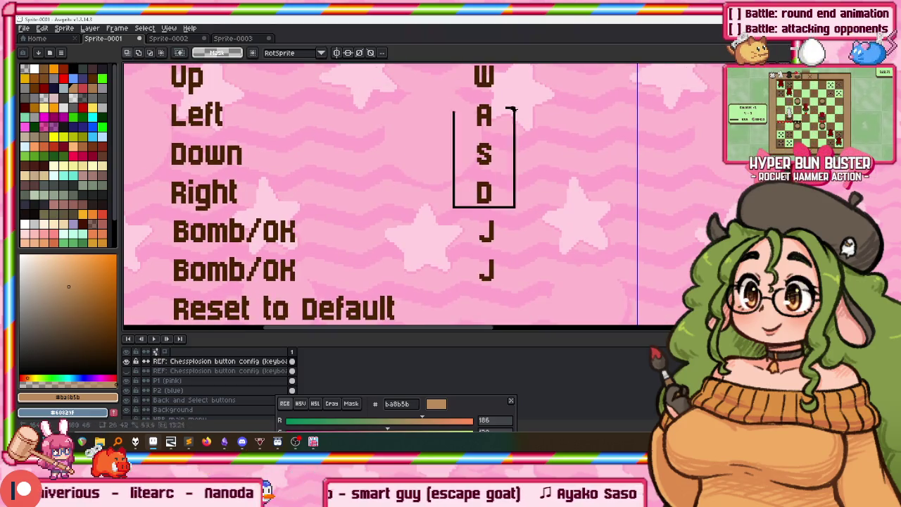
pyautogui.moveTo(506, 120); pyautogui.dragTo(513, 124)
pyautogui.click(513, 125)
pyautogui.scroll(-1, 515, 126)
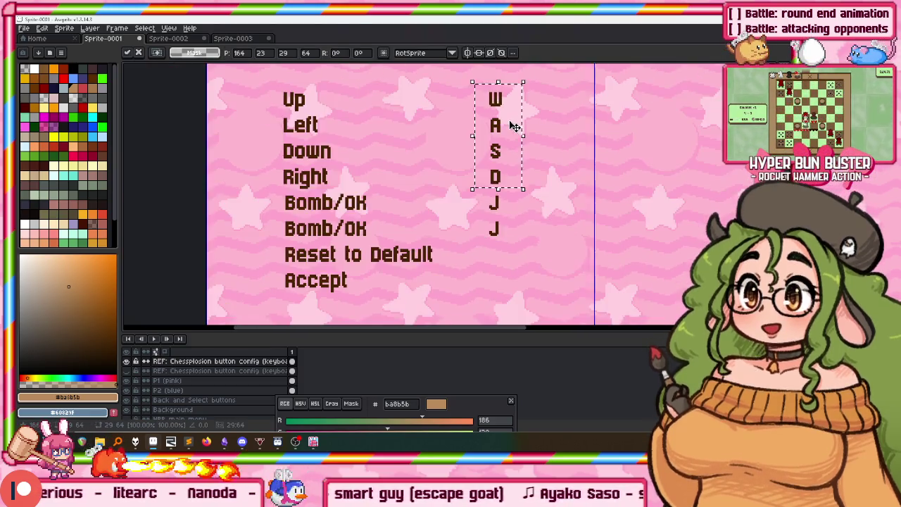
pyautogui.scroll(-2, 434, 147)
pyautogui.click(434, 153)
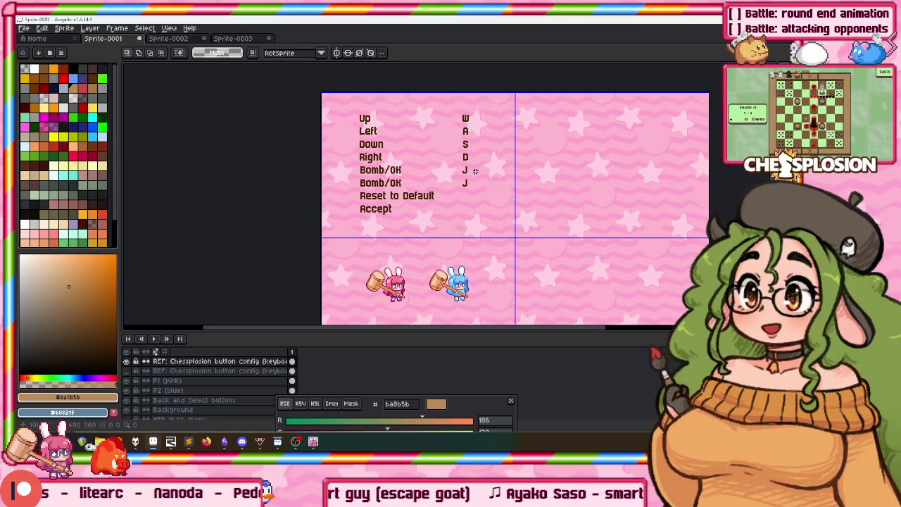
# Duplicate the keybinding list into the lower panel and align the top list
pyautogui.moveTo(338, 213); pyautogui.dragTo(489, 116)
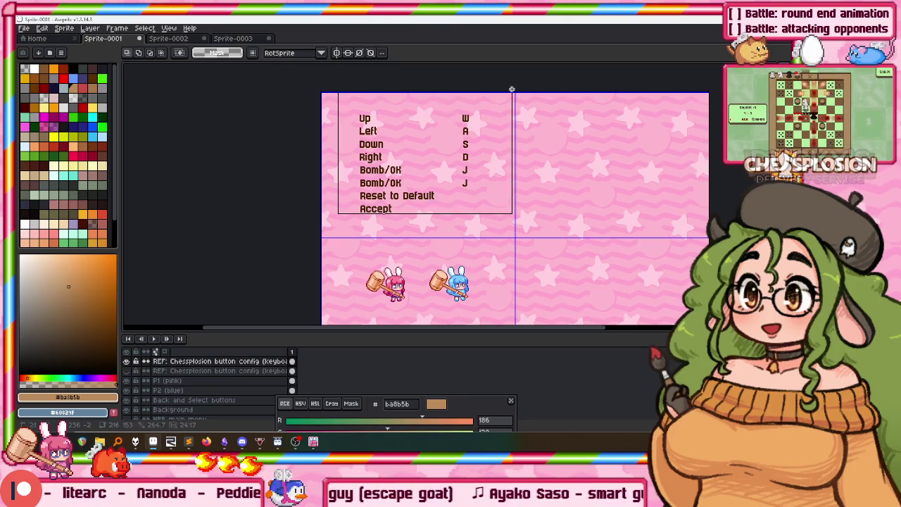
pyautogui.hotkey('ctrl', 'c')
pyautogui.hotkey('ctrl', 'v')
pyautogui.scroll(-2, 446, 221)
pyautogui.scroll(-1, 408, 90)
pyautogui.moveTo(408, 91)
pyautogui.mouseDown()
pyautogui.moveTo(407, 234)
pyautogui.moveTo(413, 224)
pyautogui.mouseUp()
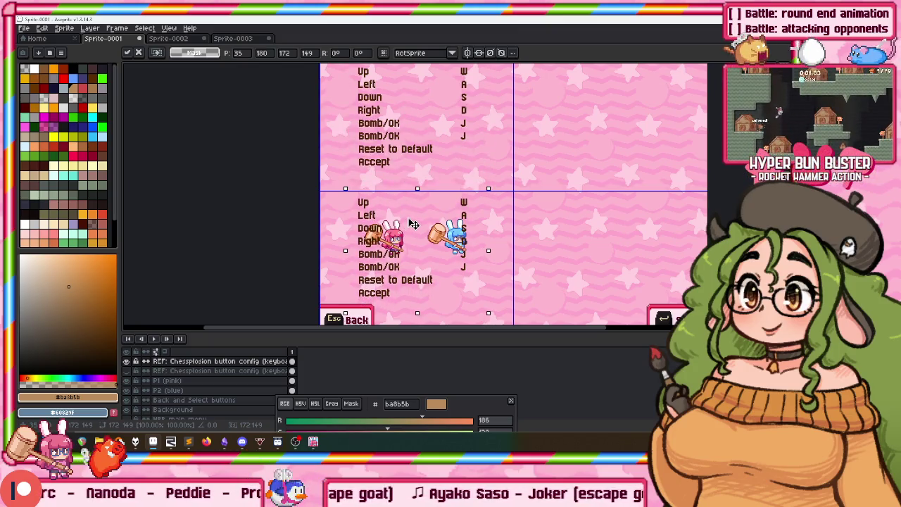
pyautogui.scroll(1, 391, 148)
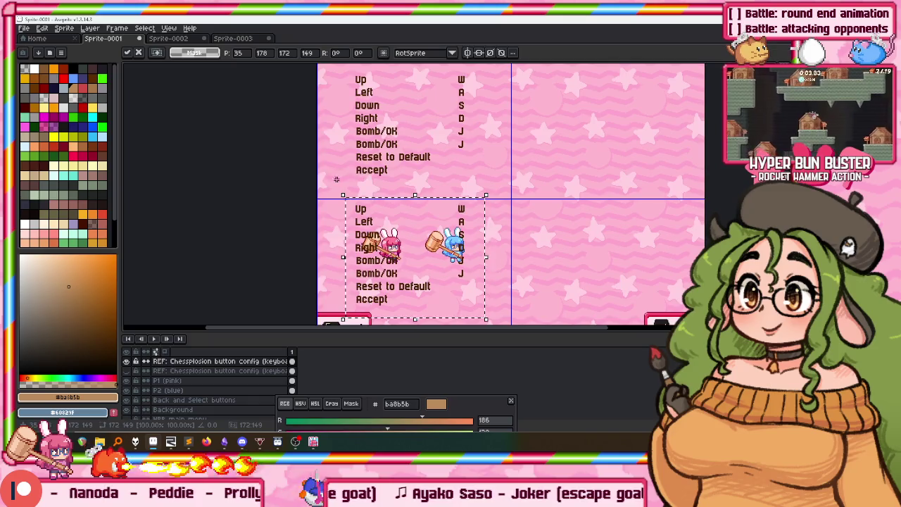
pyautogui.moveTo(428, 110); pyautogui.dragTo(426, 127)
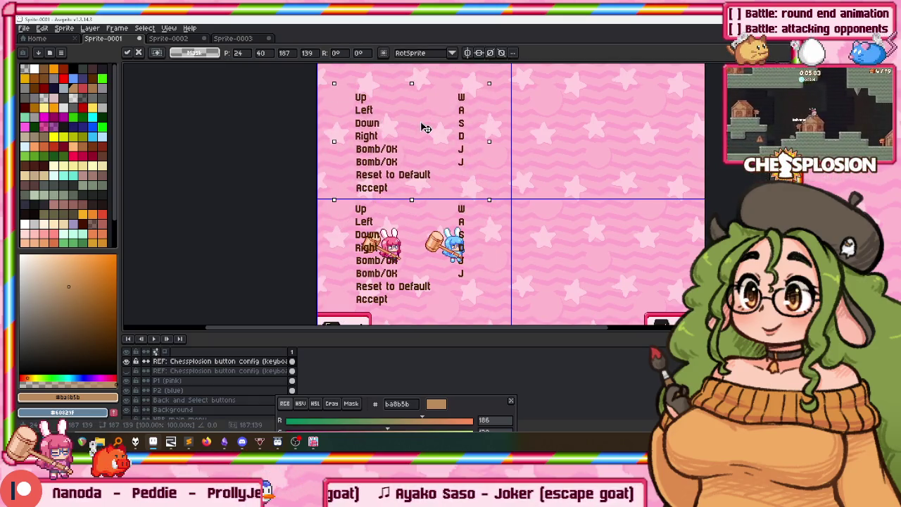
pyautogui.scroll(-3, 418, 120)
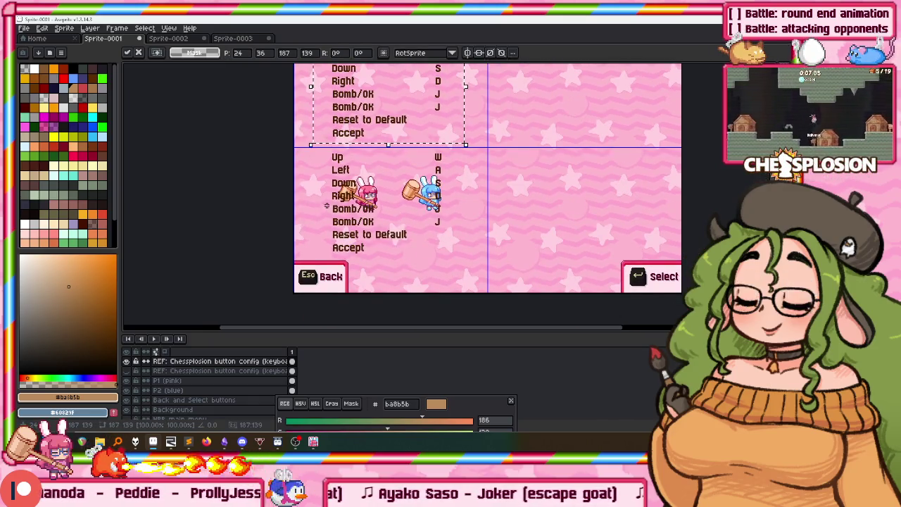
pyautogui.moveTo(327, 205); pyautogui.dragTo(318, 224)
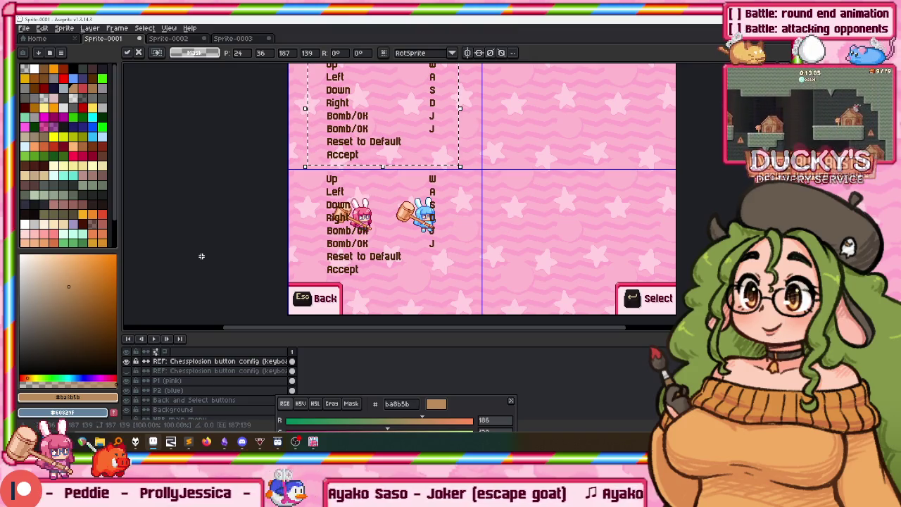
pyautogui.press('Return')
# Shift the selected labels slightly right and settle their placement
pyautogui.scroll(2, 389, 179)
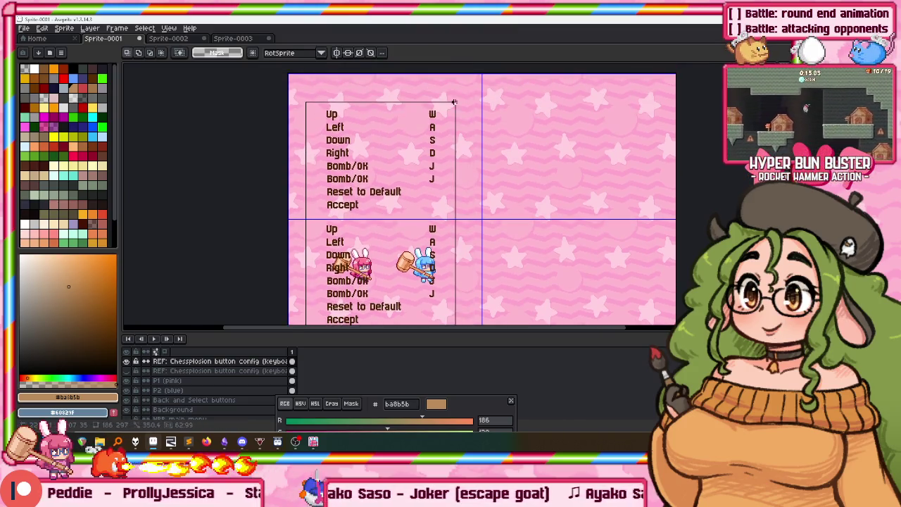
pyautogui.scroll(-4, 389, 179)
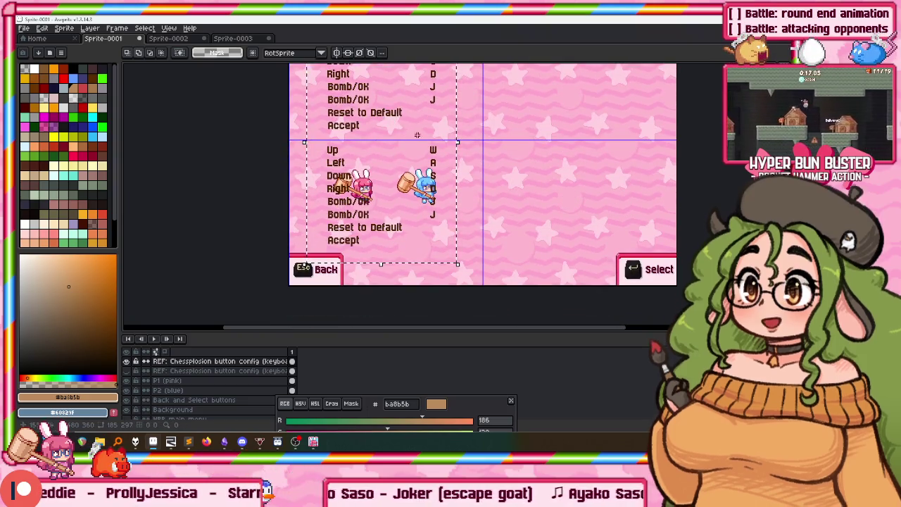
pyautogui.scroll(1, 380, 168)
pyautogui.click(361, 176)
pyautogui.moveTo(361, 176)
pyautogui.mouseDown()
pyautogui.moveTo(396, 171)
pyautogui.moveTo(373, 171)
pyautogui.mouseUp()
pyautogui.click(331, 241)
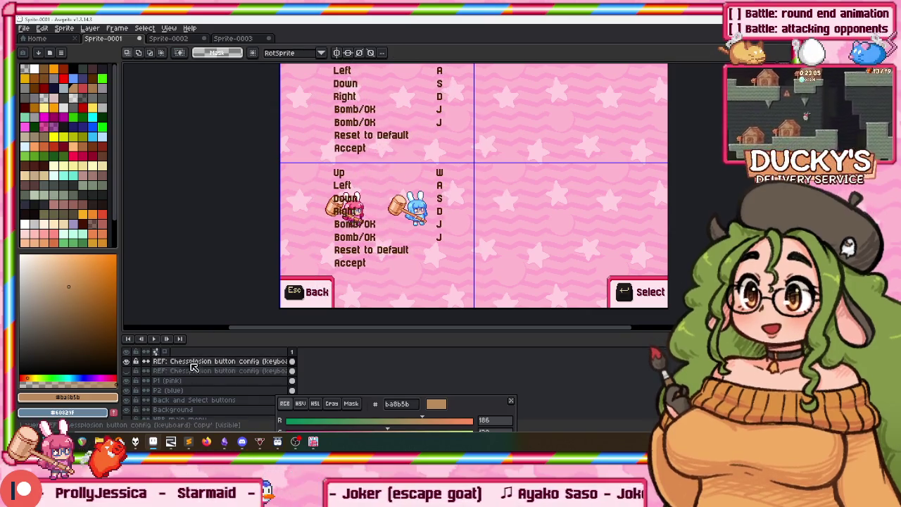
# Duplicate the Chessplosion reference layer and shift rows Up through Bomb/OK slightly lower
pyautogui.rightClick(198, 362)
pyautogui.click(224, 398)
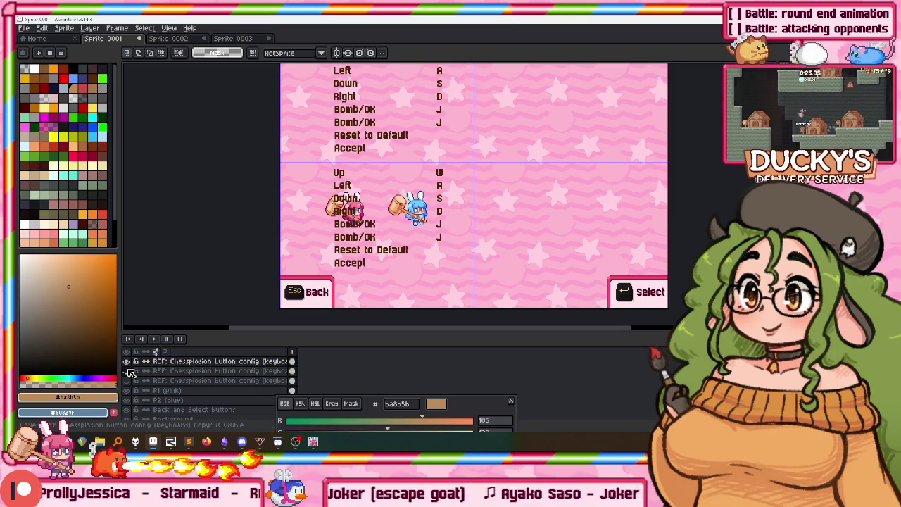
pyautogui.scroll(2, 295, 125)
pyautogui.scroll(1, 295, 125)
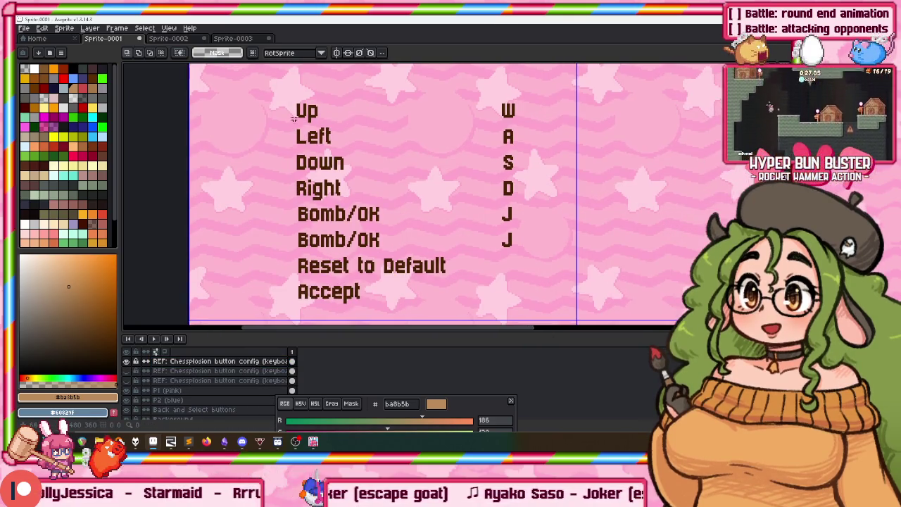
pyautogui.moveTo(359, 112); pyautogui.dragTo(563, 277)
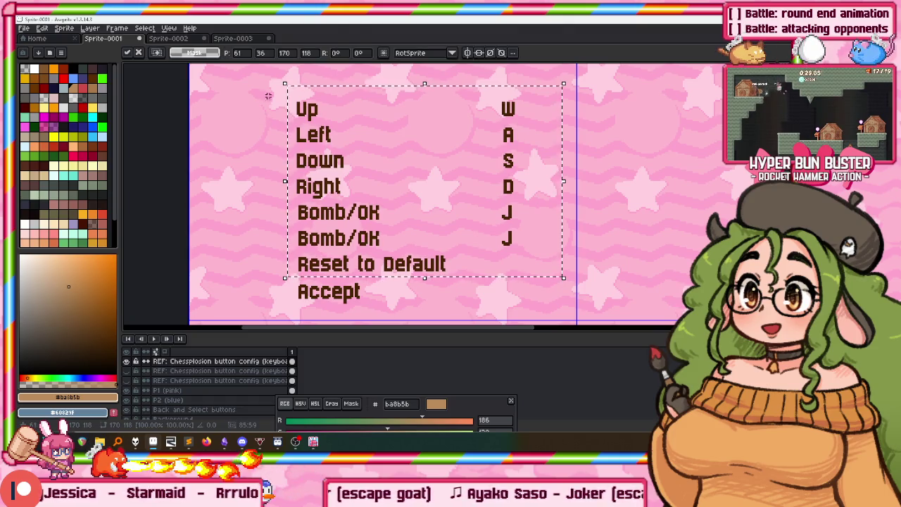
pyautogui.moveTo(259, 77); pyautogui.dragTo(612, 251)
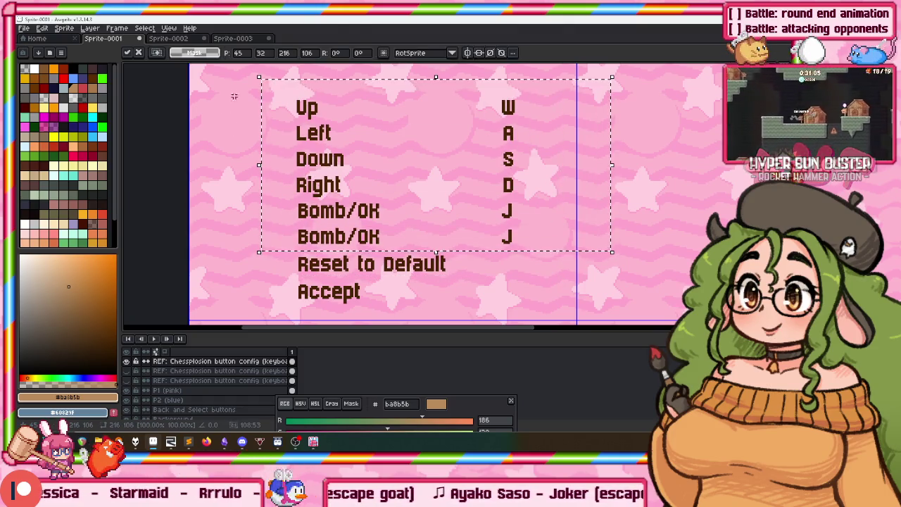
pyautogui.moveTo(235, 79); pyautogui.dragTo(607, 226)
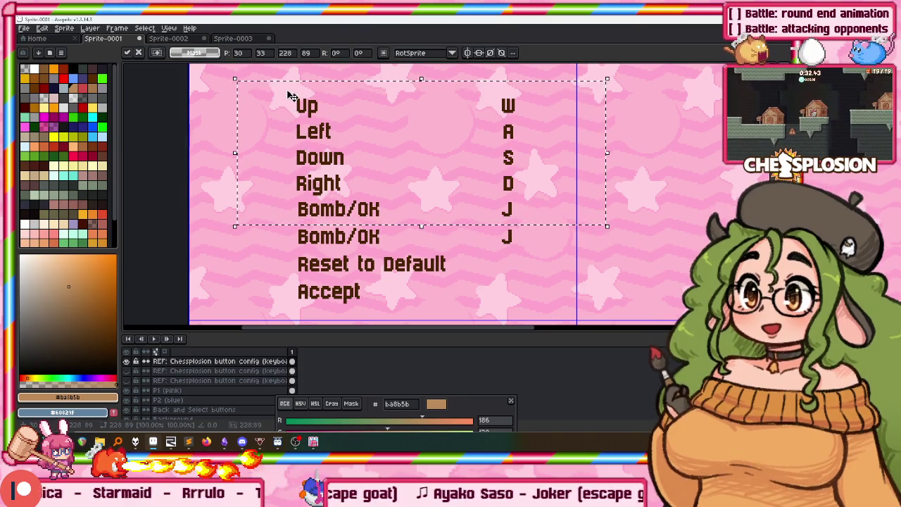
pyautogui.moveTo(280, 86); pyautogui.dragTo(558, 205)
pyautogui.press('Return')
pyautogui.hotkey('ctrl', 'd')
# Nudge the Up and Left rows up into line with the rest of the list
pyautogui.moveTo(532, 71); pyautogui.dragTo(533, 70)
pyautogui.press('Up')
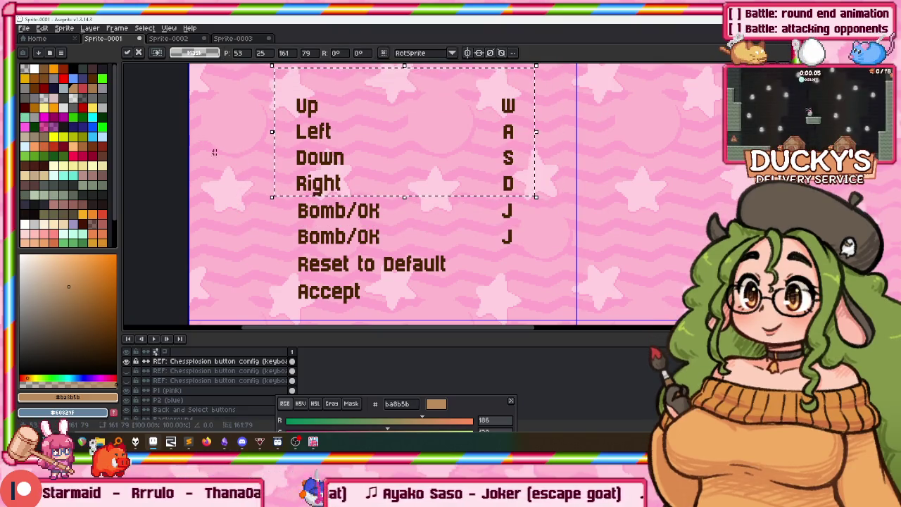
pyautogui.moveTo(257, 172); pyautogui.dragTo(568, 73)
pyautogui.moveTo(236, 79); pyautogui.dragTo(561, 140)
pyautogui.press('Up')
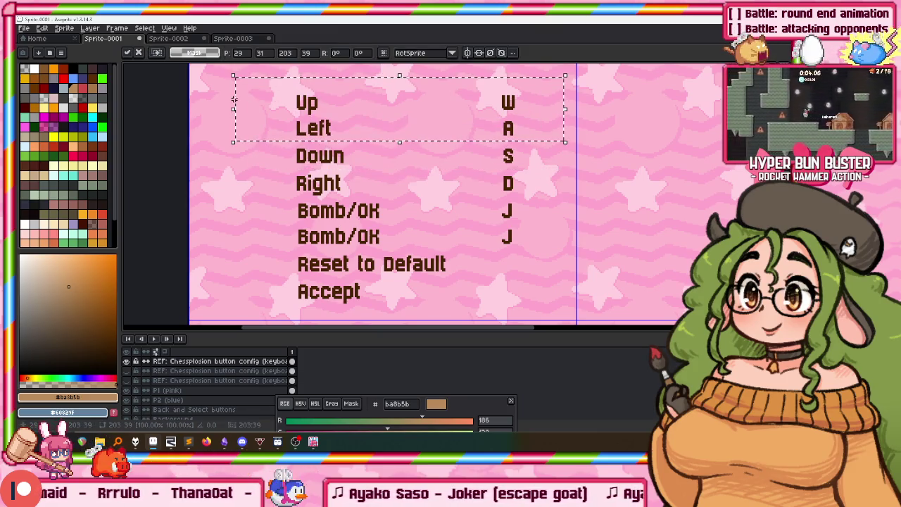
pyautogui.moveTo(271, 70); pyautogui.dragTo(540, 118)
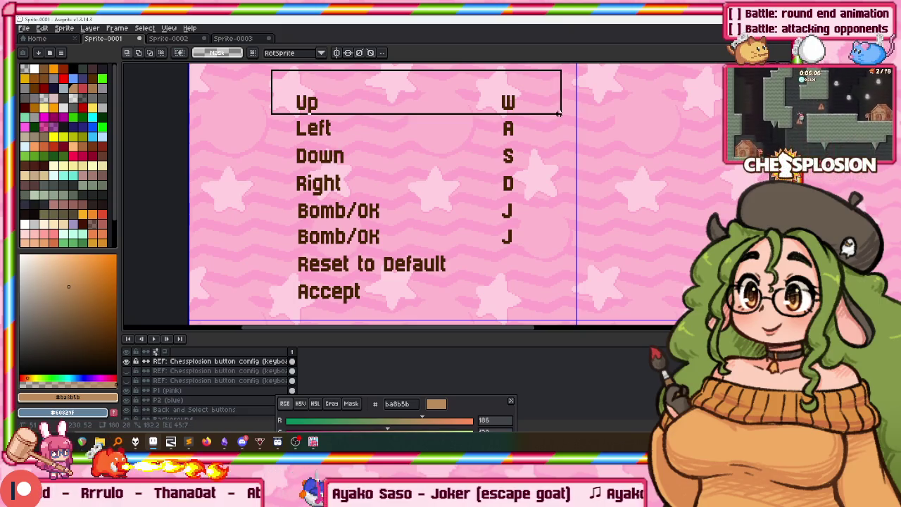
pyautogui.scroll(-1, 494, 173)
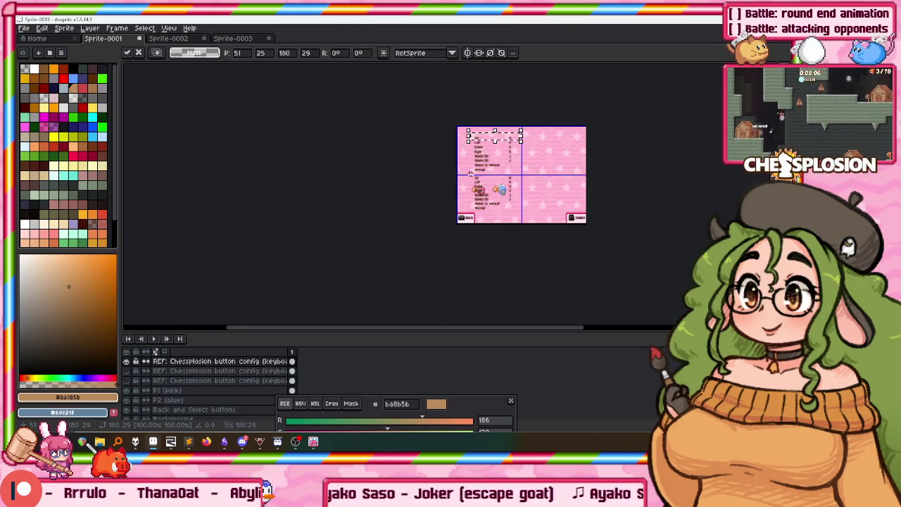
# Delete the old keybinding list copy from the lower half
pyautogui.scroll(1, 482, 177)
pyautogui.moveTo(465, 171); pyautogui.dragTo(526, 235)
pyautogui.press('Delete')
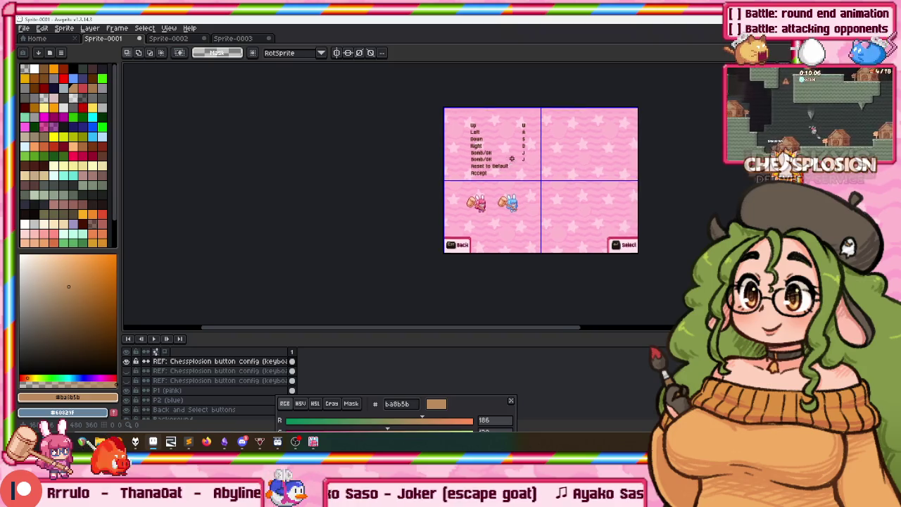
pyautogui.scroll(1, 396, 208)
pyautogui.scroll(1, 397, 208)
# Copy the upper keybinding list and place the duplicate in the lower half
pyautogui.moveTo(371, 211); pyautogui.dragTo(527, 89)
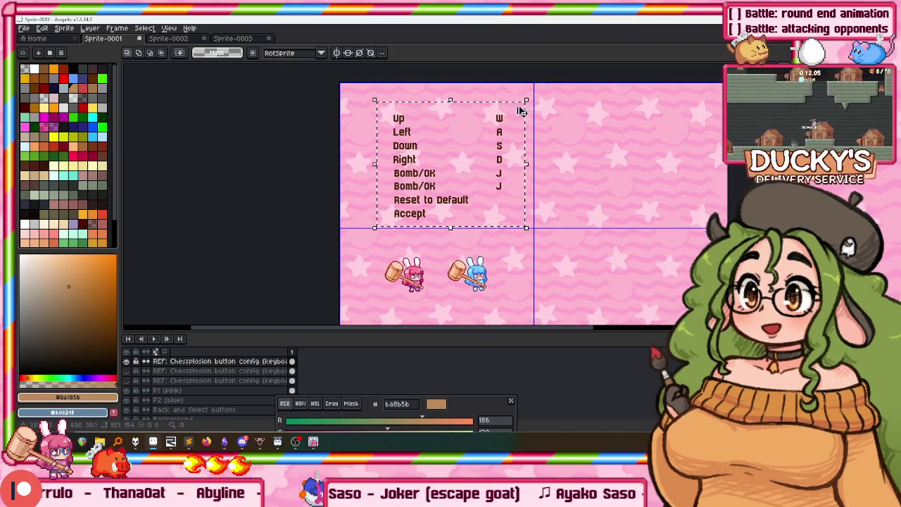
pyautogui.hotkey('ctrl', 'c')
pyautogui.hotkey('ctrl', 'v')
pyautogui.scroll(-2, 469, 130)
pyautogui.moveTo(469, 99); pyautogui.dragTo(461, 213)
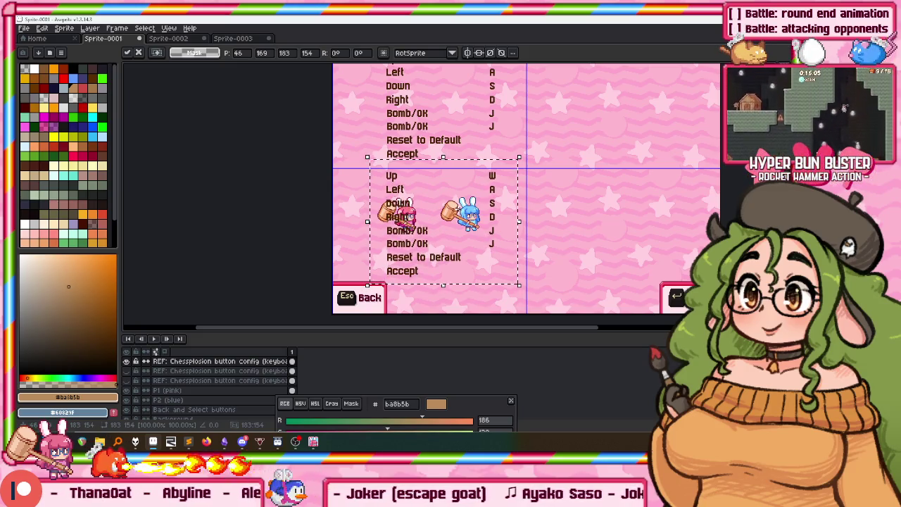
pyautogui.scroll(1, 422, 190)
pyautogui.scroll(1, 380, 169)
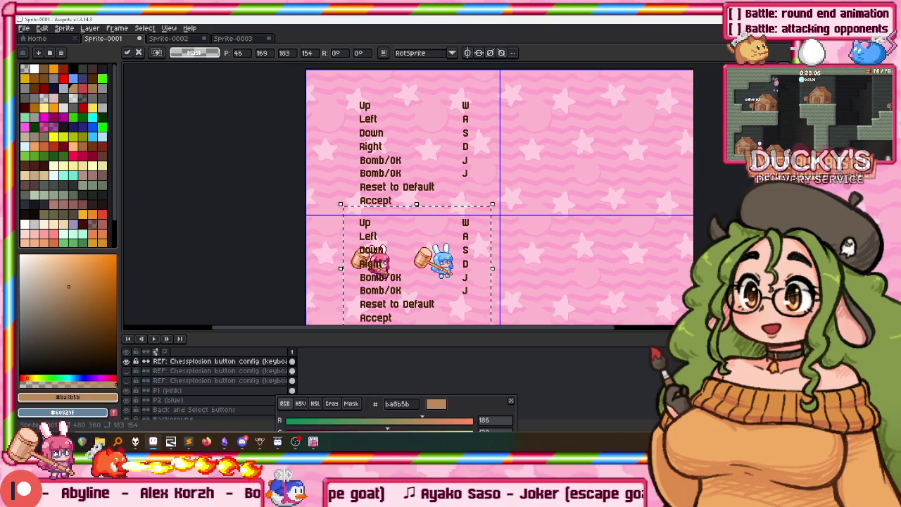
# Move the P1 and P2 bunny players into the right-hand lower panel
pyautogui.moveTo(167, 390); pyautogui.dragTo(167, 400)
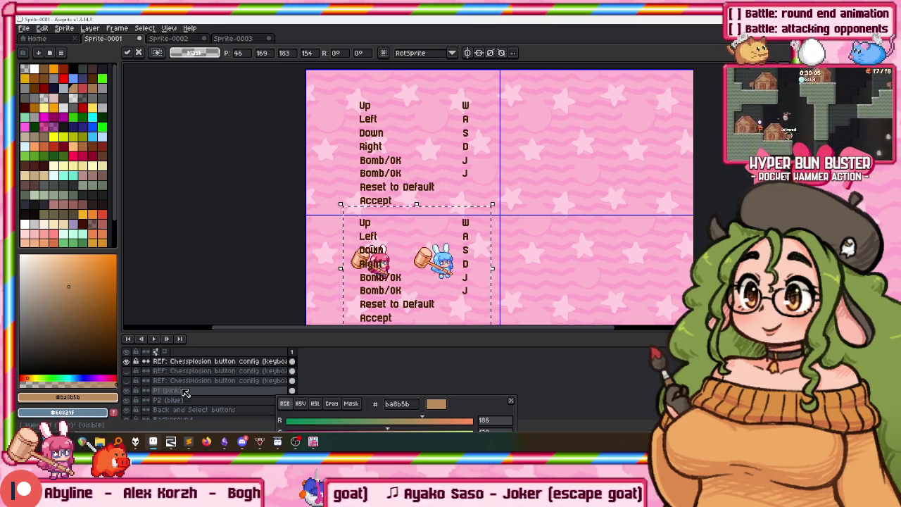
pyautogui.moveTo(279, 265)
pyautogui.mouseDown()
pyautogui.moveTo(243, 193)
pyautogui.moveTo(203, 224)
pyautogui.mouseUp()
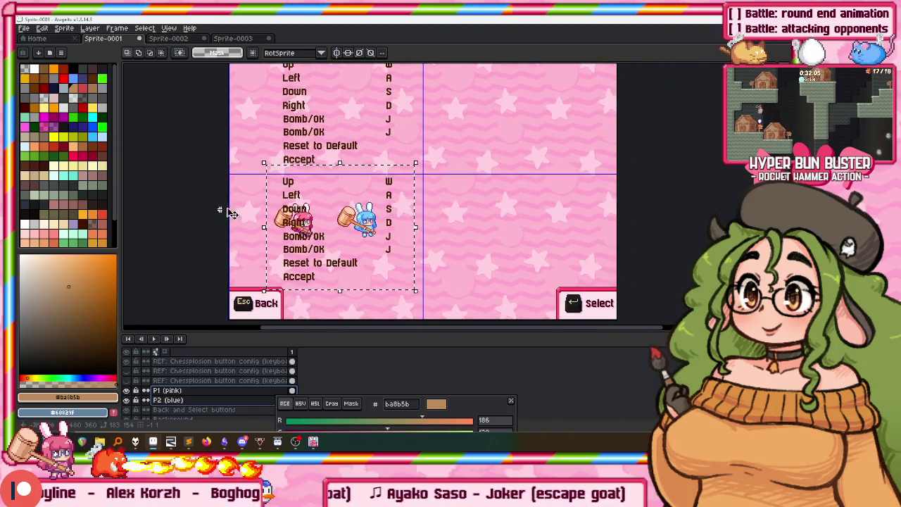
pyautogui.moveTo(319, 241); pyautogui.dragTo(489, 256)
pyautogui.moveTo(211, 380); pyautogui.dragTo(211, 361)
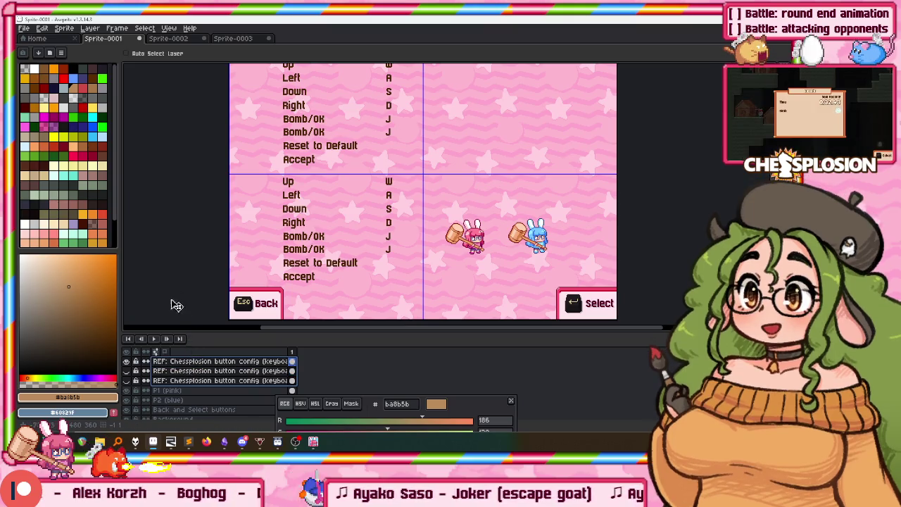
# Group the selected REF layers into a group named 'Button config'
pyautogui.hotkey('alt', 'shift', 'n')
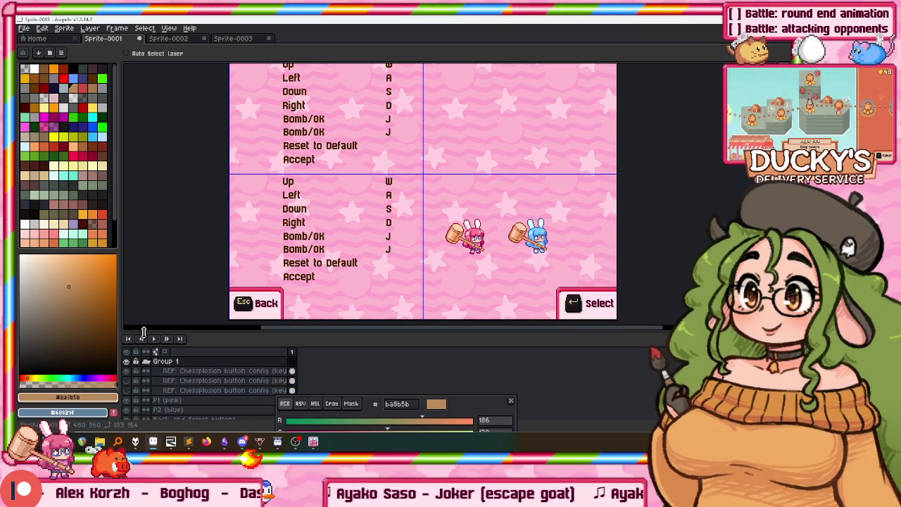
pyautogui.hotkey('shift', 'p')
pyautogui.write('Button config')
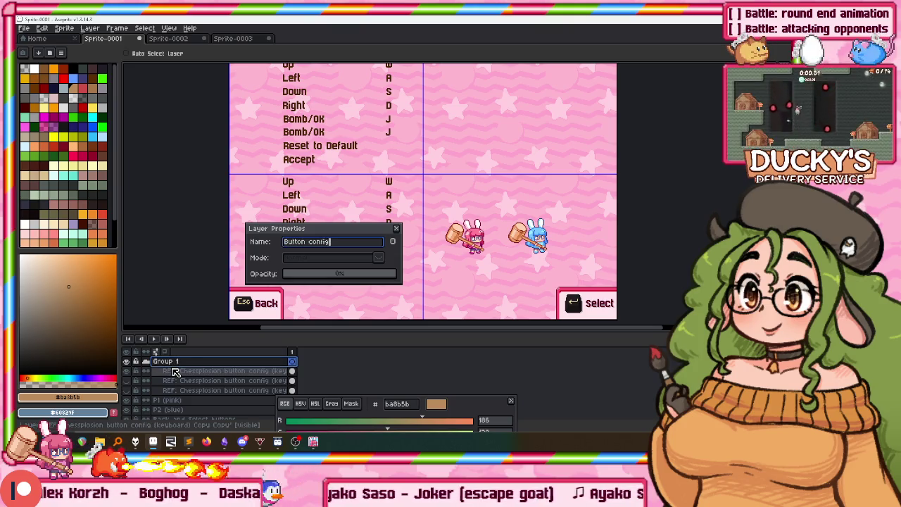
pyautogui.press('Return')
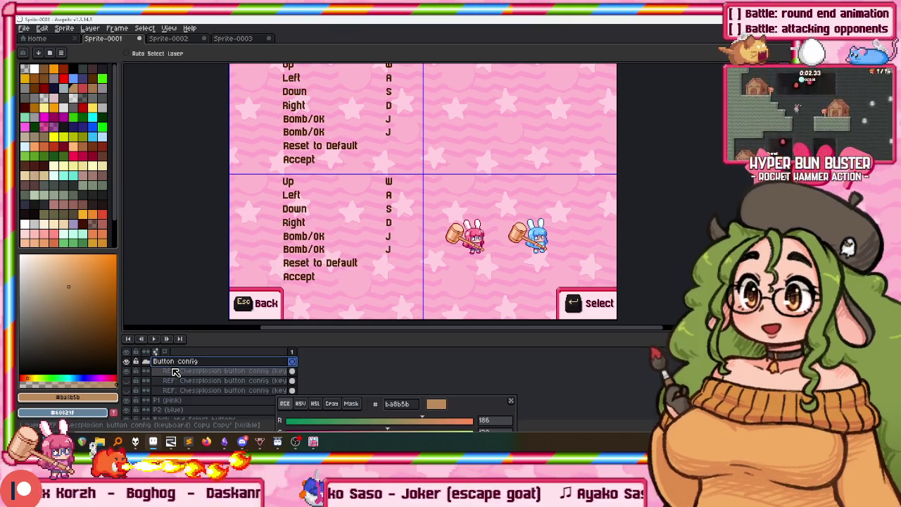
# Rename the HBB main menu layer to 'REF: HBB main menu' and drag it toward the top
pyautogui.scroll(-3, 169, 380)
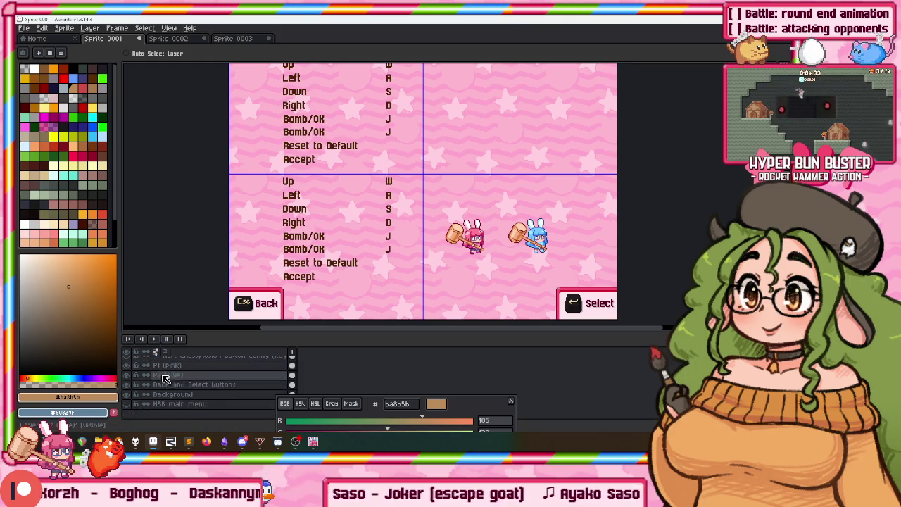
pyautogui.scroll(1, 169, 409)
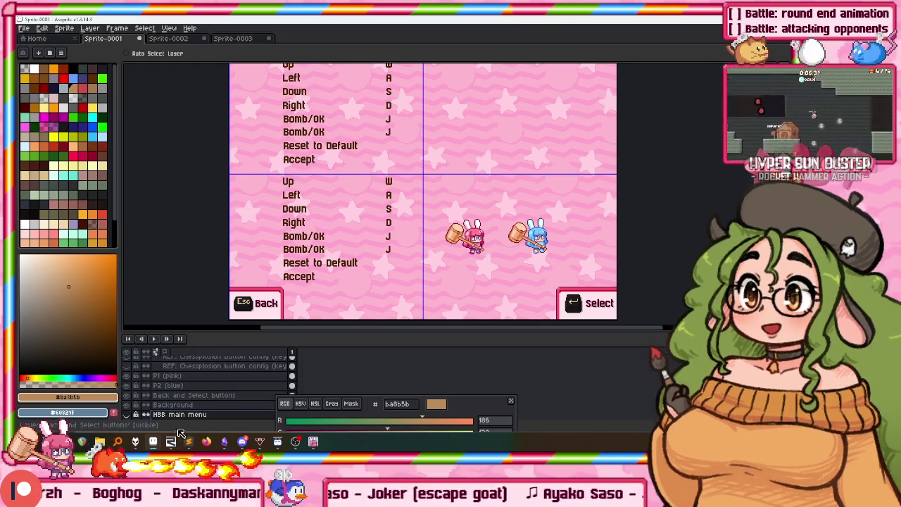
pyautogui.doubleClick(178, 415)
pyautogui.press('Home')
pyautogui.write('REF:')
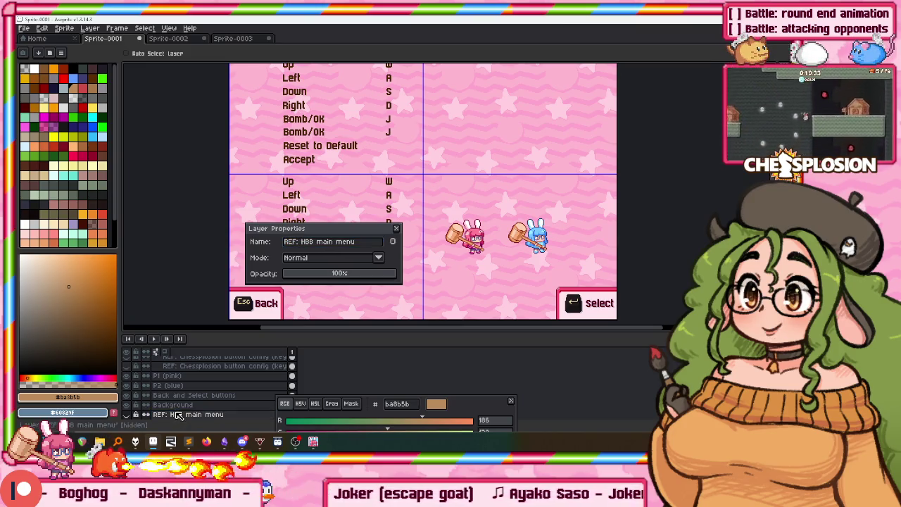
pyautogui.press('Return')
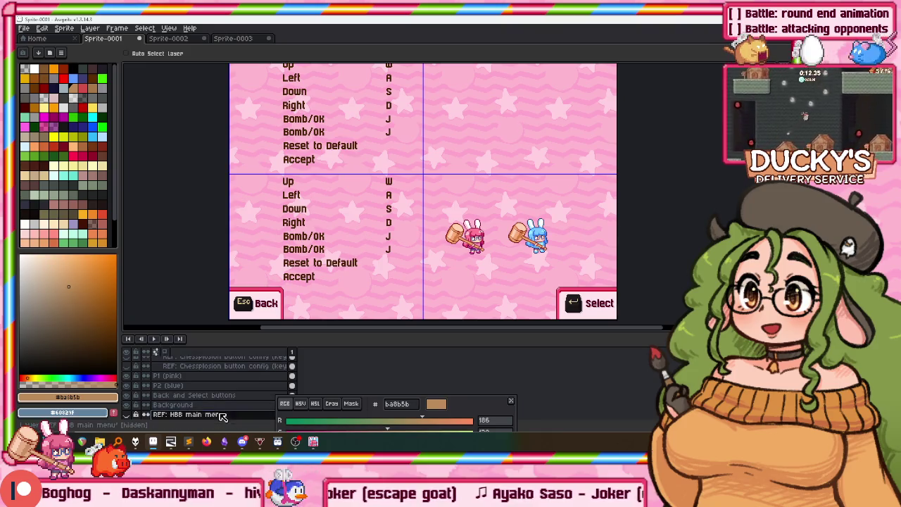
pyautogui.moveTo(227, 416); pyautogui.dragTo(211, 358)
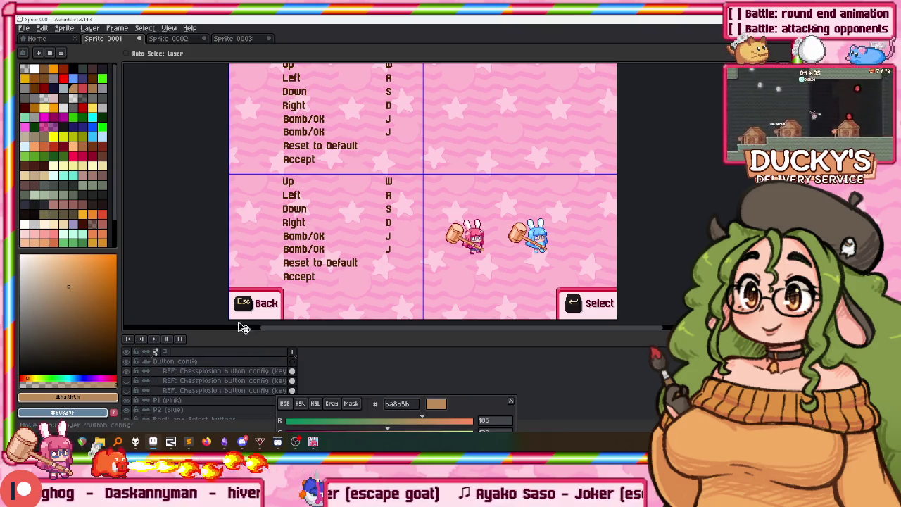
# Show the REF: HBB main menu layer and marquee the menu frame's bottom-left corner
pyautogui.click(126, 361)
pyautogui.moveTo(308, 245); pyautogui.dragTo(273, 222)
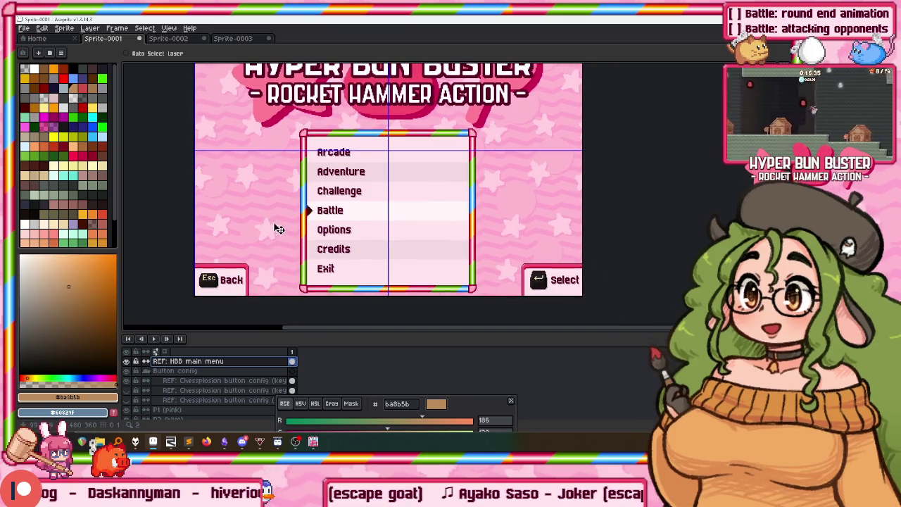
pyautogui.press('m')
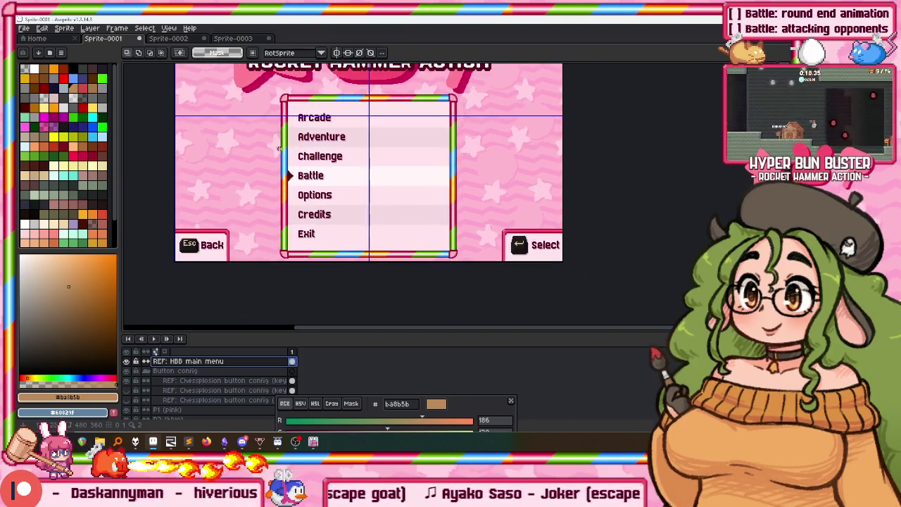
pyautogui.scroll(2, 281, 251)
pyautogui.scroll(2, 281, 251)
pyautogui.scroll(2, 280, 251)
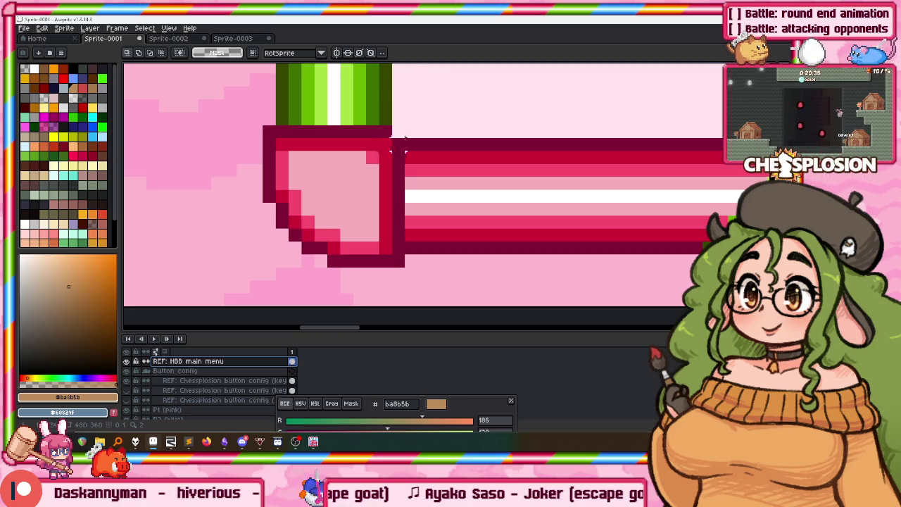
pyautogui.moveTo(417, 127); pyautogui.dragTo(302, 206)
# Inspect the menu frame corners up close, then hide the REF: HBB main menu layer again
pyautogui.scroll(-3, 340, 254)
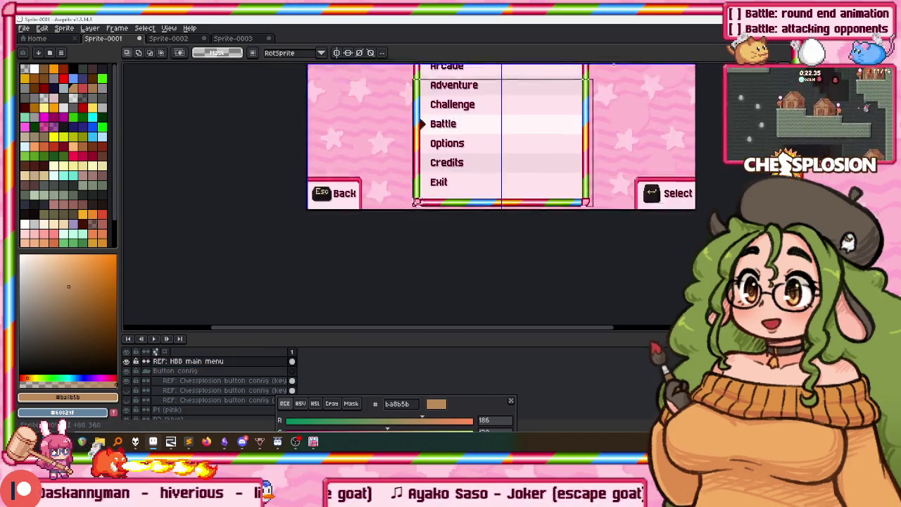
pyautogui.scroll(-2, 340, 255)
pyautogui.scroll(3, 425, 240)
pyautogui.scroll(2, 450, 197)
pyautogui.scroll(2, 470, 149)
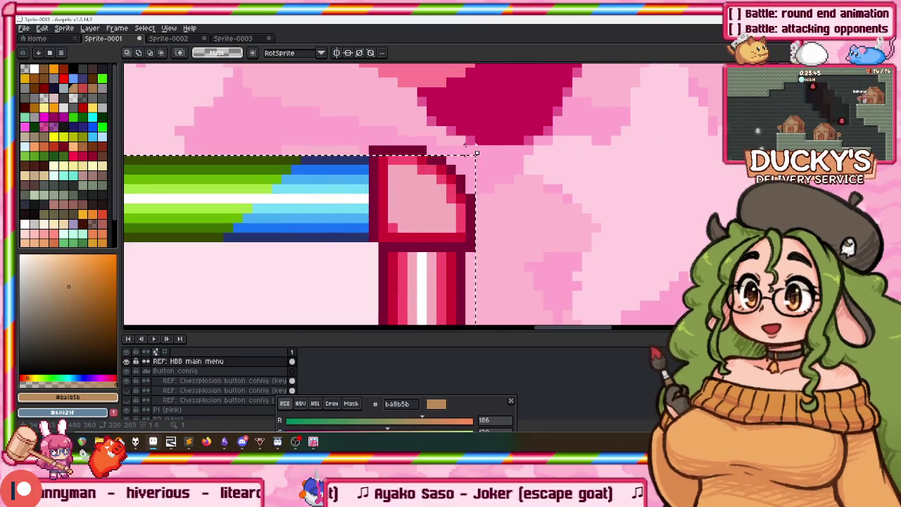
pyautogui.scroll(-3, 470, 150)
pyautogui.scroll(2, 337, 281)
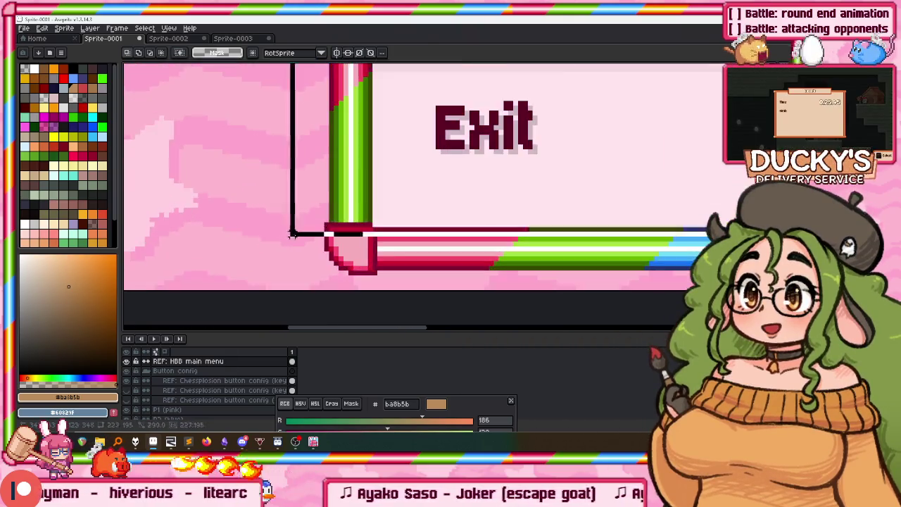
pyautogui.scroll(1, 337, 282)
pyautogui.scroll(2, 337, 282)
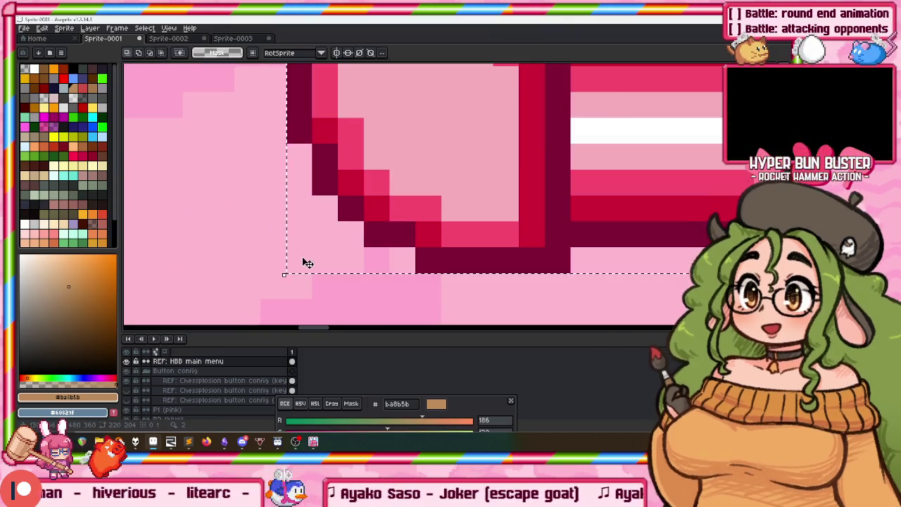
pyautogui.scroll(-2, 394, 126)
pyautogui.scroll(-1, 396, 125)
pyautogui.scroll(-3, 347, 136)
pyautogui.scroll(2, 347, 136)
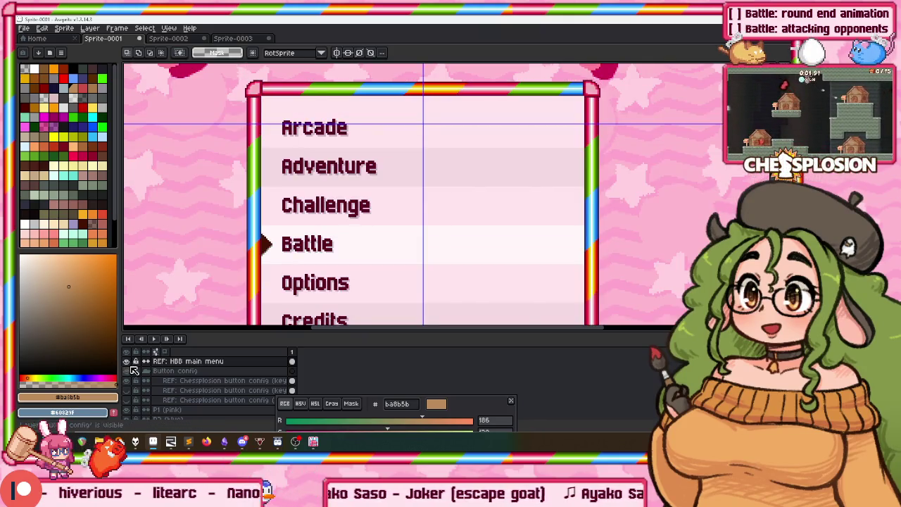
pyautogui.click(128, 361)
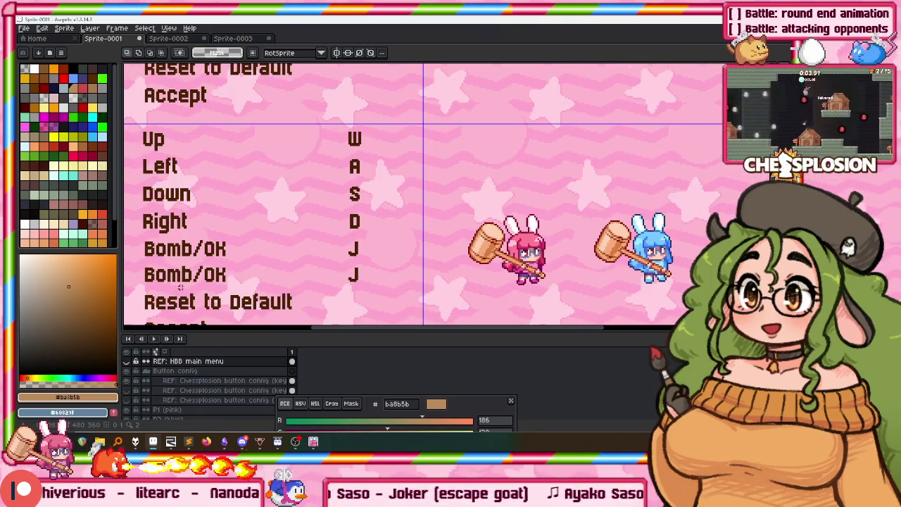
pyautogui.moveTo(178, 287); pyautogui.dragTo(214, 258)
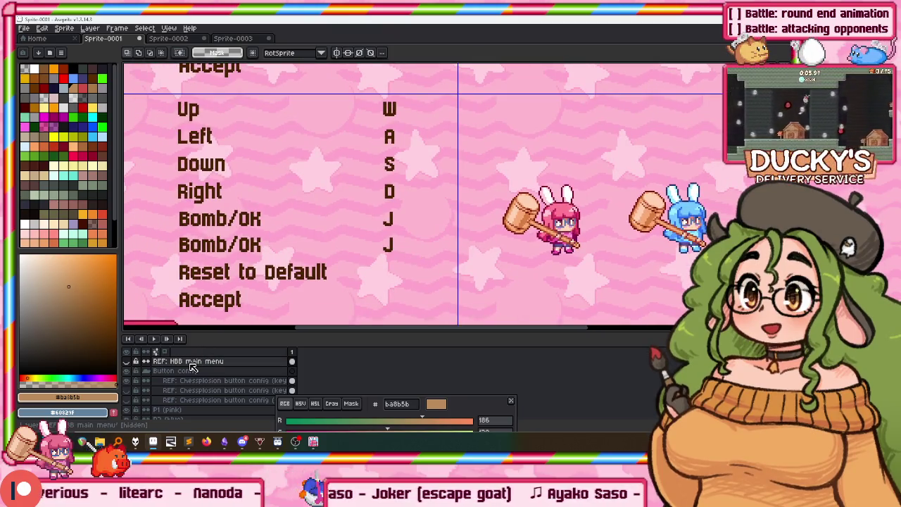
pyautogui.click(200, 400)
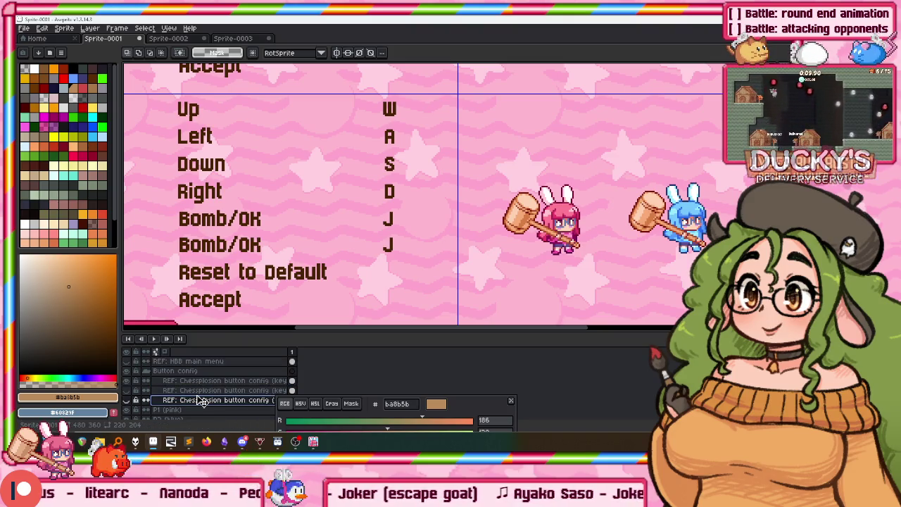
# Paste the copied main menu box onto a new layer, placed upper-right above the bunny players
pyautogui.hotkey('shift', 'n')
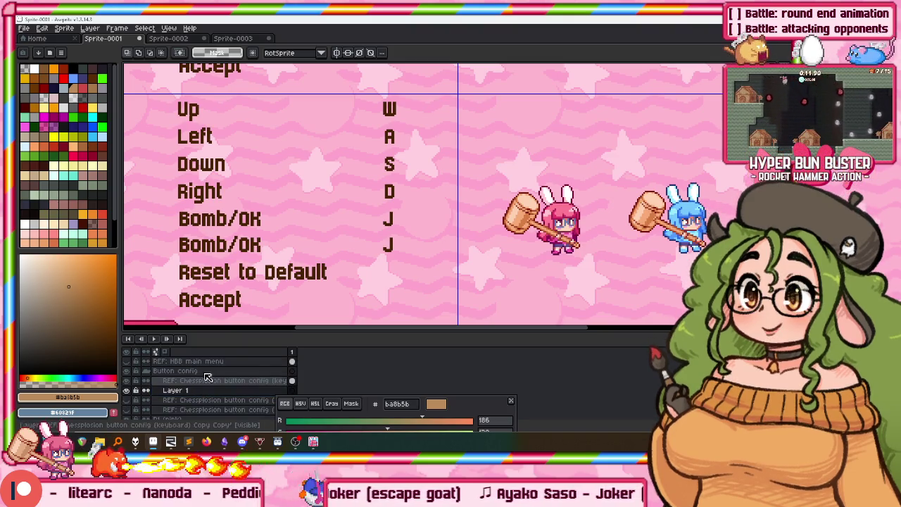
pyautogui.moveTo(298, 221); pyautogui.dragTo(313, 174)
pyautogui.scroll(-3, 313, 173)
pyautogui.hotkey('ctrl', 'v')
pyautogui.scroll(2, 346, 176)
pyautogui.moveTo(374, 176)
pyautogui.mouseDown()
pyautogui.moveTo(296, 190)
pyautogui.moveTo(452, 140)
pyautogui.mouseUp()
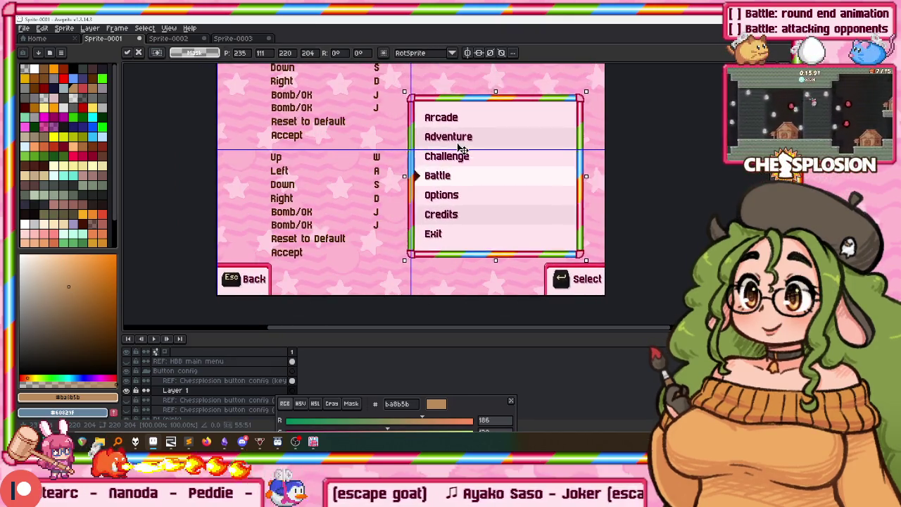
pyautogui.moveTo(452, 141); pyautogui.dragTo(465, 131)
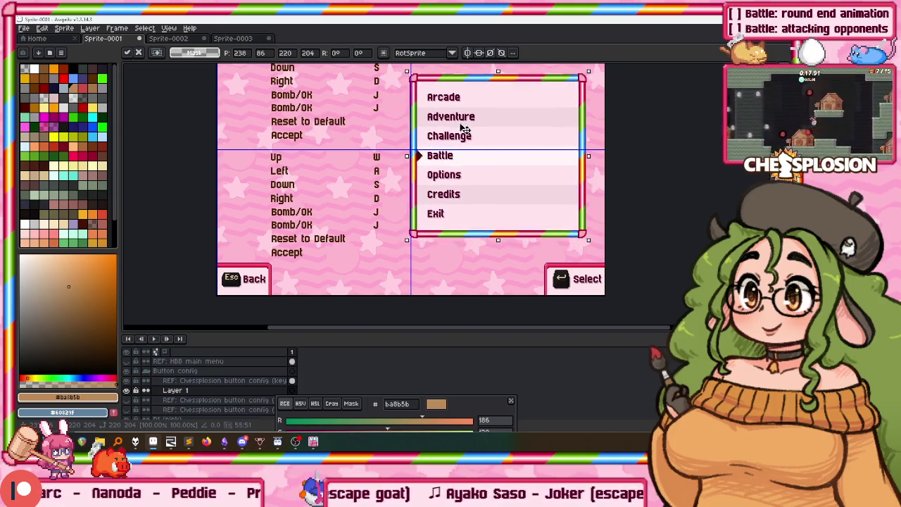
pyautogui.scroll(2, 443, 168)
pyautogui.moveTo(462, 188); pyautogui.dragTo(464, 147)
pyautogui.press('Return')
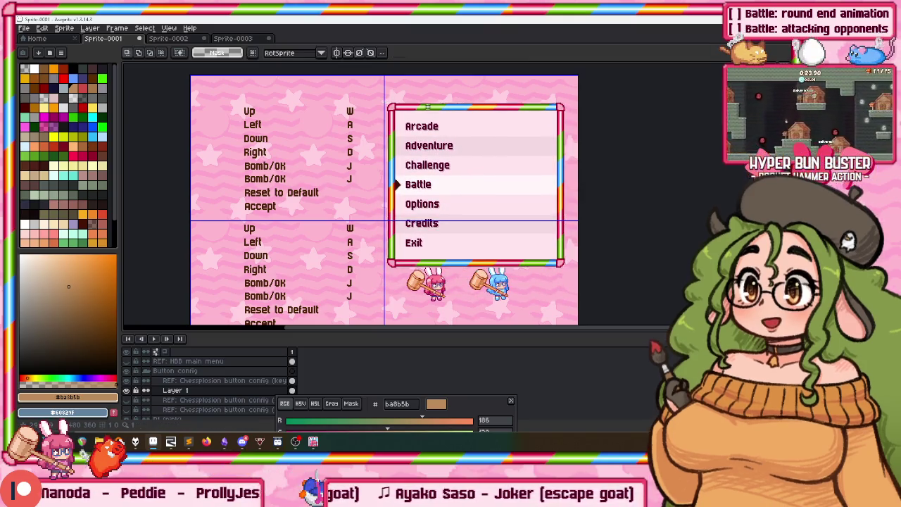
# Switch to the Magic Wand and zoom in and out over the menu frame's corners and border
pyautogui.scroll(5, 428, 106)
pyautogui.press('w')
pyautogui.scroll(2, 298, 90)
pyautogui.scroll(-3, 296, 124)
pyautogui.scroll(1, 370, 136)
pyautogui.scroll(1, 370, 136)
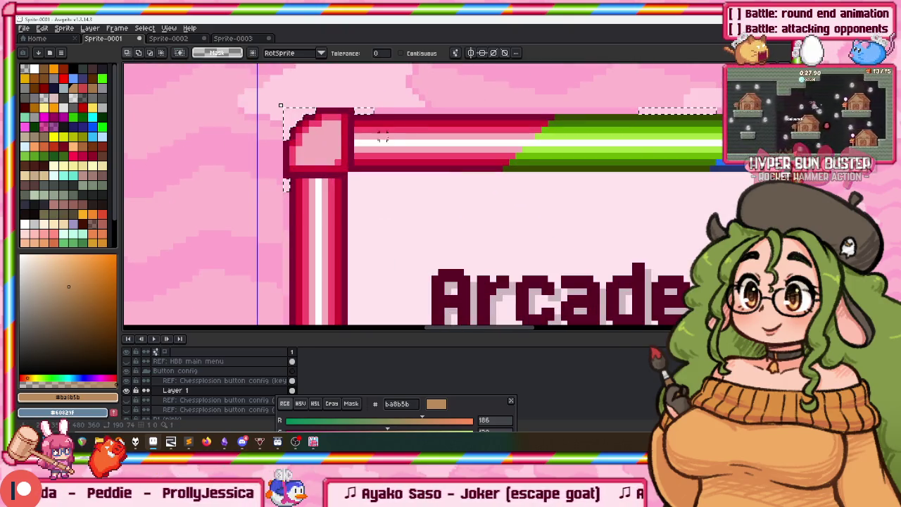
pyautogui.scroll(-2, 415, 109)
pyautogui.scroll(-1, 402, 123)
pyautogui.scroll(-1, 387, 137)
pyautogui.scroll(2, 371, 154)
pyautogui.scroll(3, 422, 151)
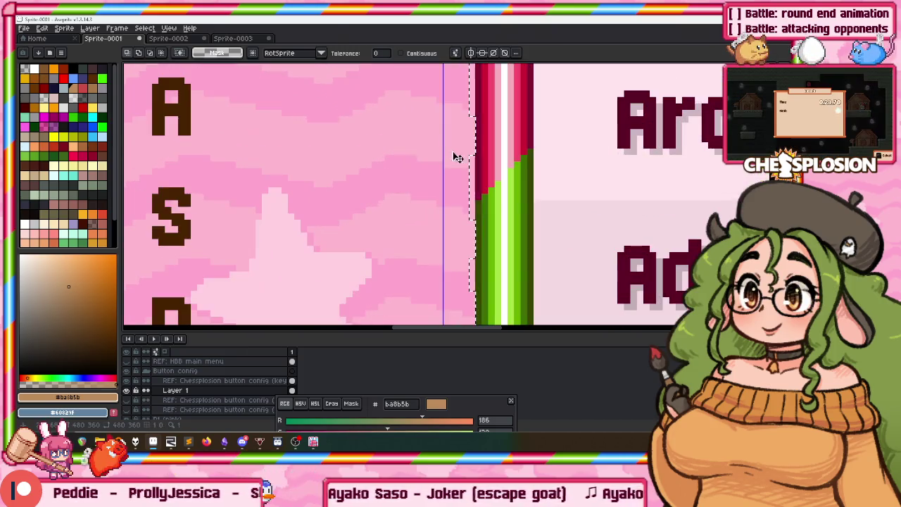
pyautogui.scroll(-2, 472, 161)
pyautogui.scroll(-1, 451, 162)
pyautogui.scroll(-1, 436, 161)
pyautogui.scroll(1, 422, 156)
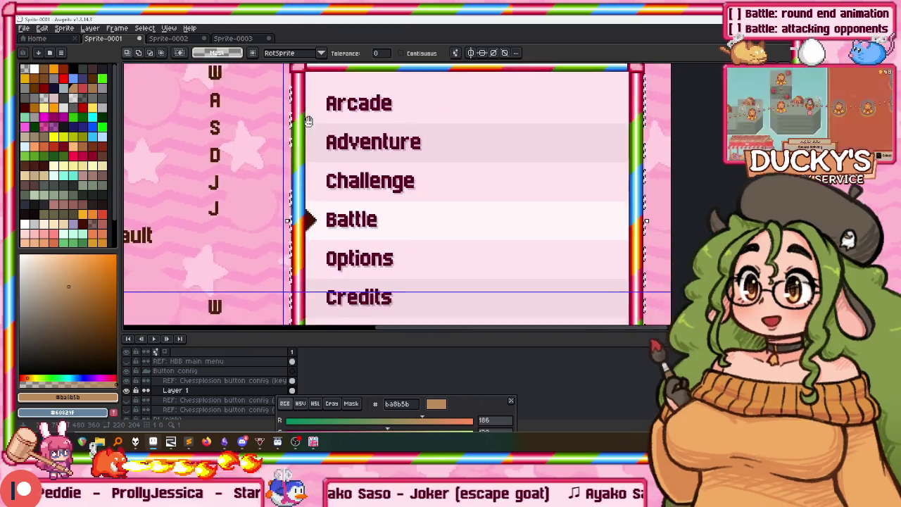
pyautogui.scroll(-1, 394, 151)
pyautogui.scroll(1, 366, 145)
pyautogui.scroll(-1, 337, 140)
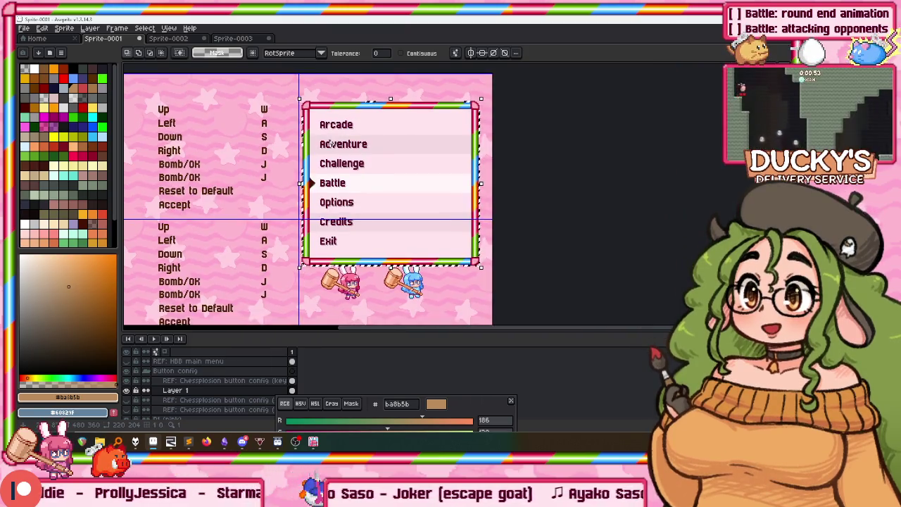
pyautogui.scroll(1, 359, 197)
pyautogui.scroll(-1, 384, 187)
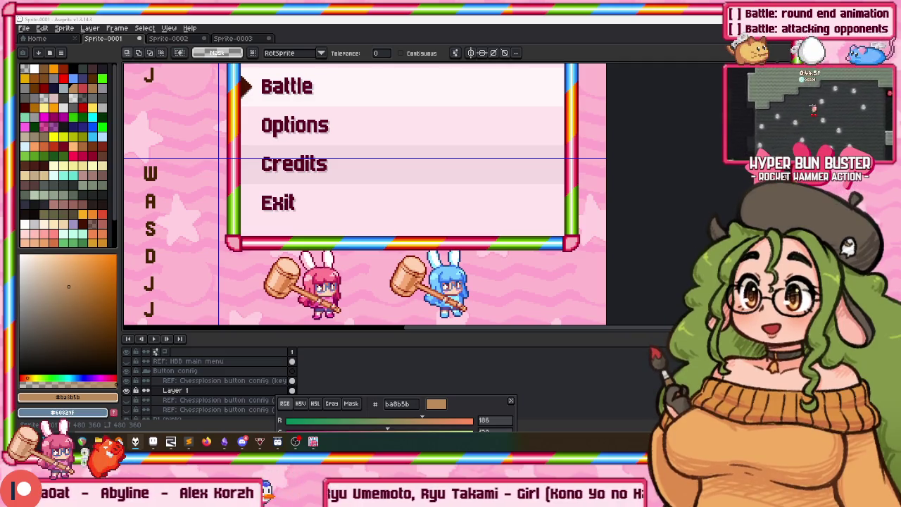
pyautogui.scroll(-3, 325, 168)
pyautogui.scroll(2, 325, 167)
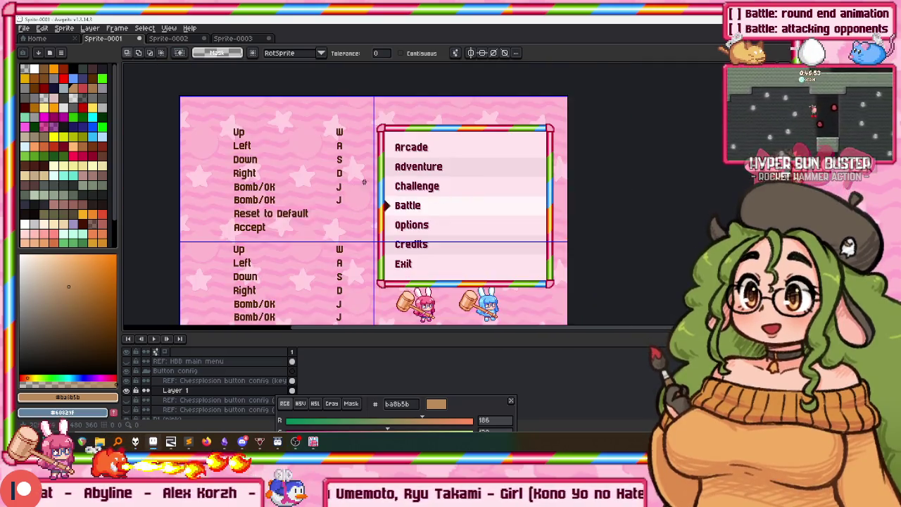
pyautogui.scroll(1, 324, 167)
pyautogui.moveTo(340, 177); pyautogui.dragTo(325, 167)
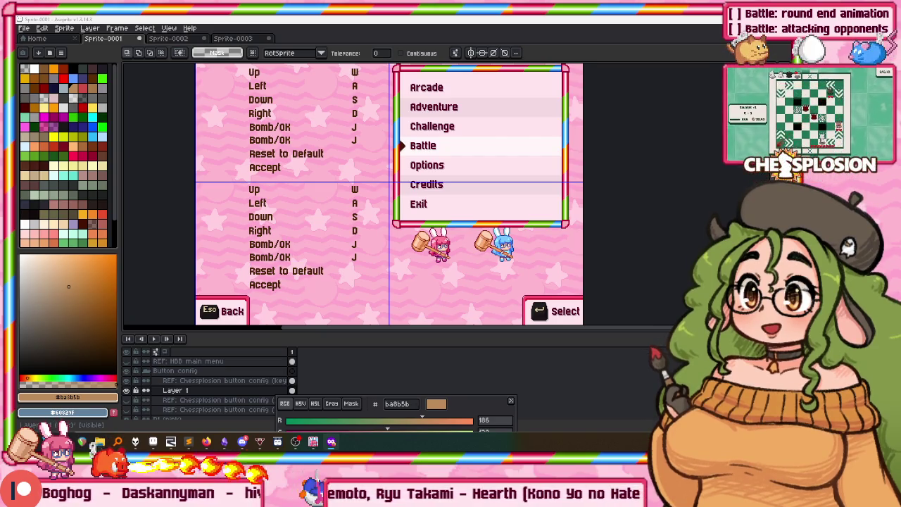
pyautogui.hotkey('alt', 'Tab')
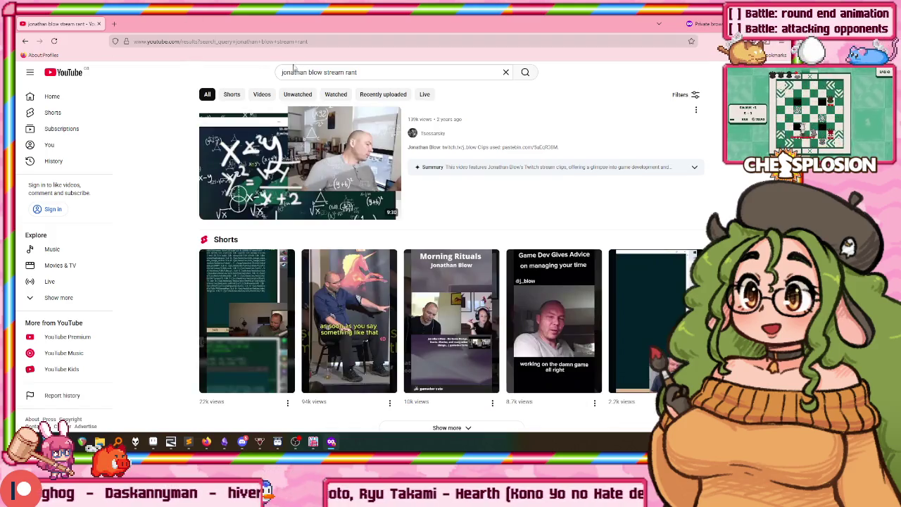
pyautogui.scroll(-2, 138, 144)
pyautogui.scroll(-2, 138, 144)
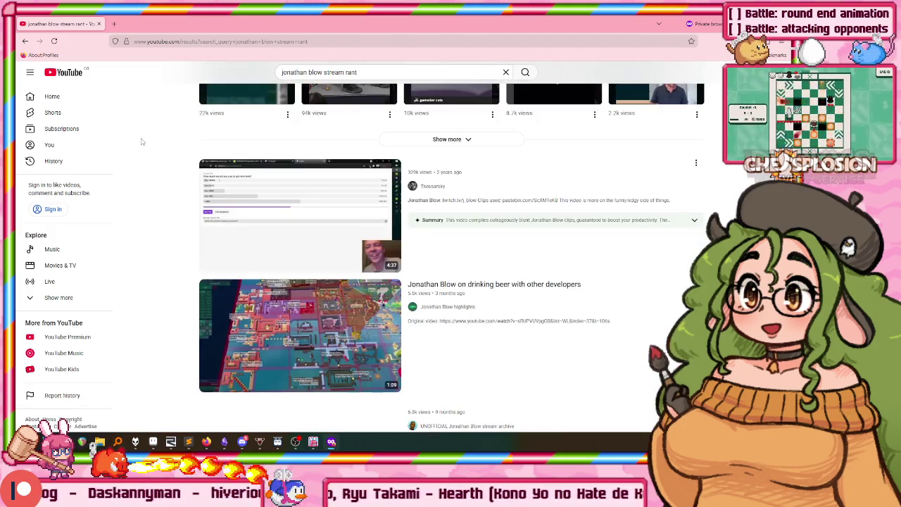
pyautogui.scroll(-2, 139, 137)
pyautogui.scroll(-2, 140, 135)
pyautogui.scroll(-3, 138, 141)
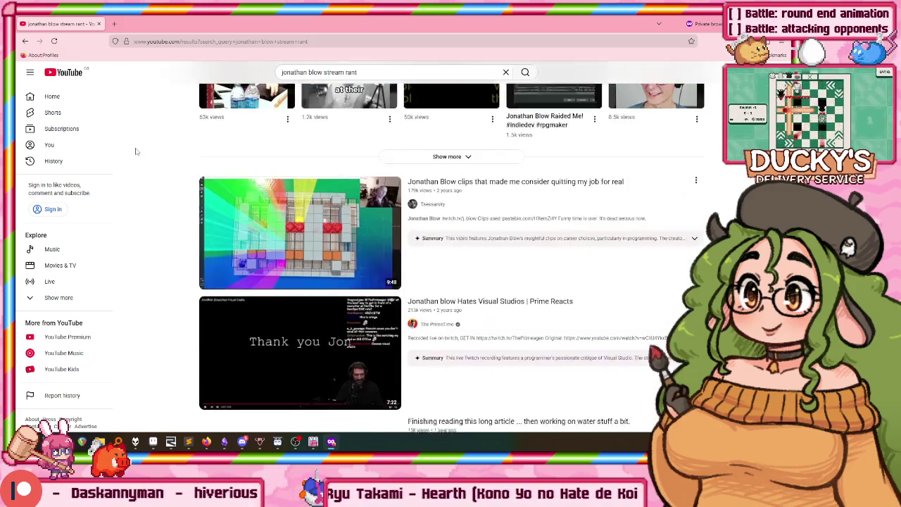
pyautogui.scroll(-1, 137, 144)
pyautogui.scroll(-1, 130, 169)
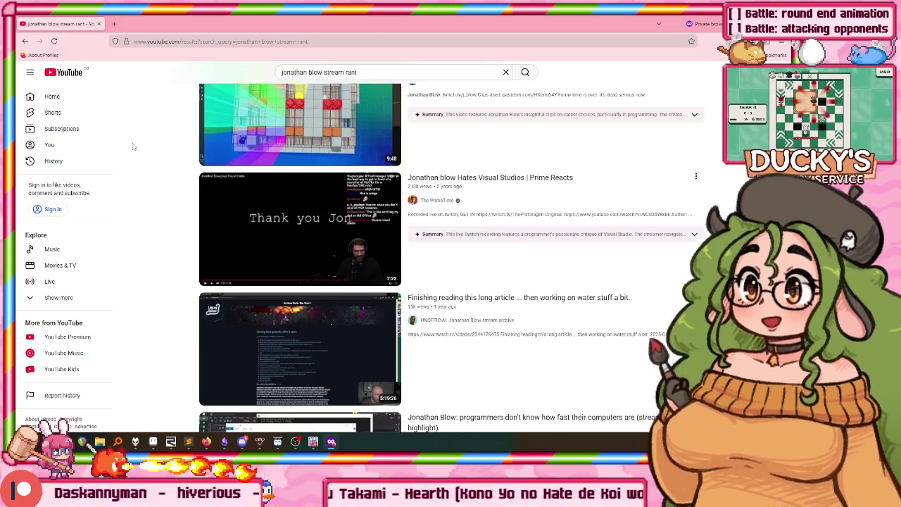
pyautogui.scroll(-2, 129, 151)
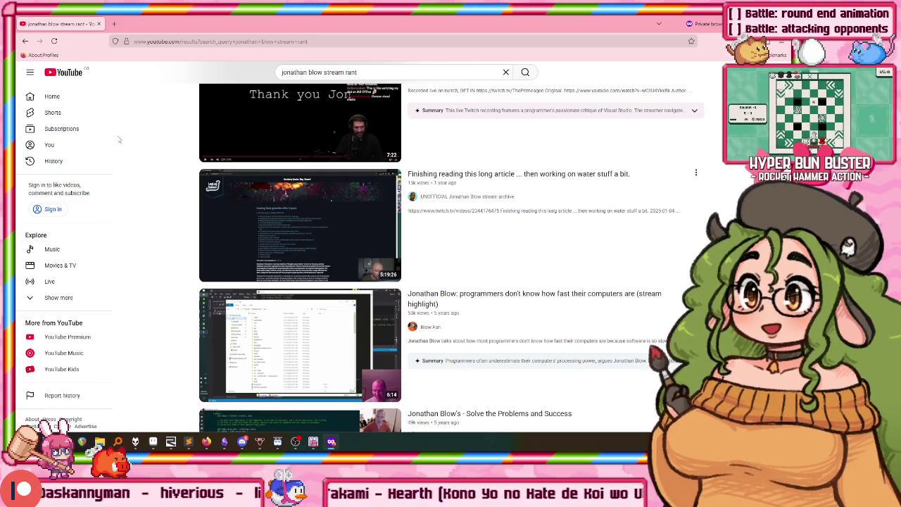
pyautogui.scroll(-1, 129, 148)
pyautogui.scroll(-1, 128, 145)
pyautogui.scroll(-2, 127, 143)
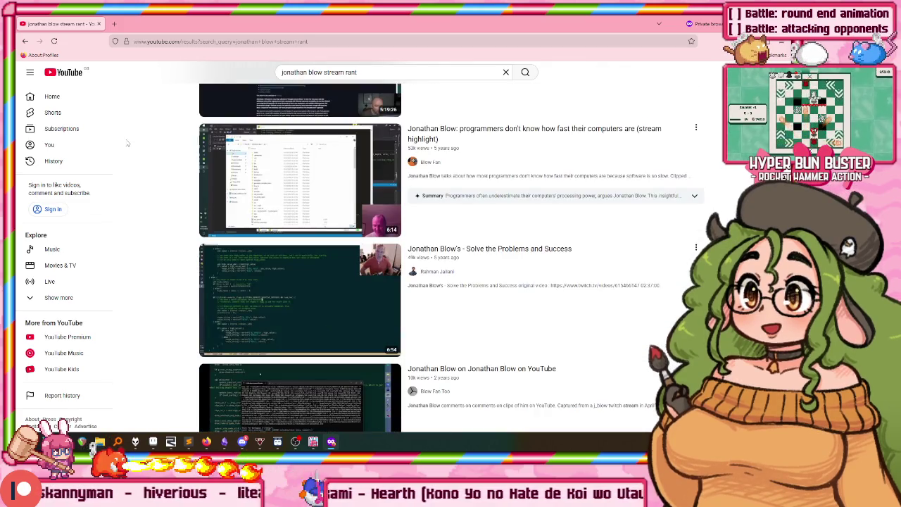
pyautogui.scroll(-1, 128, 145)
pyautogui.scroll(-1, 130, 147)
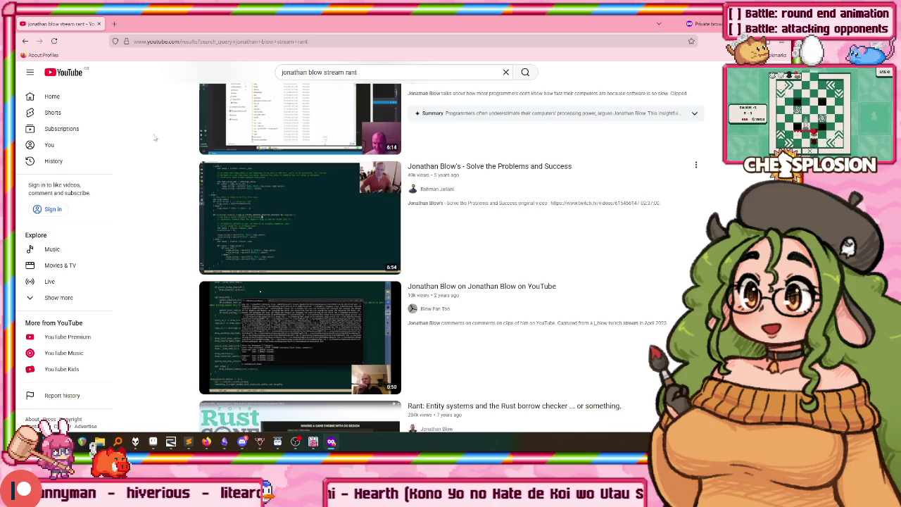
pyautogui.scroll(-1, 168, 138)
pyautogui.scroll(-2, 157, 147)
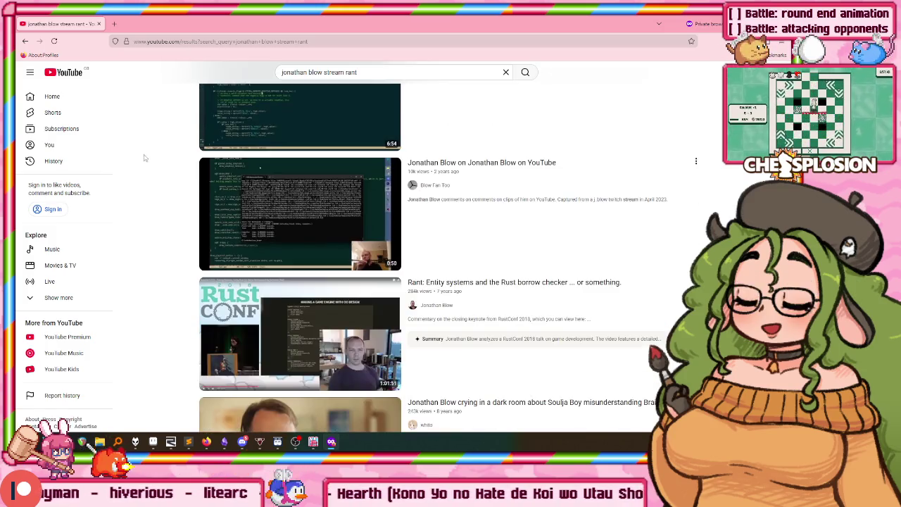
pyautogui.scroll(-1, 155, 164)
pyautogui.scroll(4, 195, 220)
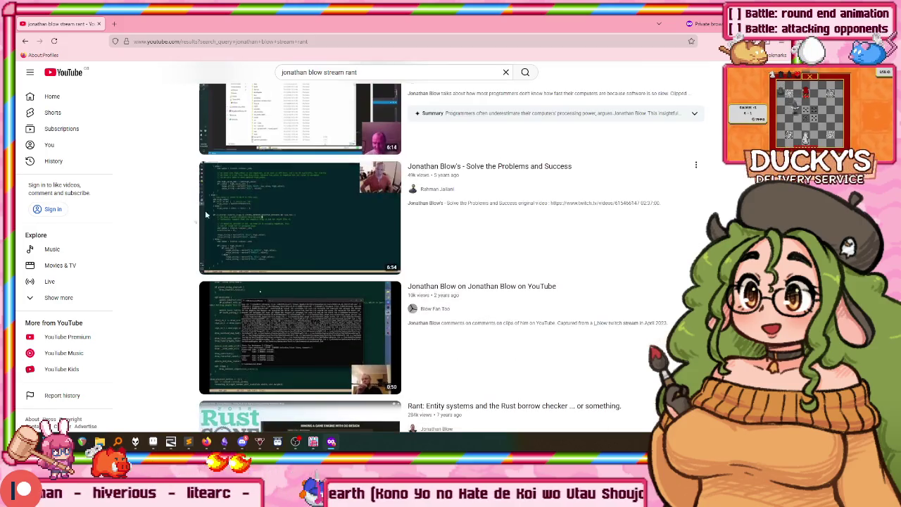
pyautogui.scroll(1, 422, 266)
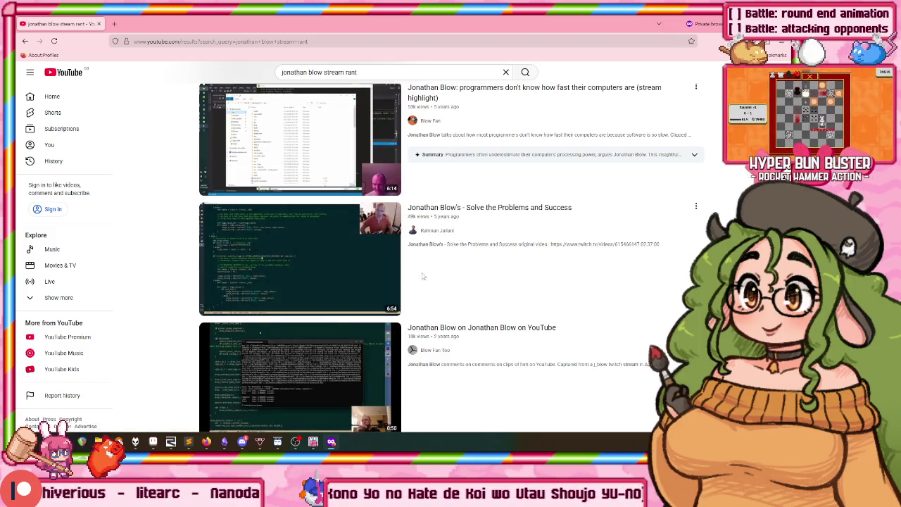
pyautogui.scroll(-2, 423, 296)
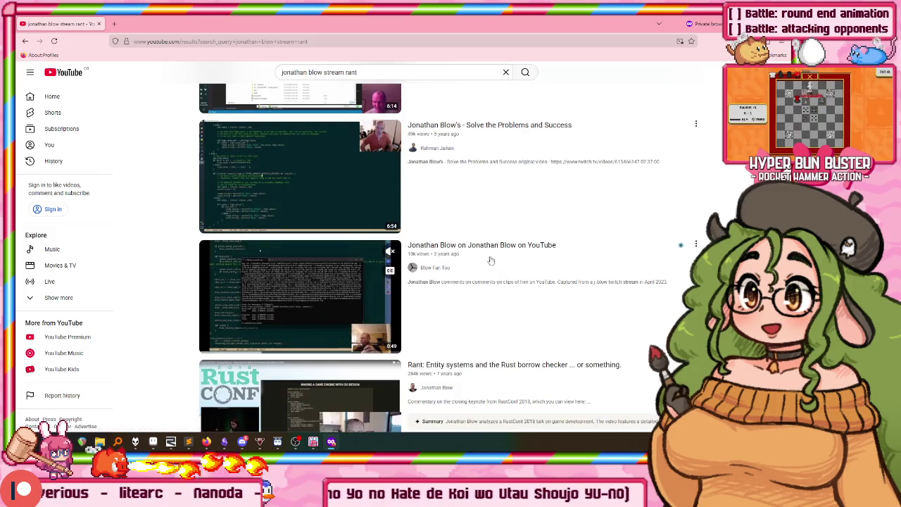
pyautogui.scroll(3, 422, 296)
pyautogui.scroll(2, 401, 246)
pyautogui.scroll(2, 380, 197)
pyautogui.scroll(2, 359, 155)
pyautogui.hotkey('alt', 'Tab')
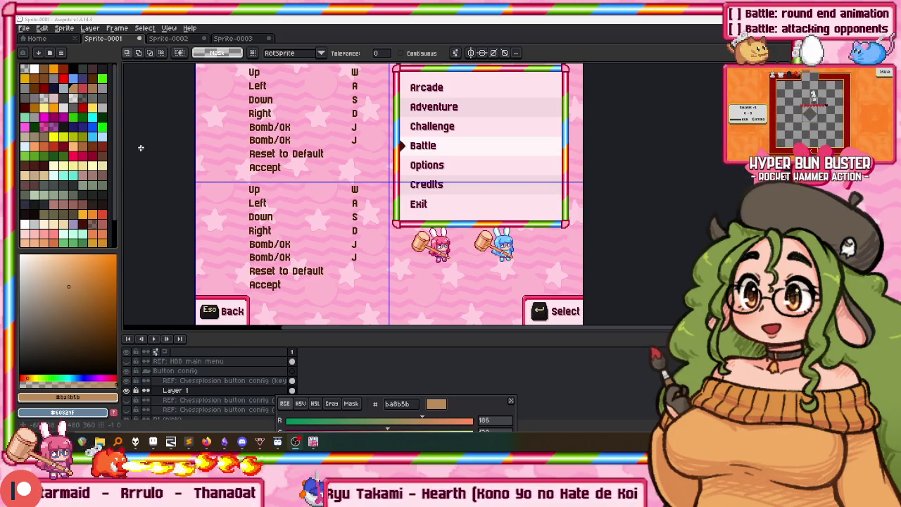
# Pan the mockup slightly, select the whole canvas and start moving it
pyautogui.moveTo(285, 119); pyautogui.dragTo(291, 127)
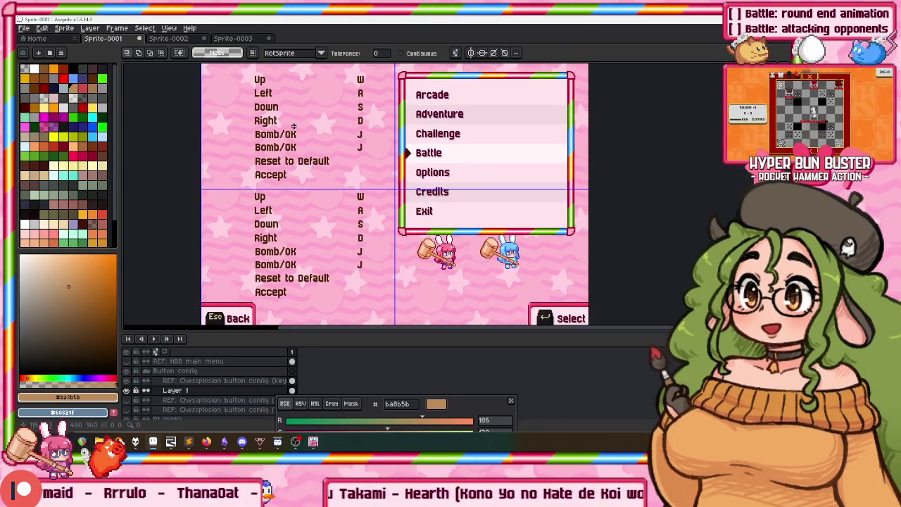
pyautogui.moveTo(280, 83); pyautogui.dragTo(279, 87)
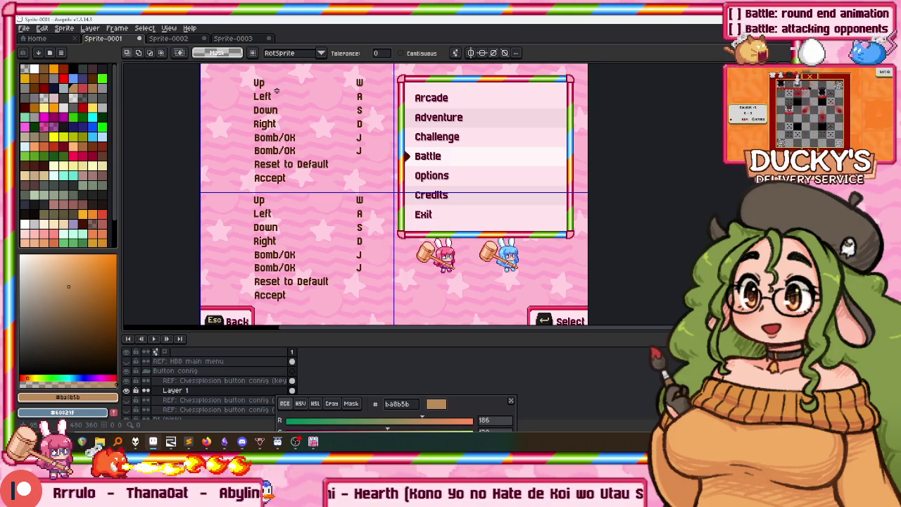
pyautogui.hotkey('ctrl', 'a')
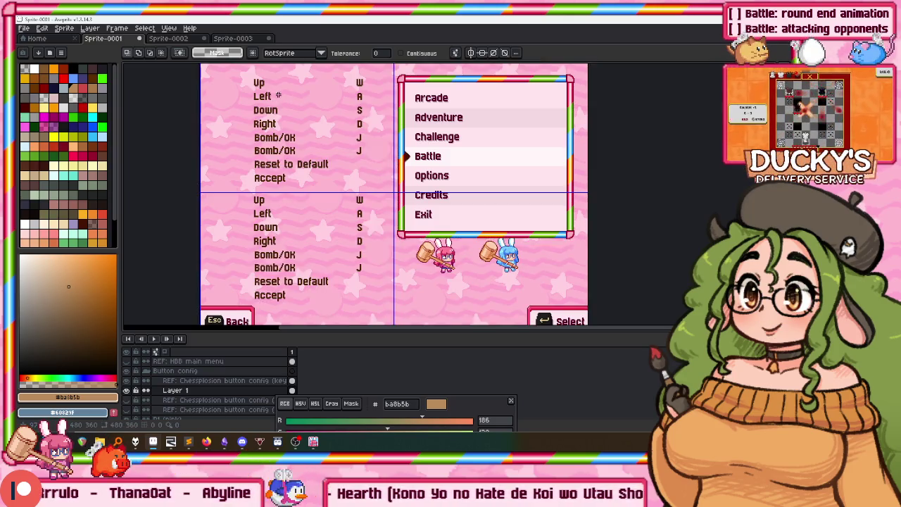
pyautogui.moveTo(278, 96); pyautogui.dragTo(272, 115)
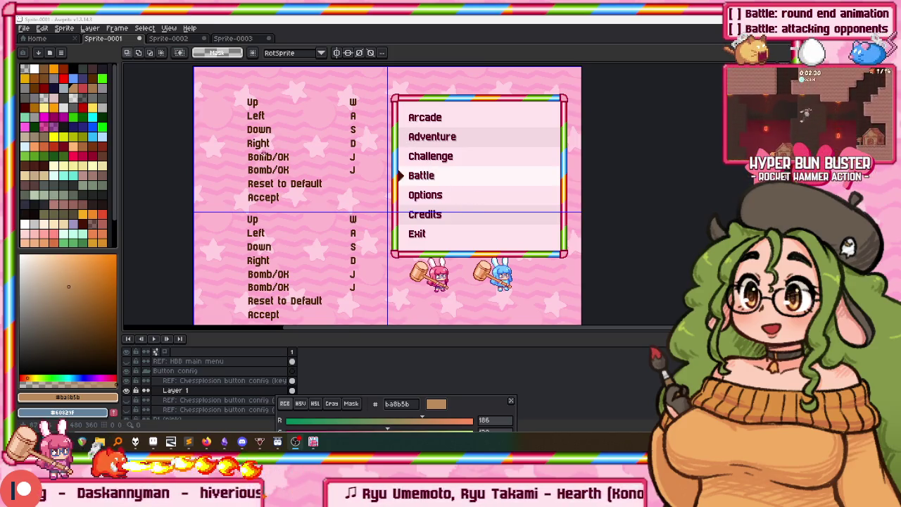
pyautogui.scroll(-1, 264, 149)
pyautogui.scroll(4, 261, 180)
pyautogui.scroll(-1, 260, 160)
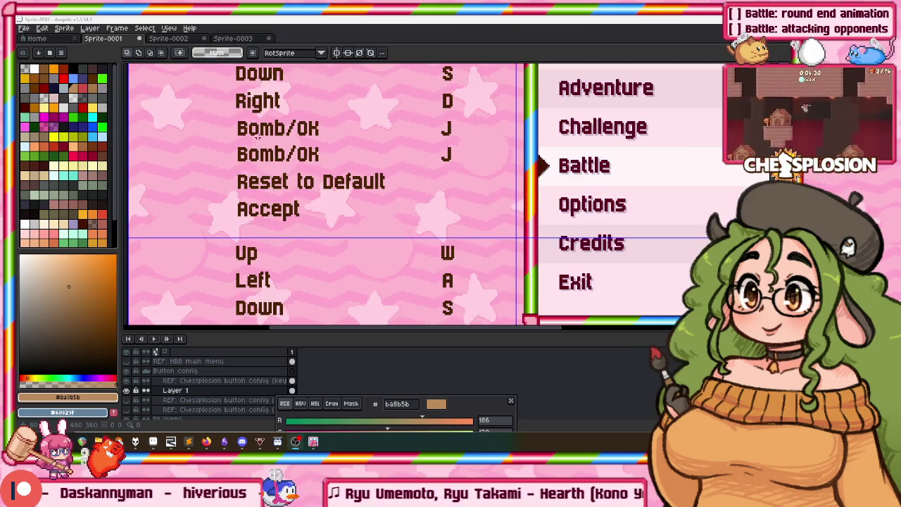
pyautogui.scroll(1, 260, 169)
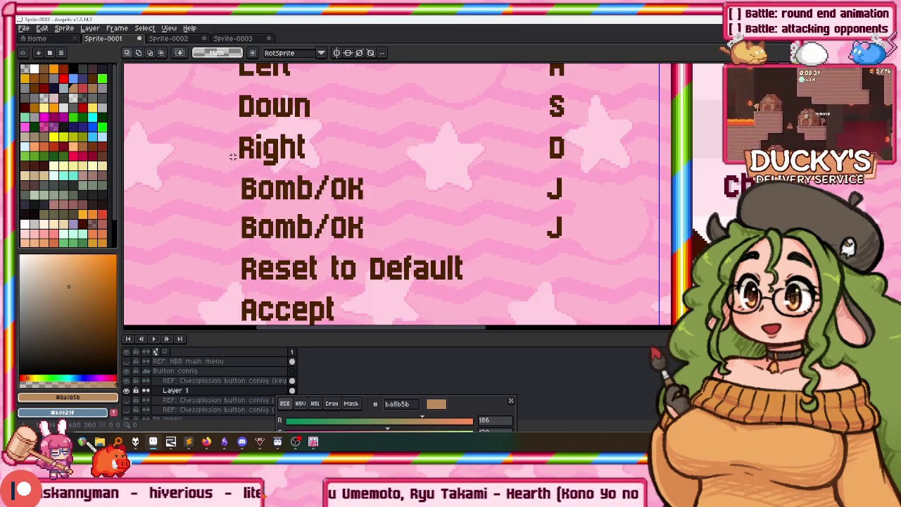
pyautogui.scroll(1, 239, 161)
pyautogui.moveTo(240, 156); pyautogui.dragTo(474, 325)
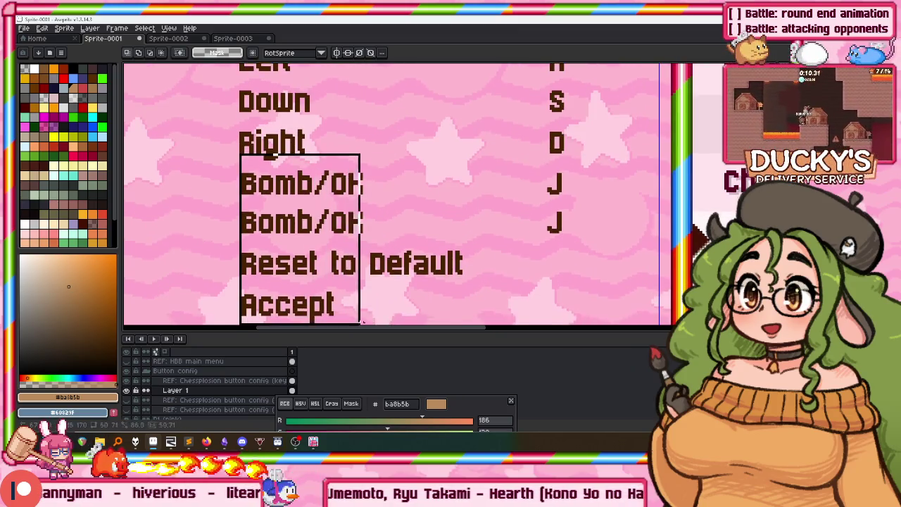
pyautogui.scroll(2, 269, 146)
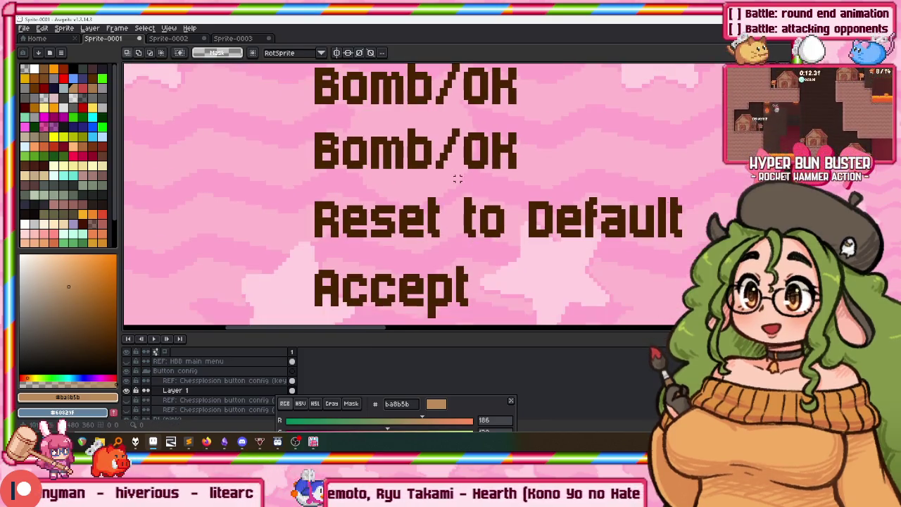
pyautogui.scroll(-1, 668, 287)
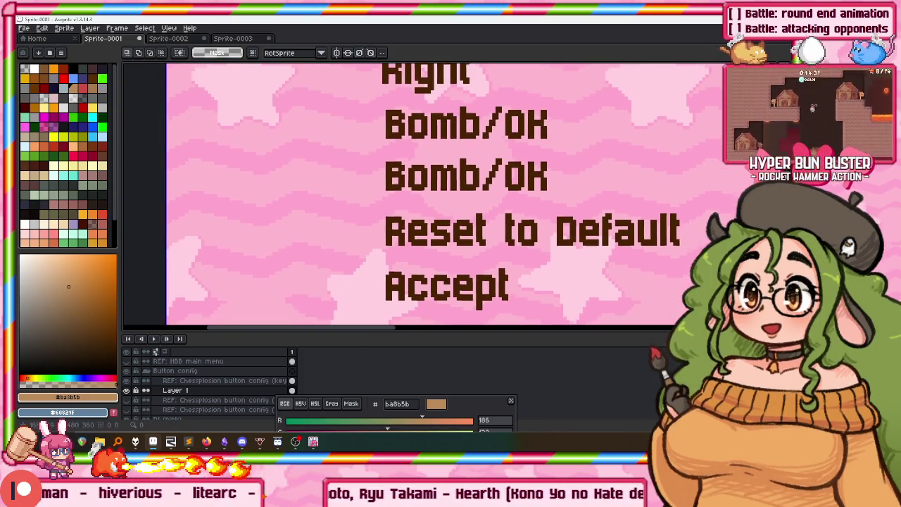
pyautogui.moveTo(381, 100); pyautogui.dragTo(707, 316)
pyautogui.scroll(1, 382, 78)
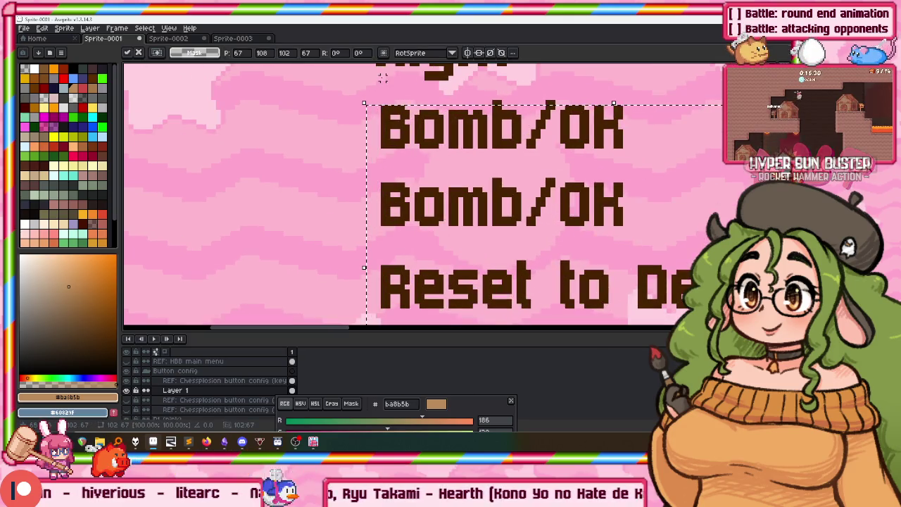
pyautogui.scroll(-3, 382, 78)
pyautogui.scroll(-1, 361, 126)
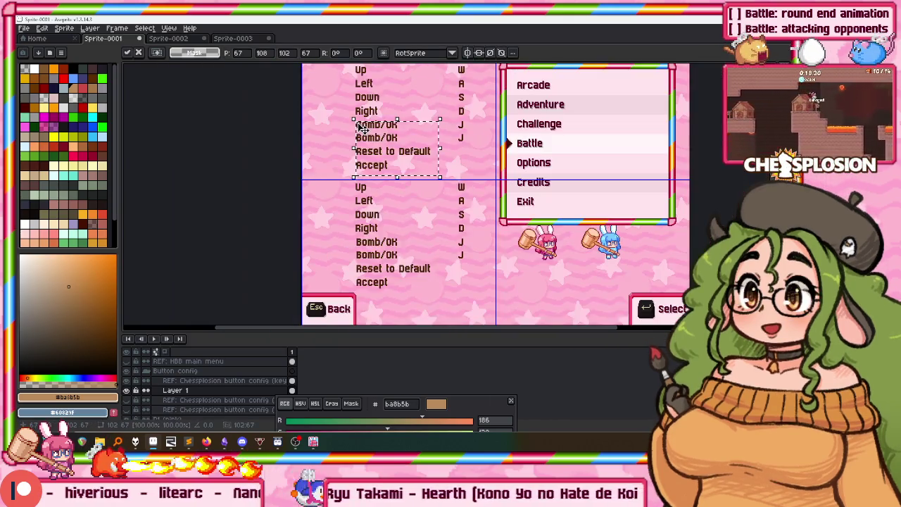
pyautogui.scroll(2, 335, 159)
pyautogui.press('Up')
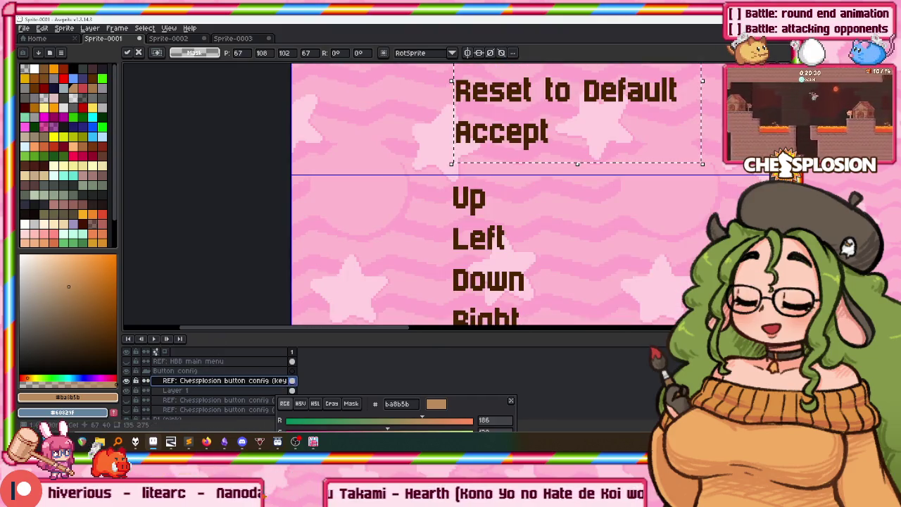
pyautogui.scroll(4, 437, 116)
pyautogui.scroll(2, 401, 113)
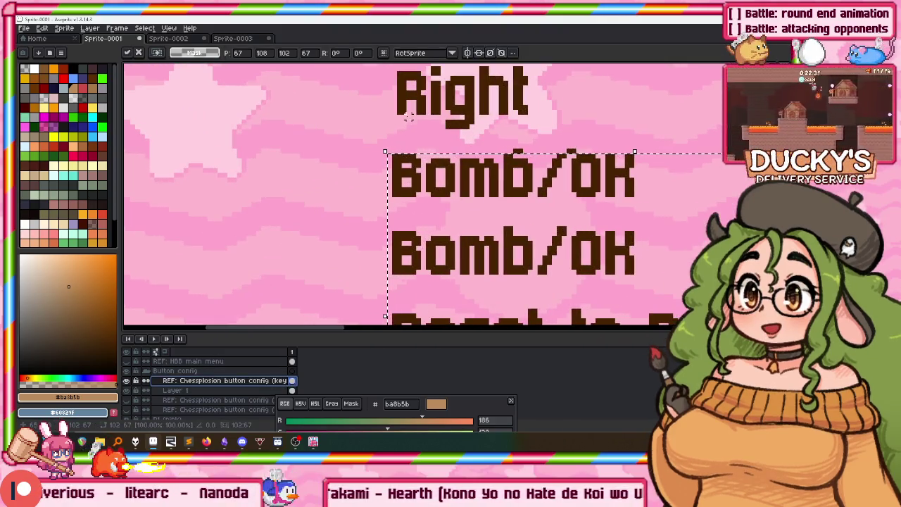
pyautogui.moveTo(394, 117); pyautogui.dragTo(530, 296)
pyautogui.scroll(-2, 506, 267)
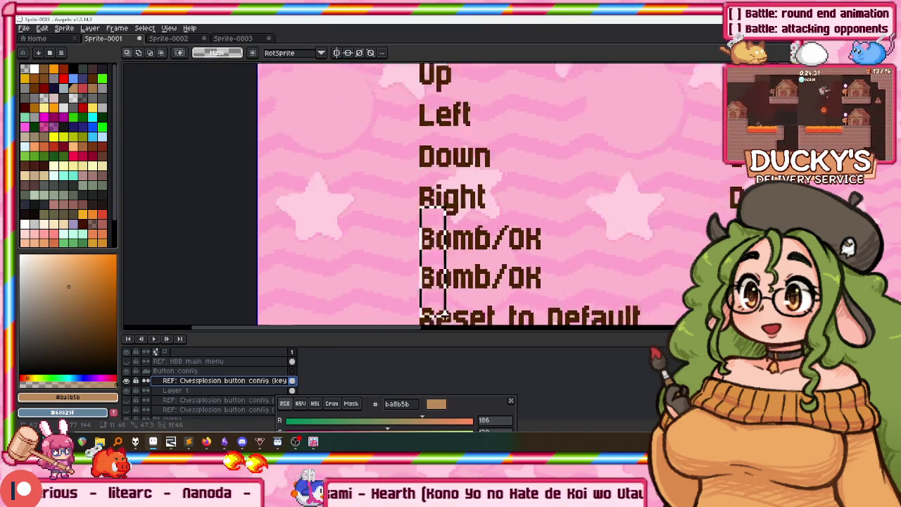
pyautogui.scroll(-1, 475, 233)
pyautogui.scroll(1, 476, 234)
pyautogui.moveTo(401, 122); pyautogui.dragTo(579, 283)
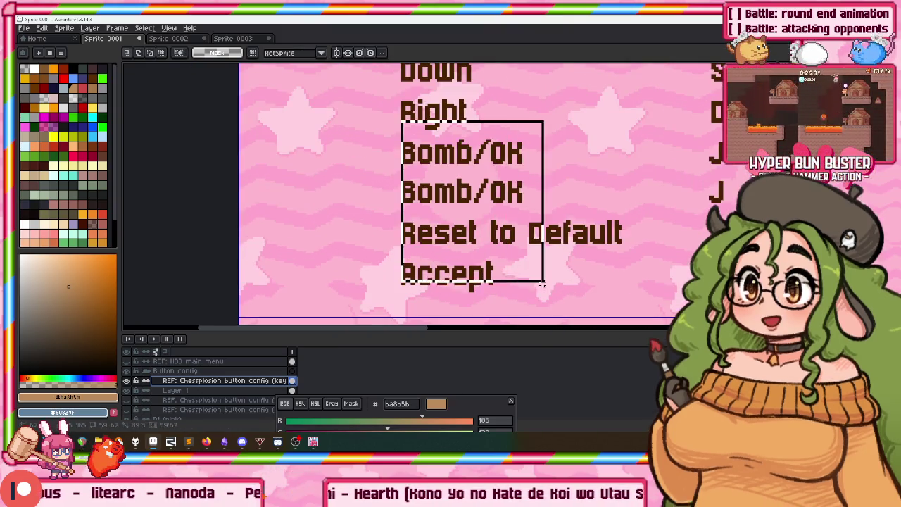
pyautogui.hscroll(3, 563, 181)
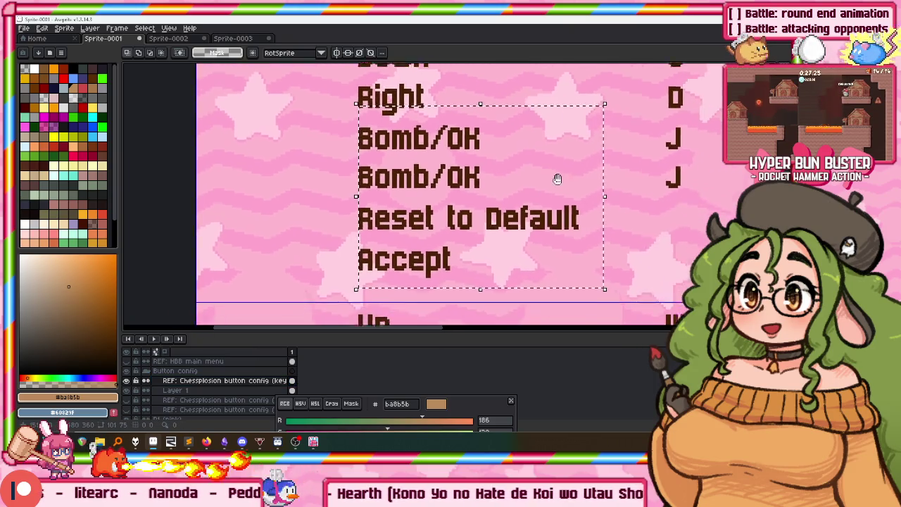
pyautogui.hscroll(3, 456, 160)
pyautogui.scroll(2, 326, 86)
pyautogui.hscroll(1, 320, 124)
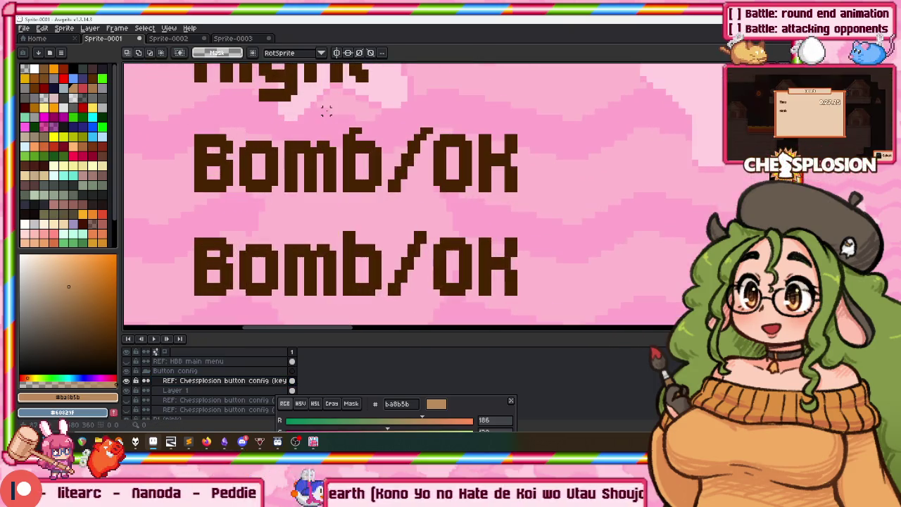
pyautogui.press('m')
pyautogui.moveTo(326, 104); pyautogui.dragTo(451, 126)
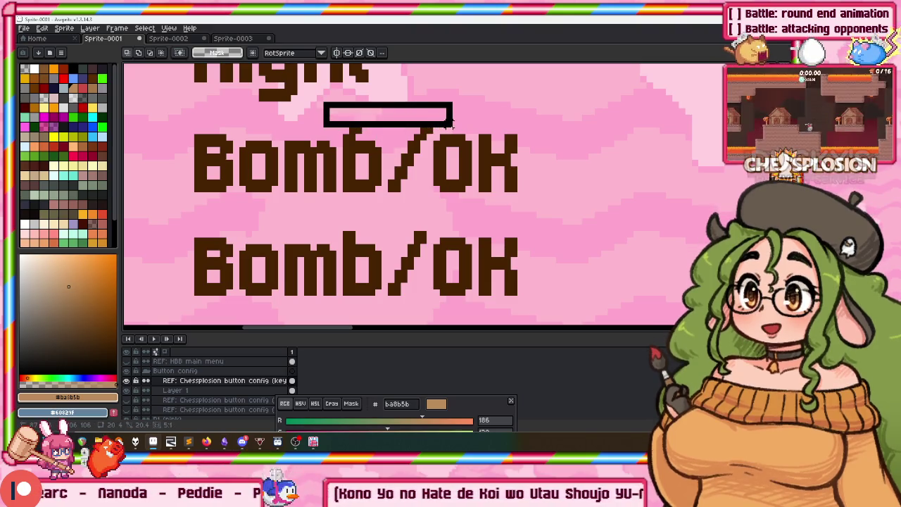
pyautogui.scroll(-1, 454, 116)
pyautogui.scroll(-2, 454, 116)
pyautogui.scroll(-2, 451, 127)
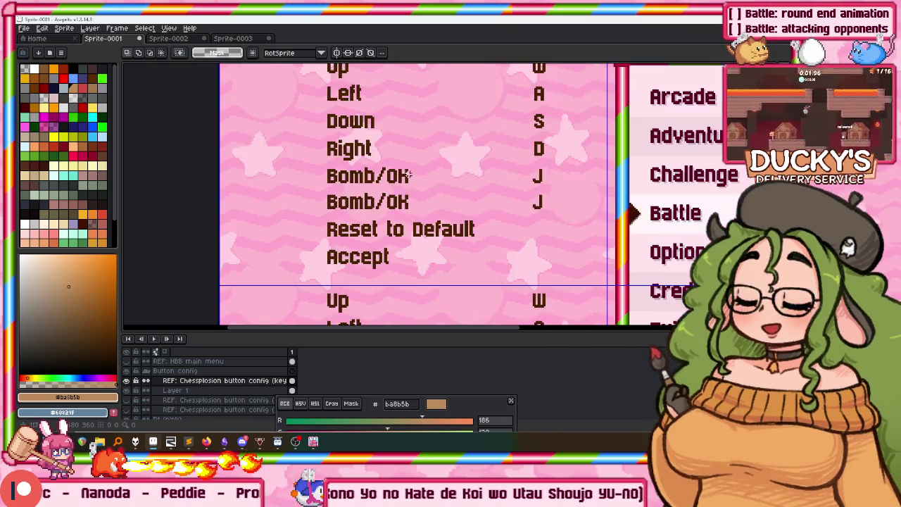
pyautogui.scroll(-2, 443, 148)
pyautogui.scroll(2, 441, 160)
pyautogui.scroll(2, 394, 141)
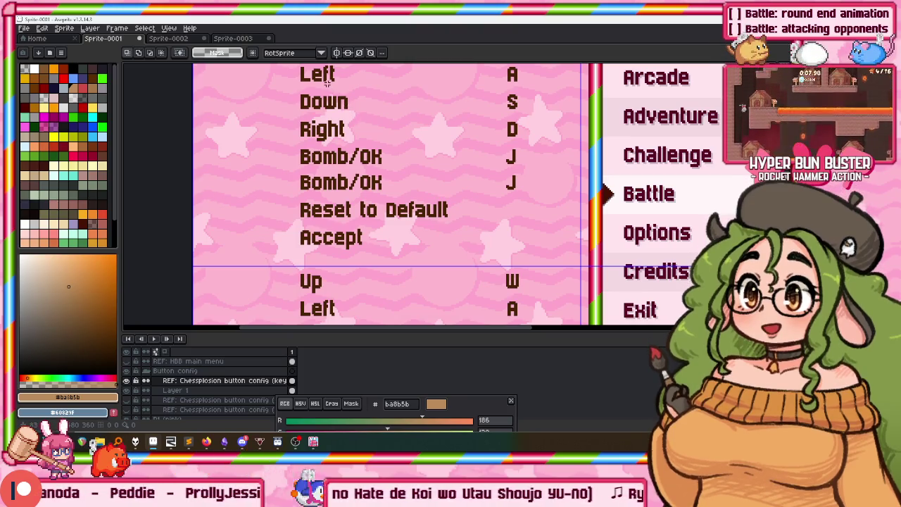
pyautogui.scroll(-2, 308, 74)
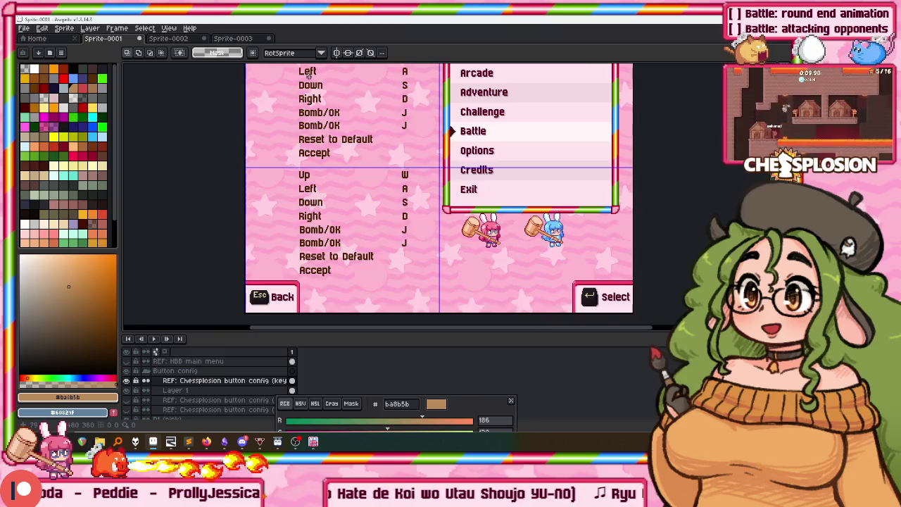
pyautogui.moveTo(367, 190); pyautogui.dragTo(372, 192)
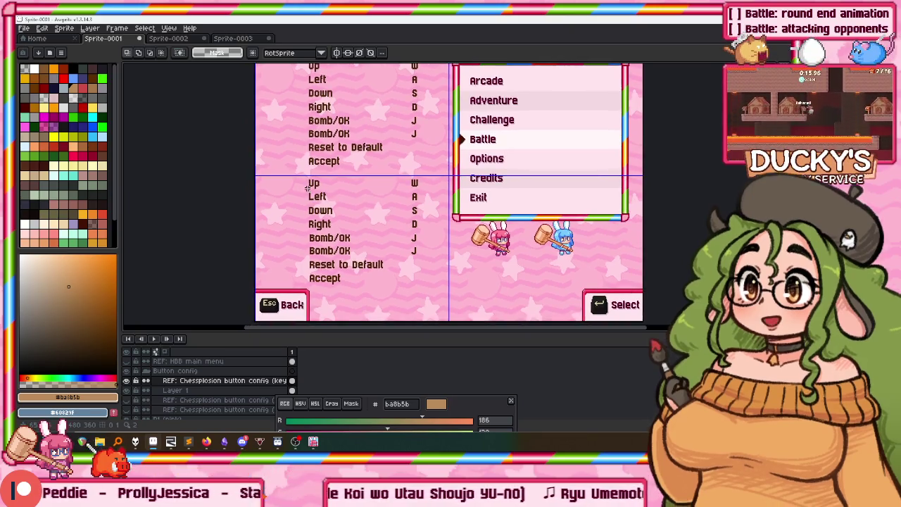
pyautogui.scroll(-2, 248, 286)
pyautogui.moveTo(287, 141); pyautogui.dragTo(331, 218)
pyautogui.scroll(5, 371, 110)
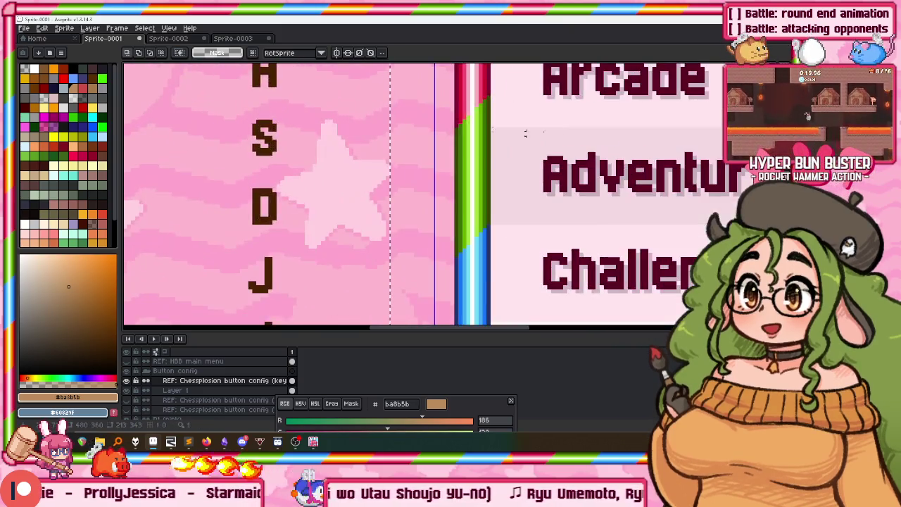
pyautogui.keyDown('alt'); pyautogui.click(561, 152); pyautogui.keyUp('alt')
# Pan and zoom around the mockup to frame the keybinding lists beside the rainbow-framed menu box
pyautogui.hscroll(-2, 382, 151)
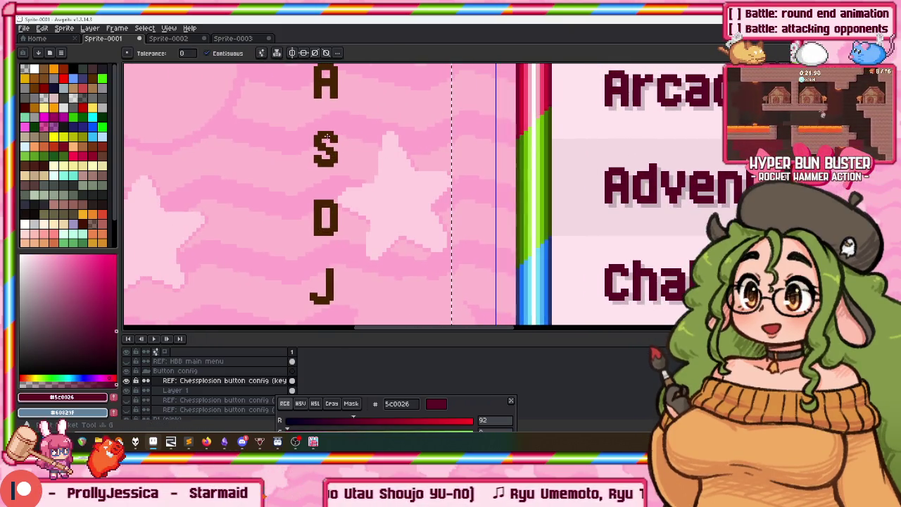
pyautogui.scroll(-3, 327, 134)
pyautogui.hscroll(-5, 427, 98)
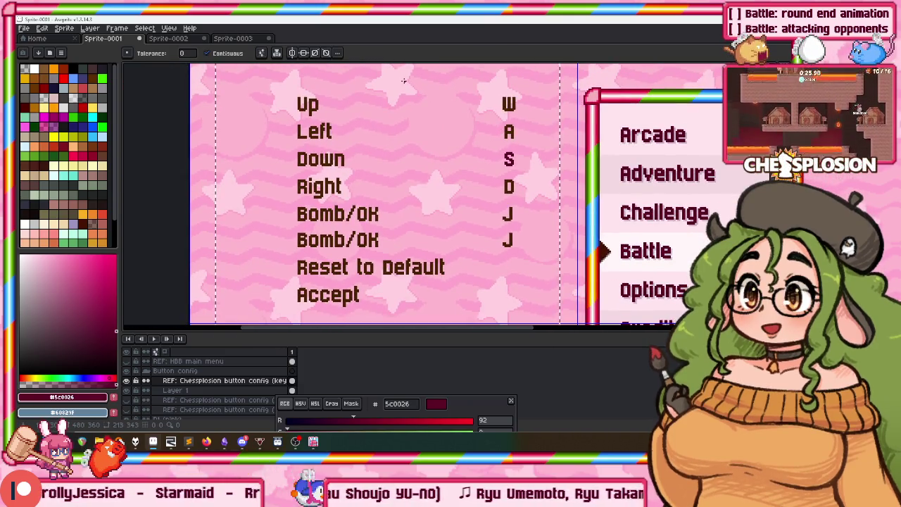
pyautogui.scroll(-1, 408, 81)
pyautogui.hscroll(1, 409, 80)
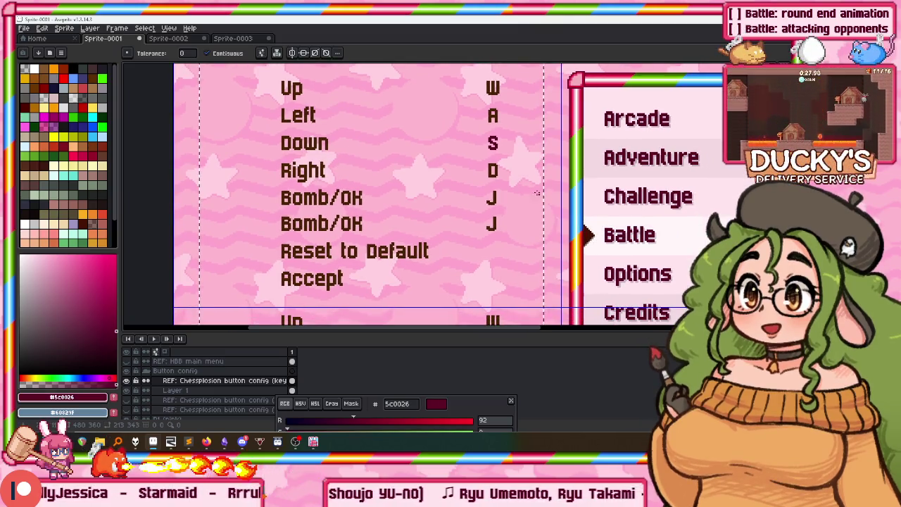
pyautogui.scroll(1, 267, 91)
pyautogui.scroll(1, 267, 92)
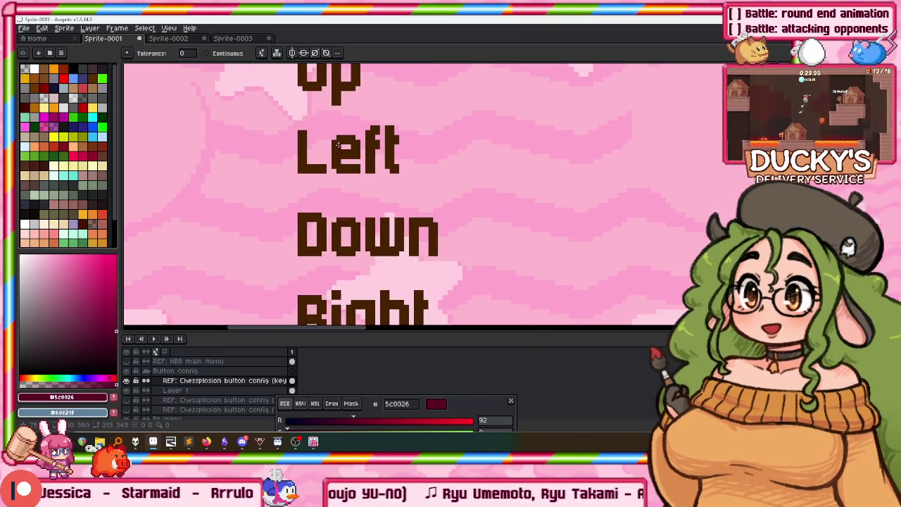
pyautogui.scroll(-2, 336, 143)
pyautogui.scroll(-1, 337, 141)
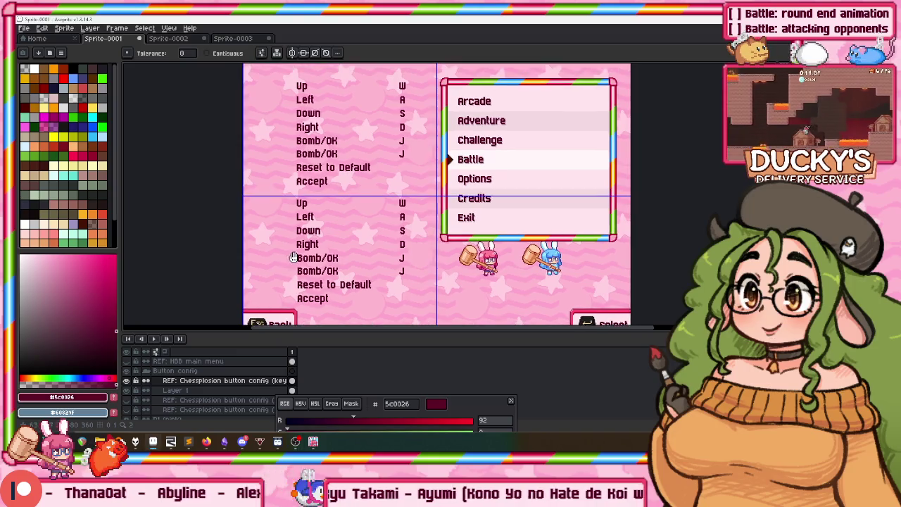
pyautogui.scroll(-2, 288, 243)
pyautogui.scroll(-1, 336, 261)
pyautogui.scroll(3, 352, 219)
pyautogui.moveTo(360, 220); pyautogui.dragTo(400, 207)
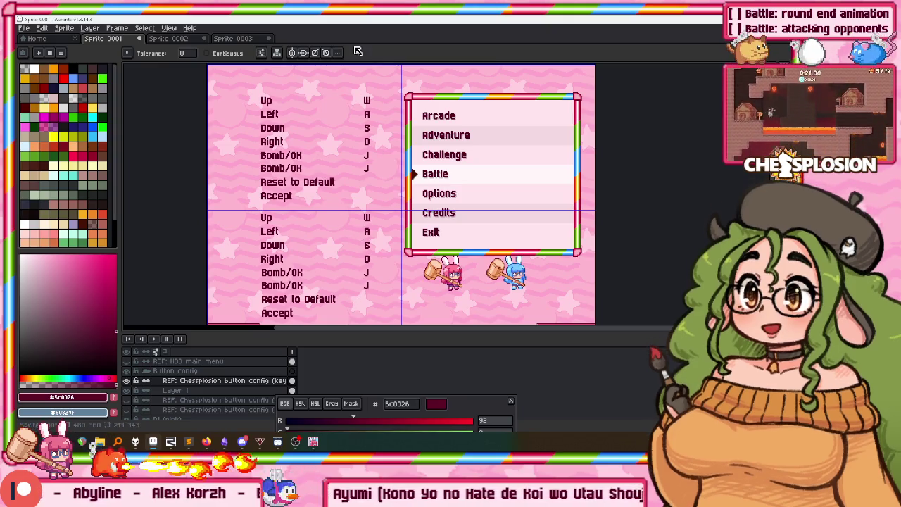
pyautogui.scroll(3, 282, 126)
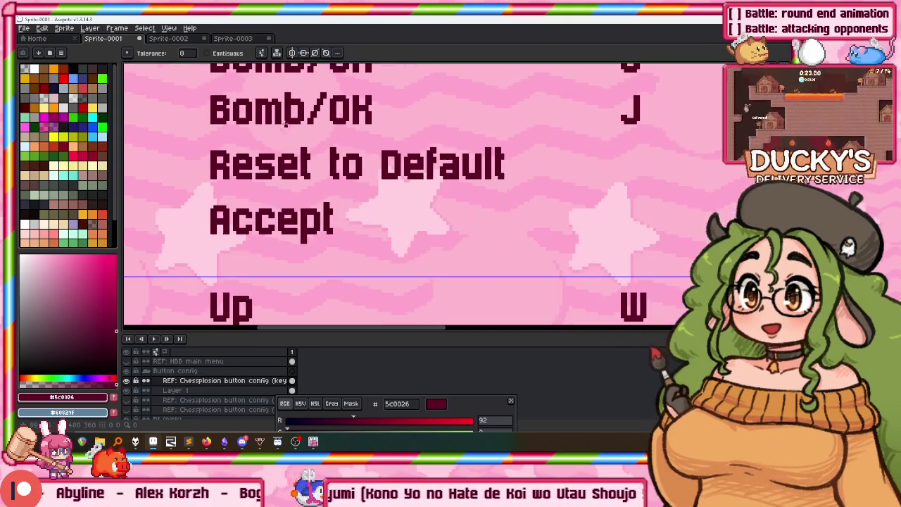
pyautogui.scroll(-2, 257, 155)
pyautogui.moveTo(257, 154); pyautogui.dragTo(282, 184)
pyautogui.scroll(-2, 281, 184)
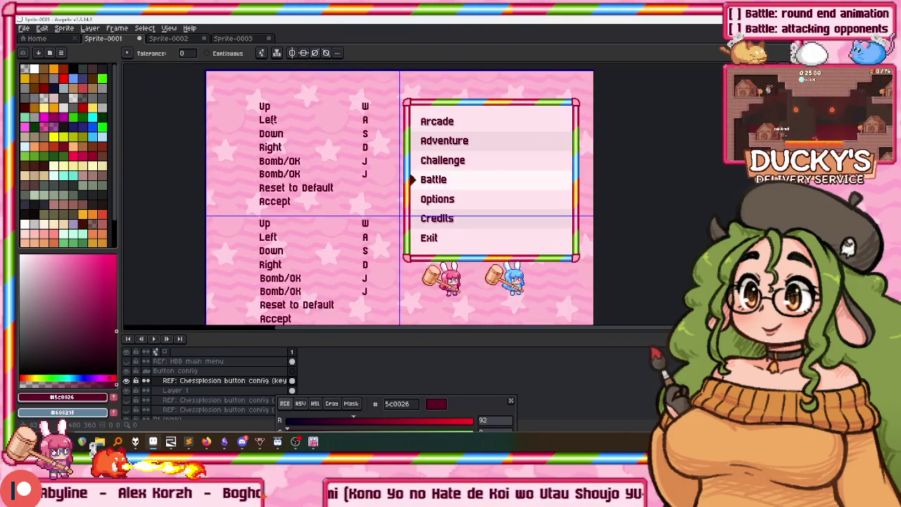
pyautogui.scroll(2, 285, 140)
pyautogui.scroll(1, 287, 118)
pyautogui.moveTo(331, 121); pyautogui.dragTo(305, 113)
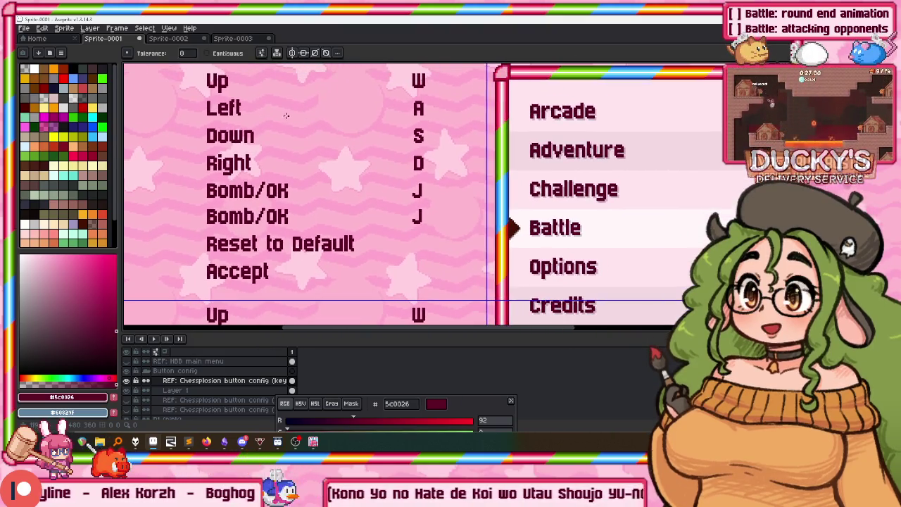
pyautogui.scroll(-2, 252, 66)
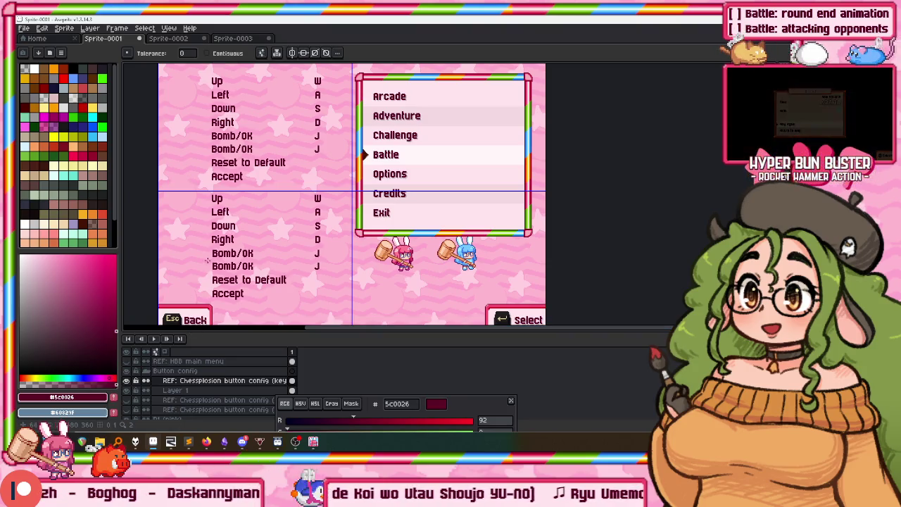
# Duplicate the rainbow-framed menu box from Layer 1 onto the left half of the canvas
pyautogui.click(178, 392)
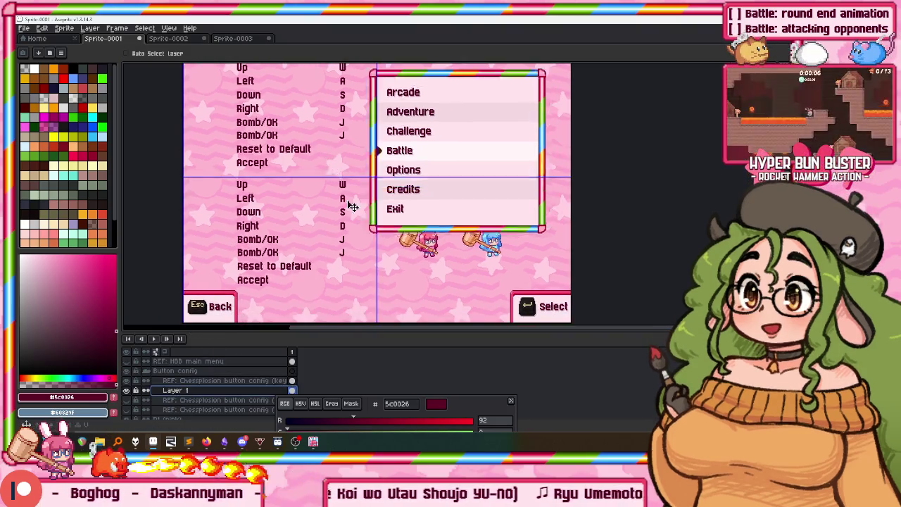
pyautogui.moveTo(296, 225); pyautogui.dragTo(339, 223)
pyautogui.press('m')
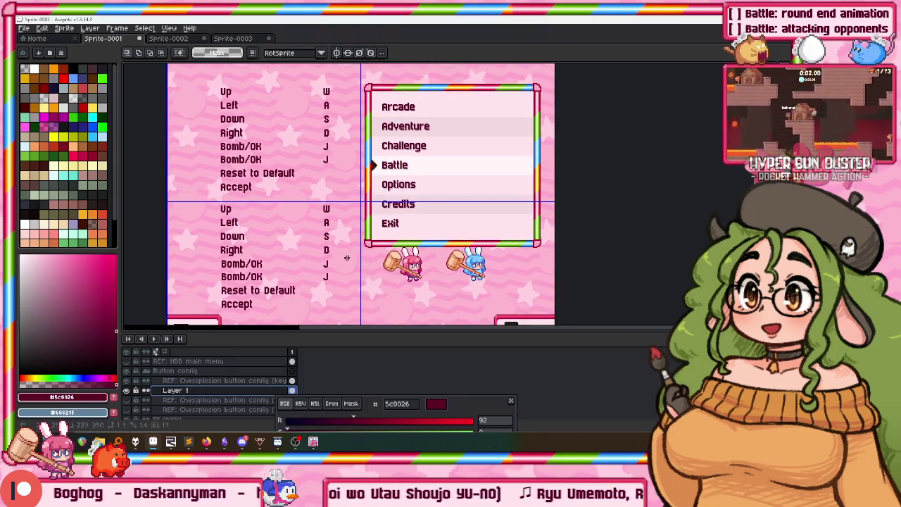
pyautogui.moveTo(347, 258); pyautogui.dragTo(541, 83)
pyautogui.hotkey('ctrl', 'c')
pyautogui.hotkey('ctrl', 'v')
pyautogui.moveTo(476, 126)
pyautogui.mouseDown()
pyautogui.moveTo(278, 119)
pyautogui.moveTo(296, 160)
pyautogui.moveTo(287, 155)
pyautogui.mouseUp()
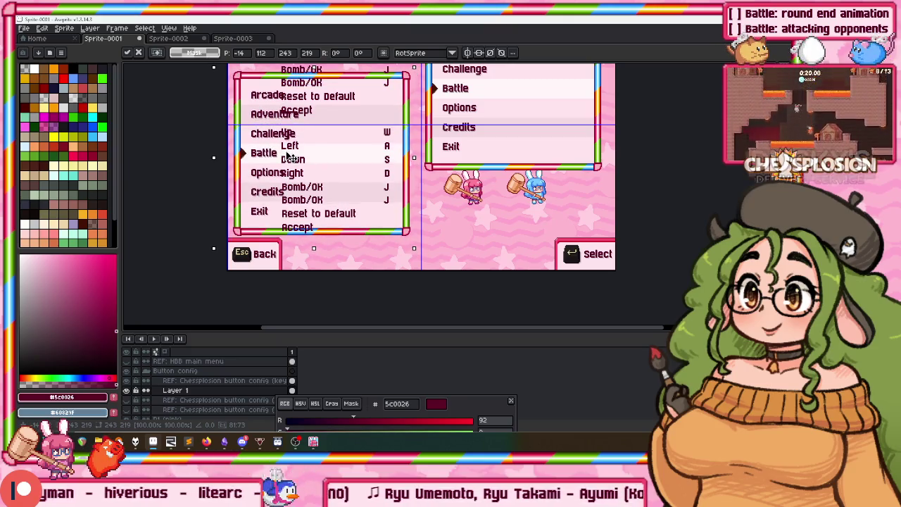
# Move the keybinding list up and left so it sits inside the left menu box
pyautogui.click(204, 381)
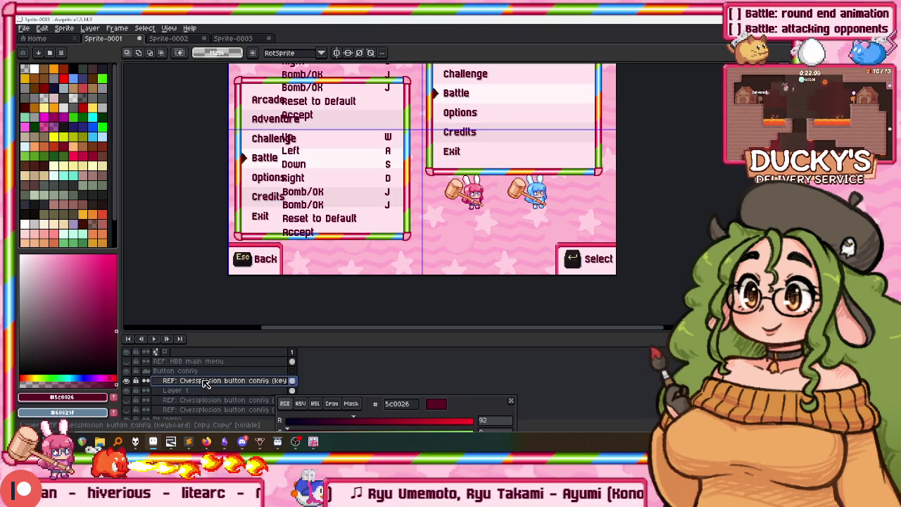
pyautogui.press('v')
pyautogui.press('m')
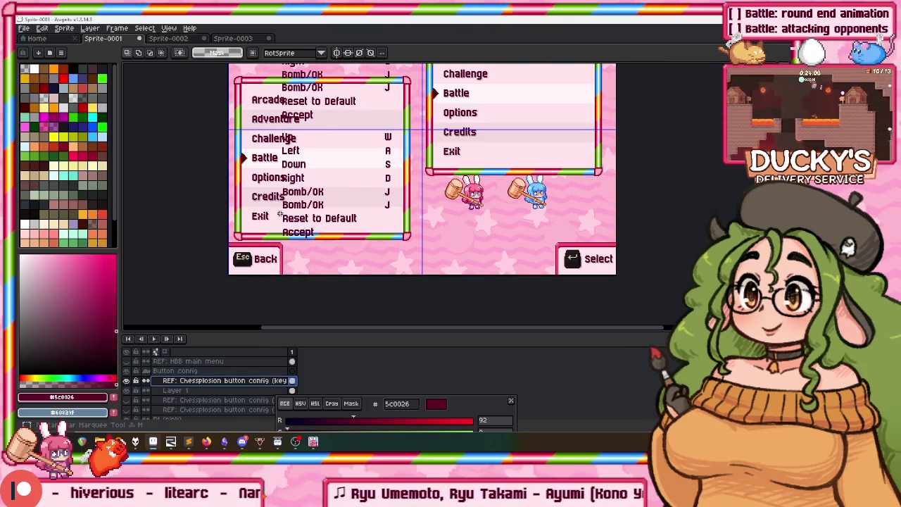
pyautogui.scroll(4, 281, 215)
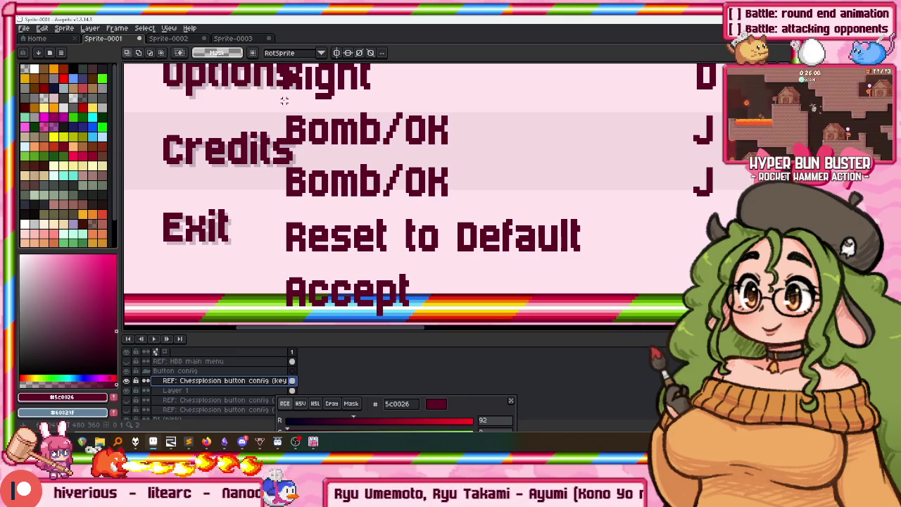
pyautogui.moveTo(283, 100); pyautogui.dragTo(577, 322)
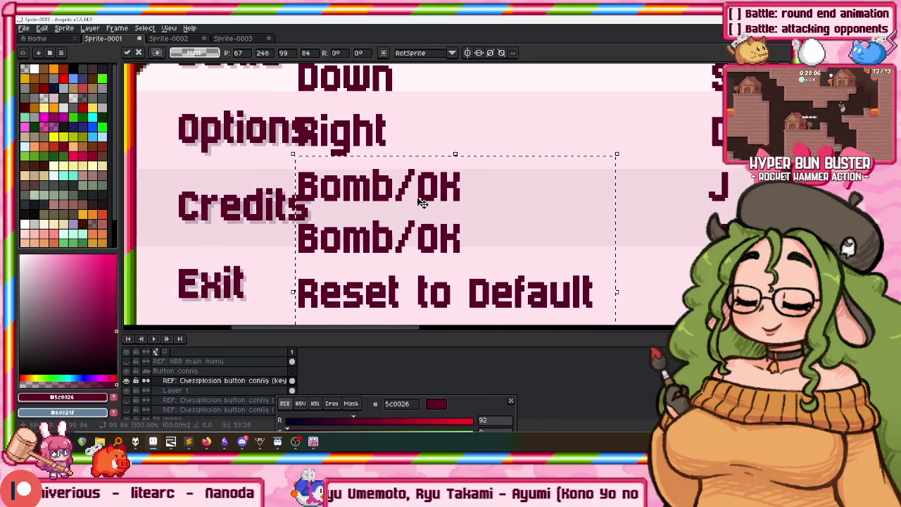
pyautogui.scroll(-4, 422, 204)
pyautogui.scroll(3, 411, 177)
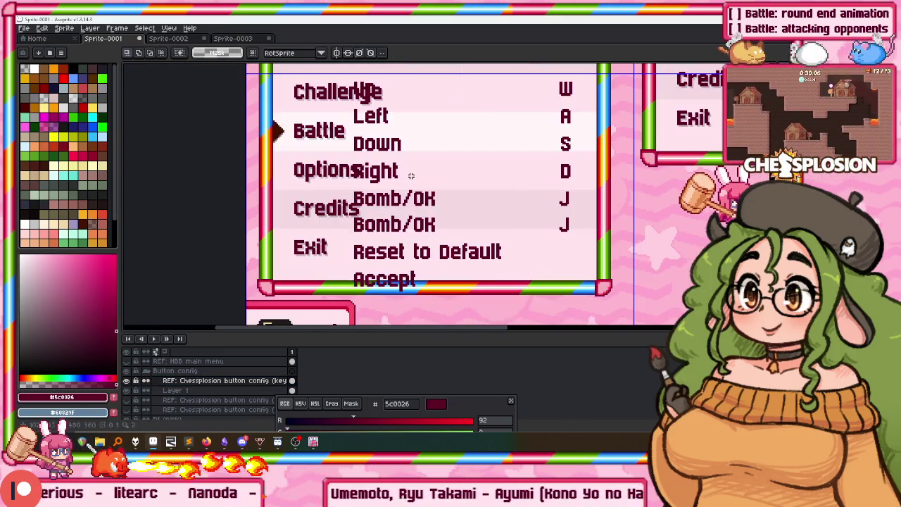
pyautogui.scroll(-2, 408, 170)
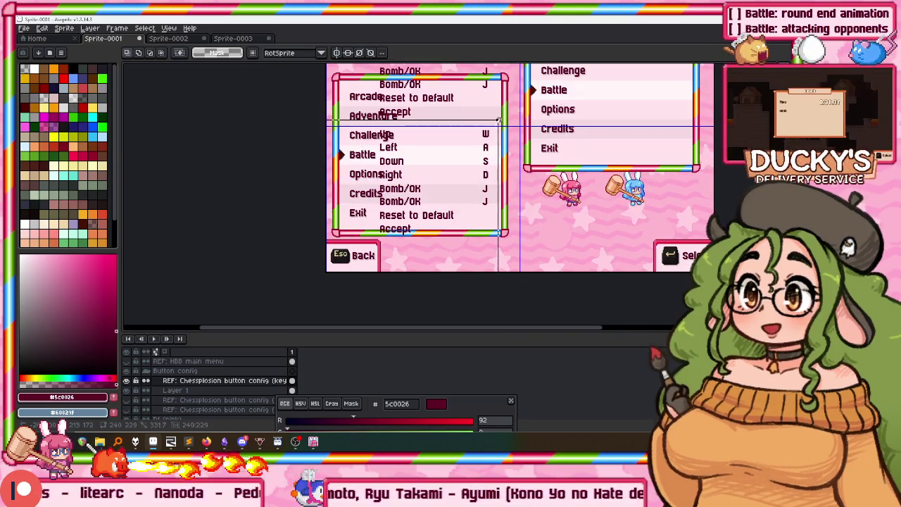
pyautogui.moveTo(477, 152); pyautogui.dragTo(448, 143)
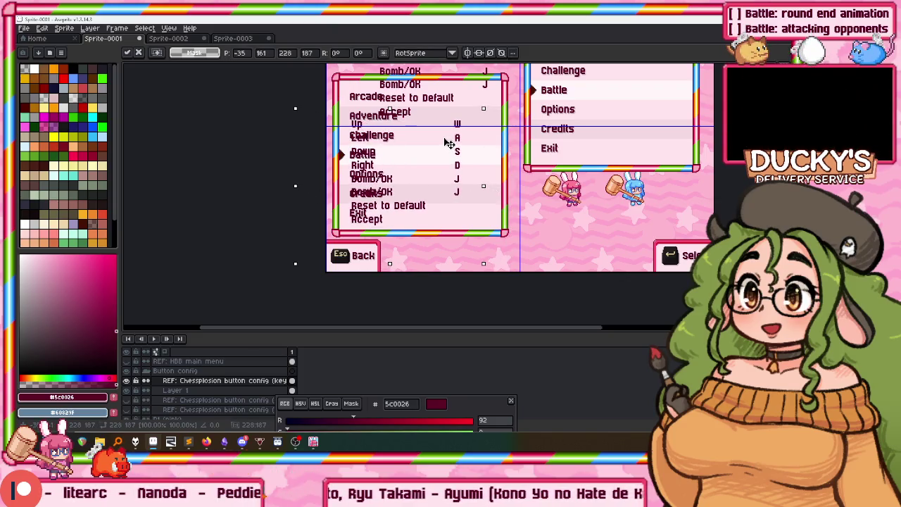
pyautogui.scroll(2, 425, 142)
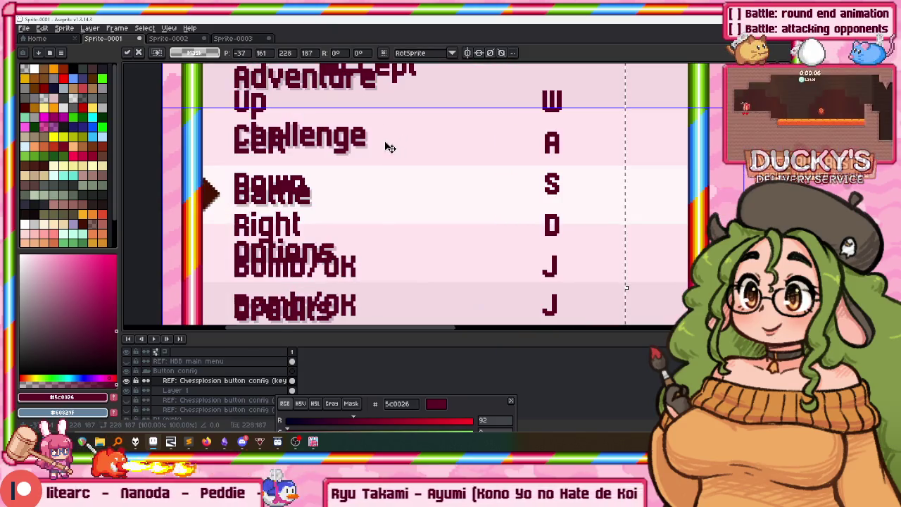
pyautogui.scroll(-1, 478, 161)
pyautogui.press('Return')
# Shift the W/A/S/D/J letter column right inside the box, nudging it one more pixel
pyautogui.scroll(-1, 478, 122)
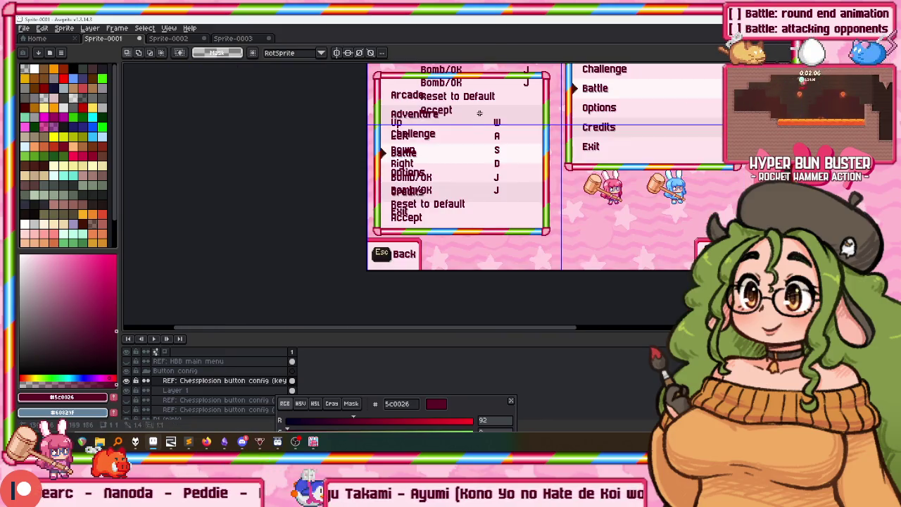
pyautogui.moveTo(508, 204); pyautogui.dragTo(529, 191)
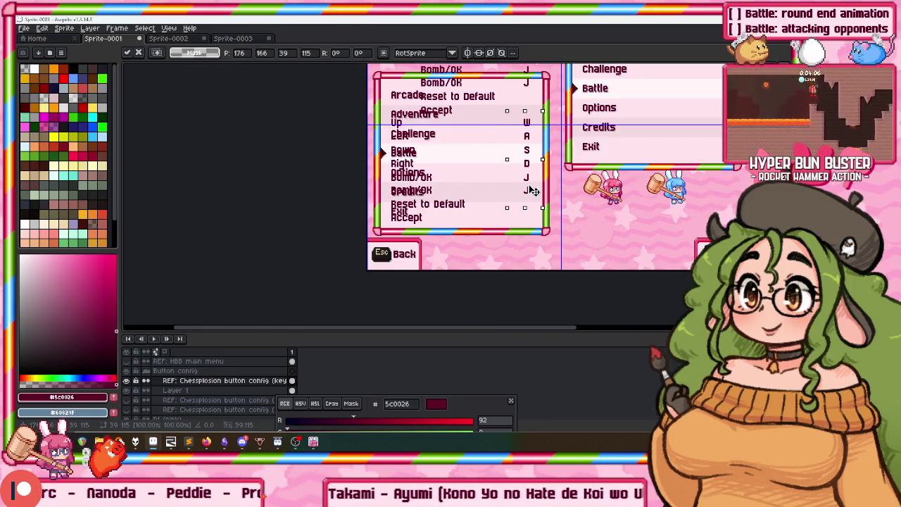
pyautogui.press('Right')
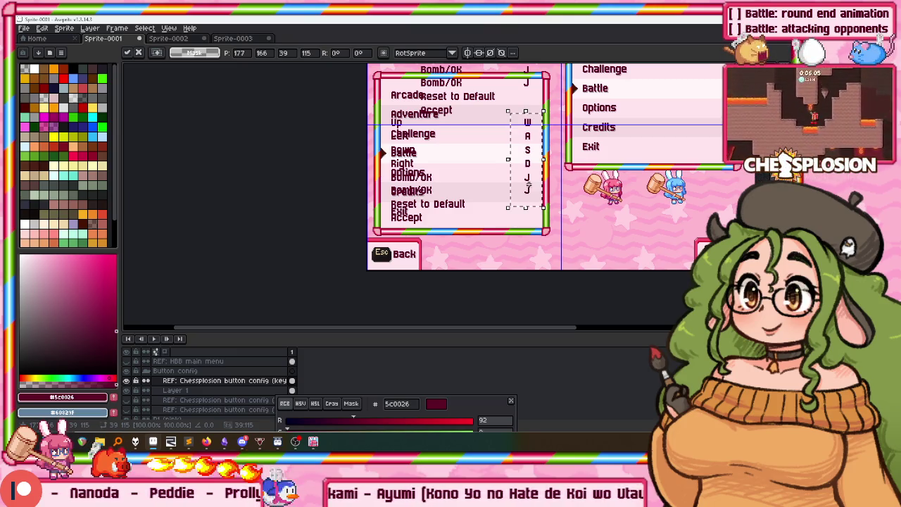
pyautogui.moveTo(528, 183); pyautogui.dragTo(505, 198)
# Rename the copied menu box layer to 'Menu backer'
pyautogui.click(200, 391)
pyautogui.doubleClick(199, 391)
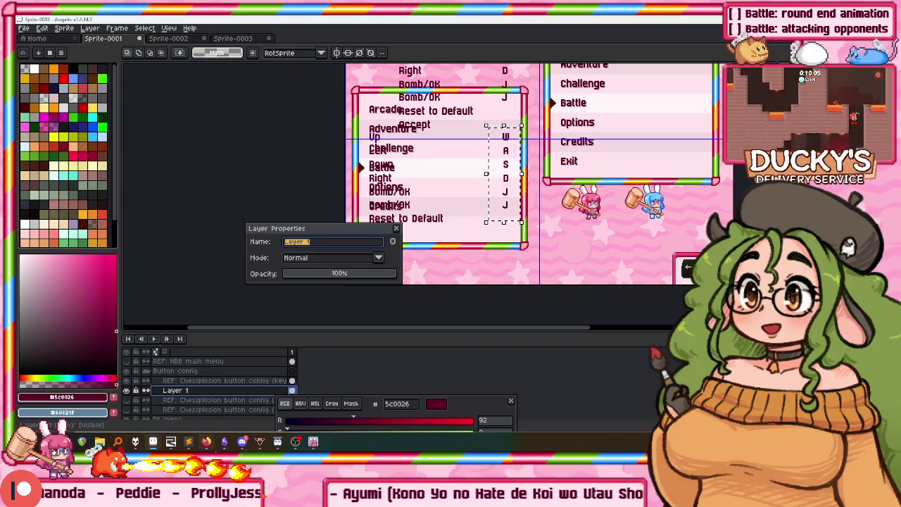
pyautogui.write('Bac')
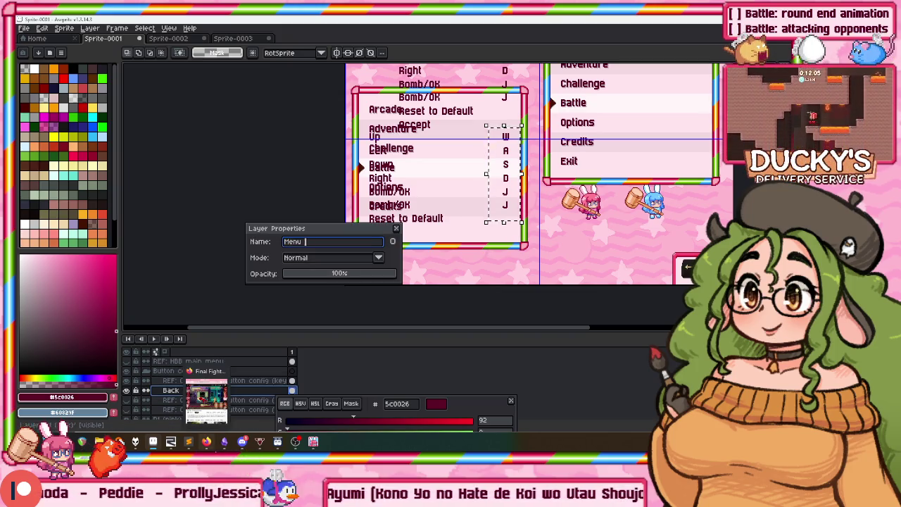
pyautogui.press('Return')
# Sample the menu box's pale pink and clear the leftover menu text from both boxes
pyautogui.scroll(1, 451, 188)
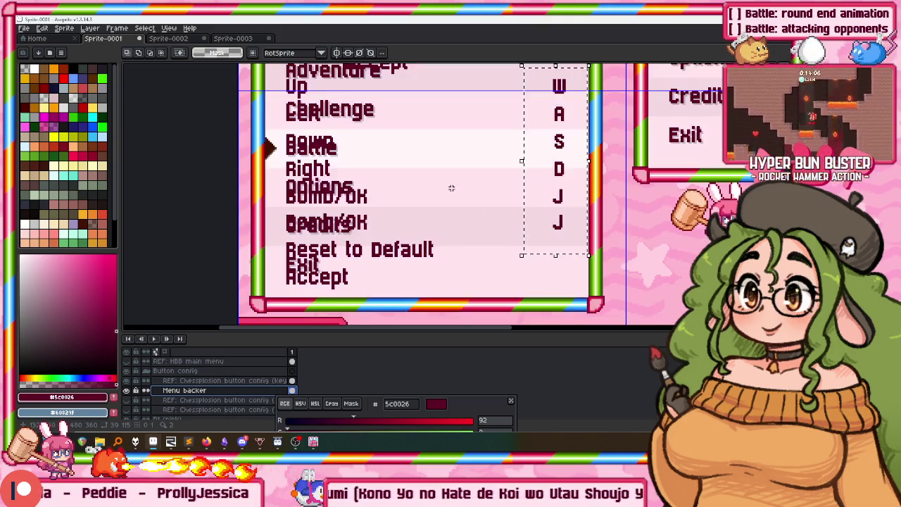
pyautogui.keyDown('alt'); pyautogui.click(414, 143); pyautogui.keyUp('alt')
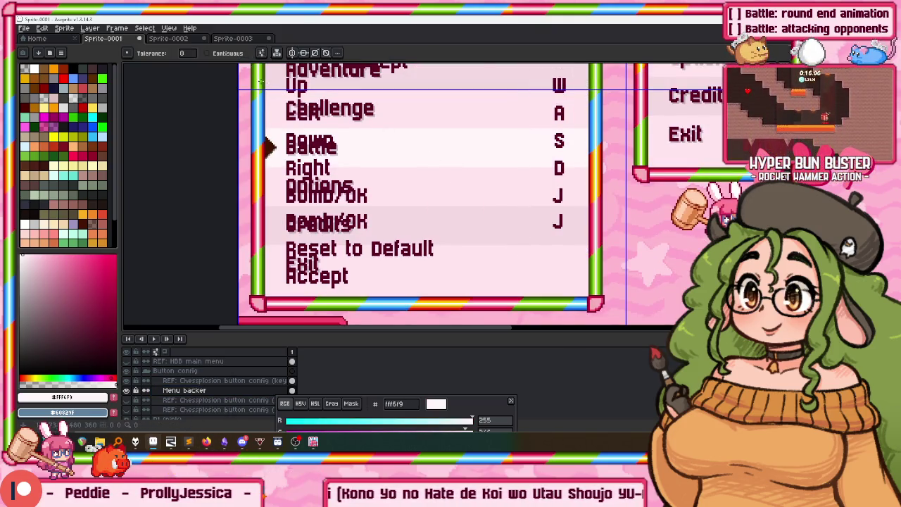
pyautogui.scroll(2, 328, 130)
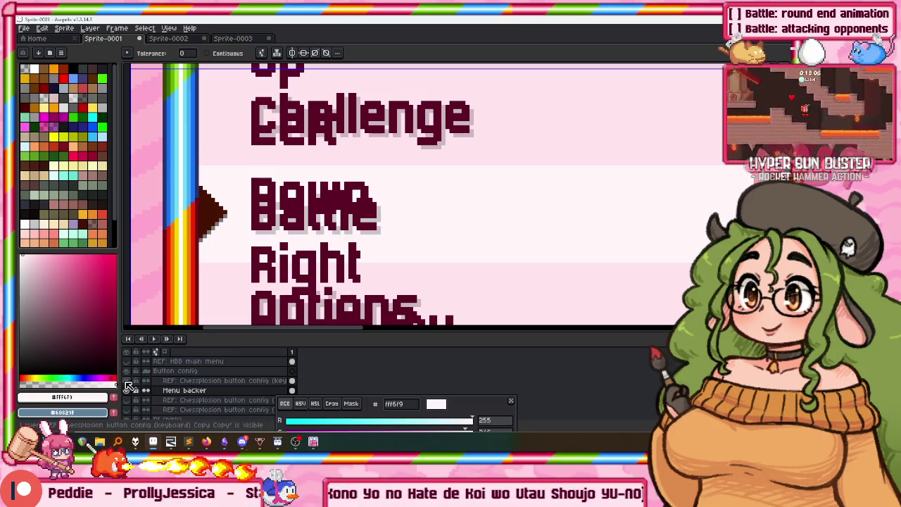
pyautogui.scroll(1, 302, 130)
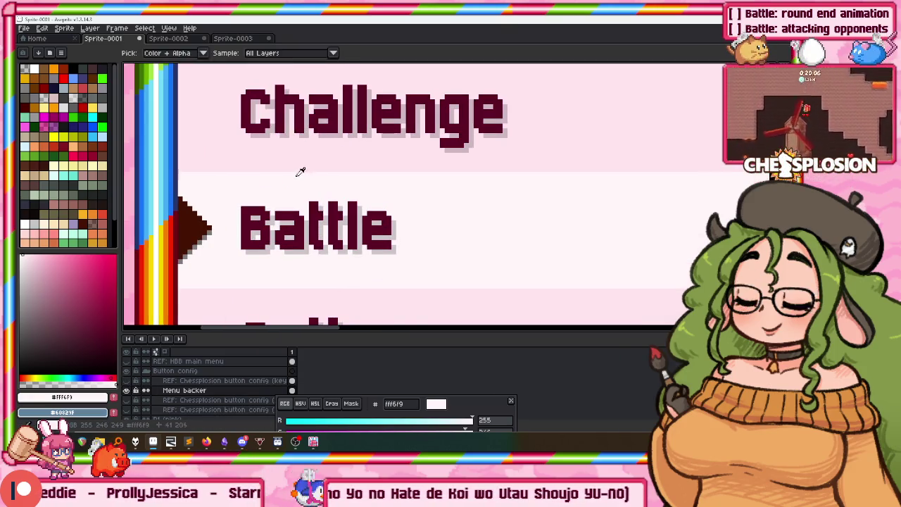
pyautogui.scroll(-2, 303, 169)
pyautogui.scroll(-1, 352, 218)
pyautogui.scroll(2, 366, 211)
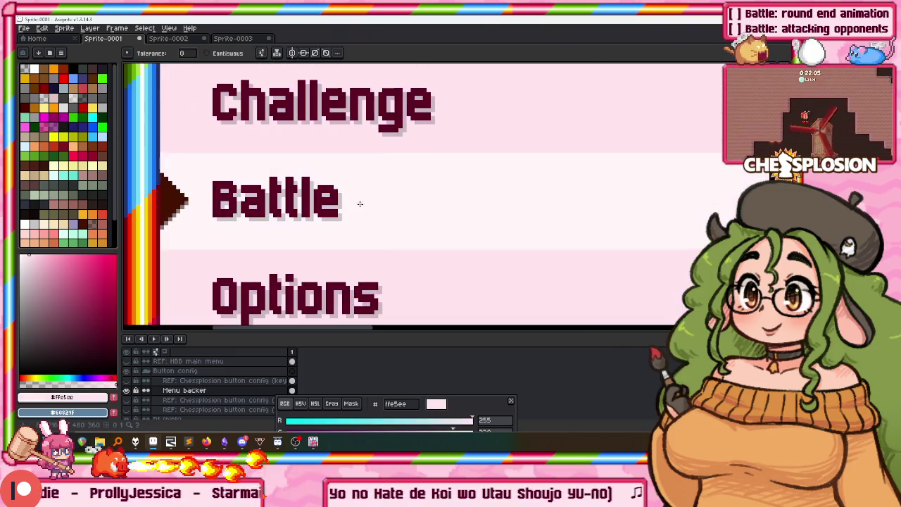
pyautogui.scroll(1, 352, 205)
pyautogui.scroll(1, 345, 201)
pyautogui.scroll(1, 333, 196)
pyautogui.scroll(-1, 333, 196)
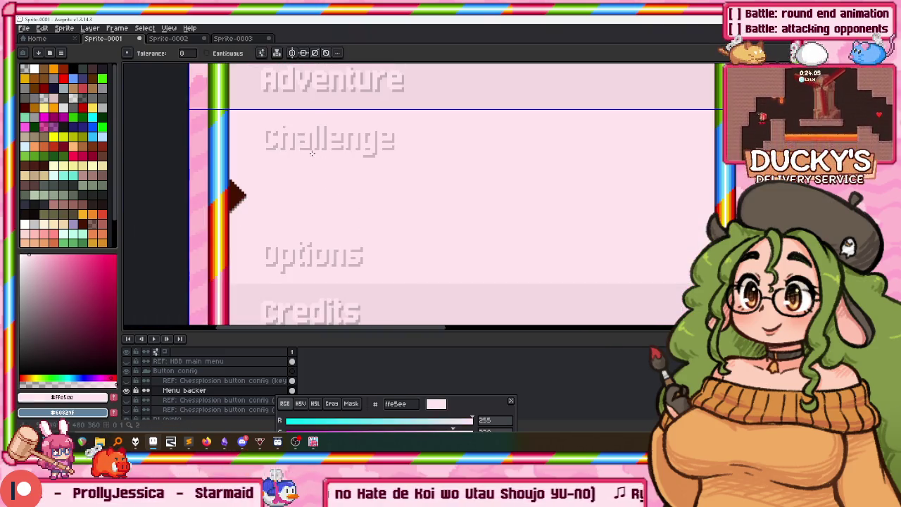
pyautogui.scroll(2, 302, 141)
pyautogui.scroll(-2, 310, 143)
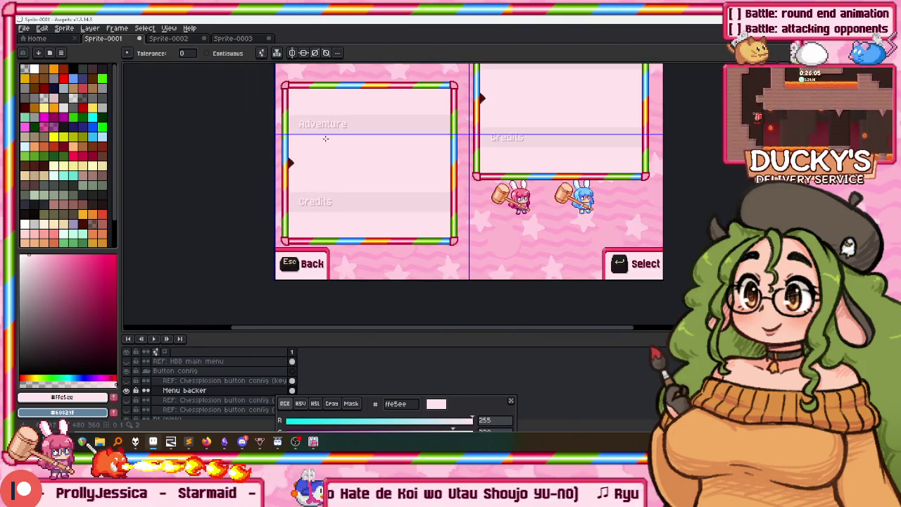
pyautogui.scroll(2, 331, 131)
pyautogui.scroll(-3, 333, 123)
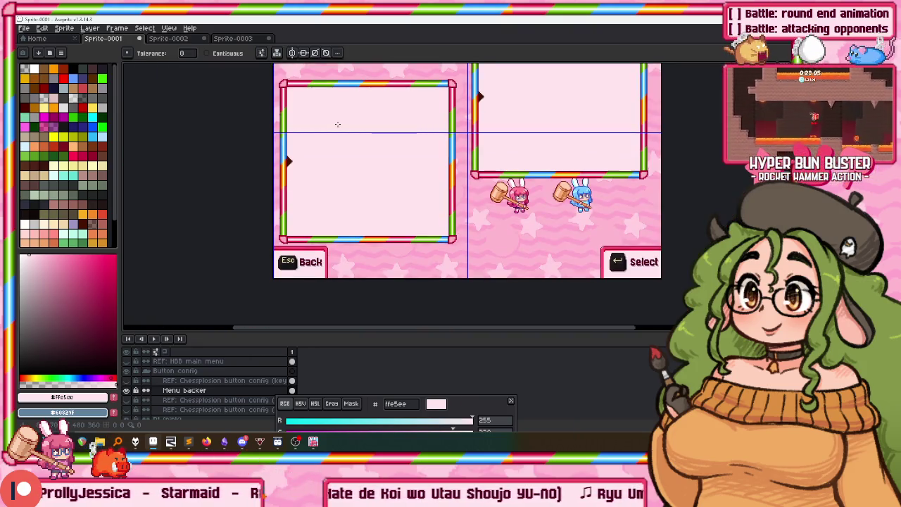
pyautogui.moveTo(335, 124); pyautogui.dragTo(339, 149)
pyautogui.press('v')
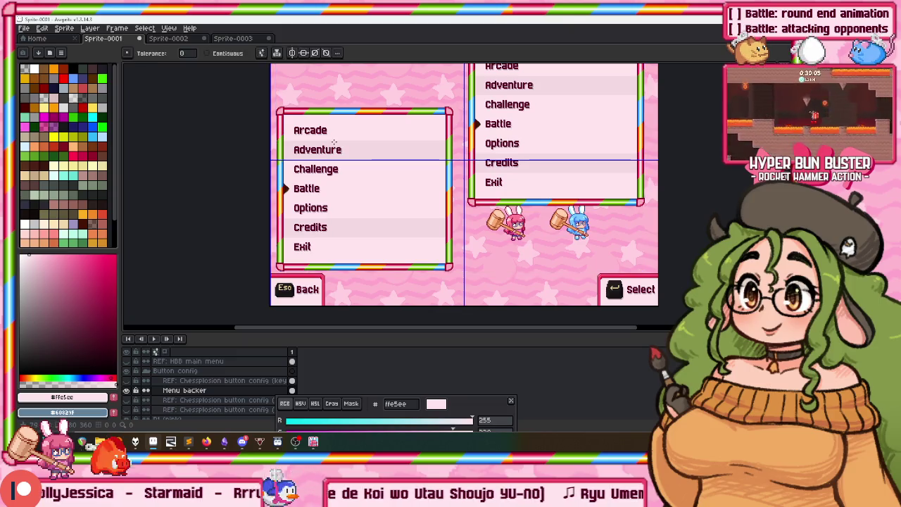
pyautogui.press('m')
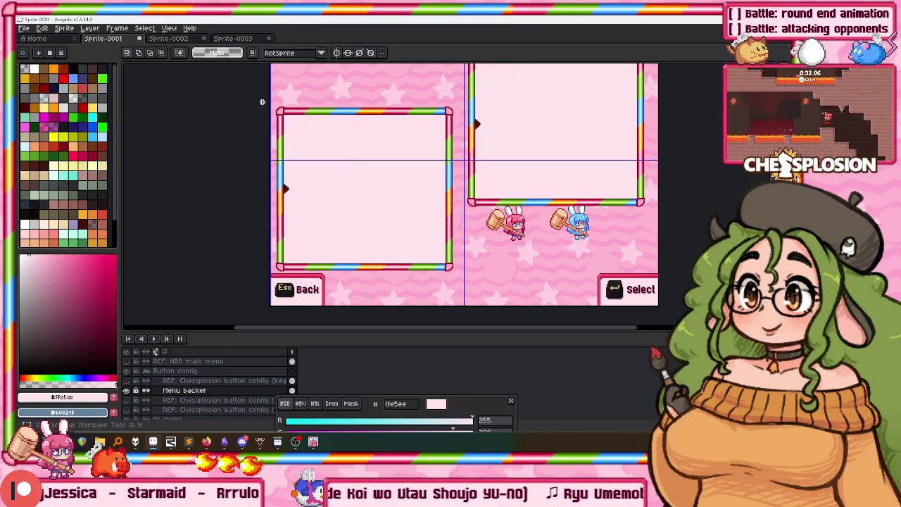
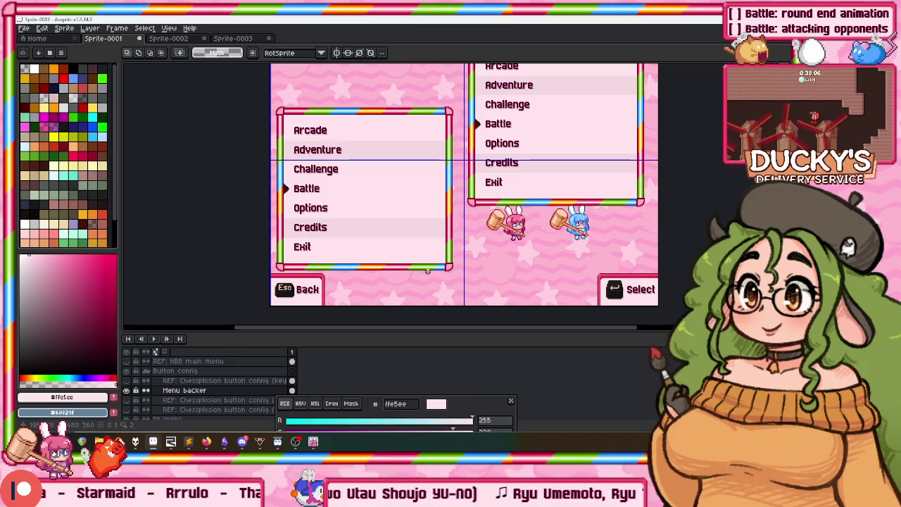
# Hide the copied main-menu text layer and show the key-config list layer
pyautogui.click(401, 237)
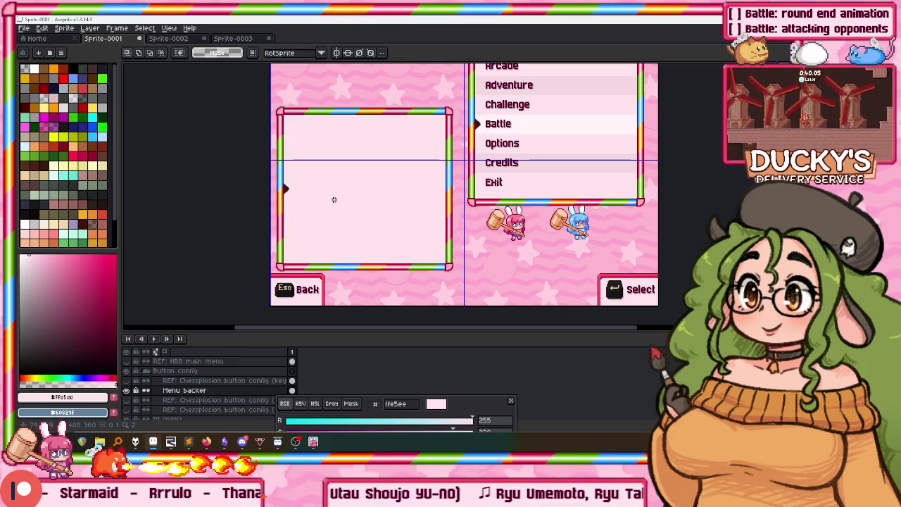
pyautogui.click(127, 380)
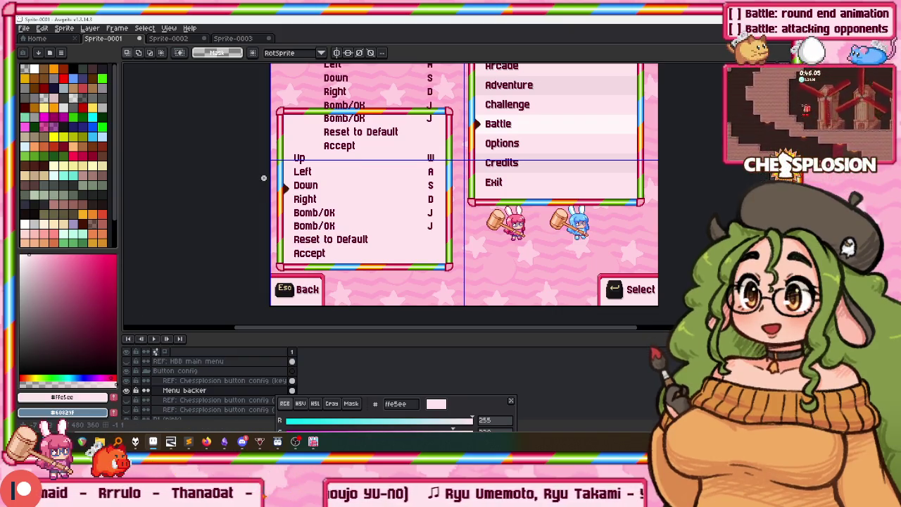
# Select the REF Chessplosion button config layer
pyautogui.moveTo(263, 178); pyautogui.dragTo(271, 187)
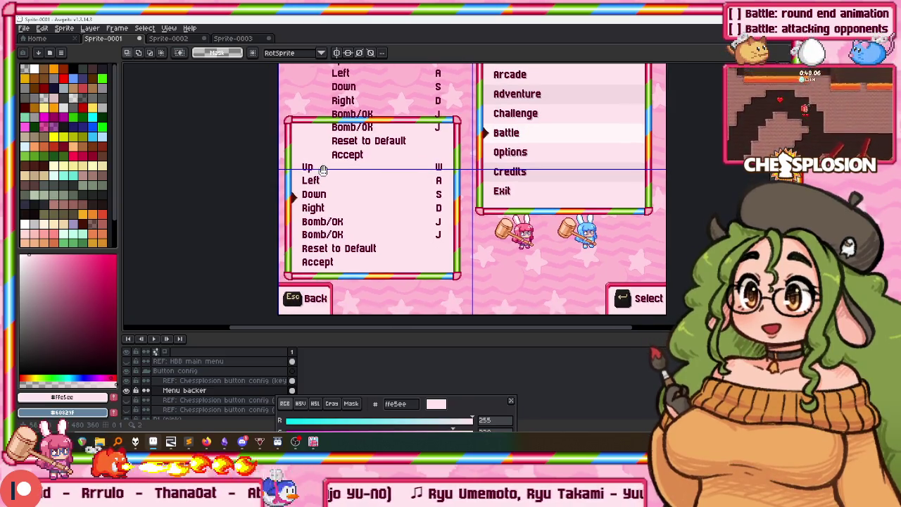
pyautogui.scroll(4, 331, 140)
pyautogui.scroll(-7, 328, 141)
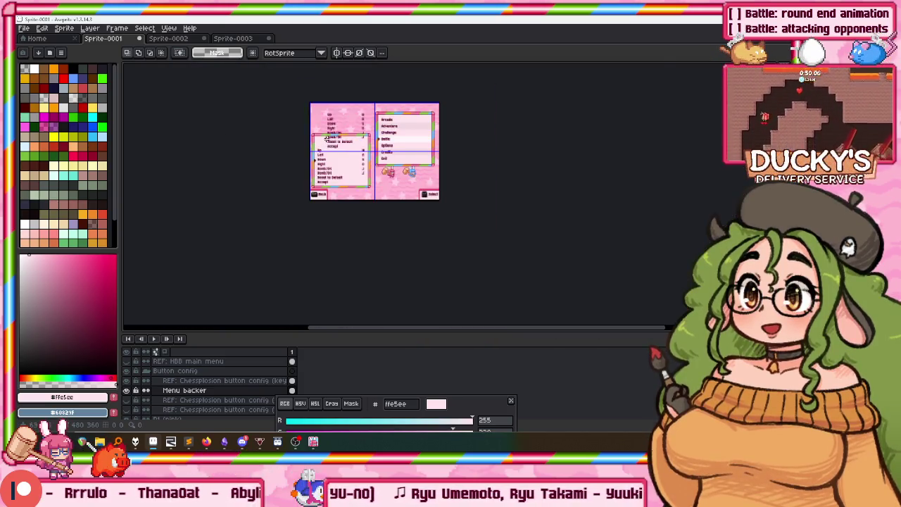
pyautogui.scroll(3, 318, 144)
pyautogui.scroll(2, 288, 123)
pyautogui.scroll(-2, 316, 151)
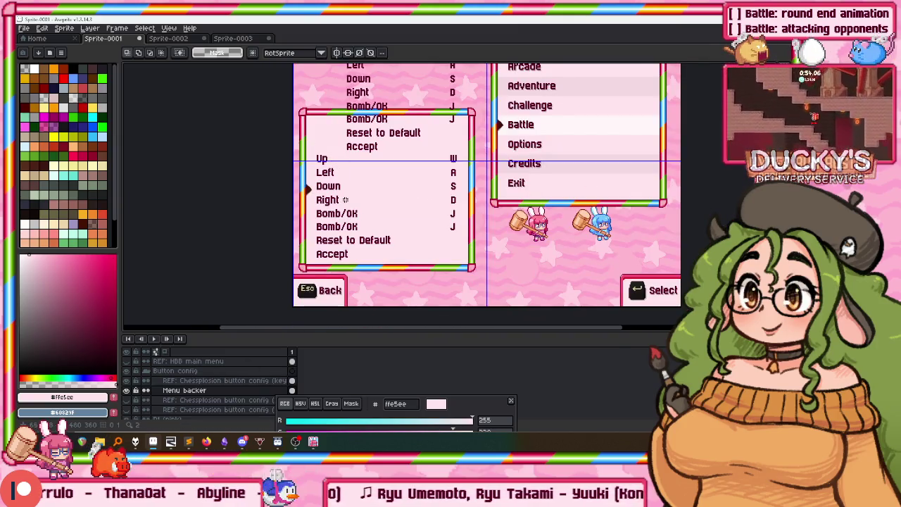
pyautogui.click(220, 380)
pyautogui.moveTo(315, 80); pyautogui.dragTo(304, 105)
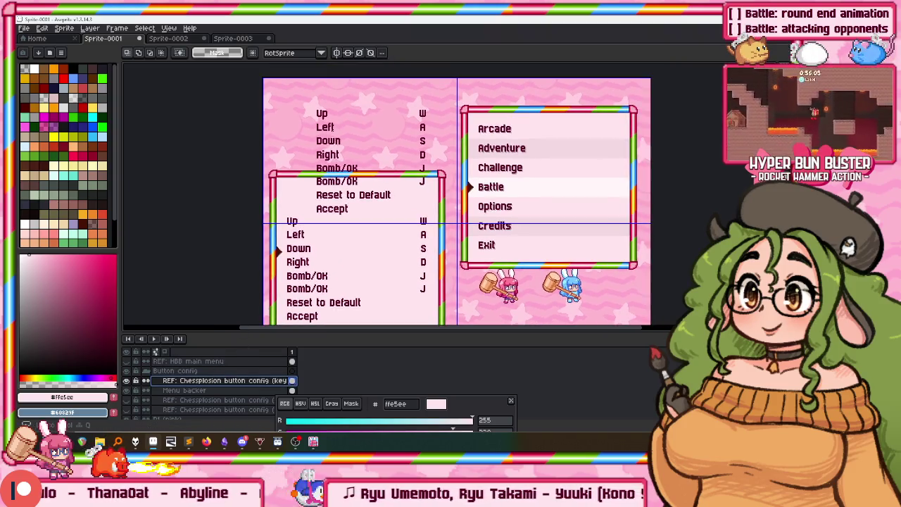
# Lasso the reference key list and move it over the right-hand menu
pyautogui.moveTo(408, 203); pyautogui.dragTo(311, 111)
pyautogui.moveTo(366, 161); pyautogui.dragTo(593, 202)
pyautogui.press('Return')
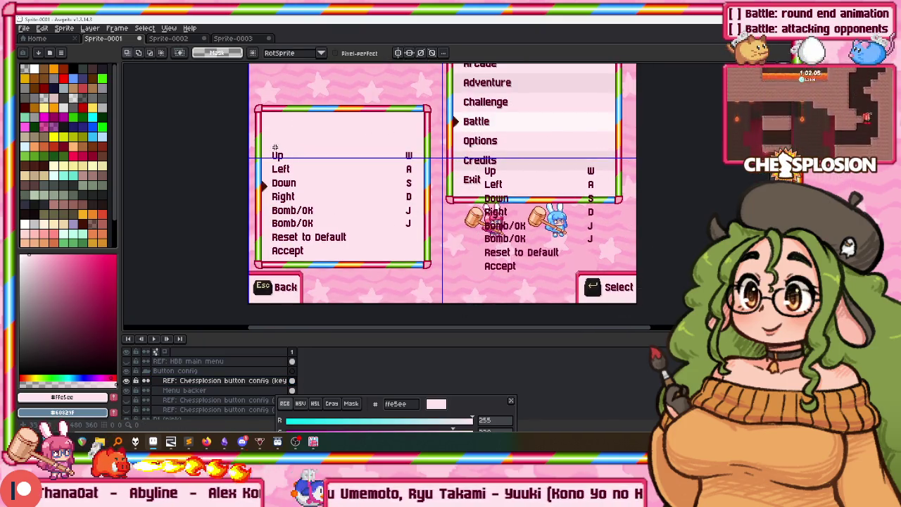
pyautogui.click(277, 141)
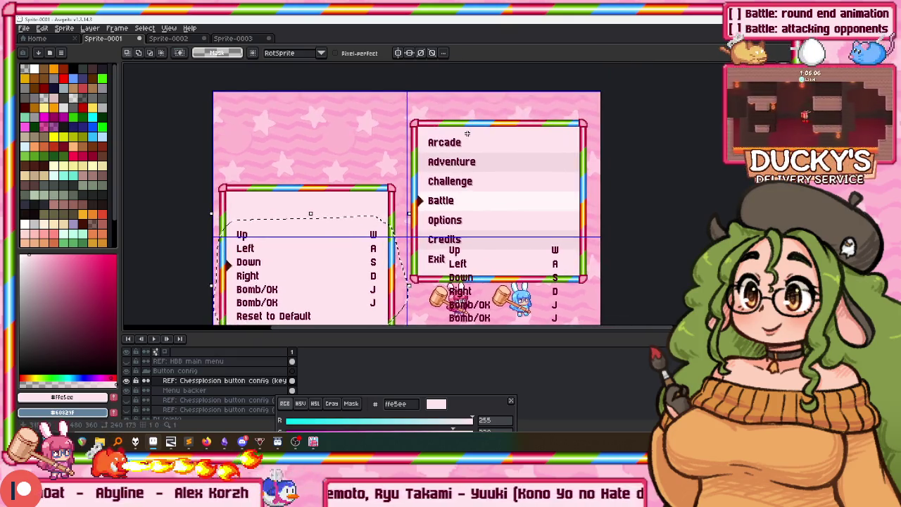
# Reposition the key-config list inside the box, nudging it with the arrow keys
pyautogui.scroll(5, 386, 166)
pyautogui.moveTo(365, 166); pyautogui.dragTo(382, 127)
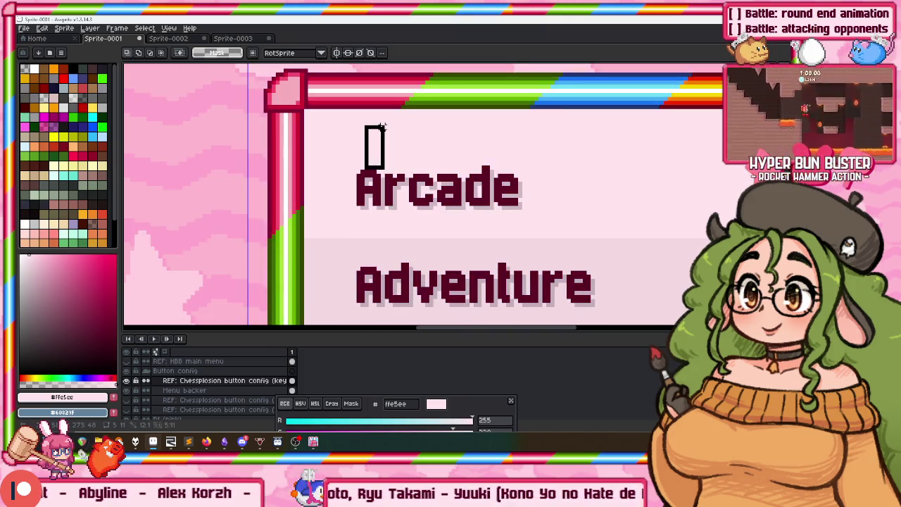
pyautogui.scroll(-2, 362, 154)
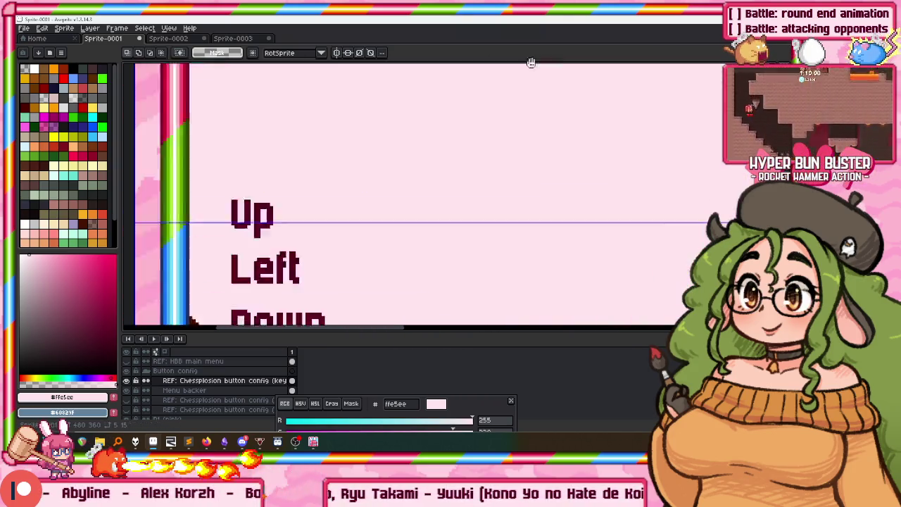
pyautogui.scroll(-2, 258, 205)
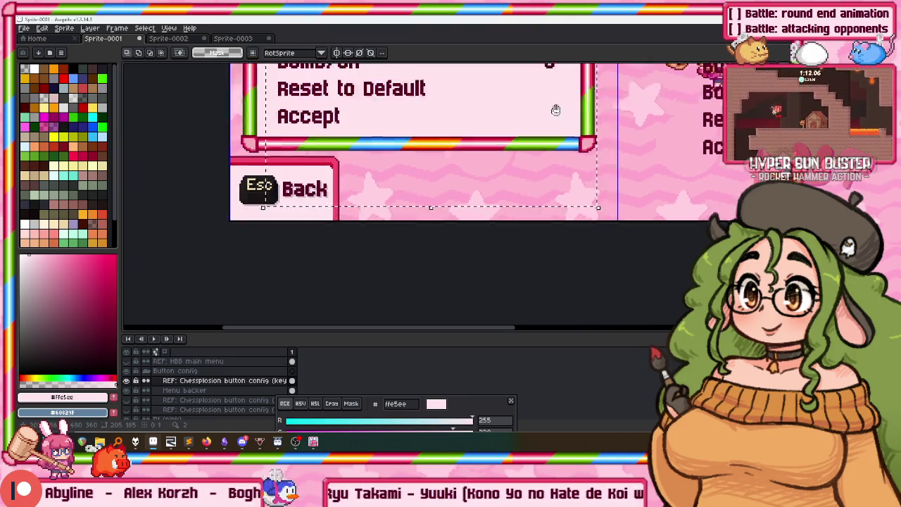
pyautogui.press('Up')
pyautogui.press('Up')
pyautogui.press('Up')
pyautogui.moveTo(349, 157); pyautogui.dragTo(347, 145)
pyautogui.press('Down')
pyautogui.press('Down')
pyautogui.press('Down')
pyautogui.press('Down')
pyautogui.press('Down')
pyautogui.press('Down')
pyautogui.press('Down')
pyautogui.press('Down')
pyautogui.press('Down')
pyautogui.press('Down')
pyautogui.press('Down')
pyautogui.press('Return')
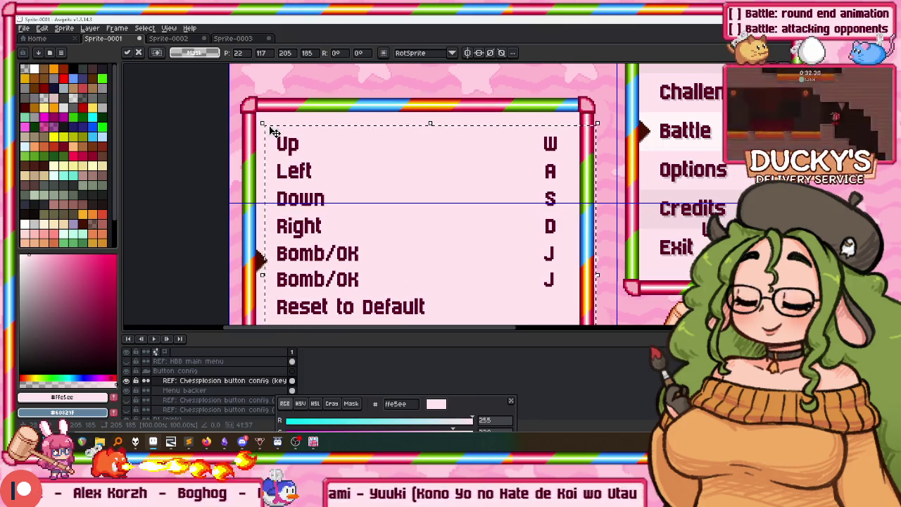
pyautogui.scroll(-3, 455, 237)
pyautogui.scroll(3, 456, 236)
pyautogui.moveTo(455, 236); pyautogui.dragTo(451, 257)
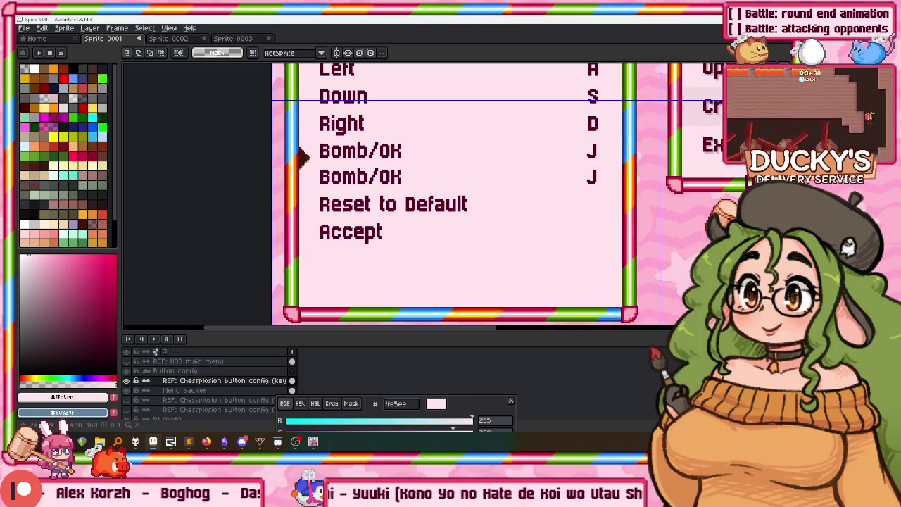
# On the Menu backer layer, move the pointer arrow up beside the Up entry
pyautogui.click(185, 390)
pyautogui.scroll(1, 297, 167)
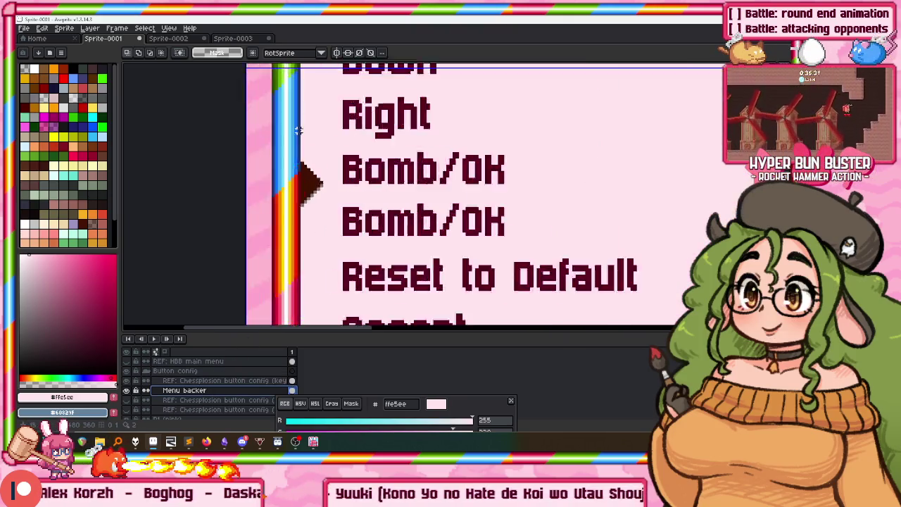
pyautogui.scroll(1, 298, 167)
pyautogui.moveTo(373, 279); pyautogui.dragTo(373, 279)
pyautogui.scroll(-2, 365, 237)
pyautogui.moveTo(369, 149)
pyautogui.mouseDown()
pyautogui.moveTo(380, 97)
pyautogui.moveTo(345, 245)
pyautogui.moveTo(363, 166)
pyautogui.mouseUp()
pyautogui.scroll(-1, 371, 137)
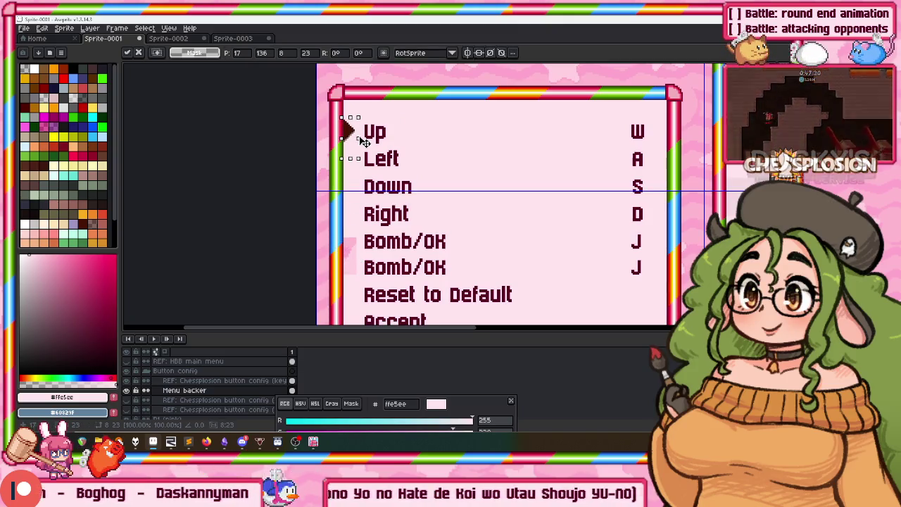
# Erase the empty pink fill below the Accept entry
pyautogui.press('u')
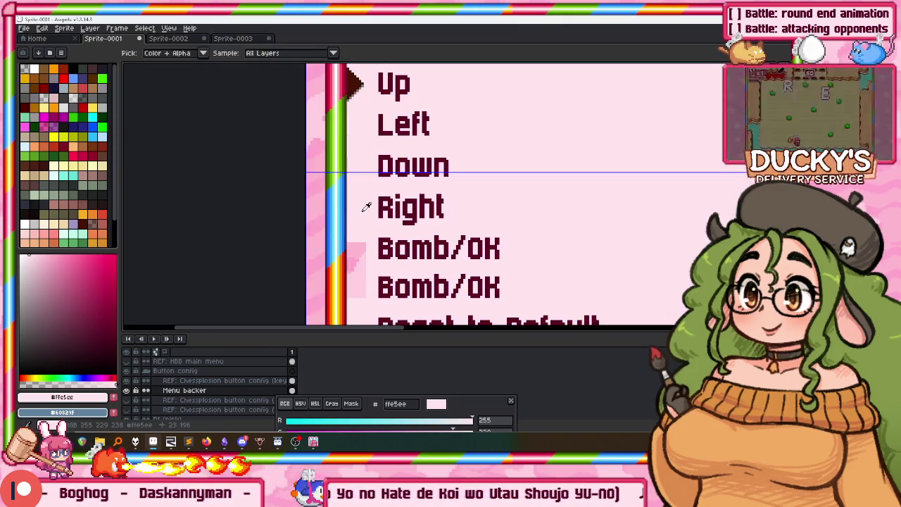
pyautogui.scroll(3, 375, 204)
pyautogui.scroll(1, 434, 80)
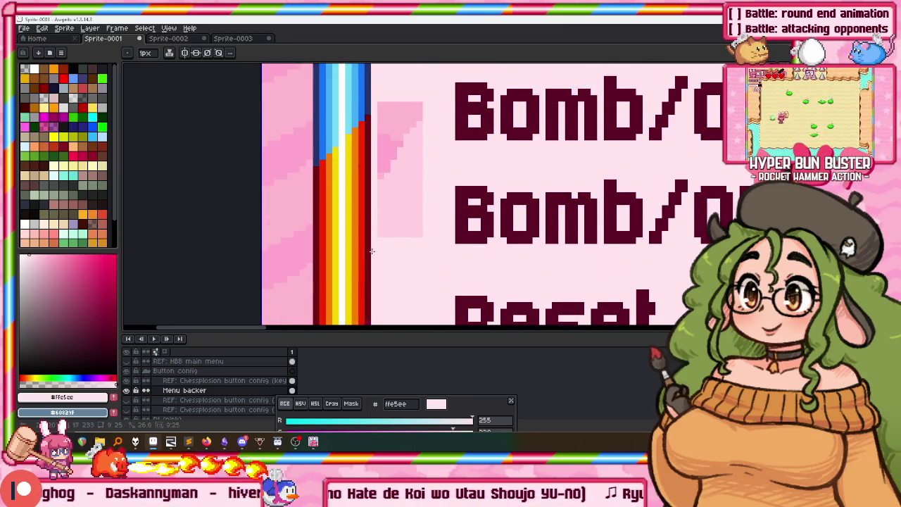
pyautogui.scroll(-4, 371, 251)
pyautogui.scroll(3, 422, 176)
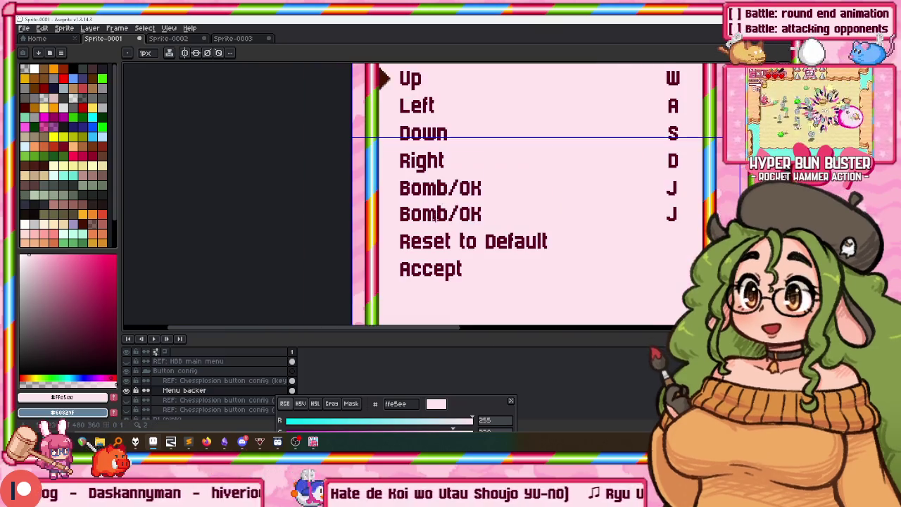
pyautogui.moveTo(434, 218); pyautogui.dragTo(410, 200)
pyautogui.scroll(-1, 383, 221)
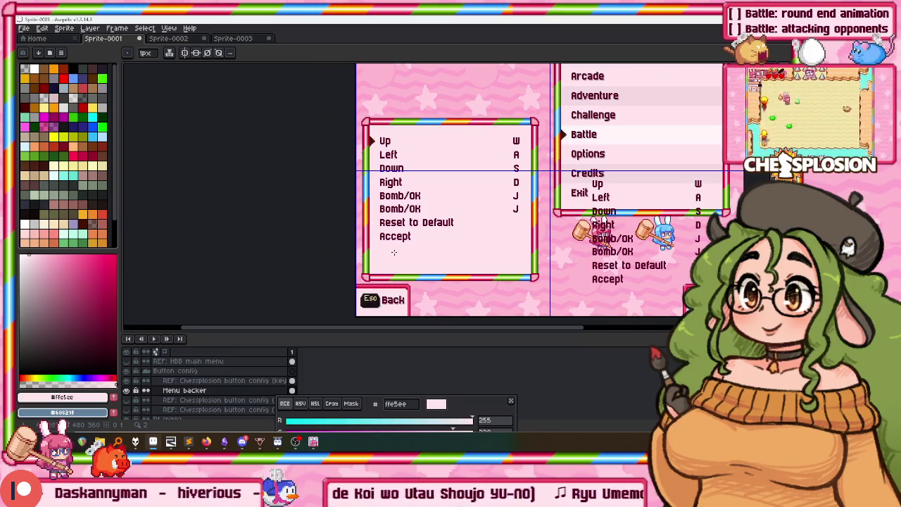
pyautogui.moveTo(436, 262); pyautogui.dragTo(390, 204)
pyautogui.scroll(3, 238, 178)
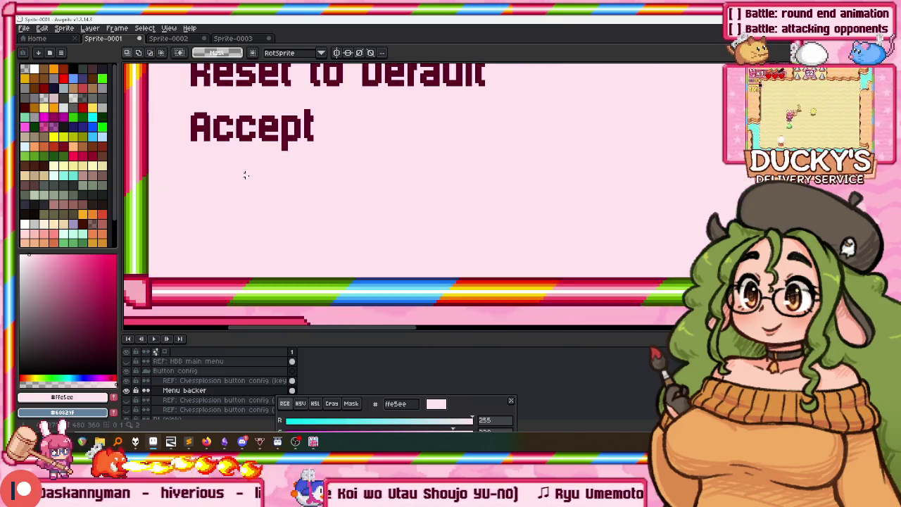
pyautogui.scroll(-1, 176, 158)
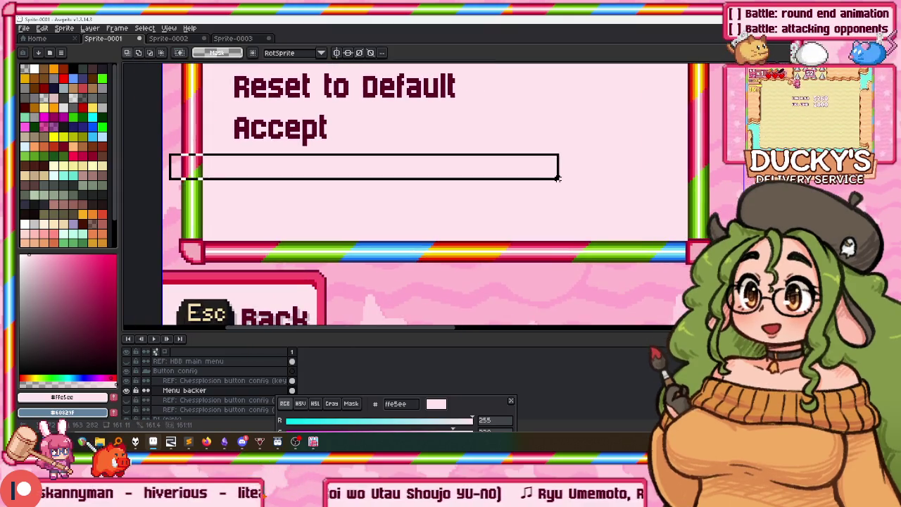
pyautogui.moveTo(556, 178); pyautogui.dragTo(735, 240)
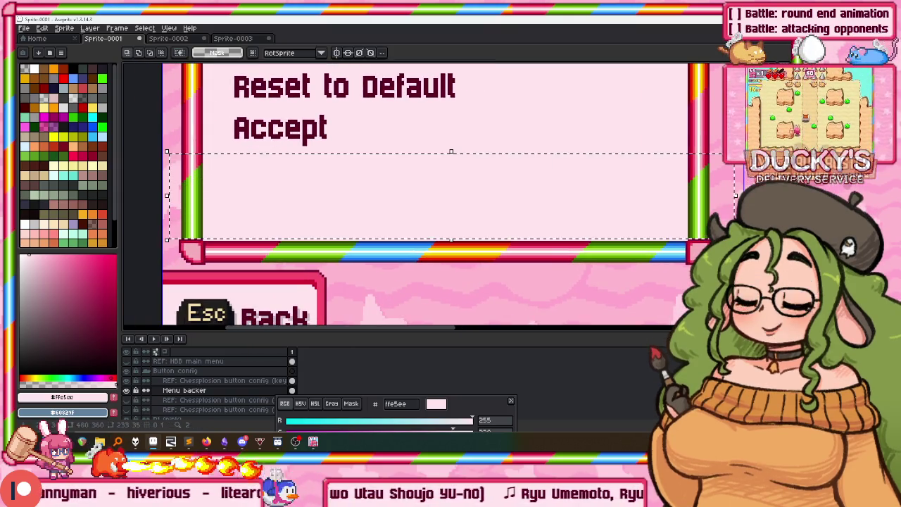
pyautogui.press('Delete')
# Raise the box's bottom rainbow border to sit just under Accept
pyautogui.moveTo(169, 221); pyautogui.dragTo(739, 282)
pyautogui.moveTo(581, 259)
pyautogui.mouseDown()
pyautogui.moveTo(582, 191)
pyautogui.moveTo(593, 173)
pyautogui.mouseUp()
pyautogui.scroll(-3, 589, 169)
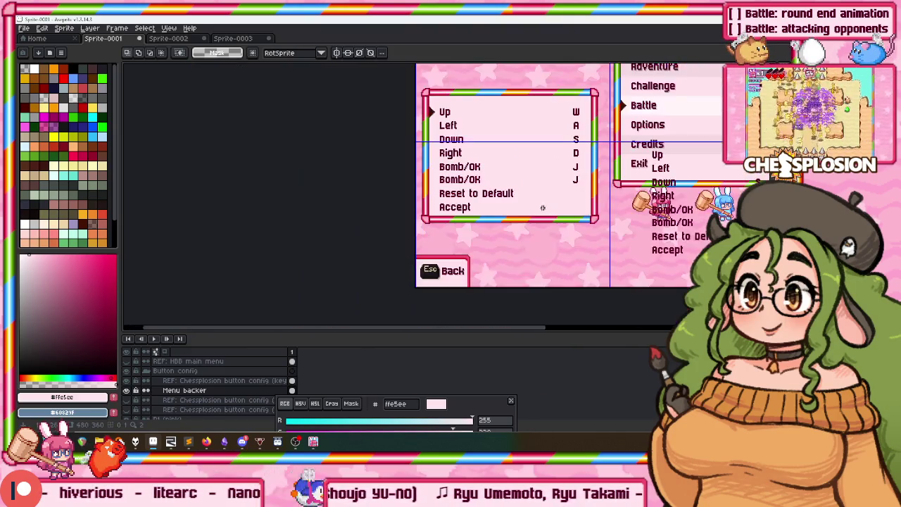
# Marquee-select the strip between the Right and Bomb/OK entries
pyautogui.moveTo(482, 185); pyautogui.dragTo(401, 186)
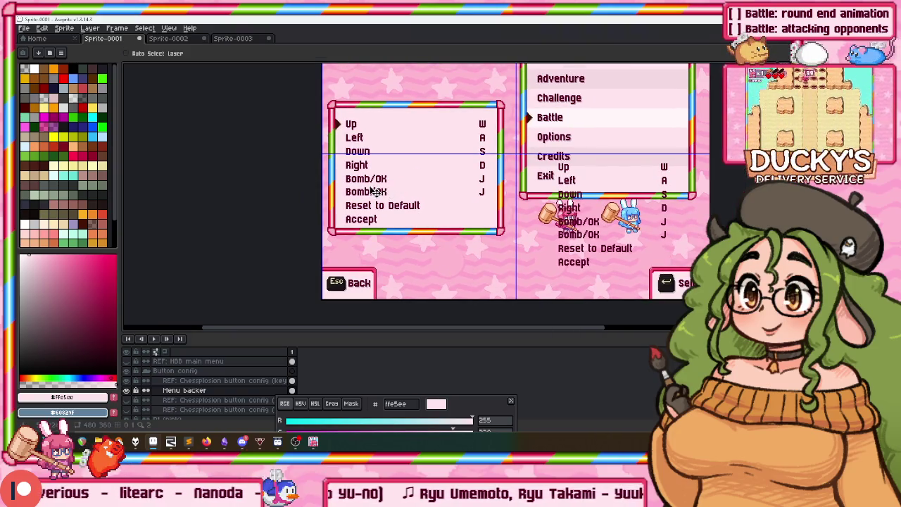
pyautogui.scroll(3, 375, 191)
pyautogui.scroll(1, 394, 197)
pyautogui.scroll(2, 418, 201)
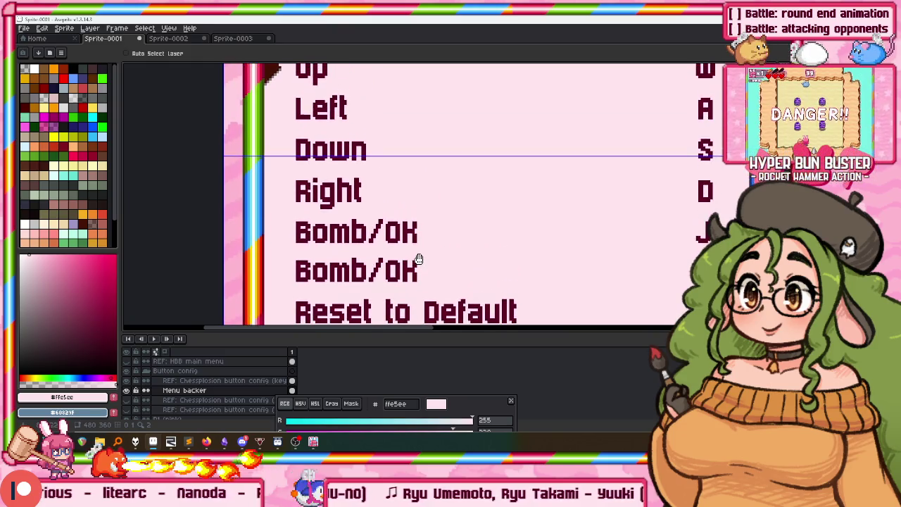
pyautogui.scroll(2, 338, 194)
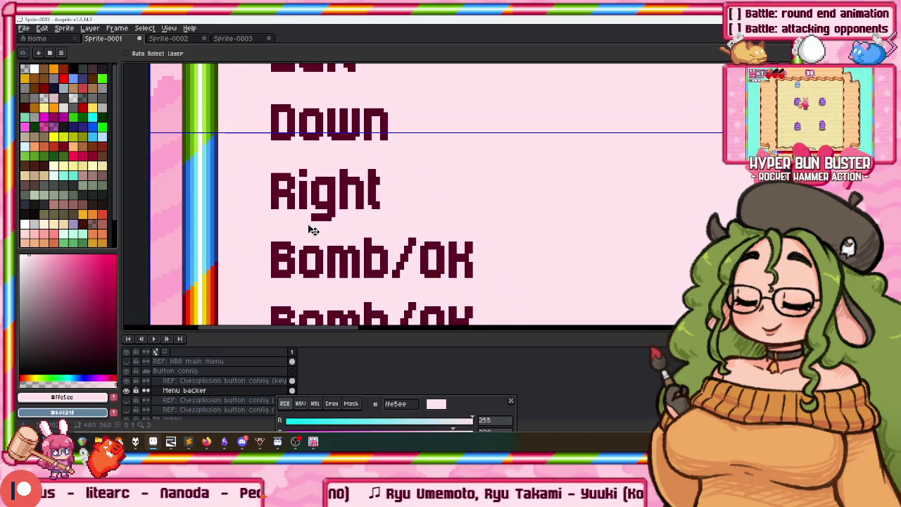
pyautogui.scroll(2, 313, 230)
pyautogui.press('m')
pyautogui.moveTo(333, 208); pyautogui.dragTo(530, 261)
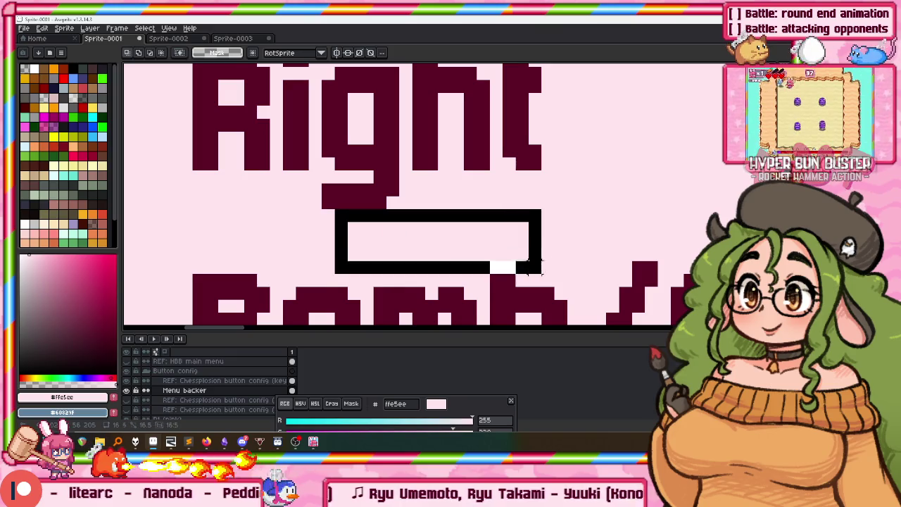
# Pan back out so the whole menu mockup is visible
pyautogui.scroll(-2, 492, 211)
pyautogui.scroll(-2, 525, 204)
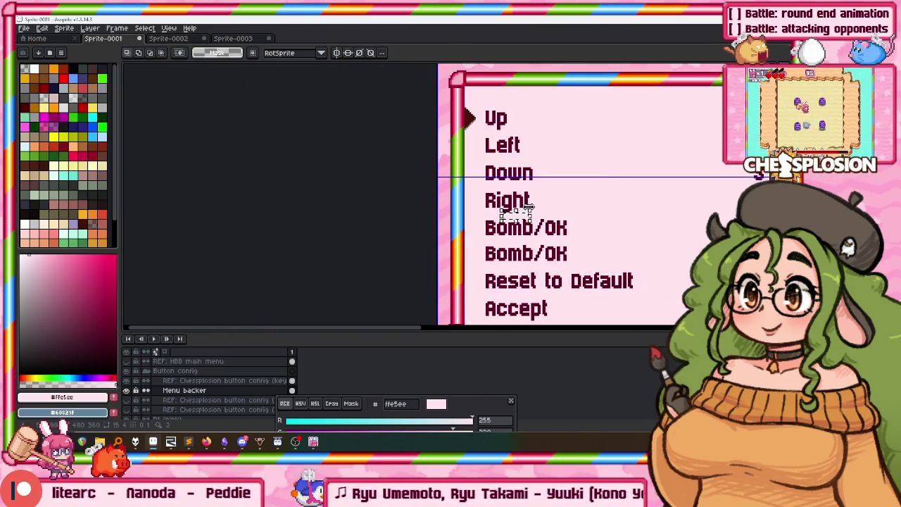
pyautogui.scroll(-1, 504, 190)
pyautogui.moveTo(506, 157); pyautogui.dragTo(334, 93)
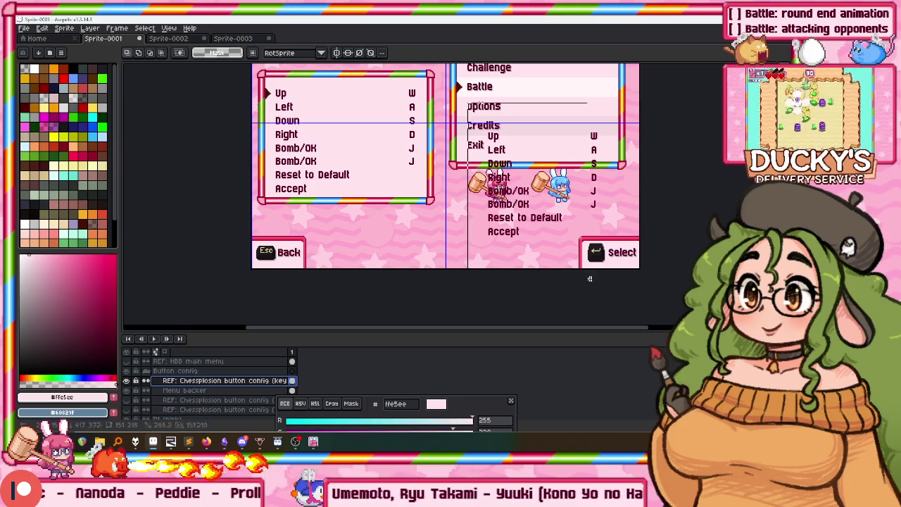
pyautogui.moveTo(452, 148); pyautogui.dragTo(468, 211)
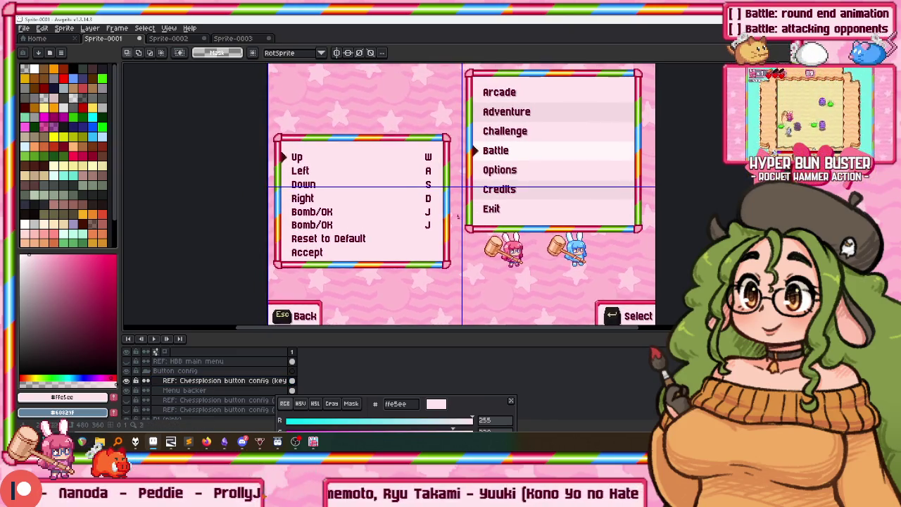
pyautogui.rightClick(183, 395)
# Duplicate the Menu backer layer into Menu backer Copy
pyautogui.click(183, 395)
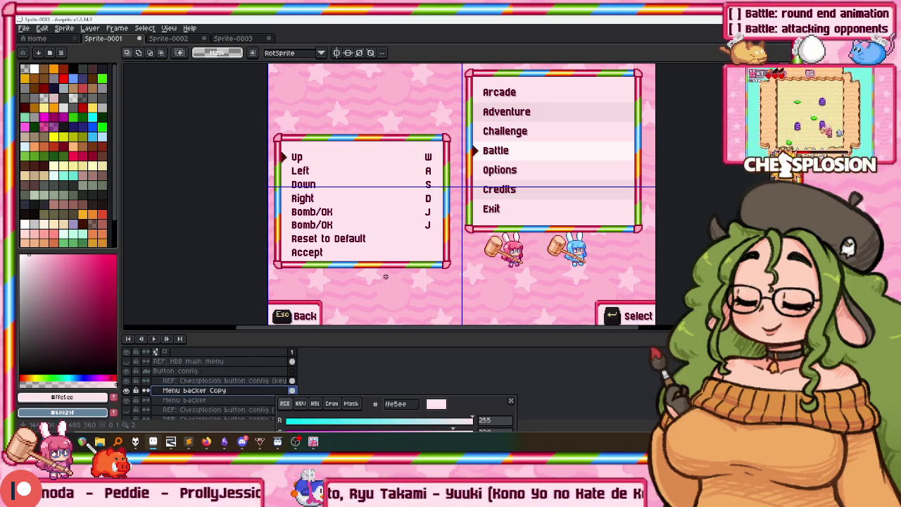
pyautogui.scroll(-2, 511, 109)
pyautogui.scroll(2, 499, 67)
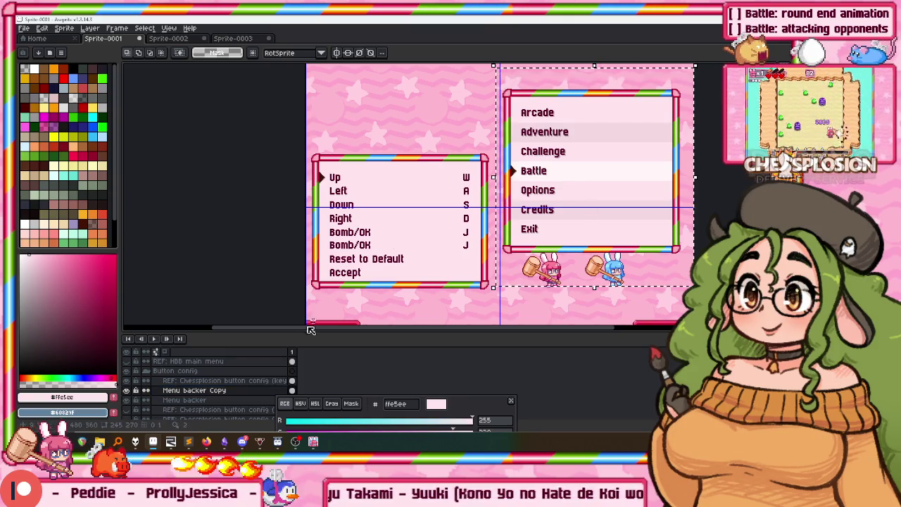
pyautogui.press('Down')
pyautogui.moveTo(457, 302); pyautogui.dragTo(493, 322)
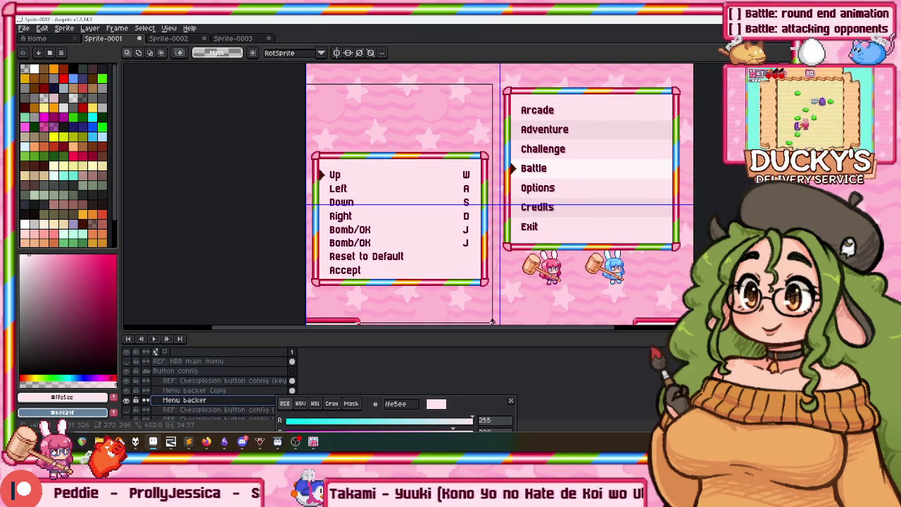
pyautogui.click(238, 392)
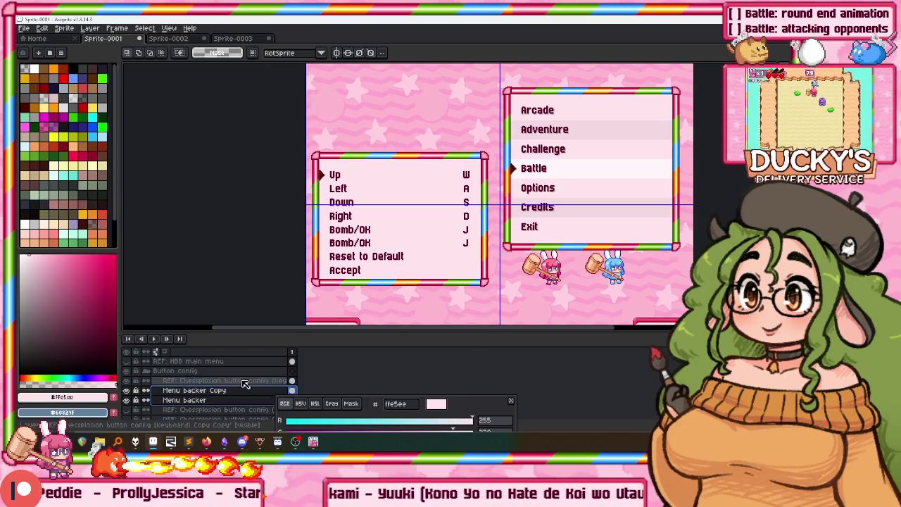
# Select the key-config layer with the Move tool, undoing an accidental upward drag
pyautogui.click(238, 381)
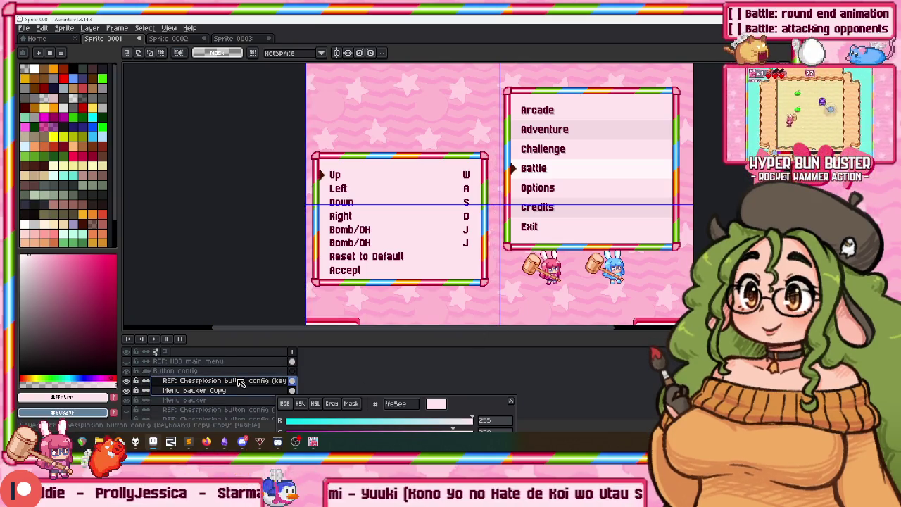
pyautogui.press('v')
pyautogui.moveTo(389, 220); pyautogui.dragTo(389, 138)
pyautogui.scroll(-1, 389, 137)
pyautogui.hotkey('ctrl', 'z')
pyautogui.scroll(3, 388, 101)
pyautogui.scroll(-5, 388, 122)
pyautogui.scroll(1, 394, 133)
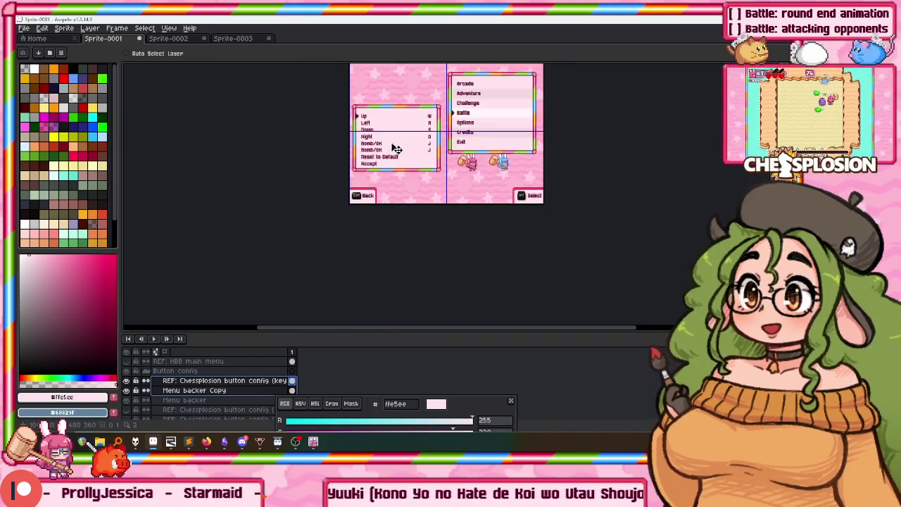
pyautogui.scroll(3, 396, 150)
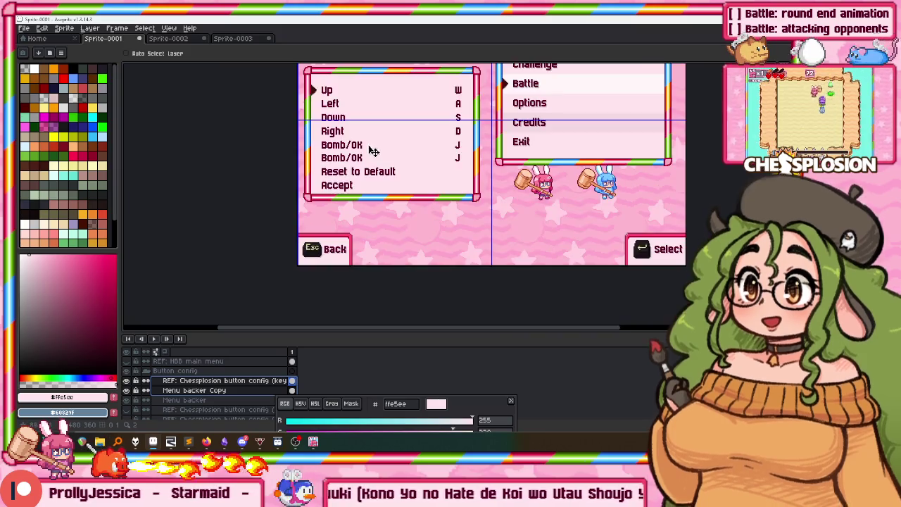
pyautogui.scroll(-3, 380, 144)
# Lower the key-config panel slightly on its pink backdrop beside the Battle menu
pyautogui.moveTo(368, 149)
pyautogui.mouseDown()
pyautogui.moveTo(381, 185)
pyautogui.moveTo(398, 74)
pyautogui.mouseUp()
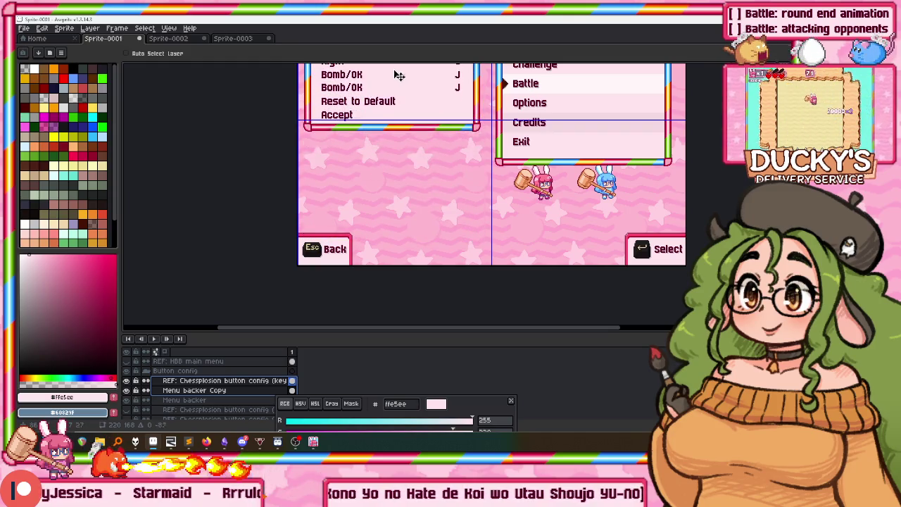
pyautogui.scroll(5, 376, 251)
pyautogui.moveTo(376, 251); pyautogui.dragTo(384, 219)
pyautogui.press('Down')
pyautogui.press('Down')
pyautogui.press('Down')
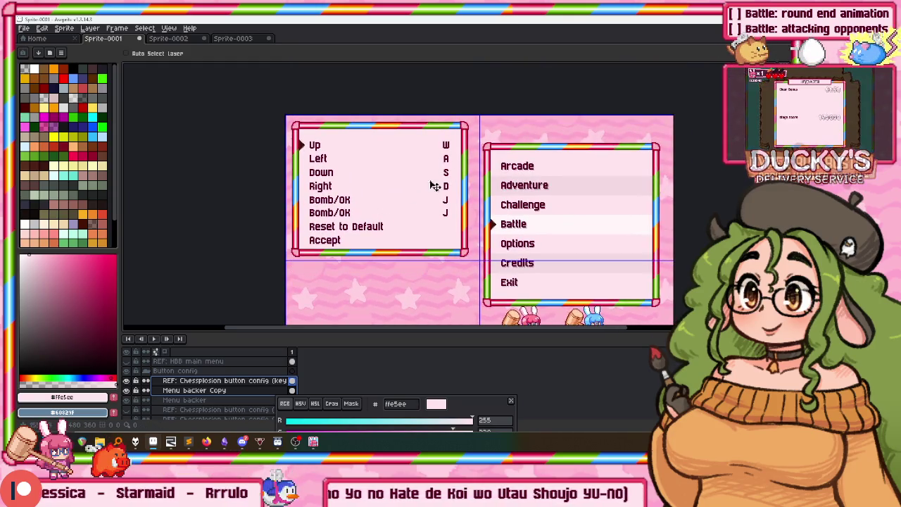
pyautogui.scroll(-1, 445, 150)
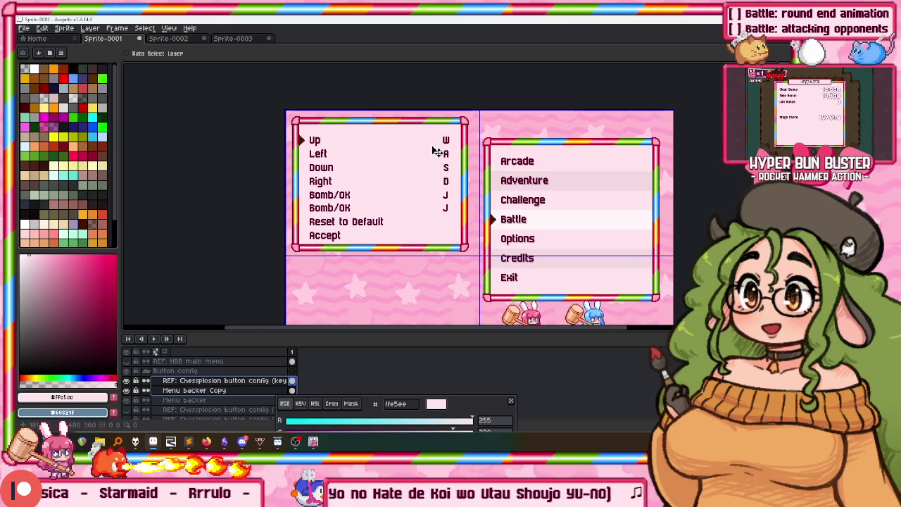
pyautogui.scroll(-5, 424, 156)
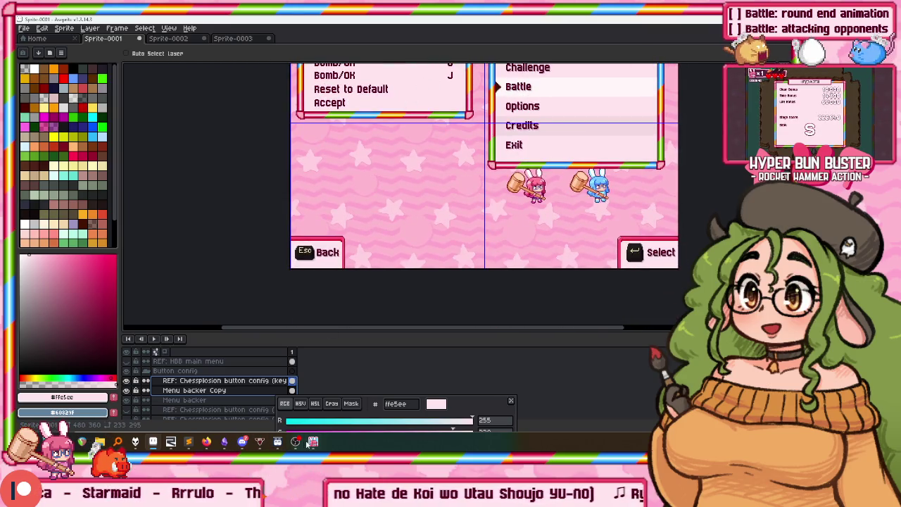
pyautogui.click(306, 442)
# Quit the battle to the title menu, cancel the exit prompt, and return to Aseprite
pyautogui.press('Escape')
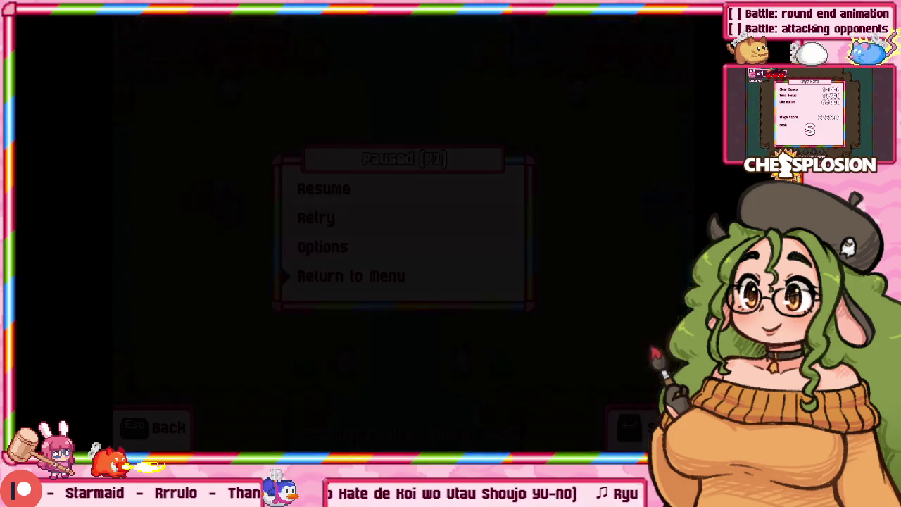
pyautogui.press('Return')
pyautogui.press('Escape')
pyautogui.press('Escape')
pyautogui.press('Return')
pyautogui.press('Escape')
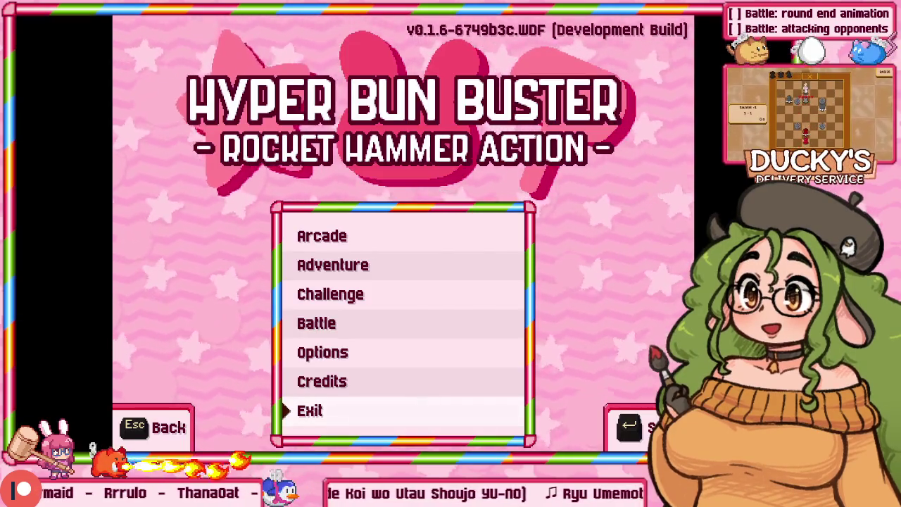
pyautogui.hotkey('alt', 'Tab')
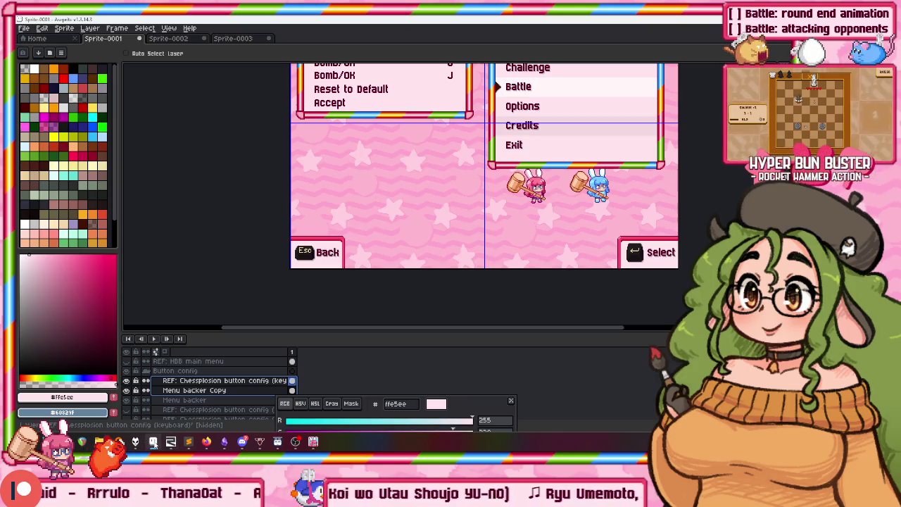
# Compare the Sprite-0002 Team Battle reference with the Sprite-0001 mockup, then bring up the game
pyautogui.click(179, 38)
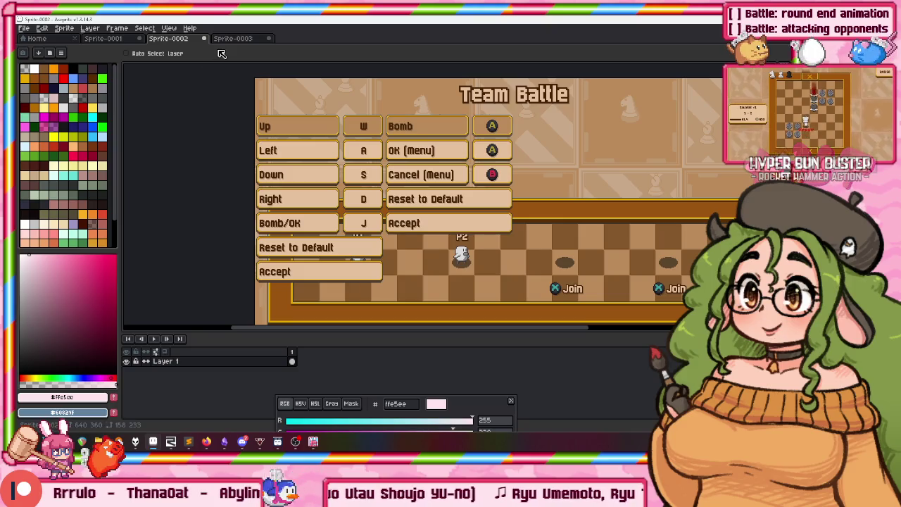
pyautogui.click(105, 39)
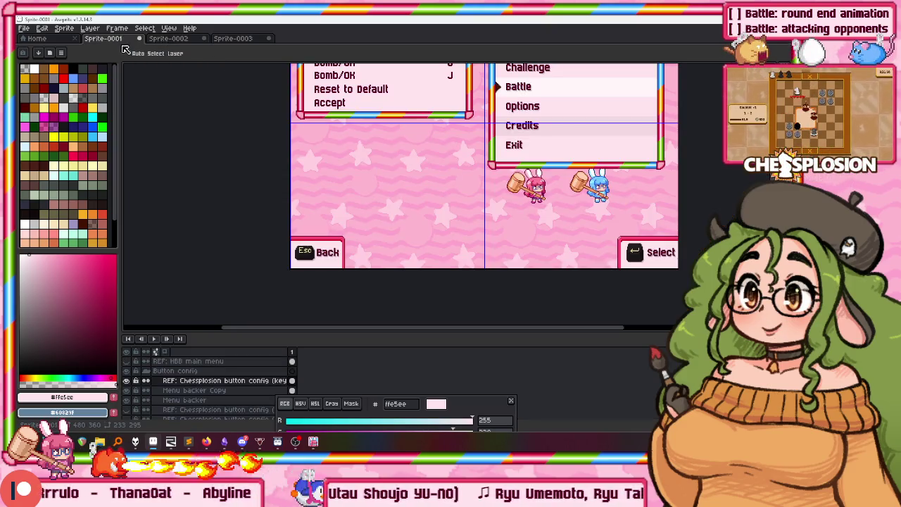
pyautogui.click(168, 28)
pyautogui.click(138, 110)
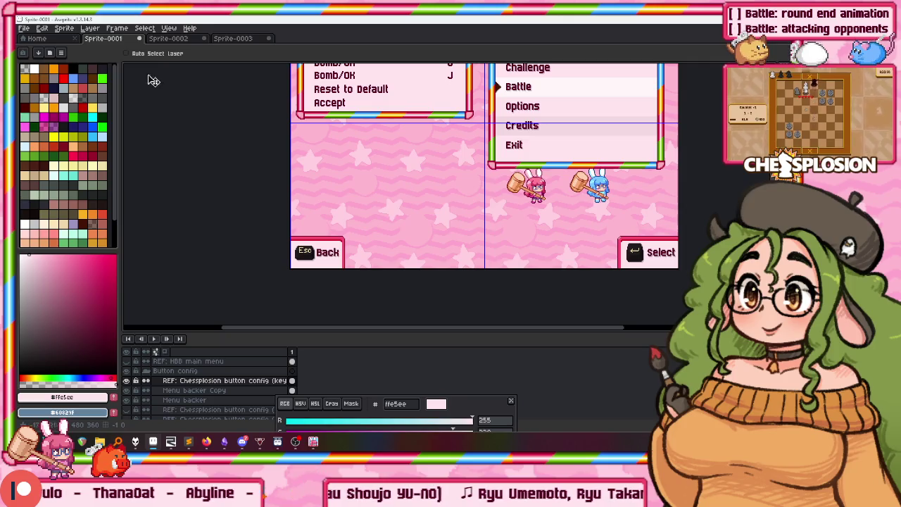
pyautogui.click(169, 38)
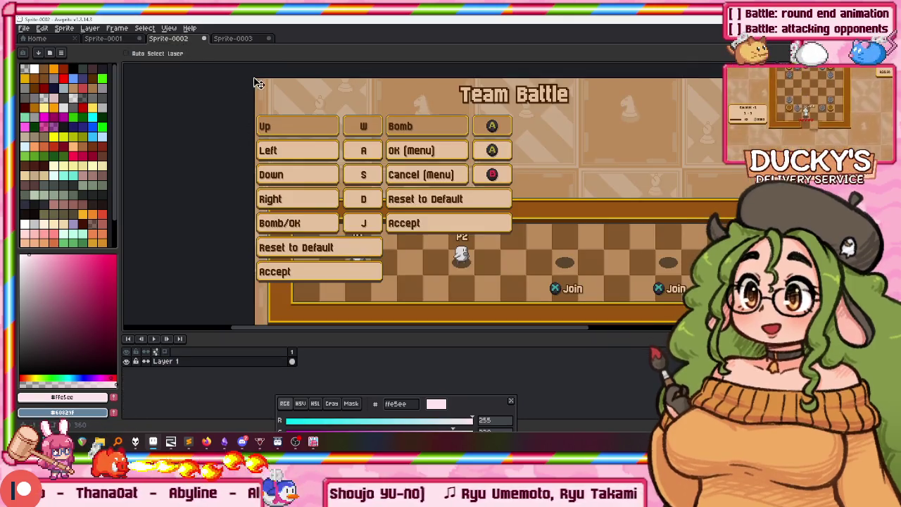
pyautogui.click(297, 445)
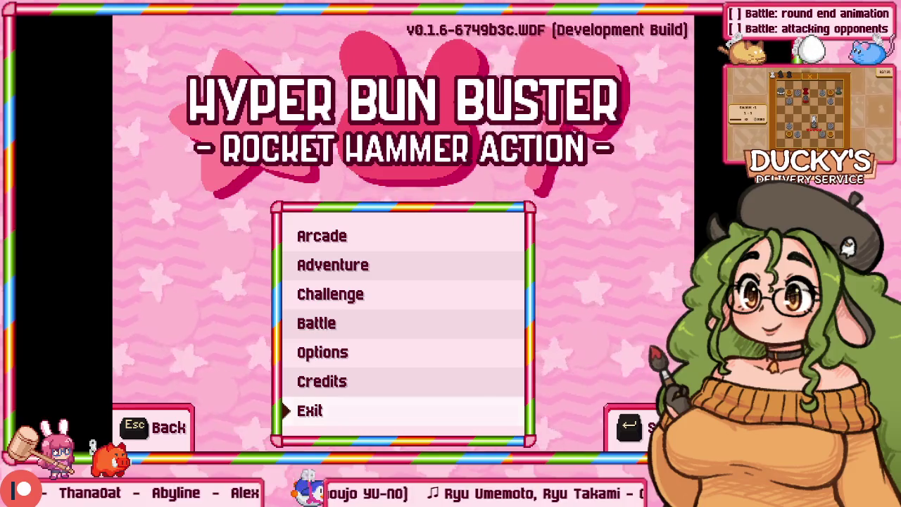
# Open Arcade and view the Very Hard stage select, then back out
pyautogui.press('Down')
pyautogui.press('Return')
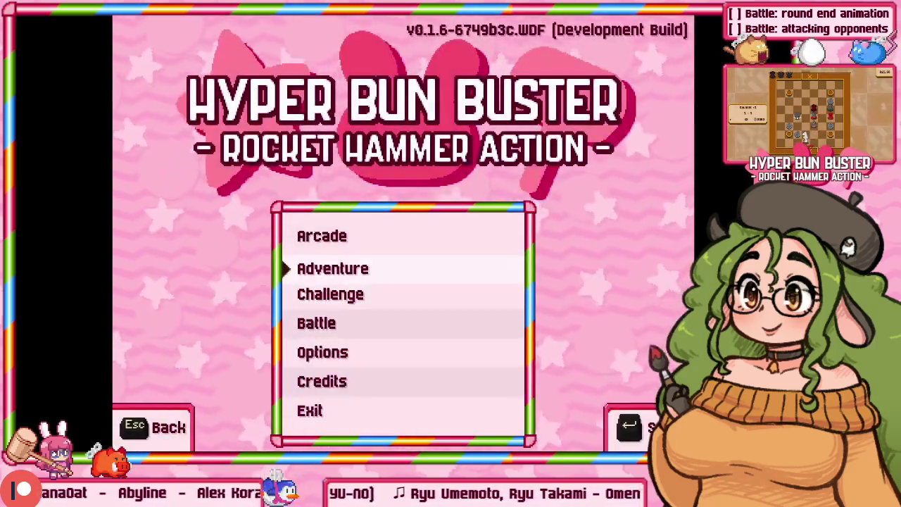
pyautogui.press('Down')
pyautogui.press('Return')
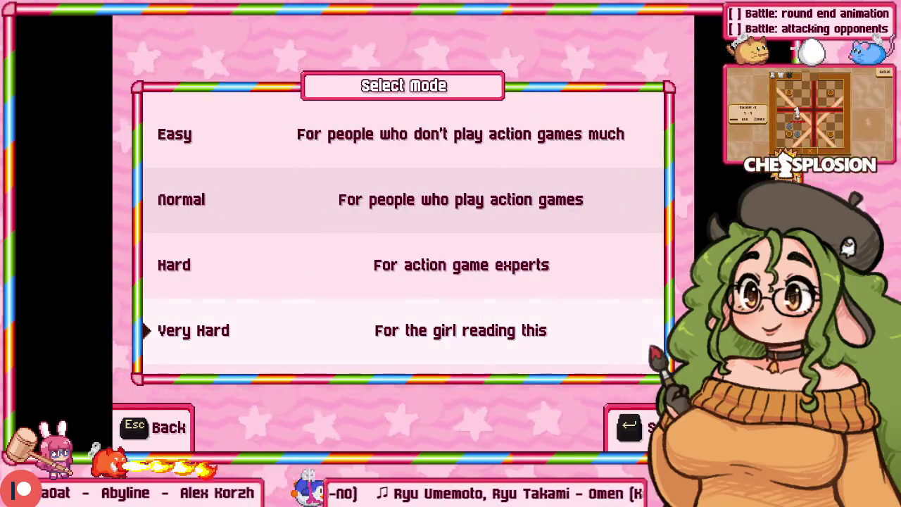
pyautogui.press('Return')
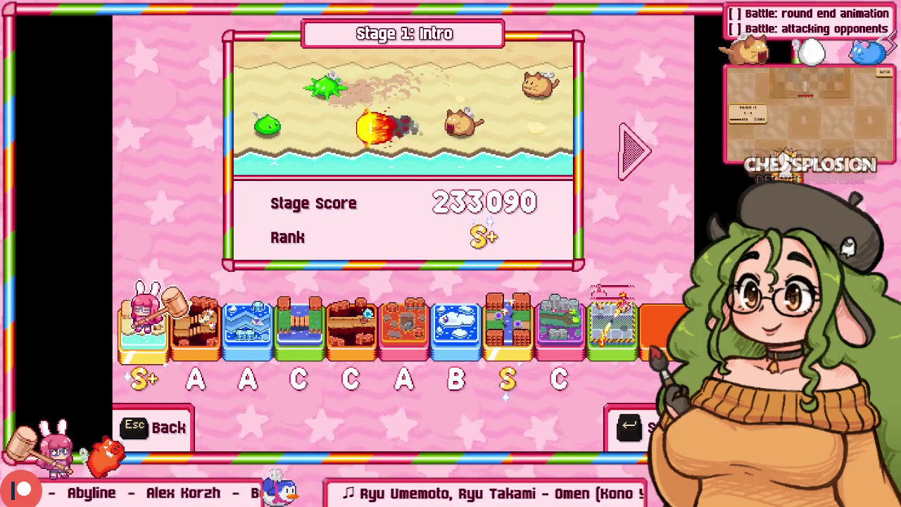
pyautogui.press('Escape')
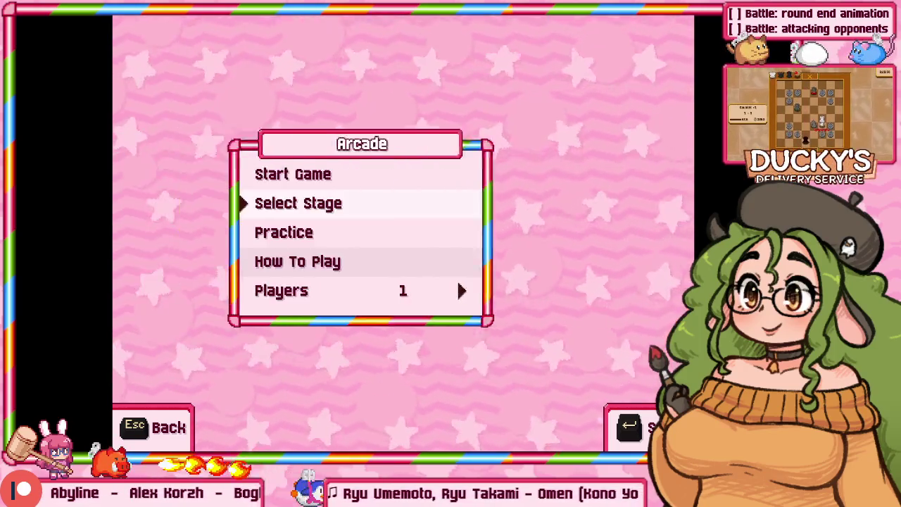
# View Practice settings, reopen Arcade with Practice highlighted, and return to Aseprite
pyautogui.press('Down')
pyautogui.press('Return')
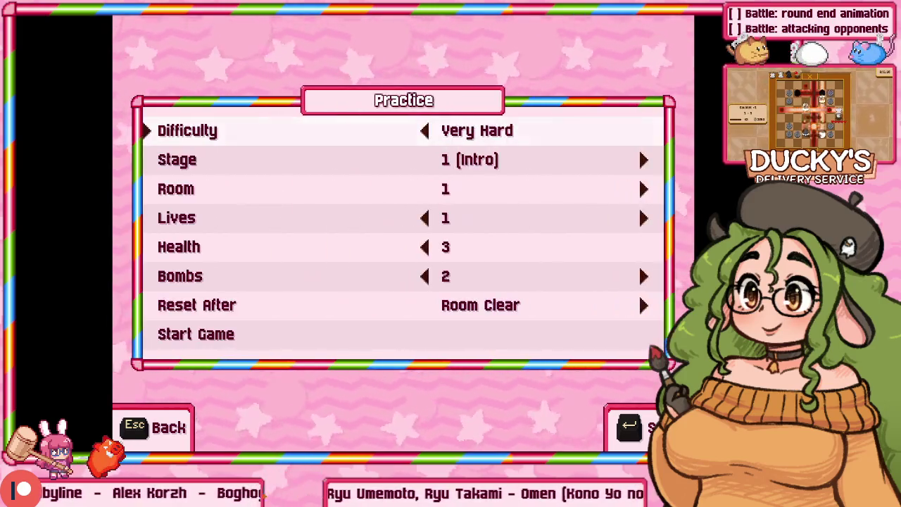
pyautogui.press('Escape')
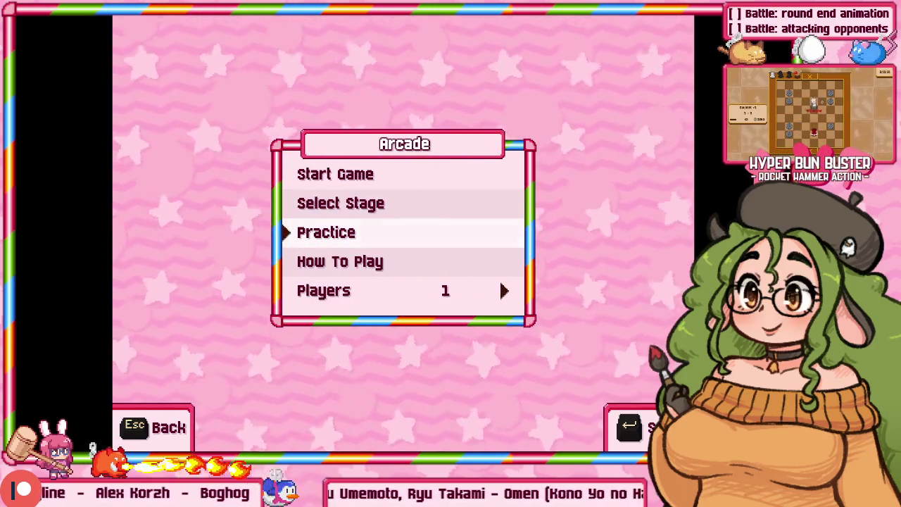
pyautogui.press('Up')
pyautogui.press('Escape')
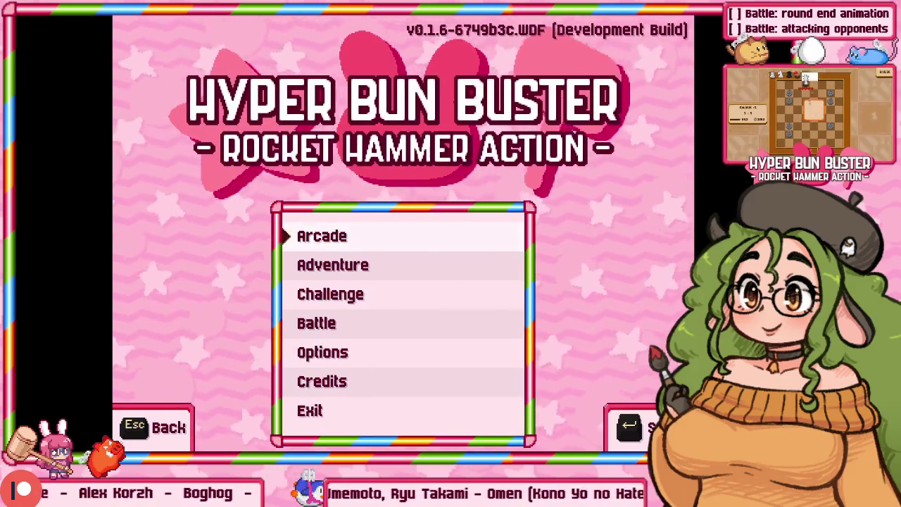
pyautogui.press('Down')
pyautogui.press('Up')
pyautogui.press('Return')
pyautogui.press('Down')
pyautogui.press('Down')
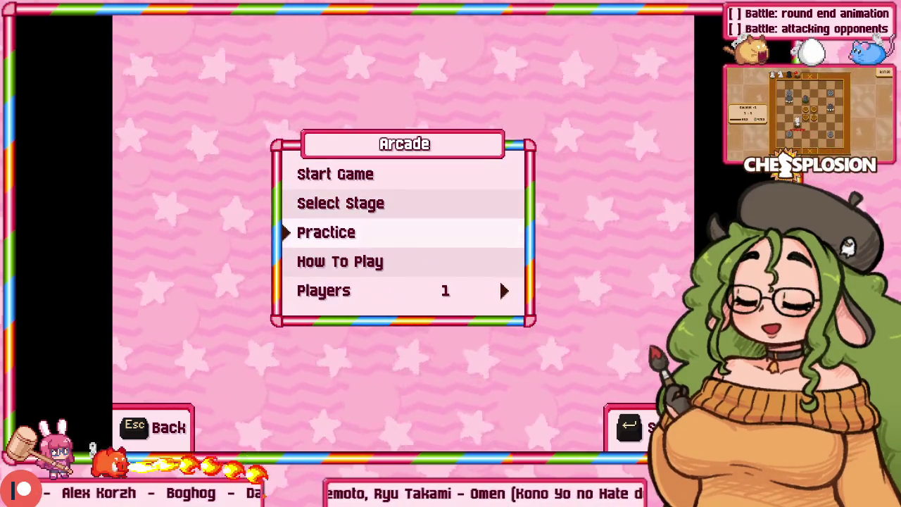
pyautogui.hotkey('alt', 'Tab')
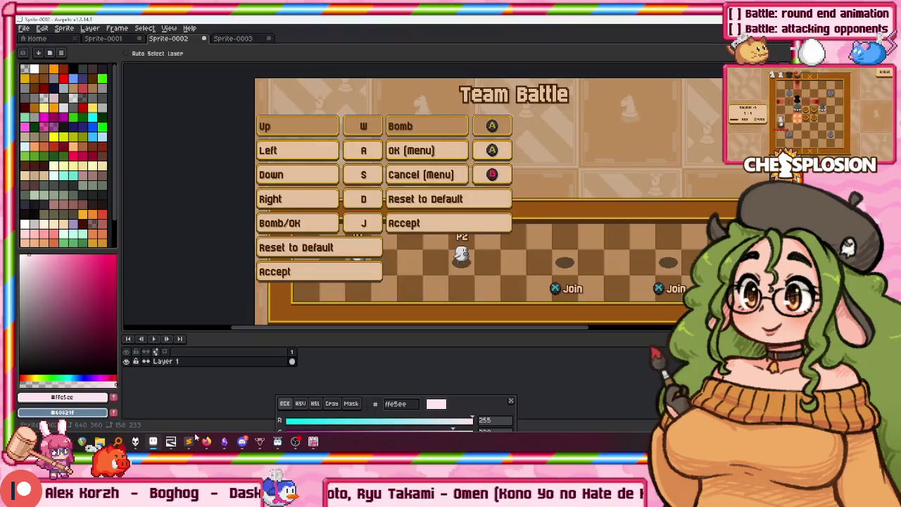
# Paste the Arcade menu screenshot into a new sprite
pyautogui.click(171, 442)
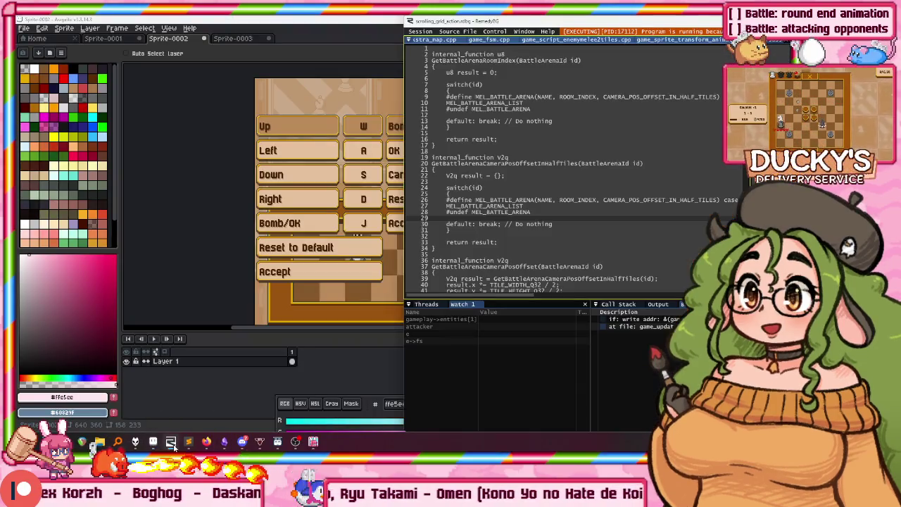
pyautogui.click(231, 19)
pyautogui.hotkey('ctrl', 'n')
pyautogui.press('Return')
pyautogui.hotkey('ctrl', 'v')
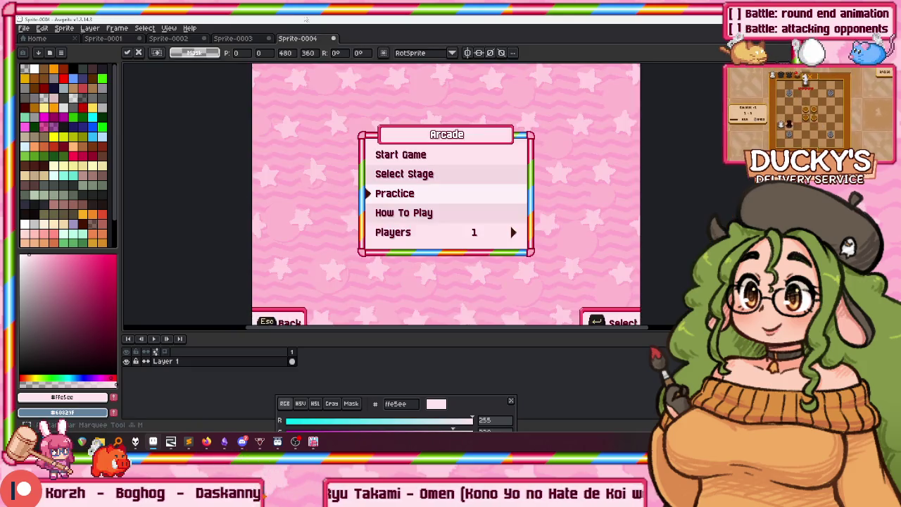
# Delete the starry background around the pink title box
pyautogui.scroll(3, 394, 151)
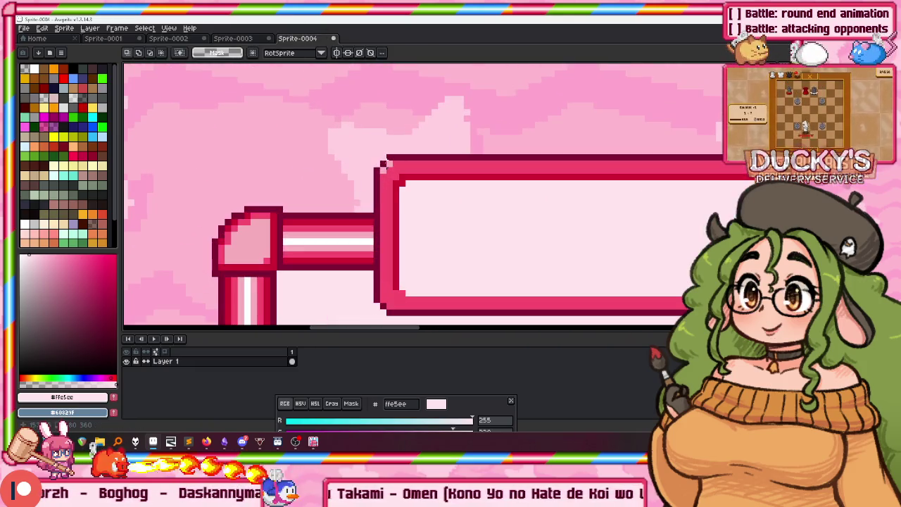
pyautogui.scroll(-1, 384, 155)
pyautogui.hscroll(5, 576, 169)
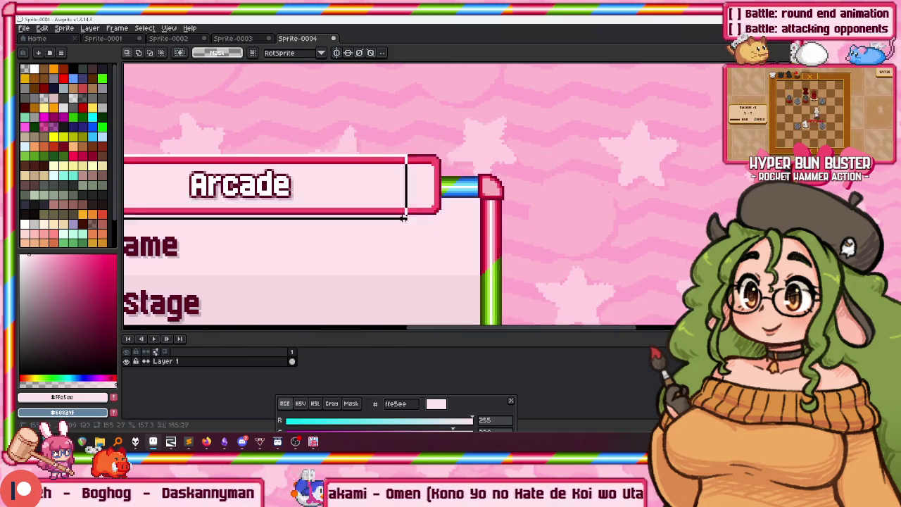
pyautogui.scroll(3, 582, 204)
pyautogui.scroll(2, 583, 204)
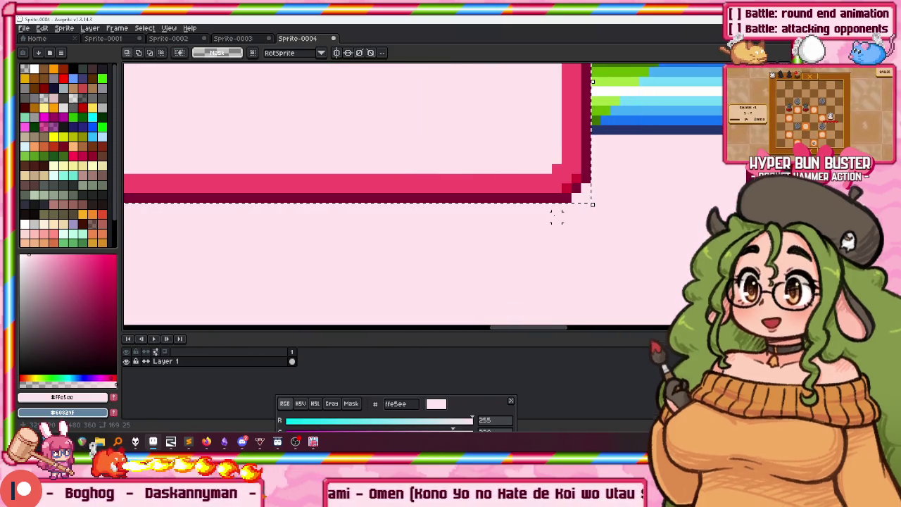
pyautogui.press('Delete')
pyautogui.scroll(-2, 556, 218)
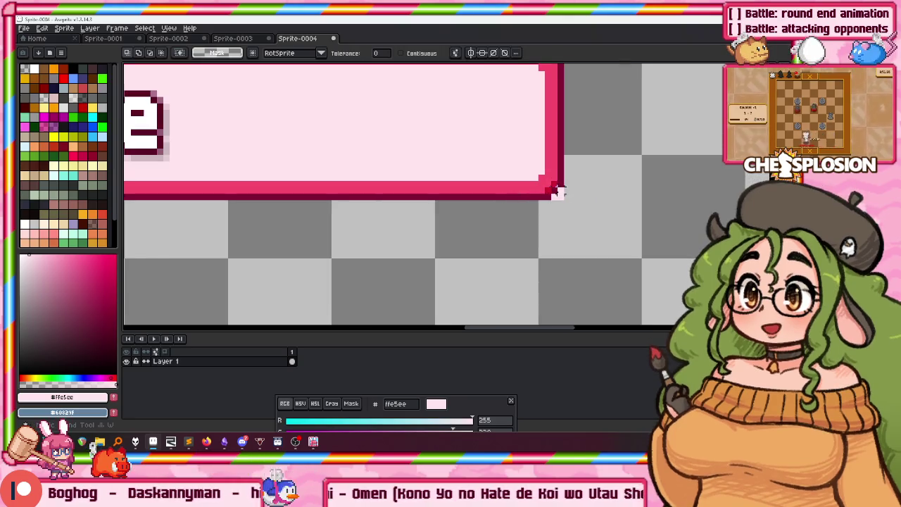
pyautogui.scroll(-1, 559, 197)
# Magic Wand the pink title box with Continuous on, then return to Sprite-0001
pyautogui.press('w')
pyautogui.click(559, 197)
pyautogui.hscroll(-2, 403, 128)
pyautogui.click(400, 53)
pyautogui.scroll(1, 598, 90)
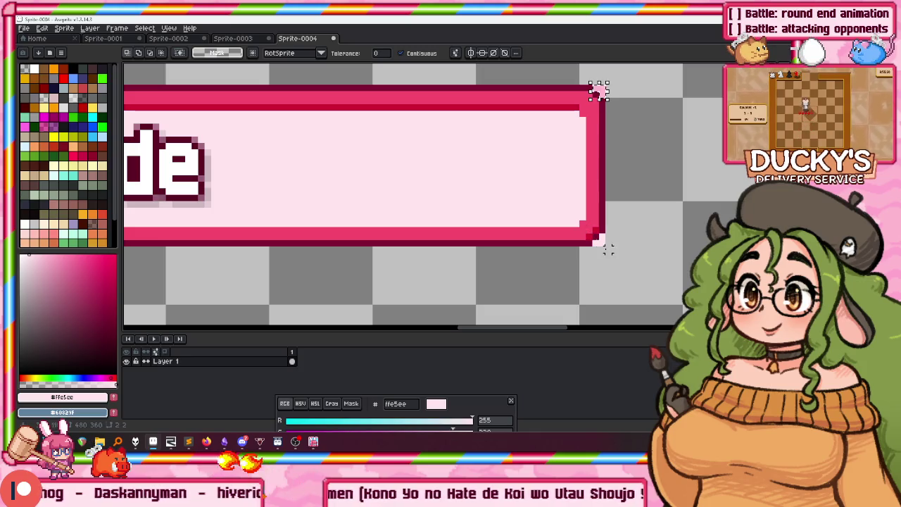
pyautogui.scroll(-2, 598, 239)
pyautogui.scroll(1, 452, 197)
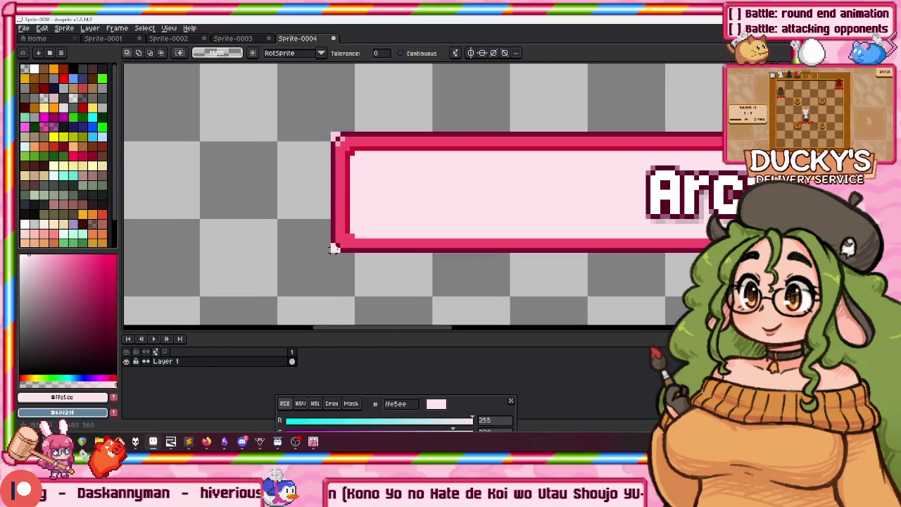
pyautogui.scroll(-1, 320, 138)
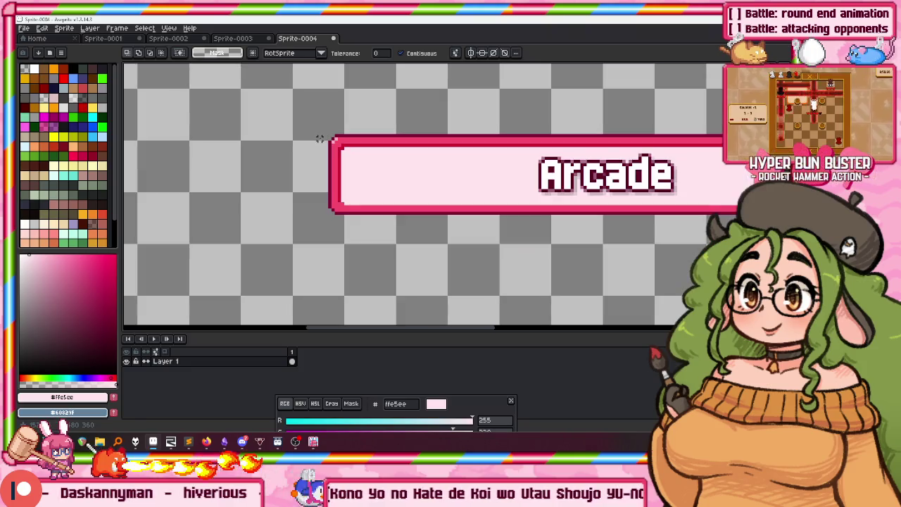
pyautogui.click(114, 40)
pyautogui.moveTo(452, 225); pyautogui.dragTo(431, 277)
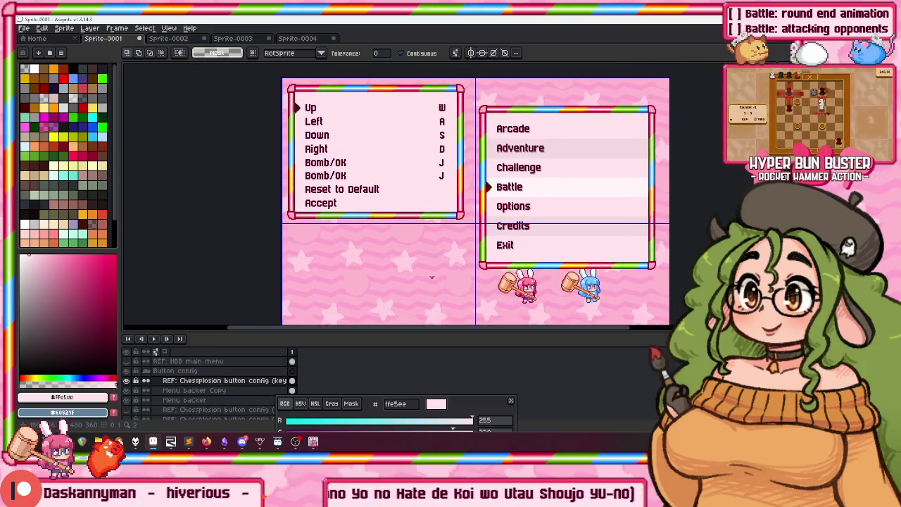
# Add a new layer above the Button config group and name it Title
pyautogui.click(185, 371)
pyautogui.hotkey('shift', 'n')
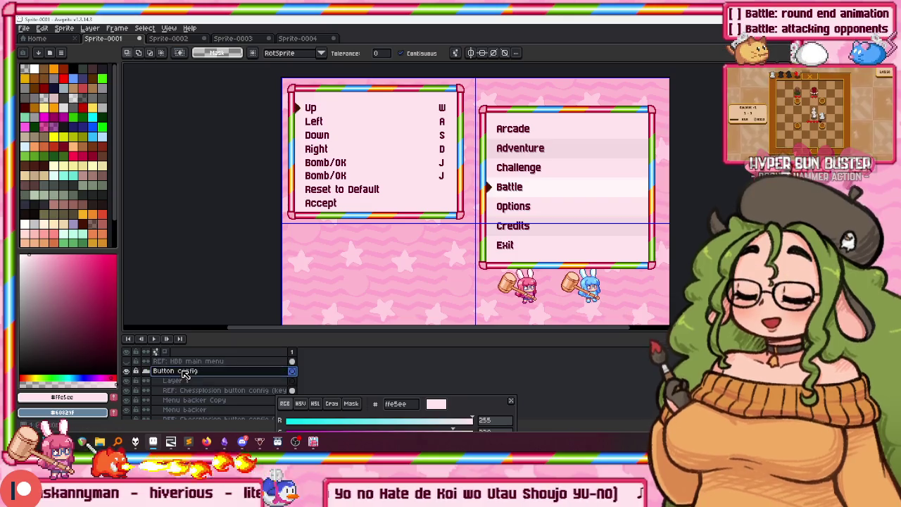
pyautogui.doubleClick(185, 380)
pyautogui.press('Return')
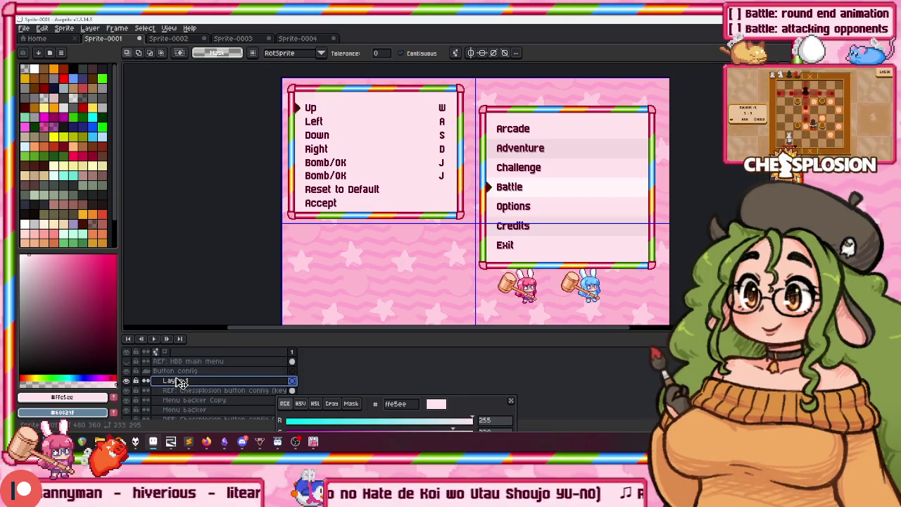
pyautogui.moveTo(179, 381); pyautogui.dragTo(177, 371)
pyautogui.doubleClick(177, 371)
pyautogui.write('Title')
pyautogui.press('Return')
# Paste the Arcade title box above the key list and add another empty layer
pyautogui.hotkey('ctrl', 'v')
pyautogui.moveTo(385, 250)
pyautogui.mouseDown()
pyautogui.moveTo(392, 179)
pyautogui.moveTo(442, 154)
pyautogui.mouseUp()
pyautogui.scroll(1, 408, 169)
pyautogui.scroll(2, 422, 166)
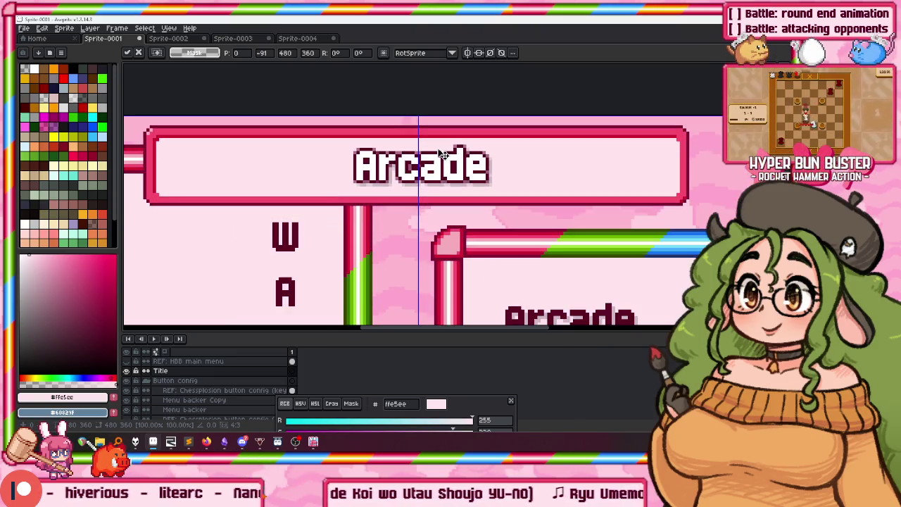
pyautogui.press('w')
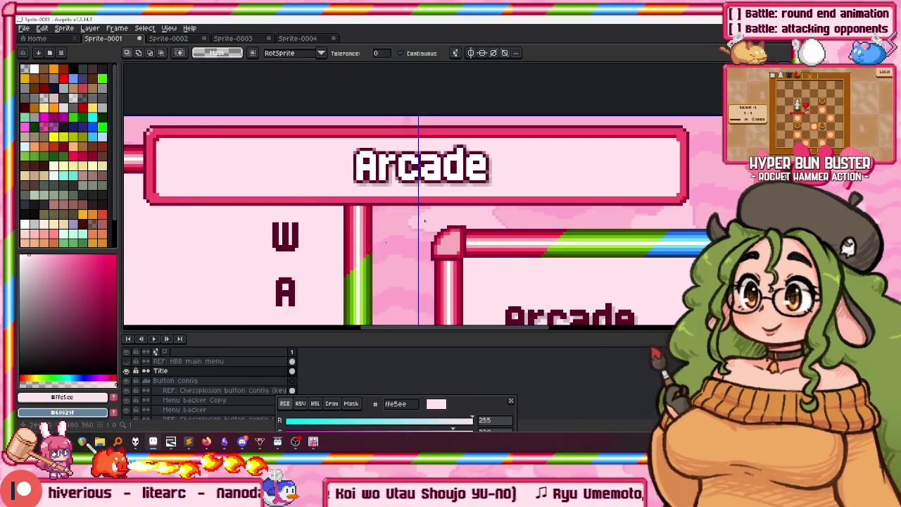
pyautogui.scroll(1, 375, 190)
pyautogui.press('b')
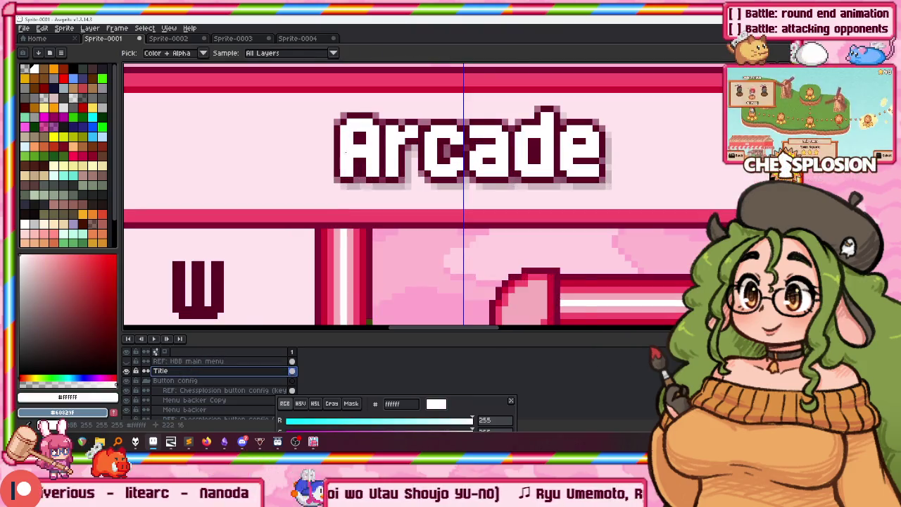
pyautogui.hscroll(-3, 459, 145)
pyautogui.hotkey('shift', 'n')
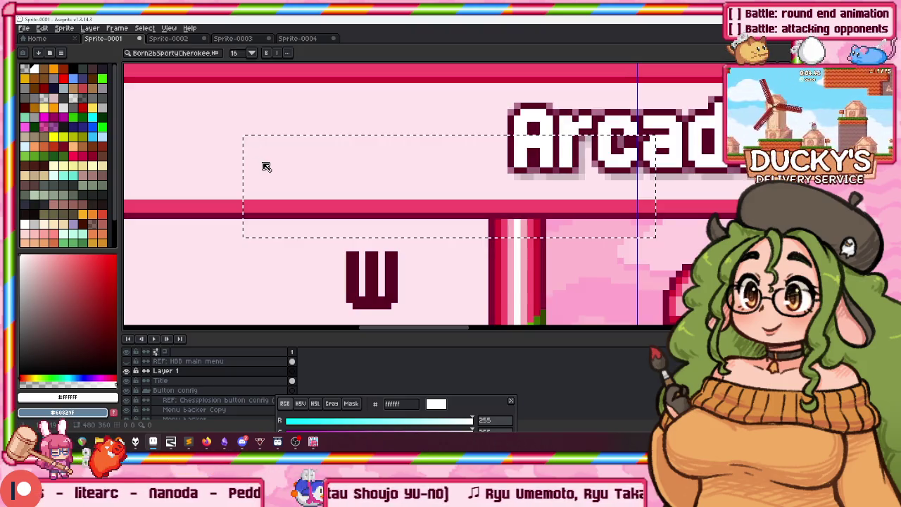
# Write 'Battle' in a text box inside the pink title box after discarding a first attempt
pyautogui.write('Battle')
pyautogui.press('Escape')
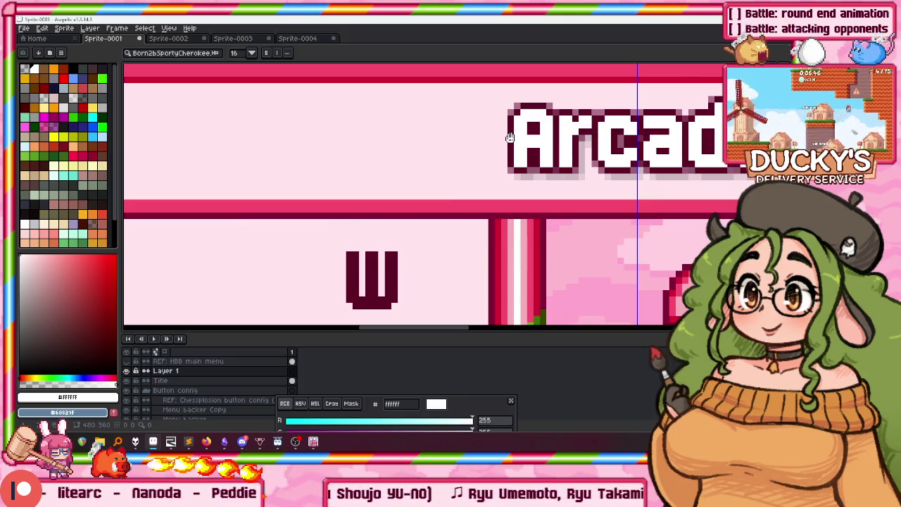
pyautogui.keyDown('alt'); pyautogui.click(508, 130); pyautogui.keyUp('alt')
pyautogui.hotkey('shift', 'o')
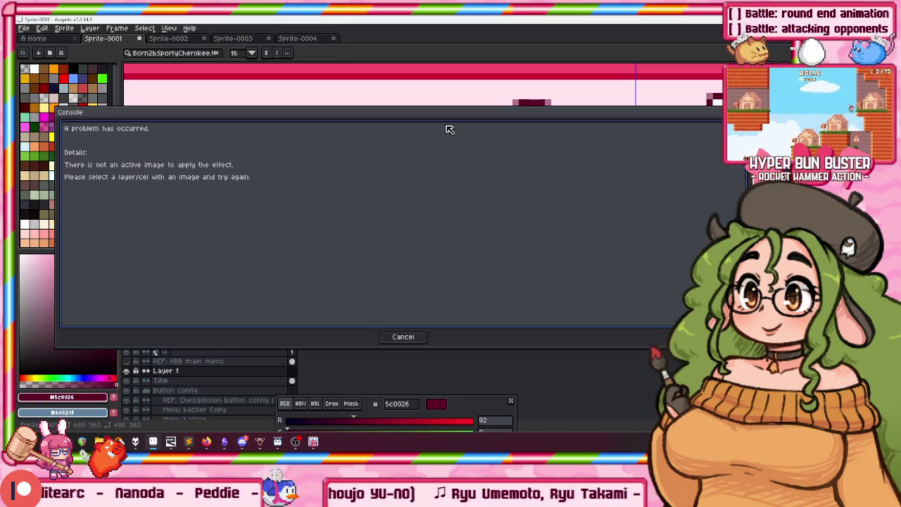
pyautogui.click(404, 337)
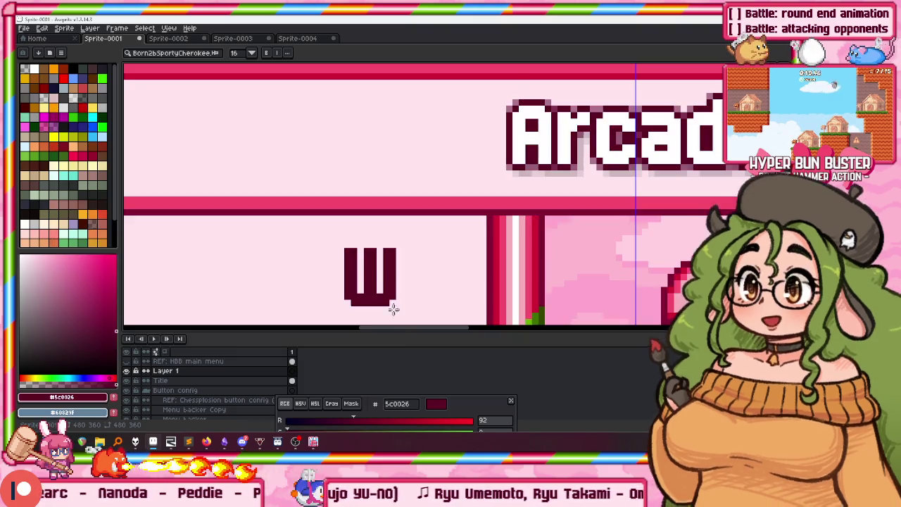
pyautogui.moveTo(250, 127); pyautogui.dragTo(660, 227)
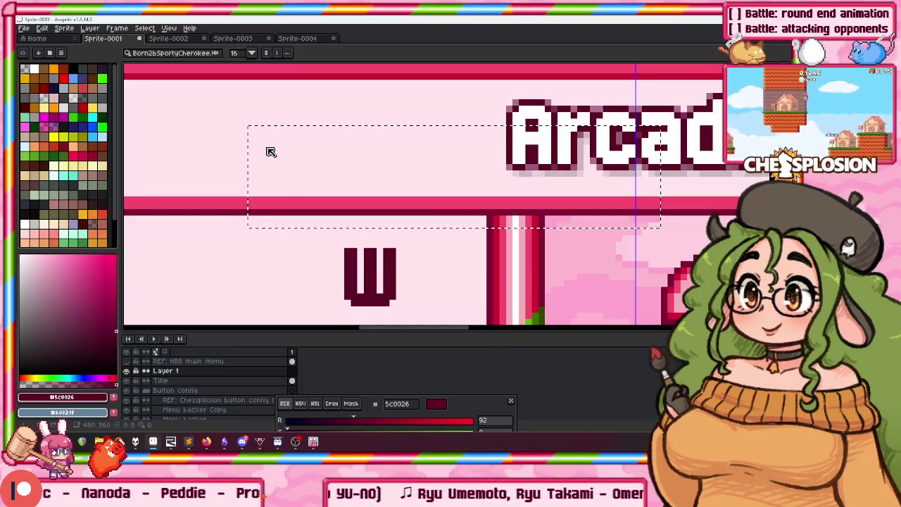
pyautogui.write('Battle')
pyautogui.press('Return')
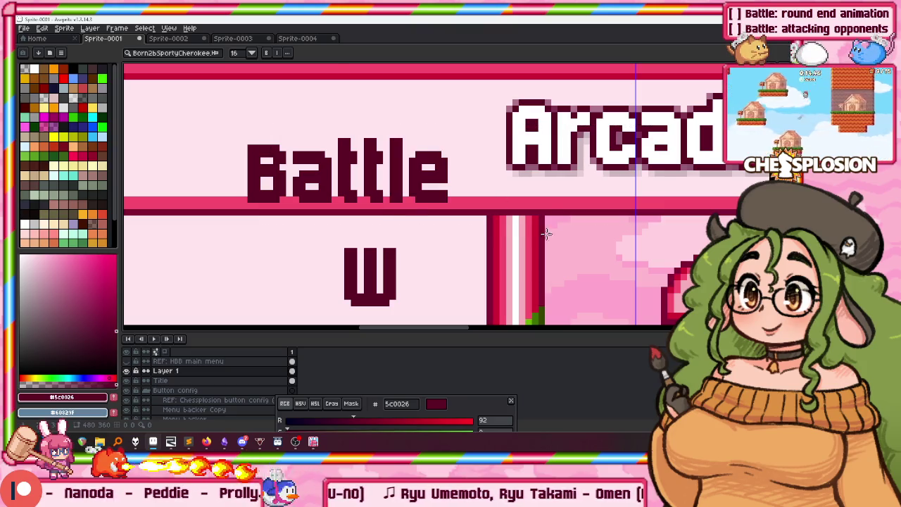
# Make the Battle lettering white with a double dark maroon outline, then deselect
pyautogui.press('i')
pyautogui.click(508, 124)
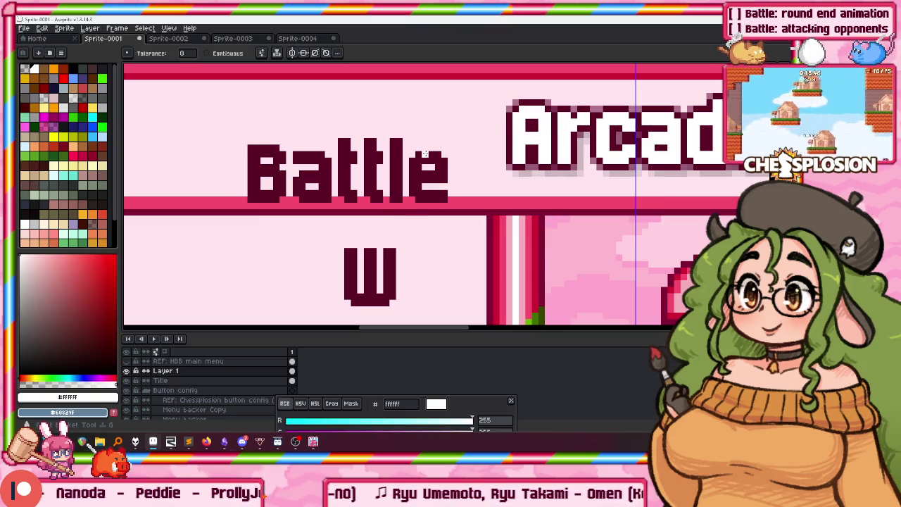
pyautogui.click(505, 127)
pyautogui.hotkey('shift', 'o')
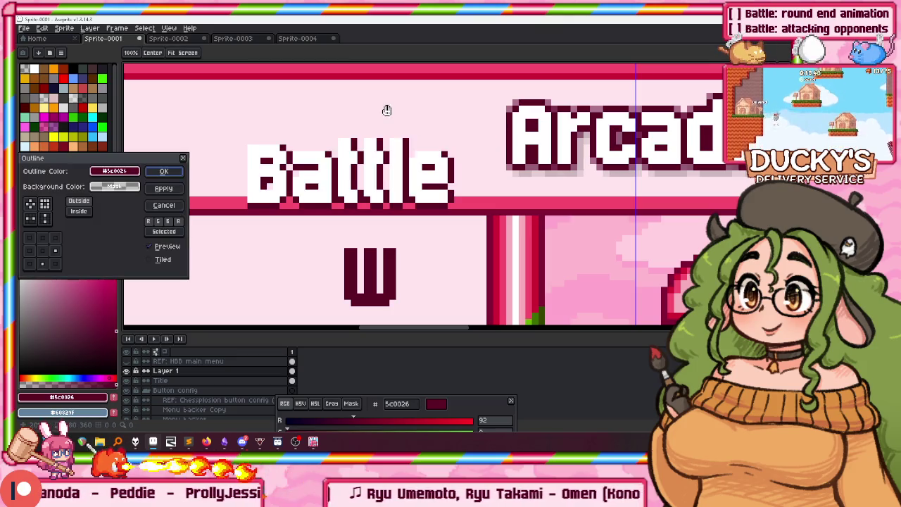
pyautogui.click(159, 191)
pyautogui.press('Return')
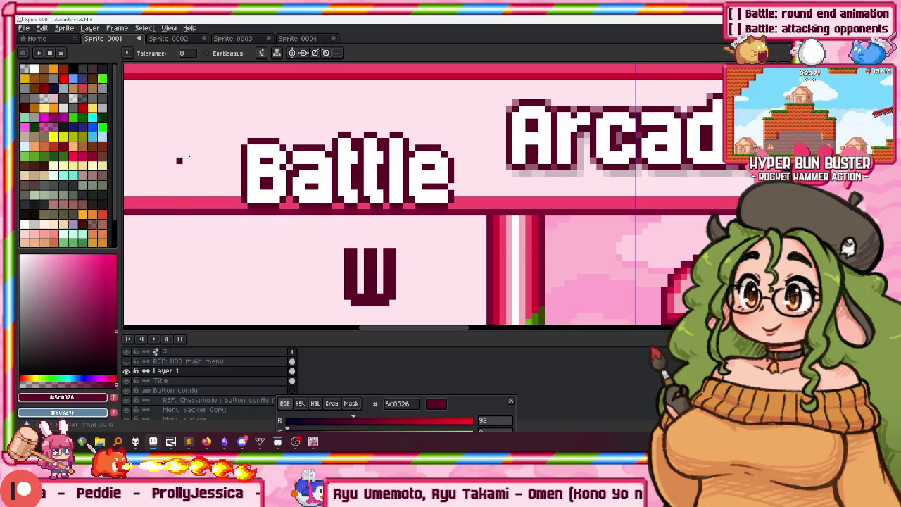
pyautogui.scroll(2, 408, 154)
pyautogui.scroll(-2, 408, 154)
pyautogui.press('g')
pyautogui.press('w')
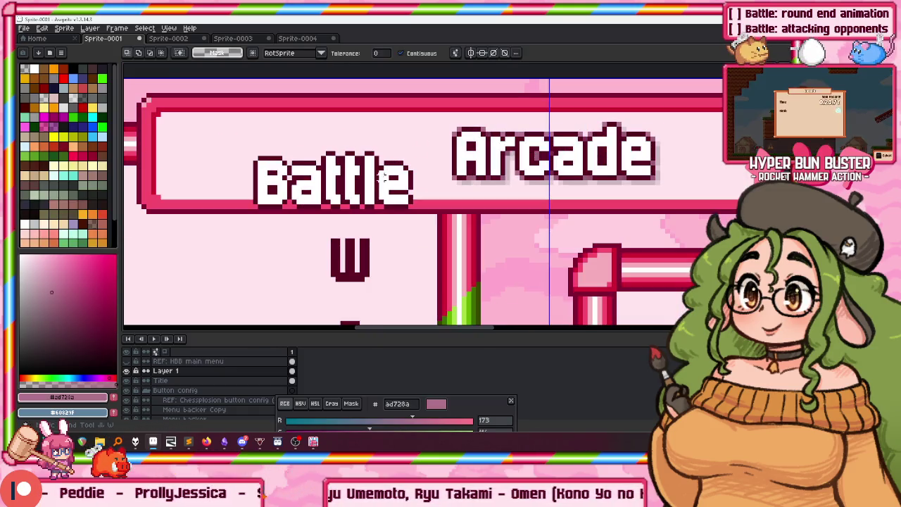
pyautogui.hotkey('ctrl', 'd')
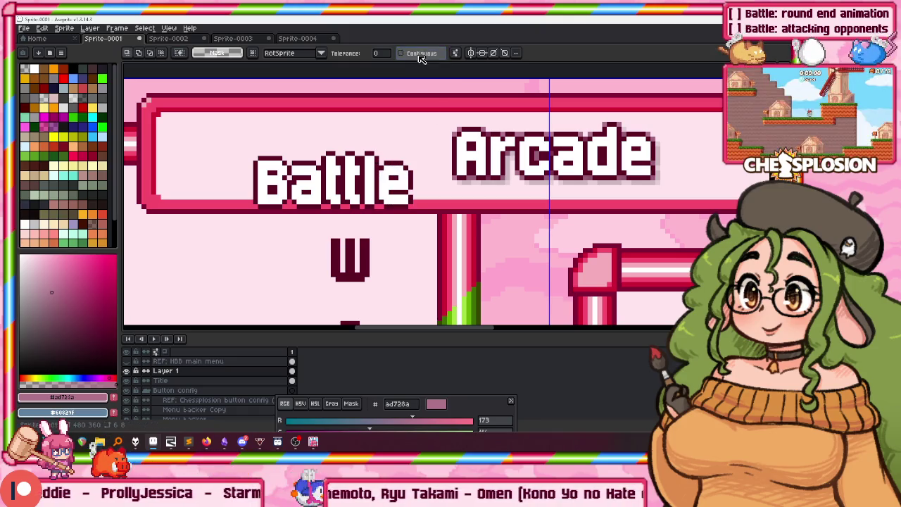
# Give the Battle title text a dark maroon outline
pyautogui.click(380, 188)
pyautogui.hotkey('shift', 'n')
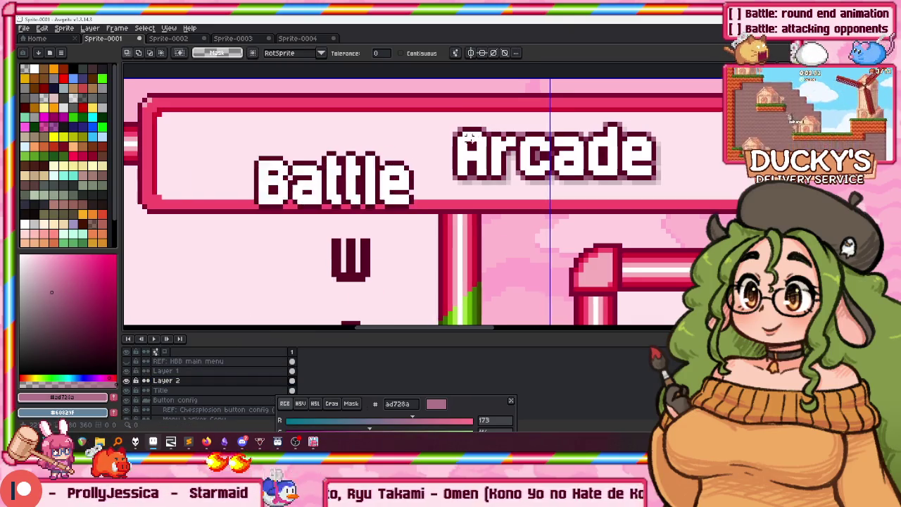
pyautogui.scroll(3, 470, 138)
pyautogui.scroll(-1, 392, 145)
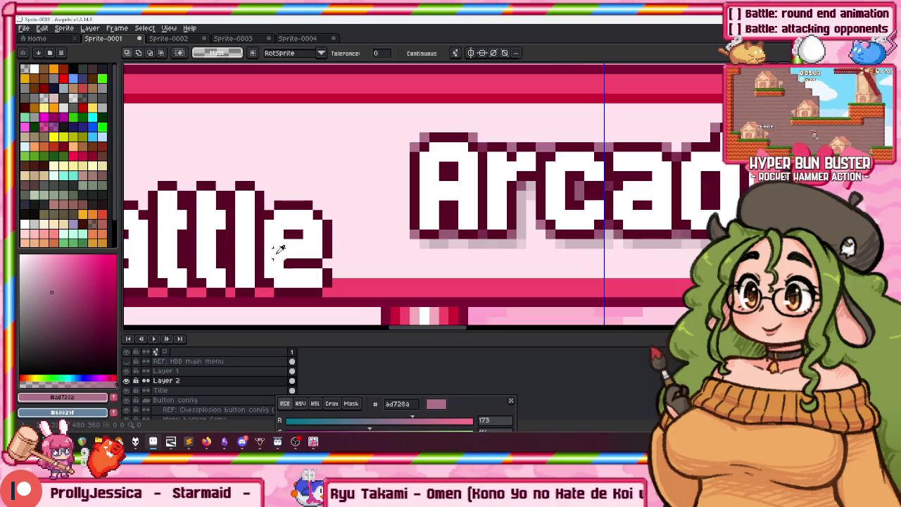
pyautogui.keyDown('alt'); pyautogui.click(257, 237); pyautogui.keyUp('alt')
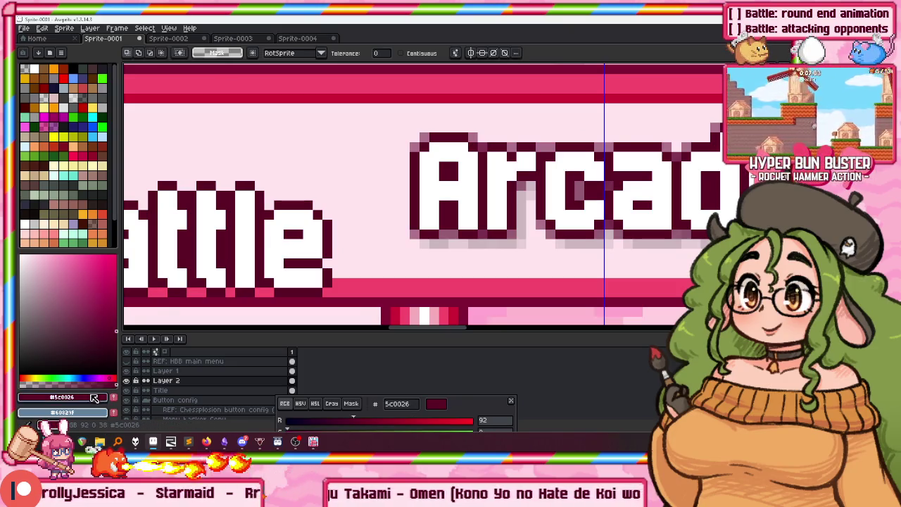
pyautogui.moveTo(431, 403); pyautogui.dragTo(447, 251)
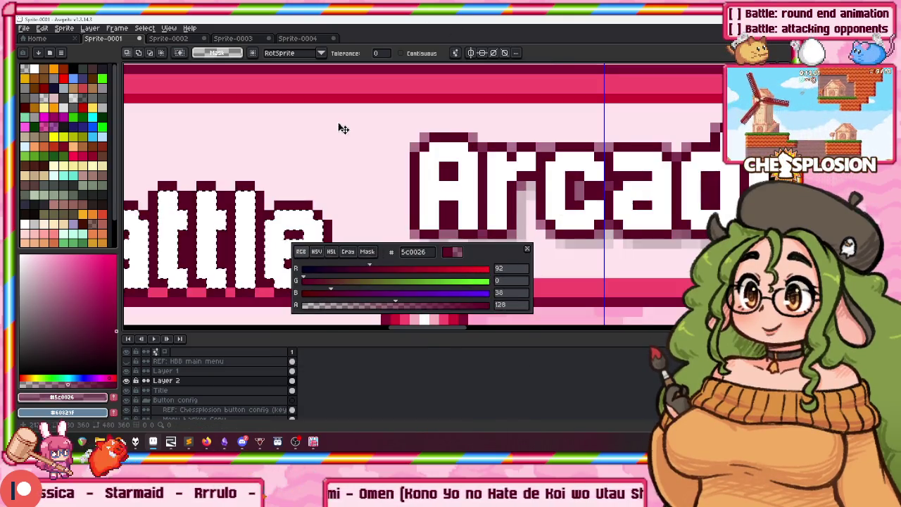
pyautogui.hotkey('shift', 'o')
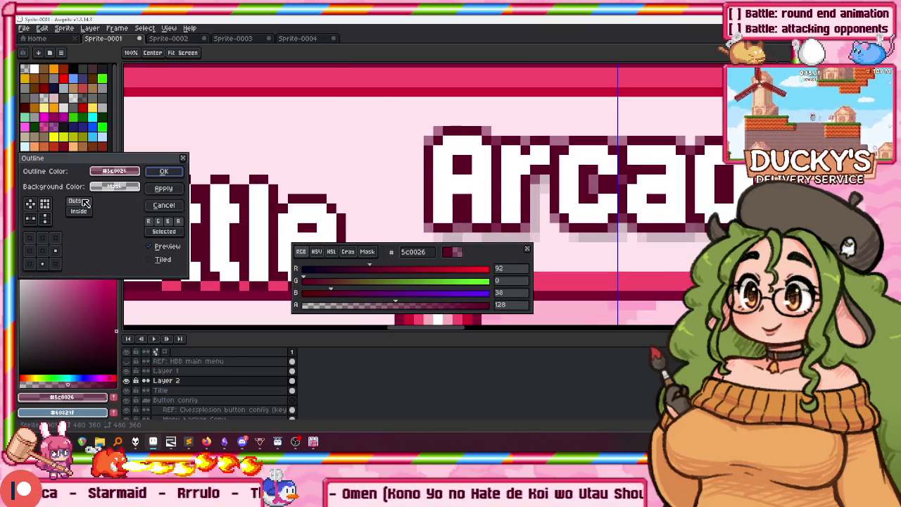
pyautogui.click(163, 171)
# Delete Layer 1 and undo the stray letters so the title reads Battle
pyautogui.click(164, 371)
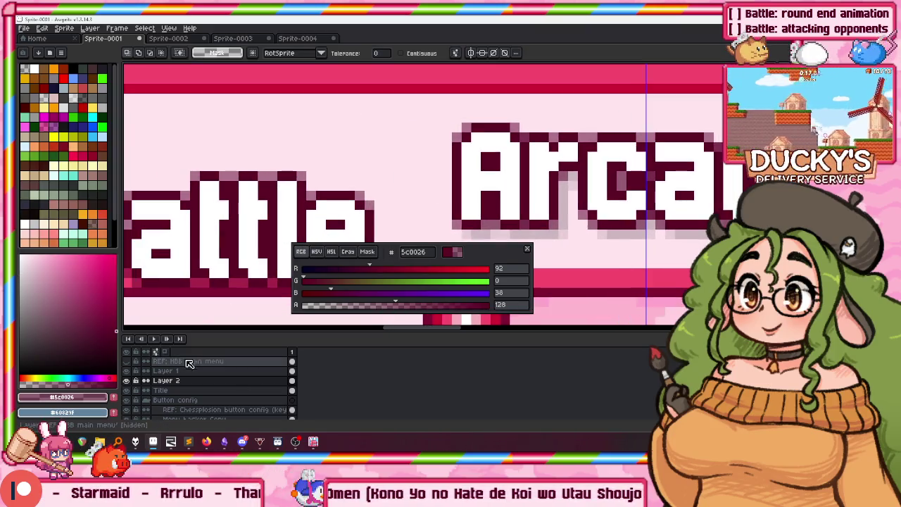
pyautogui.rightClick(181, 372)
pyautogui.click(253, 331)
pyautogui.scroll(-2, 371, 228)
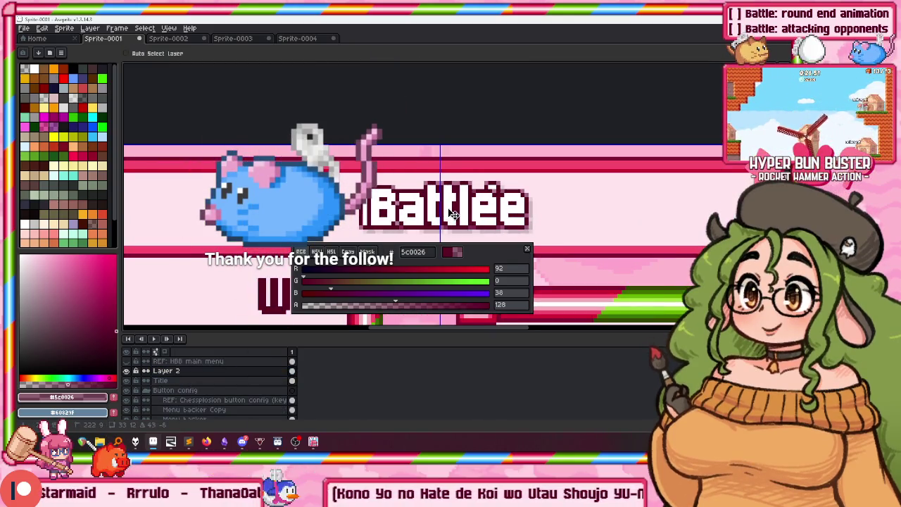
pyautogui.click(225, 380)
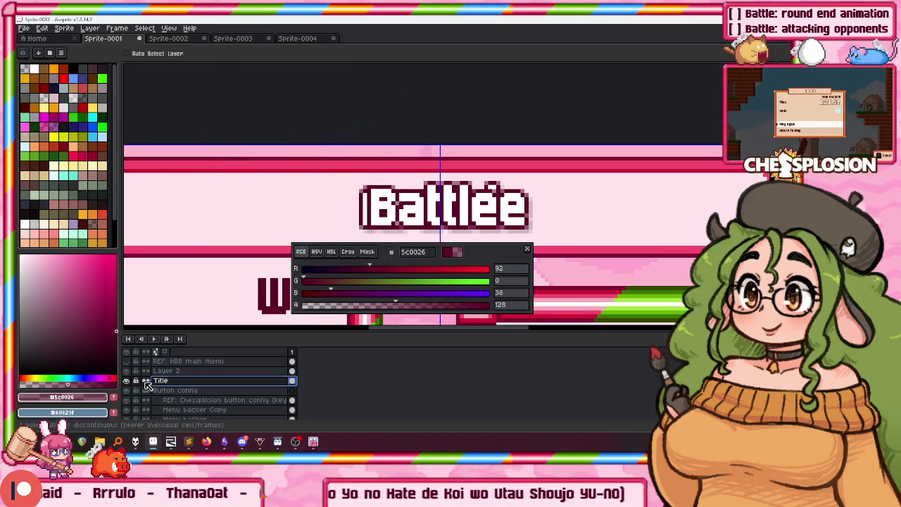
pyautogui.keyDown('alt'); pyautogui.click(269, 211); pyautogui.keyUp('alt')
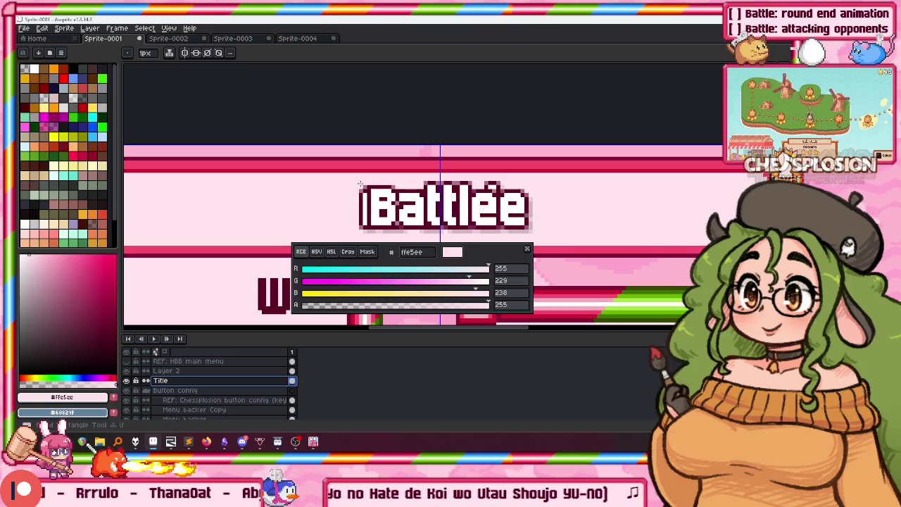
pyautogui.hotkey('ctrl', 'z')
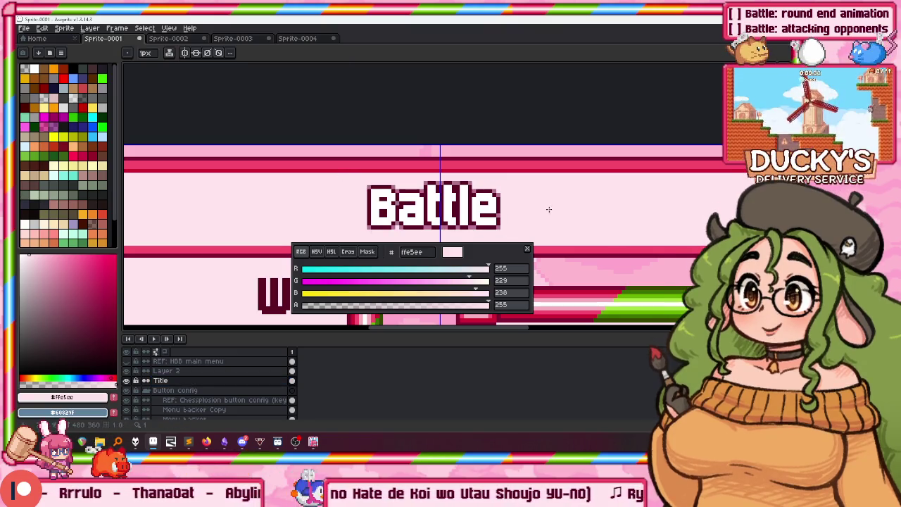
# Nudge the Battle title on Layer 2 down a few pixels
pyautogui.click(169, 370)
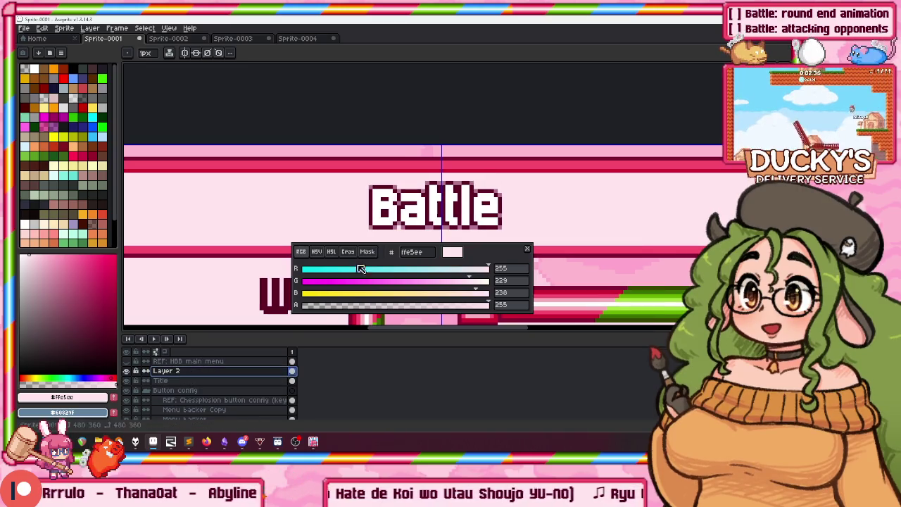
pyautogui.press('v')
pyautogui.moveTo(471, 209); pyautogui.dragTo(471, 212)
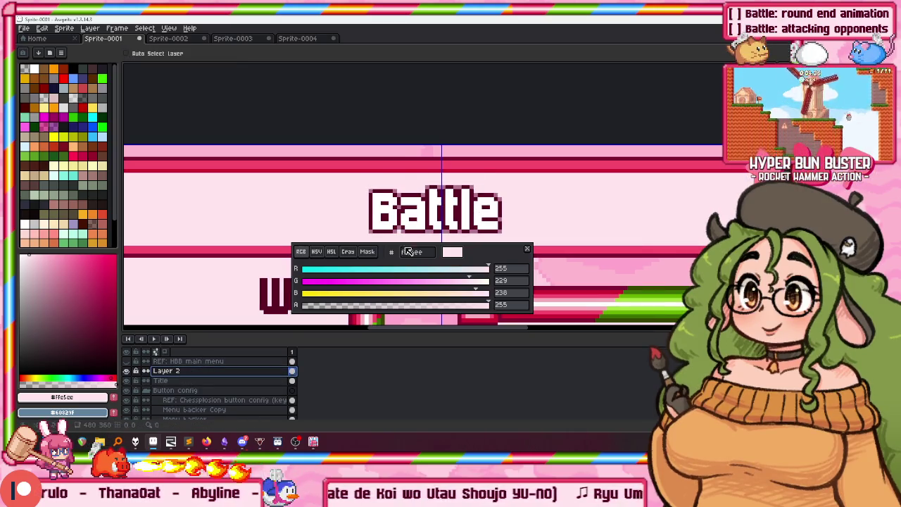
pyautogui.click(189, 442)
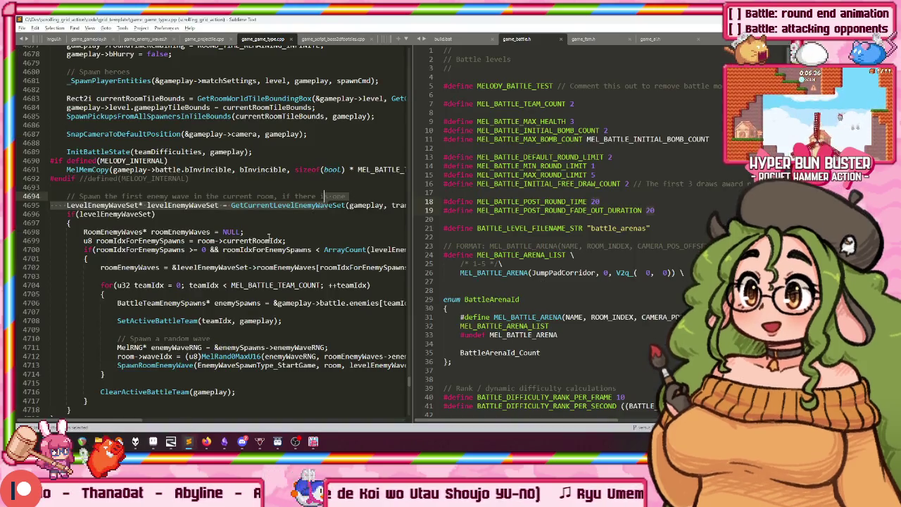
pyautogui.hotkey('alt', 'Tab')
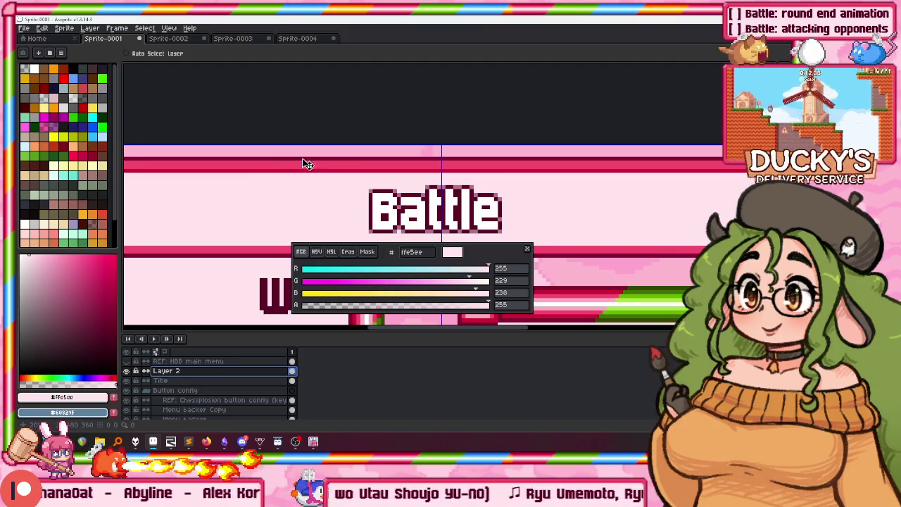
pyautogui.moveTo(465, 252); pyautogui.dragTo(477, 311)
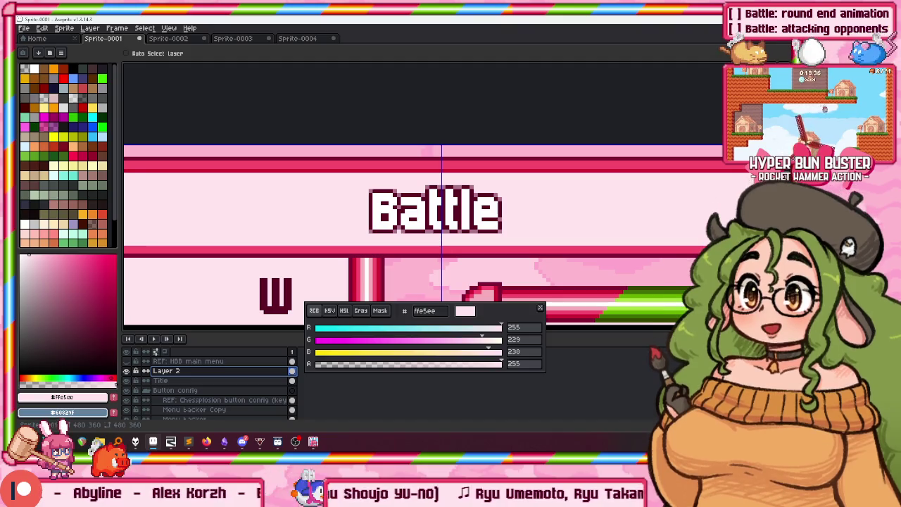
pyautogui.scroll(-1, 336, 192)
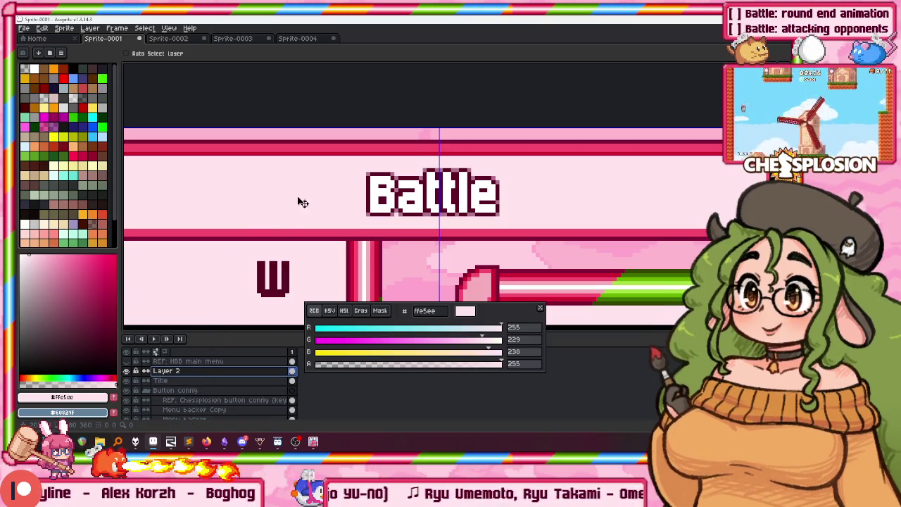
pyautogui.rightClick(211, 370)
# Delete Layer 2 and rename the Title layer to 'Main Title (Battle)'
pyautogui.click(239, 409)
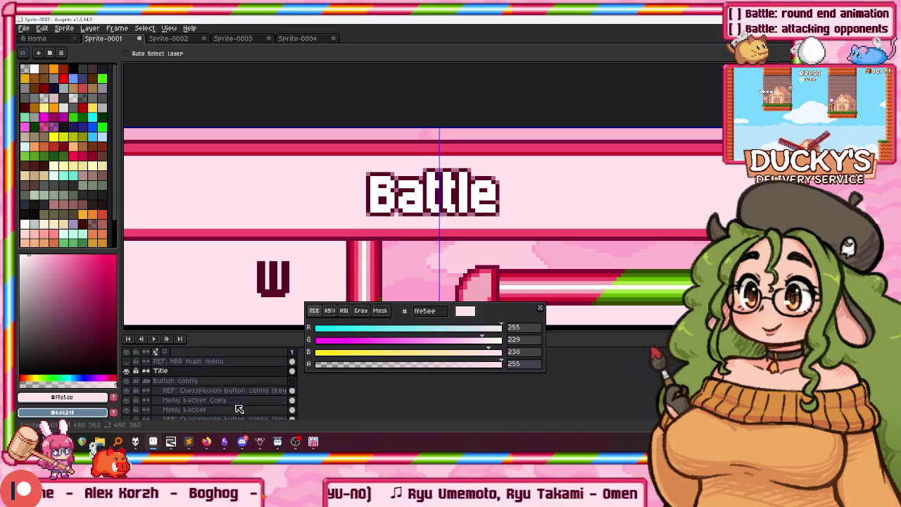
pyautogui.doubleClick(176, 370)
pyautogui.write('Main Title (BA')
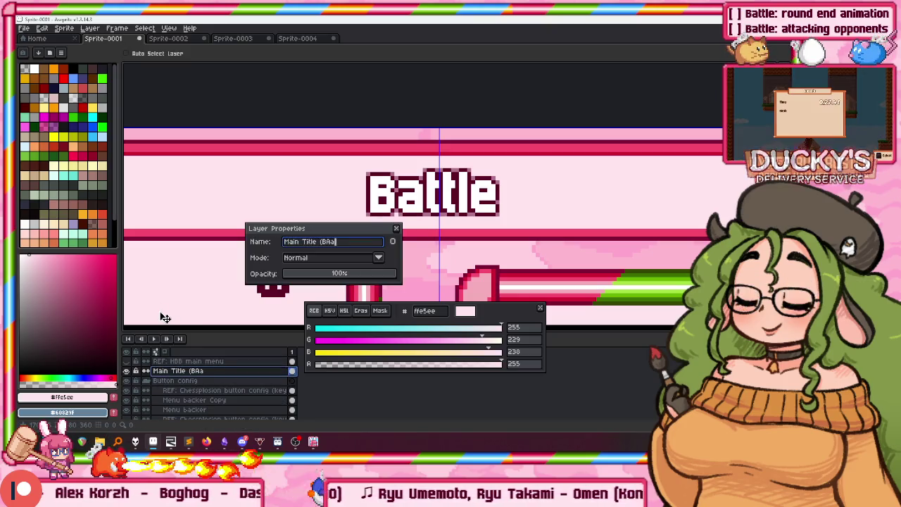
pyautogui.write('attle)')
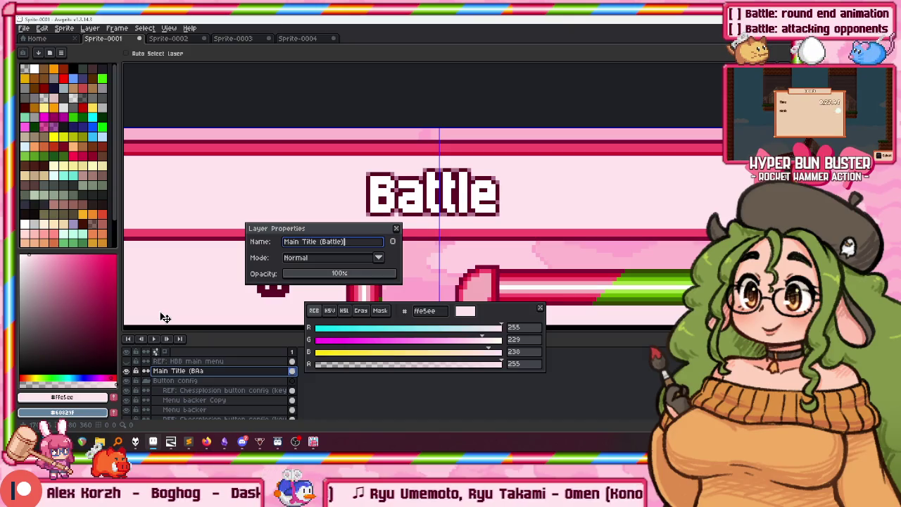
pyautogui.press('Return')
pyautogui.press('Return')
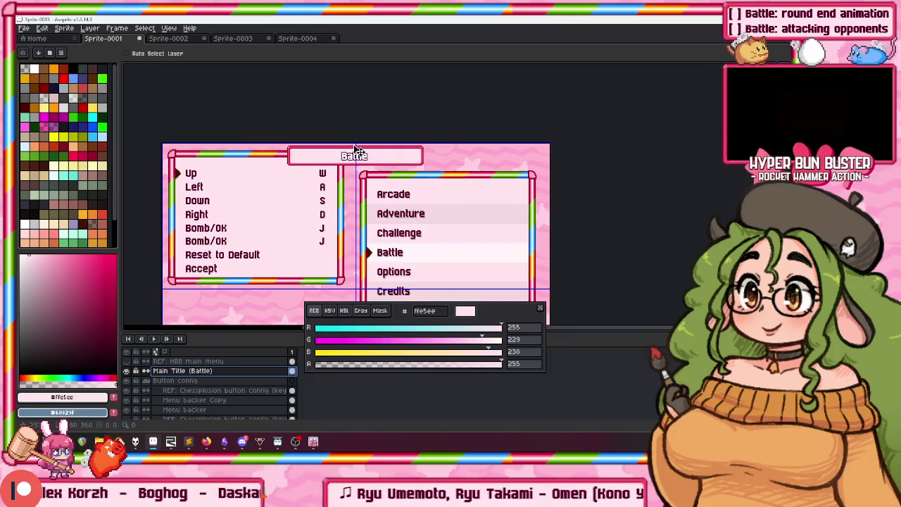
# Pan to view the whole menu mockup and select the Chessplosion button config reference layer
pyautogui.moveTo(352, 154); pyautogui.dragTo(361, 69)
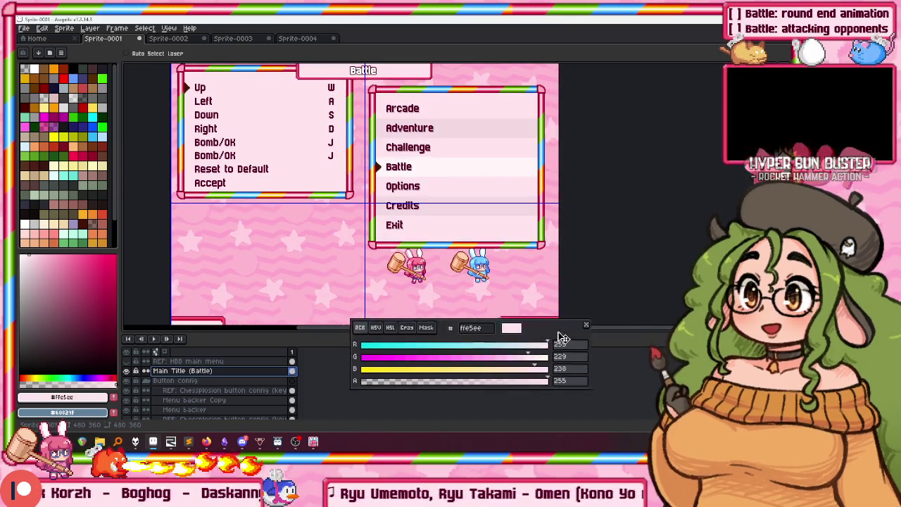
pyautogui.moveTo(349, 178)
pyautogui.mouseDown()
pyautogui.moveTo(344, 257)
pyautogui.moveTo(340, 238)
pyautogui.mouseUp()
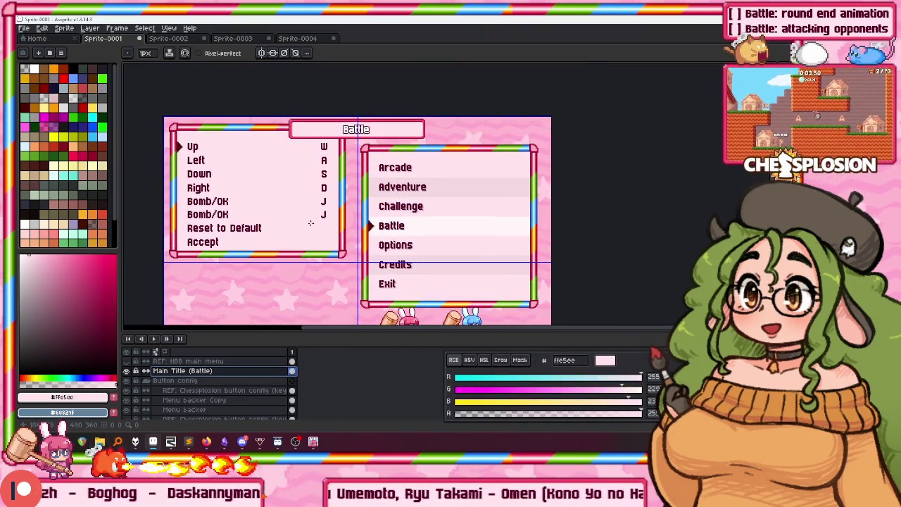
pyautogui.scroll(1, 233, 165)
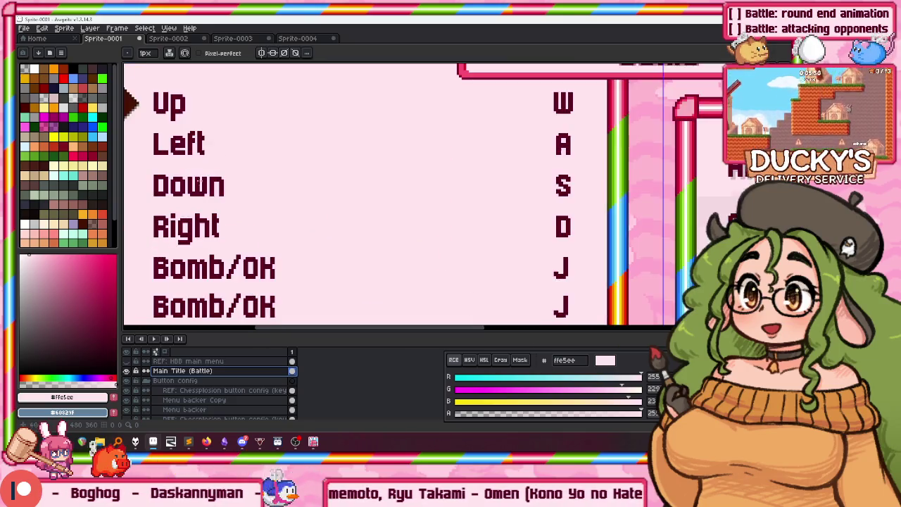
pyautogui.scroll(-1, 235, 123)
pyautogui.moveTo(212, 158); pyautogui.dragTo(250, 117)
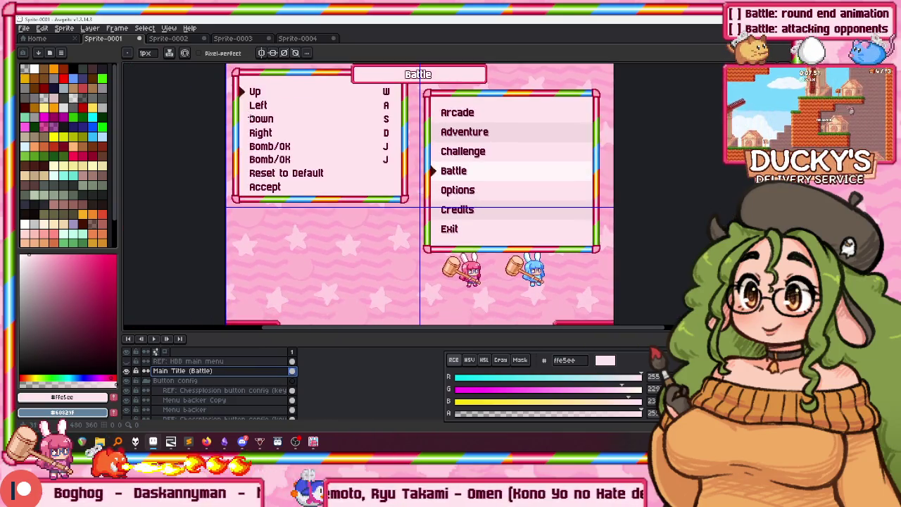
pyautogui.scroll(-1, 267, 105)
pyautogui.scroll(1, 293, 137)
pyautogui.moveTo(293, 137); pyautogui.dragTo(281, 226)
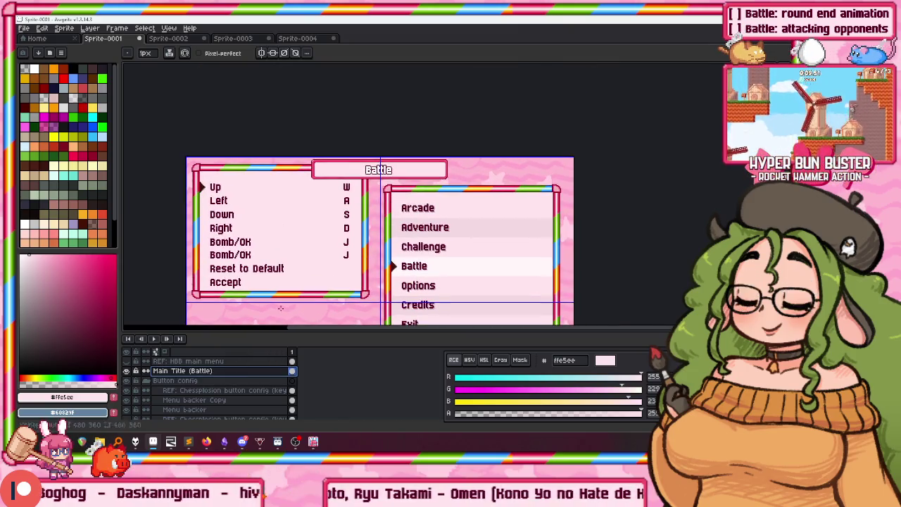
pyautogui.scroll(3, 363, 176)
pyautogui.scroll(-1, 352, 190)
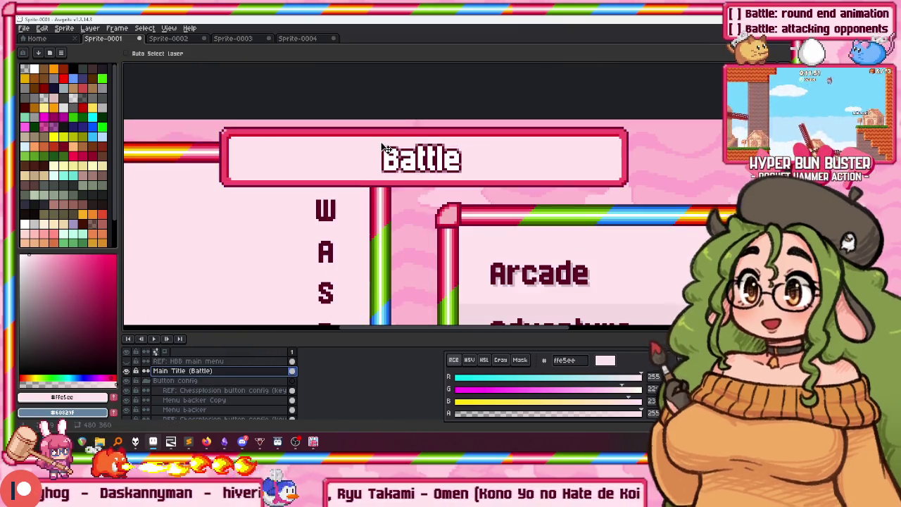
pyautogui.scroll(-1, 336, 211)
pyautogui.scroll(-1, 337, 211)
pyautogui.moveTo(345, 204); pyautogui.dragTo(376, 141)
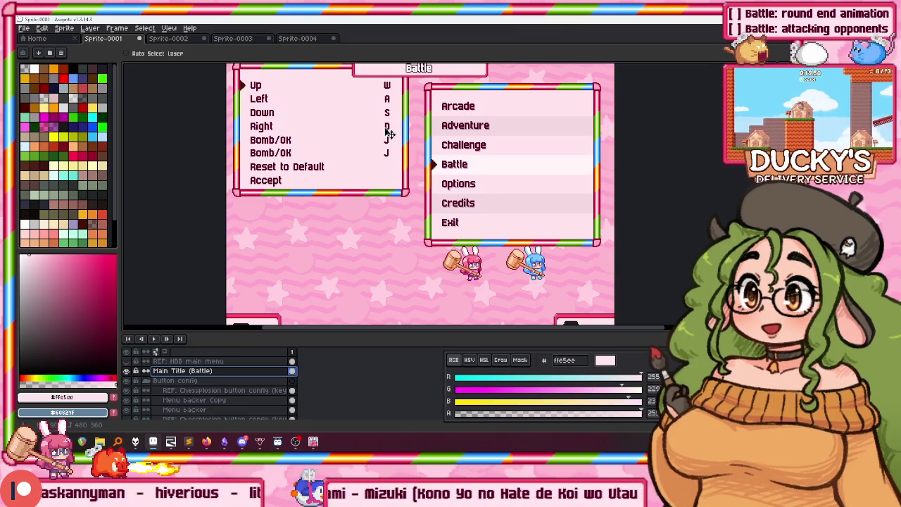
pyautogui.press('m')
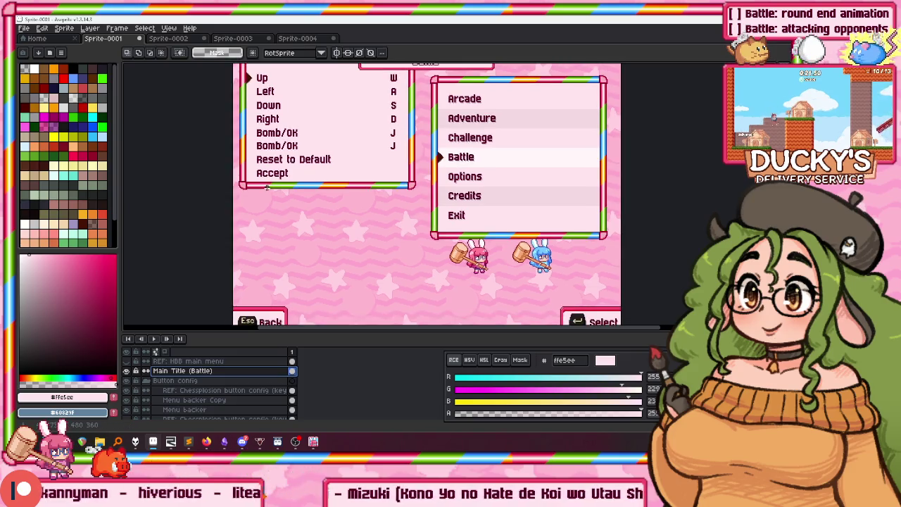
pyautogui.scroll(2, 256, 176)
pyautogui.scroll(-2, 267, 210)
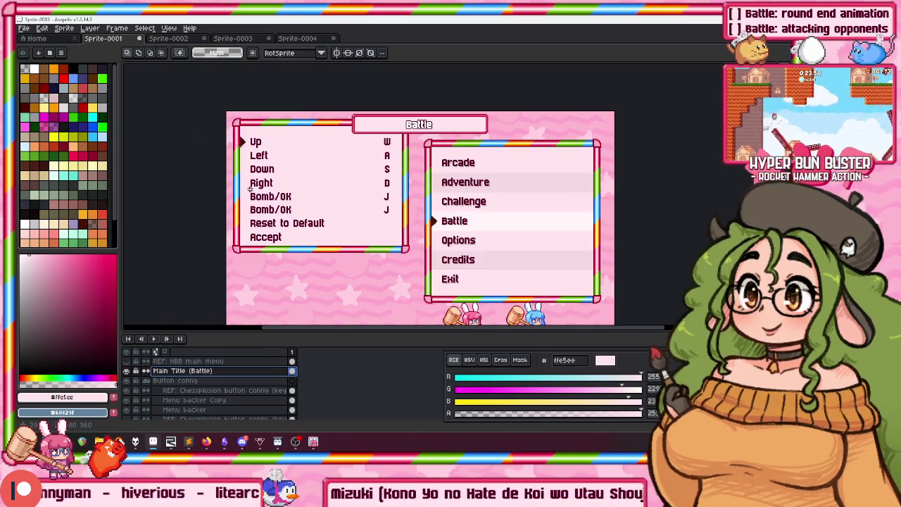
pyautogui.scroll(1, 253, 187)
pyautogui.click(185, 389)
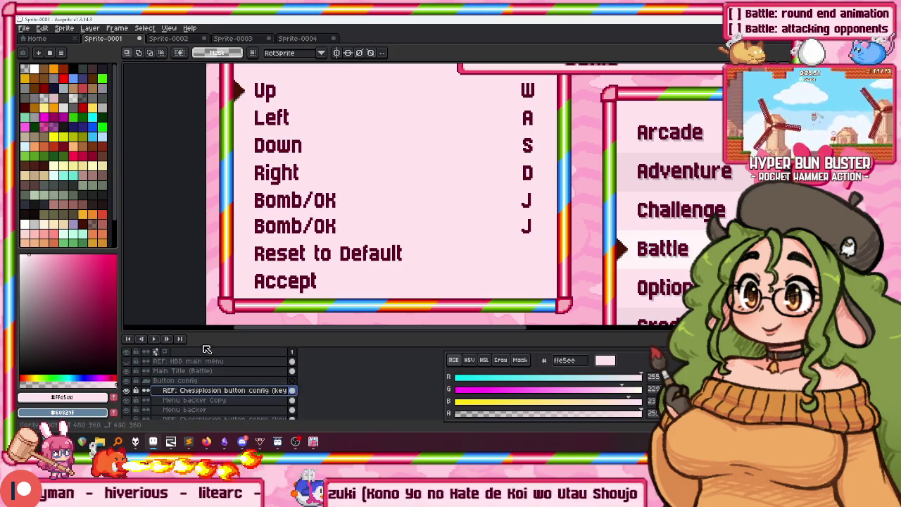
# Rename the selected layer to Text
pyautogui.doubleClick(176, 393)
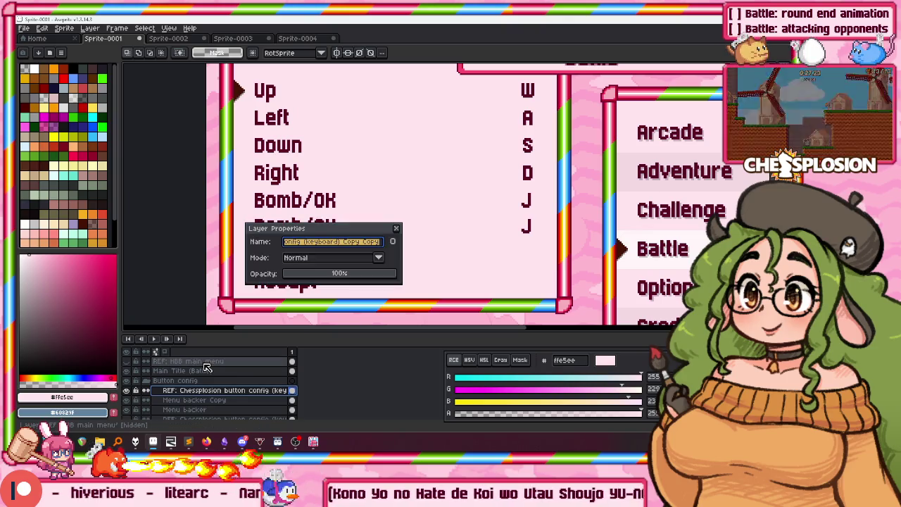
pyautogui.write('B')
pyautogui.press('BackSpace')
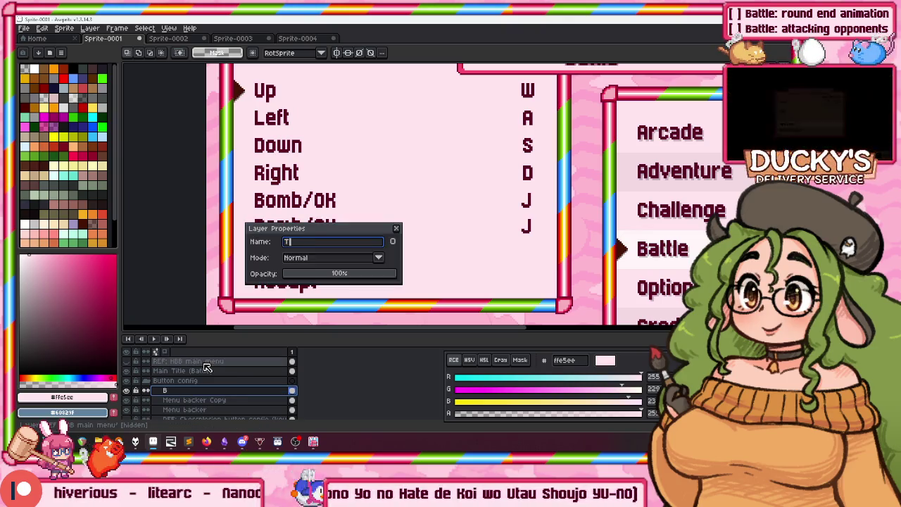
pyautogui.press('Return')
pyautogui.press('v')
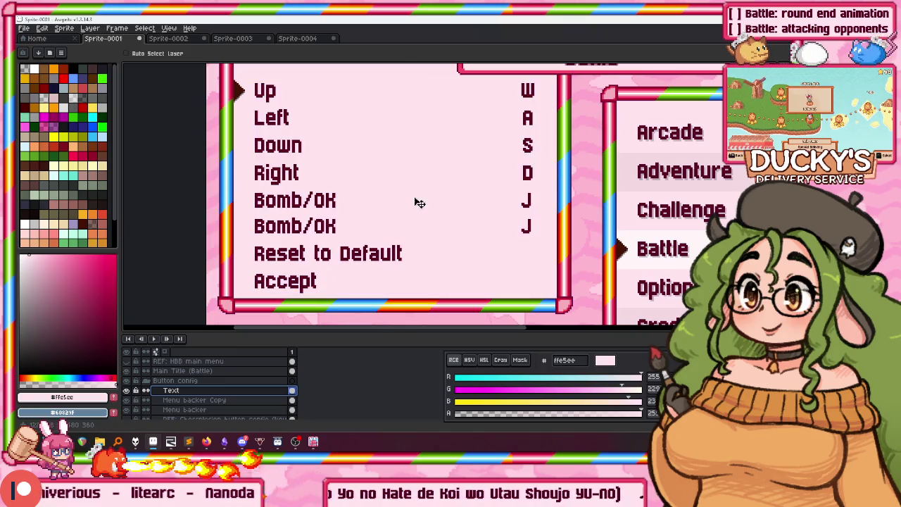
# Select the Up-to-Right key list rows and nudge them down a few pixels
pyautogui.press('m')
pyautogui.scroll(-2, 328, 100)
pyautogui.scroll(2, 475, 151)
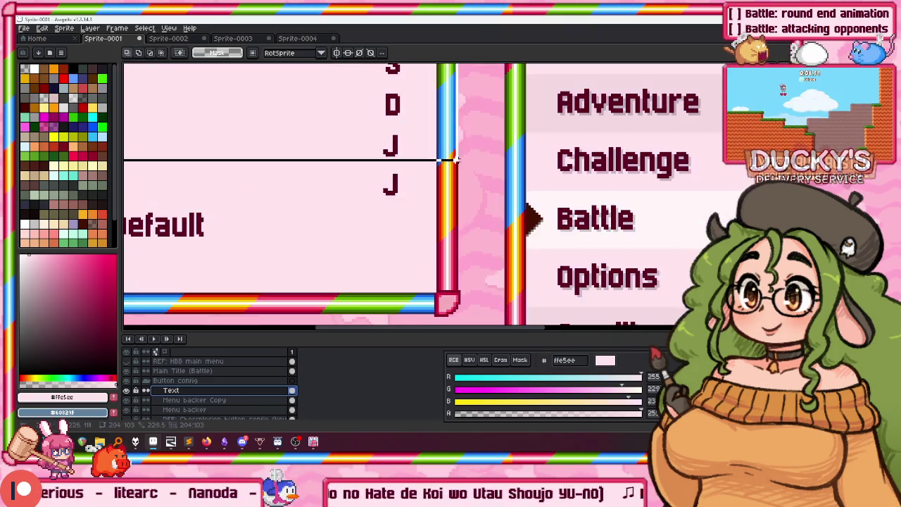
pyautogui.scroll(-5, 451, 185)
pyautogui.scroll(3, 423, 187)
pyautogui.moveTo(423, 187); pyautogui.dragTo(527, 189)
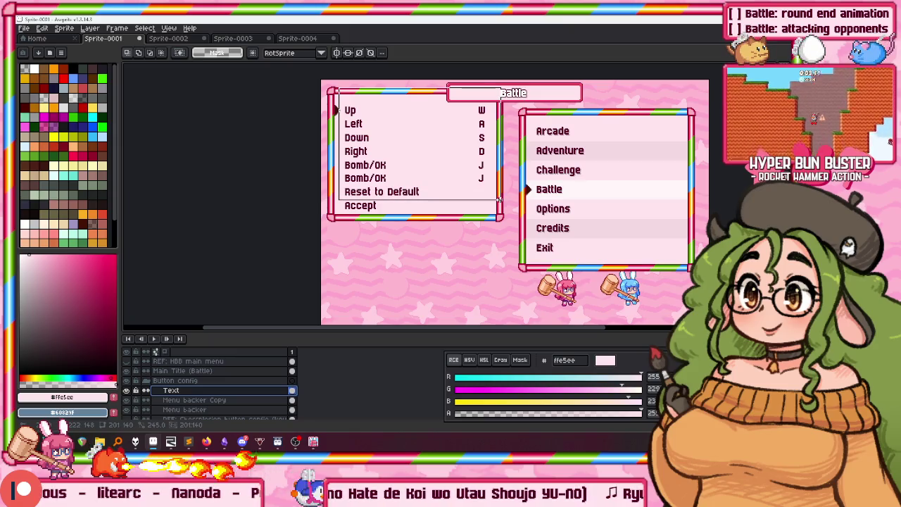
pyautogui.moveTo(324, 95); pyautogui.dragTo(484, 166)
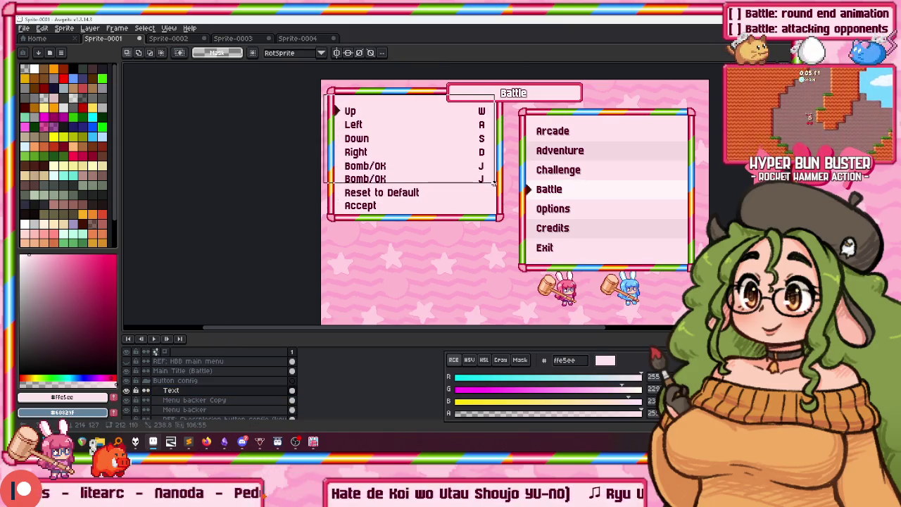
pyautogui.press('Down')
pyautogui.press('Return')
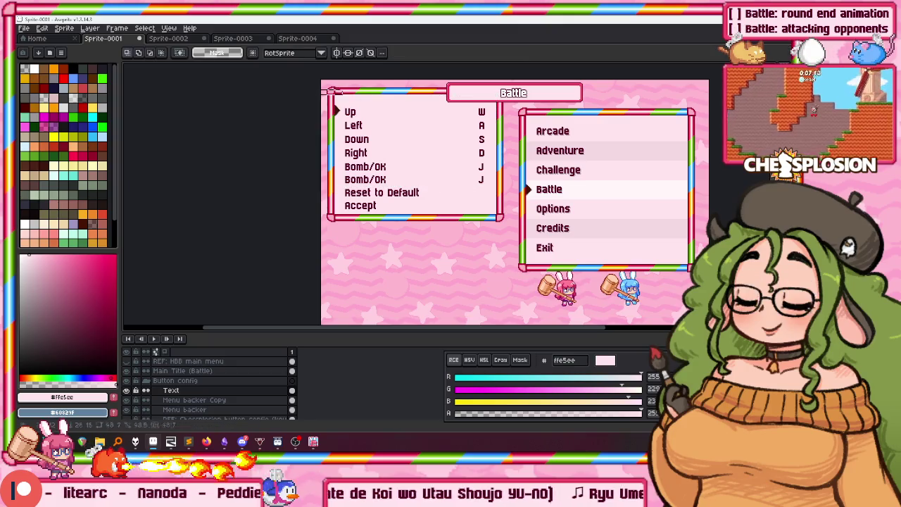
pyautogui.press('Down')
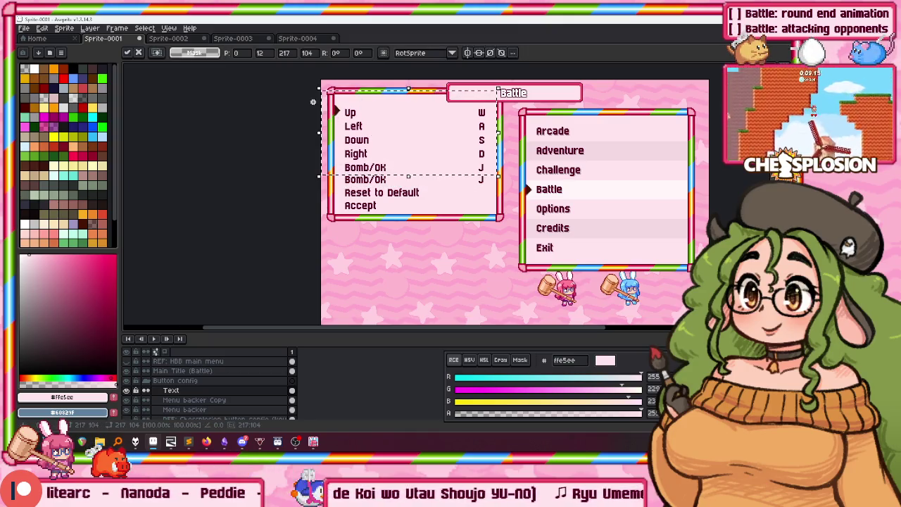
pyautogui.press('Down')
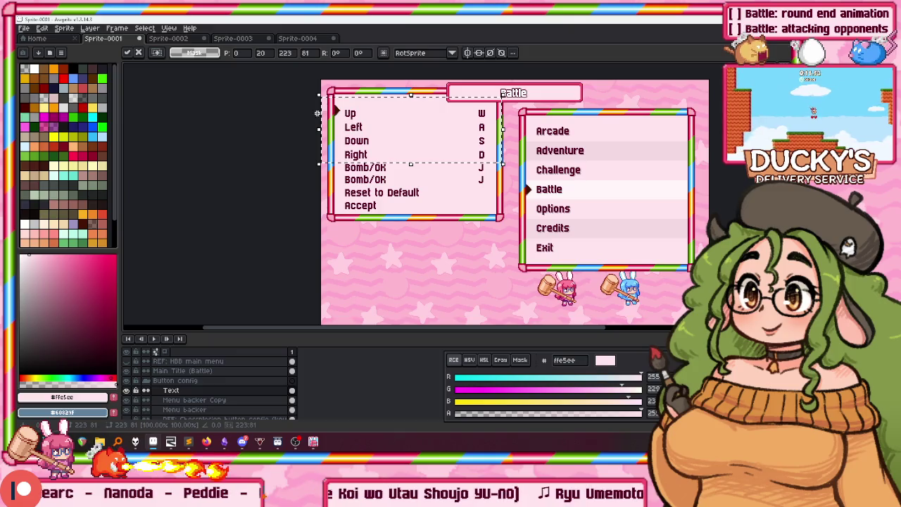
# Nudge the Up and Left rows down two more pixels and deselect
pyautogui.moveTo(327, 83); pyautogui.dragTo(392, 110)
pyautogui.moveTo(321, 83); pyautogui.dragTo(501, 134)
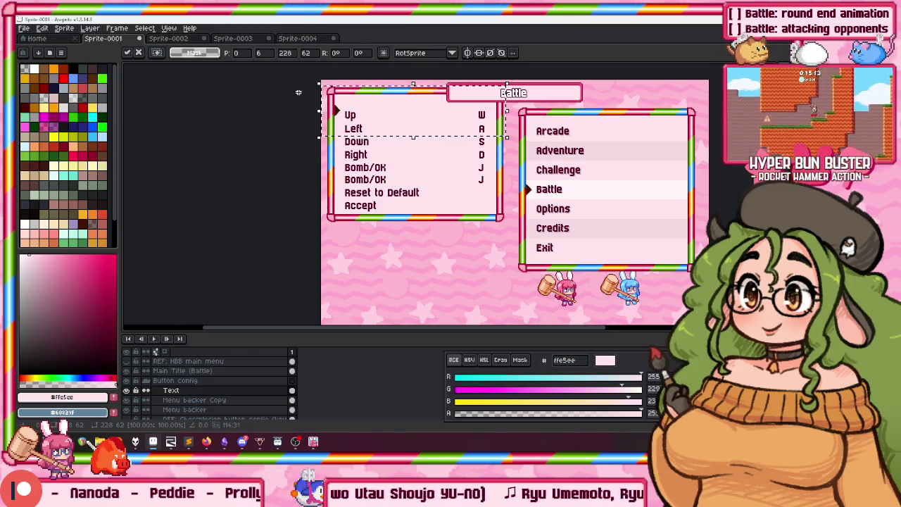
pyautogui.press('Down')
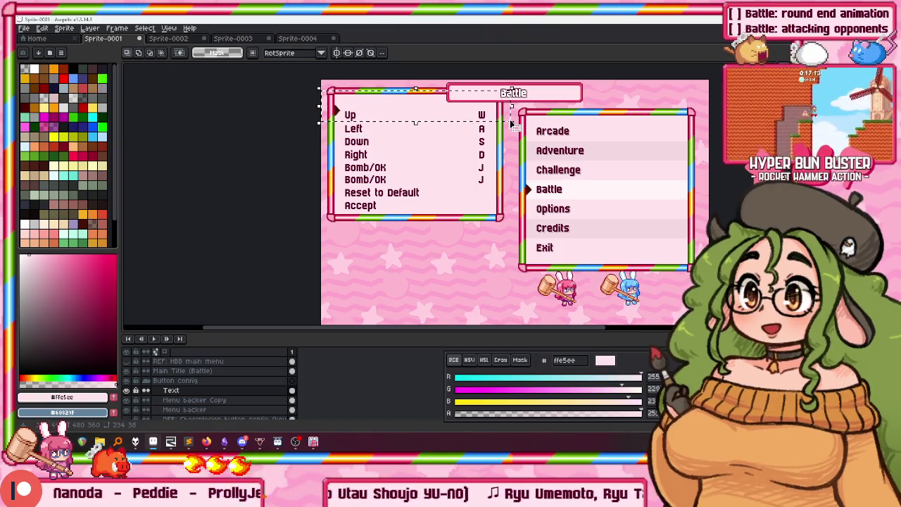
pyautogui.press('Down')
pyautogui.hotkey('ctrl', 'd')
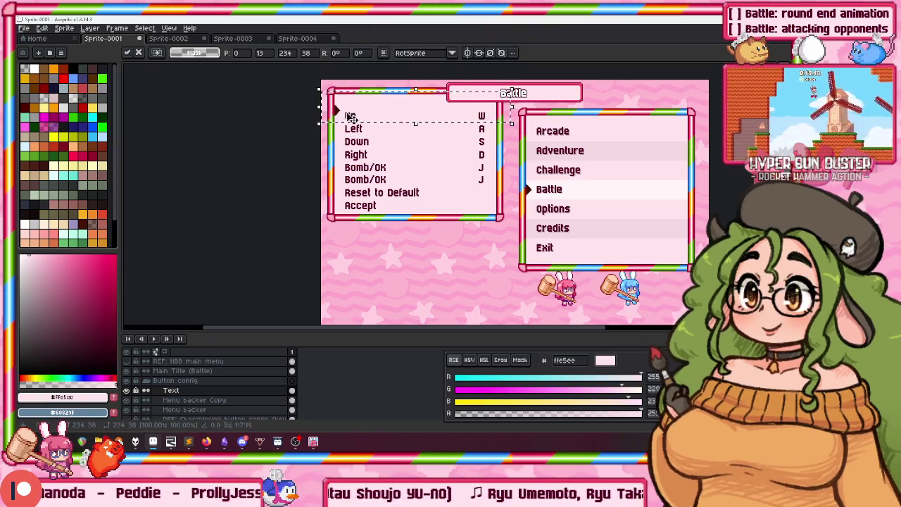
pyautogui.scroll(1, 369, 111)
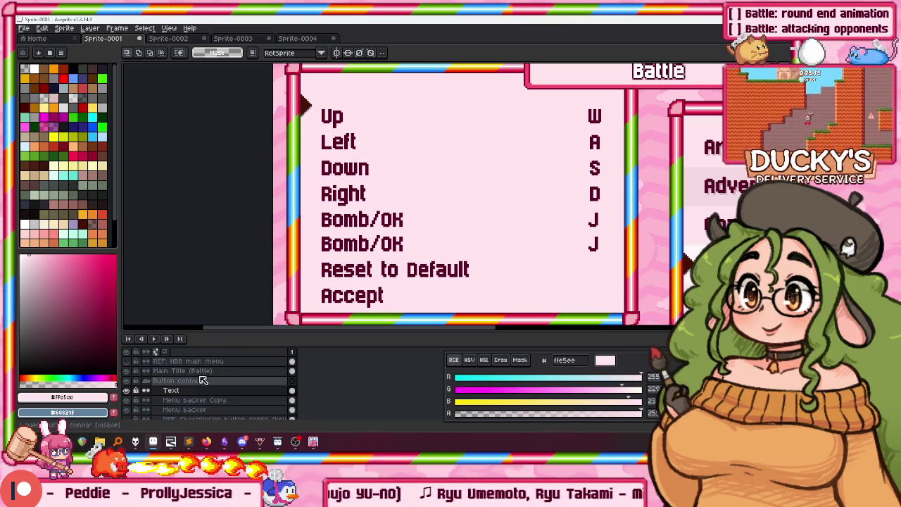
# Activate the Menu backer Copy layer and try moving the key-config panel, then undo the move
pyautogui.scroll(-1, 220, 396)
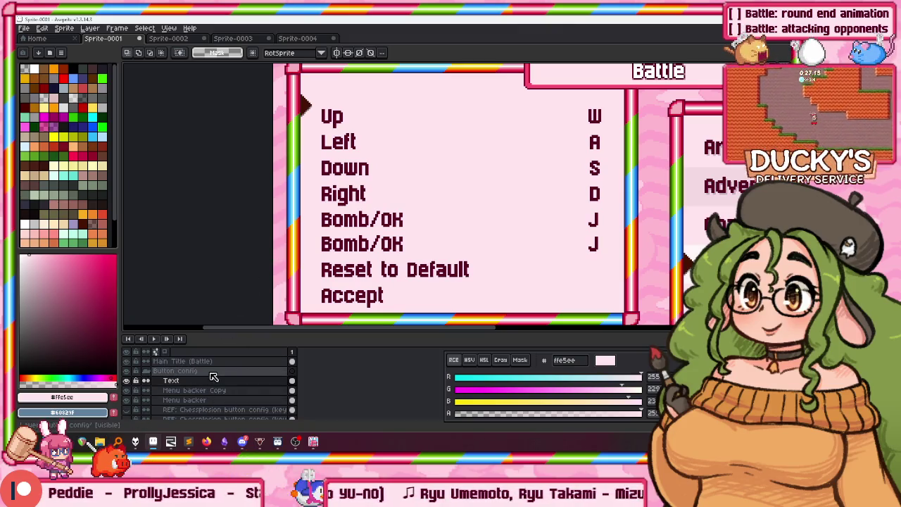
pyautogui.click(195, 390)
pyautogui.scroll(-2, 309, 91)
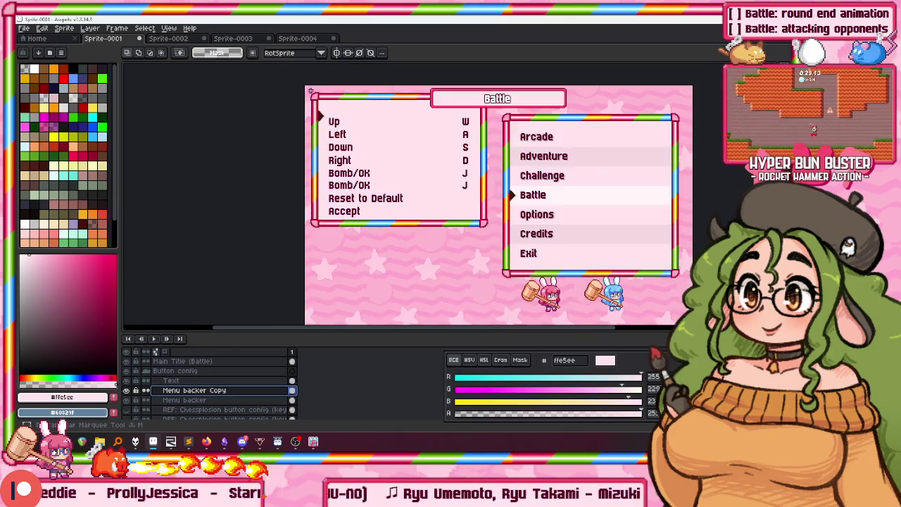
pyautogui.scroll(1, 418, 170)
pyautogui.scroll(2, 582, 285)
pyautogui.scroll(-1, 583, 285)
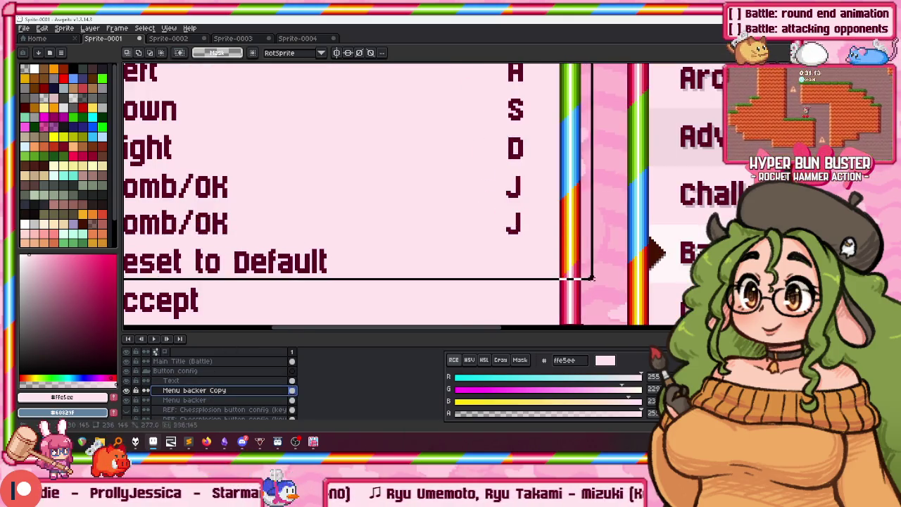
pyautogui.scroll(-2, 583, 286)
pyautogui.click(573, 259)
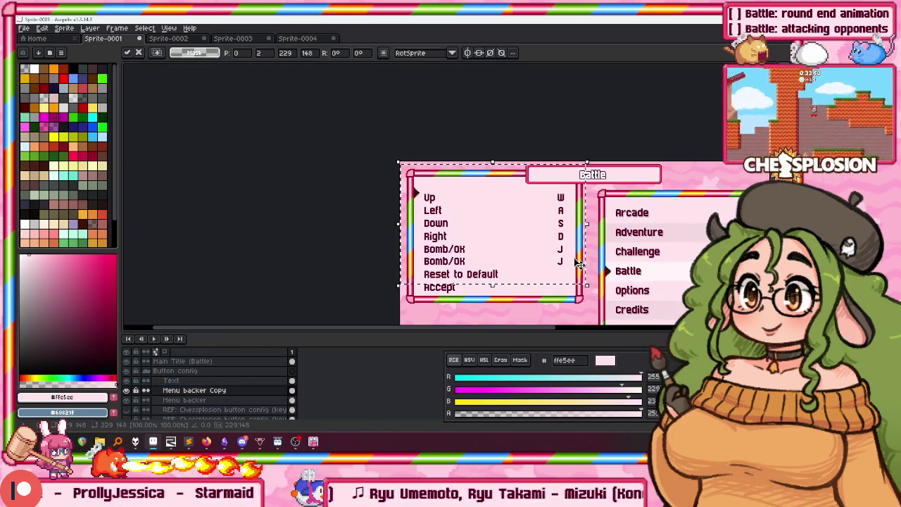
pyautogui.scroll(-1, 528, 211)
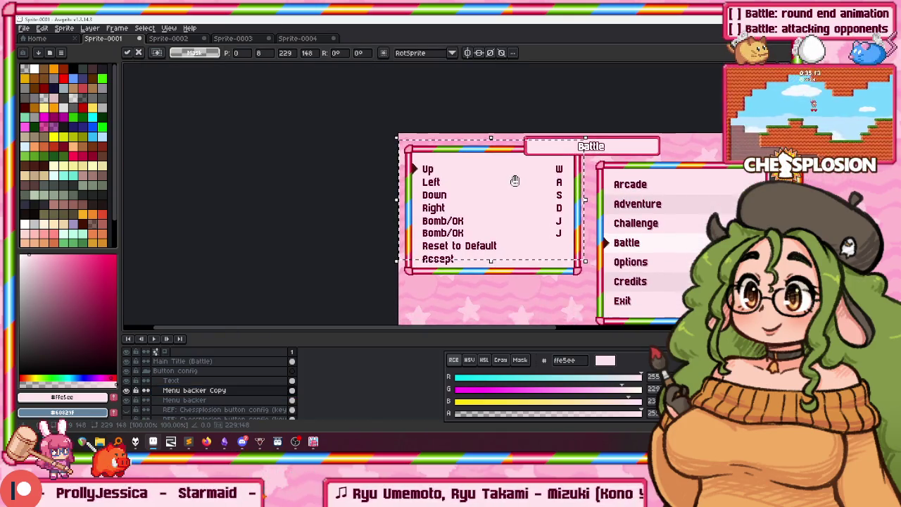
pyautogui.hotkey('ctrl', 'd')
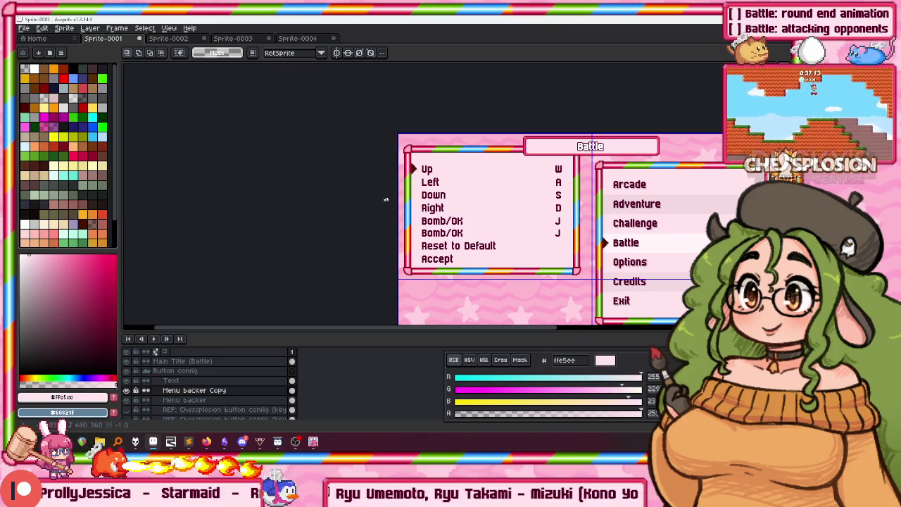
pyautogui.scroll(-3, 482, 185)
pyautogui.hscroll(2, 378, 195)
pyautogui.moveTo(378, 195); pyautogui.dragTo(368, 298)
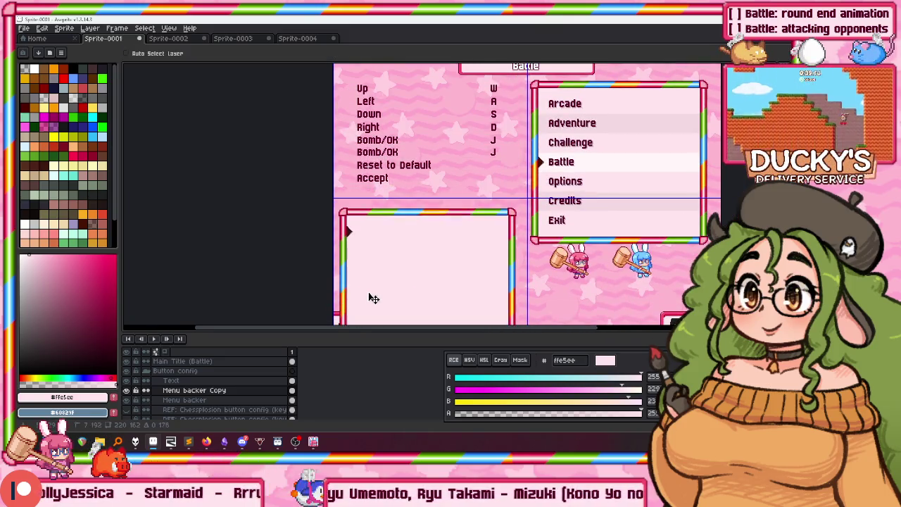
pyautogui.hotkey('ctrl', 'z')
pyautogui.scroll(-1, 218, 379)
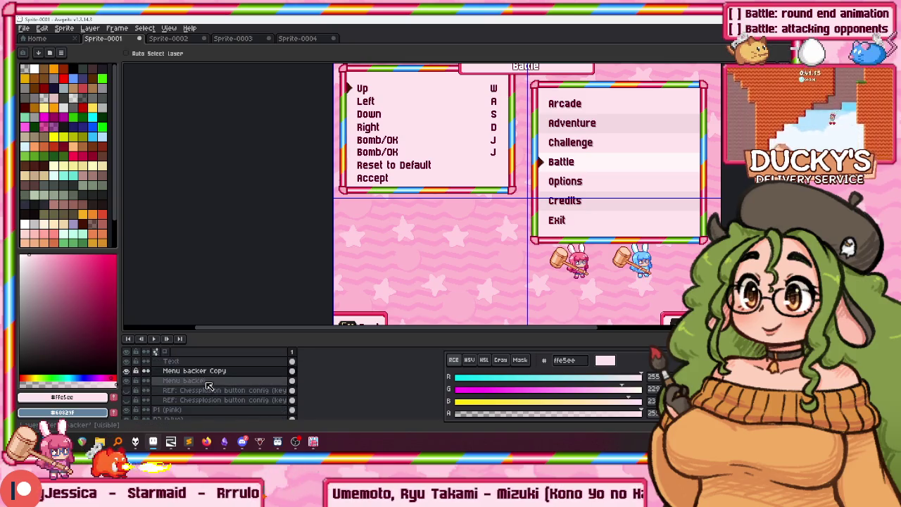
# Delete both REF: Chessplosion layers and hide the Menu backer layer
pyautogui.click(184, 371)
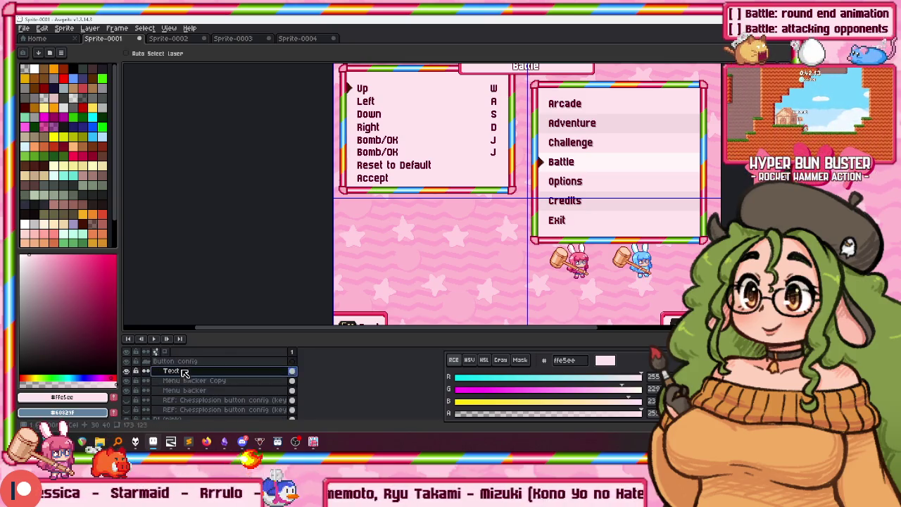
pyautogui.click(181, 380)
pyautogui.click(183, 399)
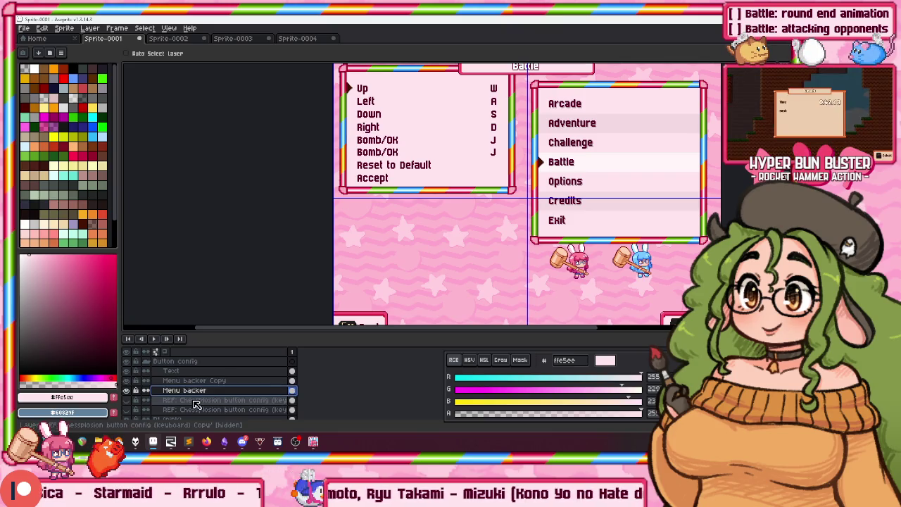
pyautogui.rightClick(201, 408)
pyautogui.click(239, 377)
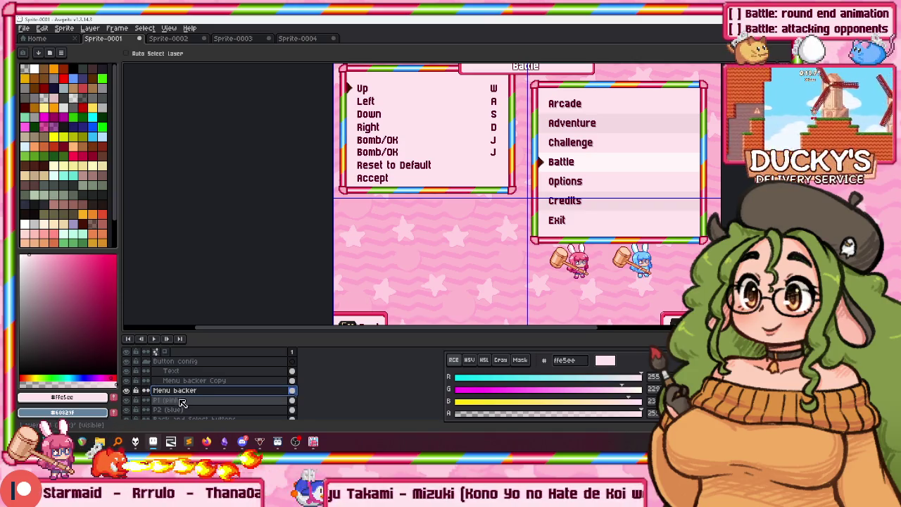
pyautogui.click(126, 389)
pyautogui.click(167, 360)
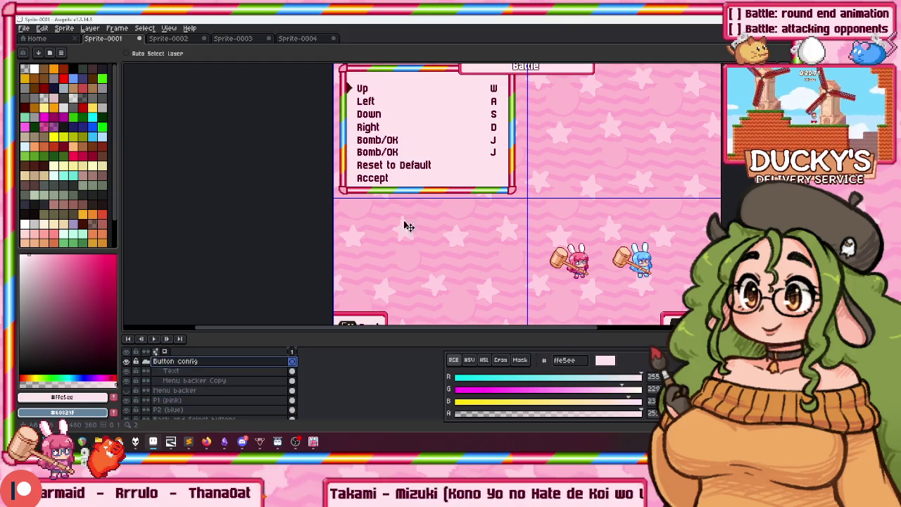
pyautogui.moveTo(443, 134); pyautogui.dragTo(461, 237)
pyautogui.scroll(-2, 458, 229)
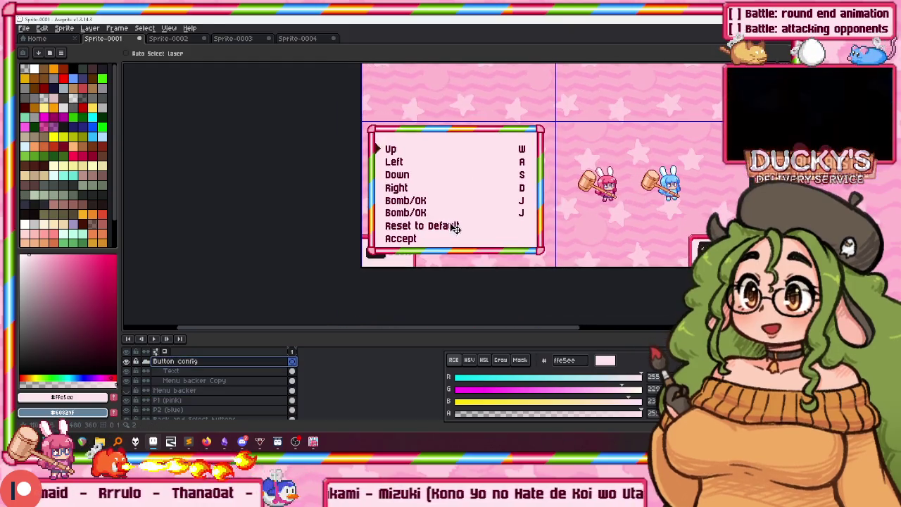
pyautogui.scroll(4, 430, 239)
pyautogui.scroll(-2, 436, 240)
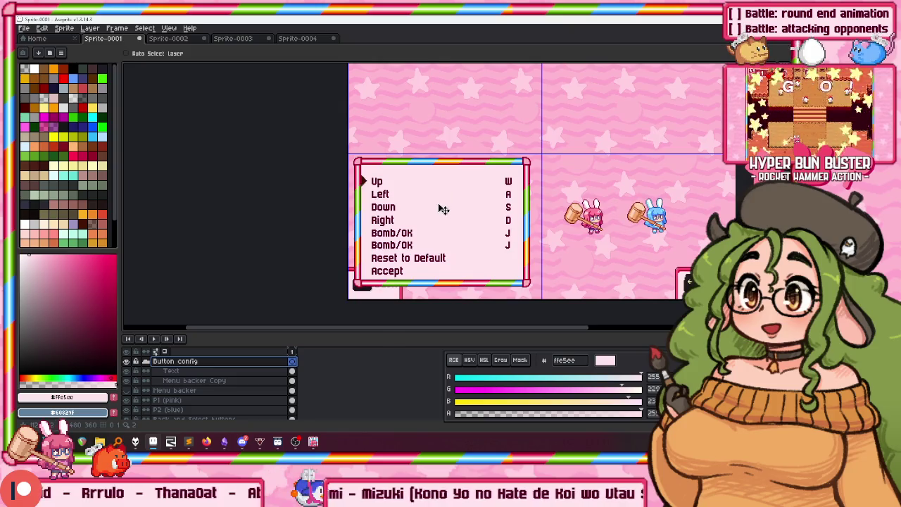
pyautogui.scroll(1, 450, 194)
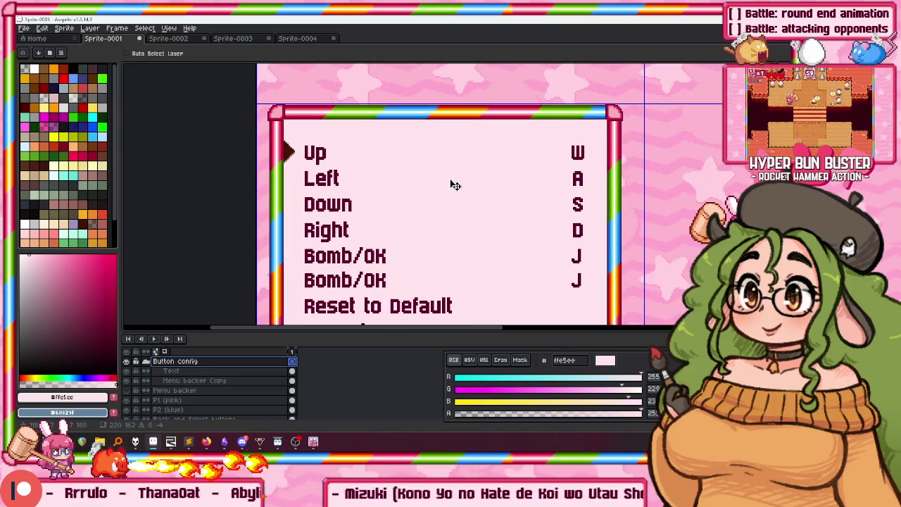
pyautogui.scroll(-1, 452, 183)
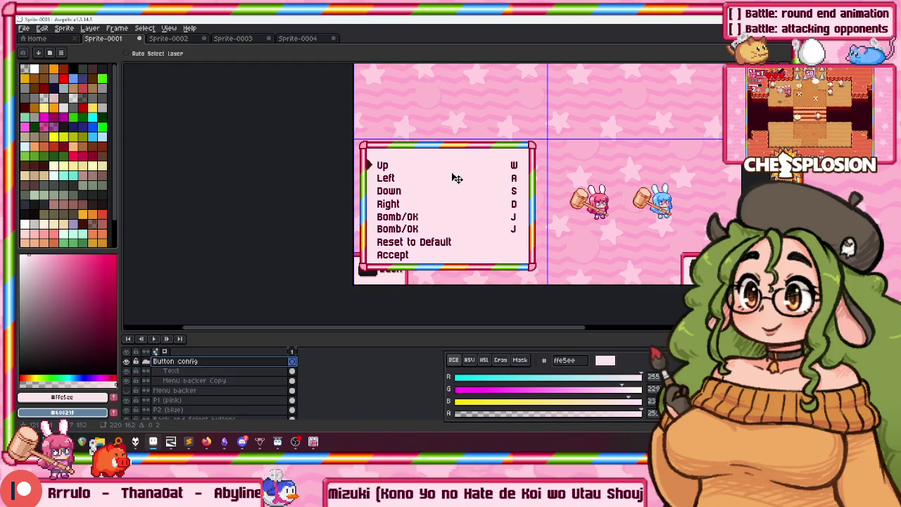
pyautogui.press('Return')
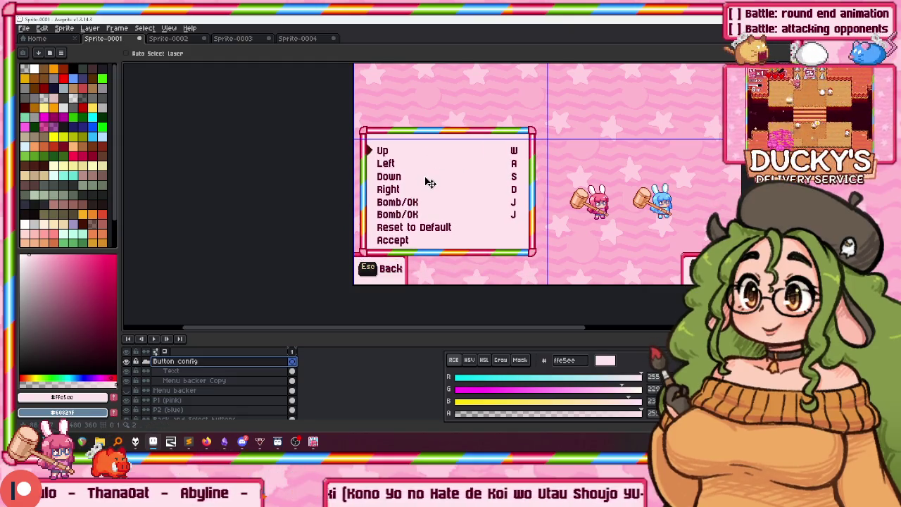
pyautogui.scroll(1, 401, 168)
pyautogui.scroll(-1, 338, 165)
pyautogui.press('m')
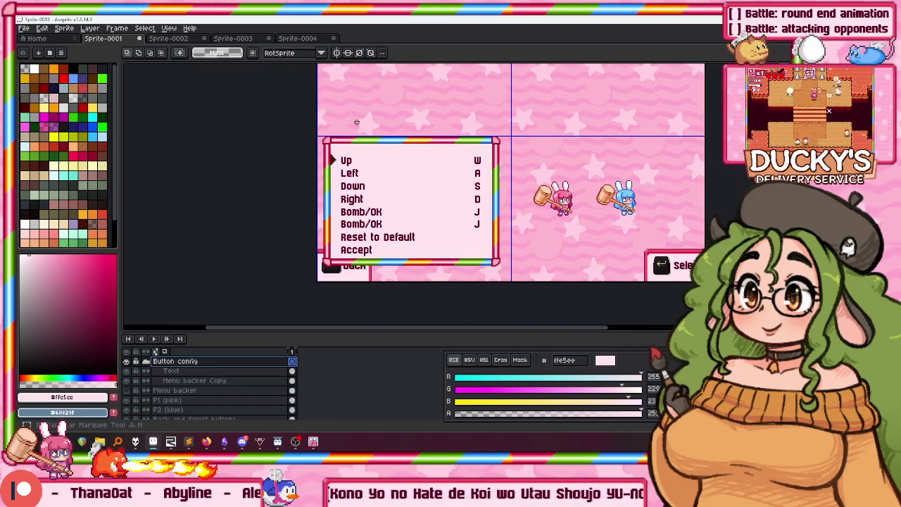
pyautogui.scroll(-3, 340, 131)
pyautogui.scroll(1, 333, 183)
pyautogui.scroll(2, 334, 182)
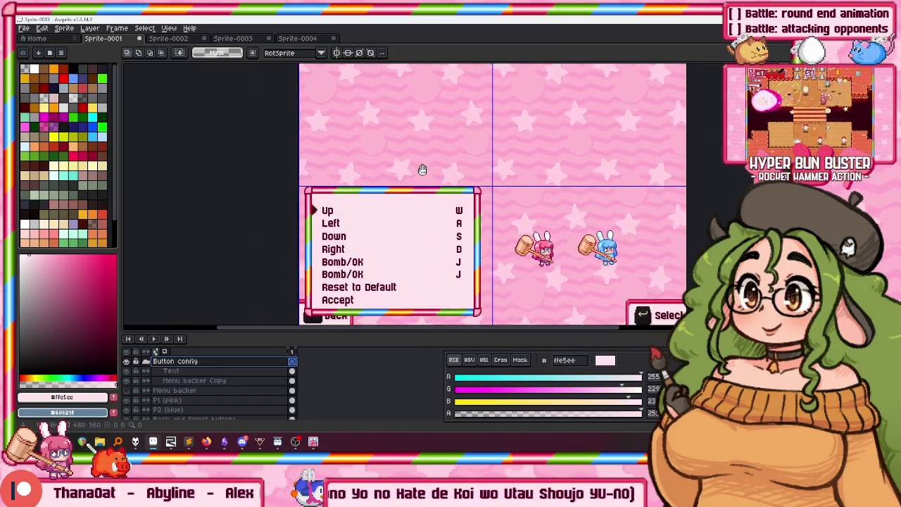
pyautogui.scroll(2, 334, 182)
pyautogui.scroll(-1, 358, 133)
pyautogui.scroll(2, 353, 151)
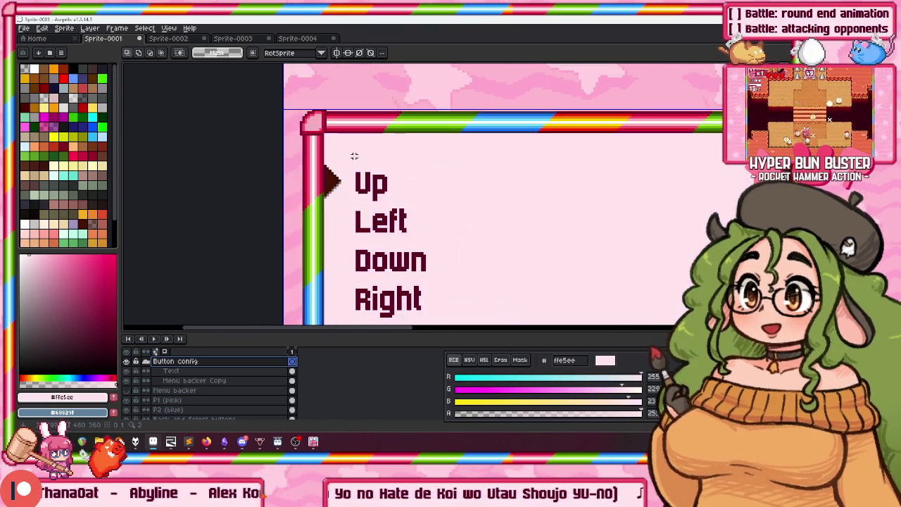
pyautogui.press('b')
pyautogui.scroll(-1, 365, 156)
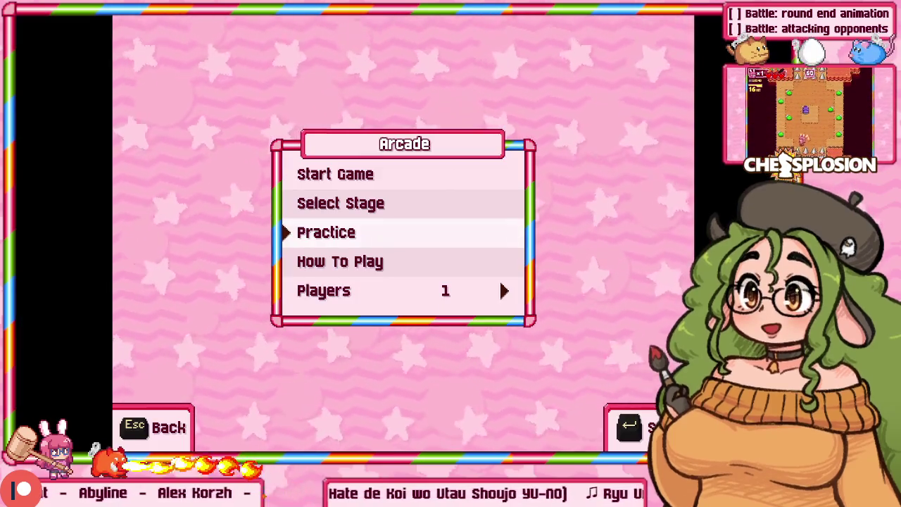
pyautogui.scroll(-2, 397, 222)
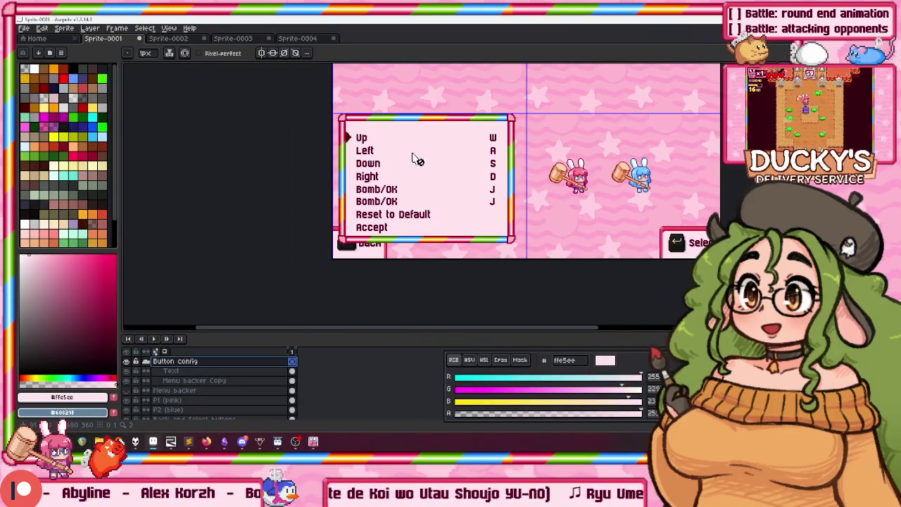
pyautogui.scroll(2, 457, 167)
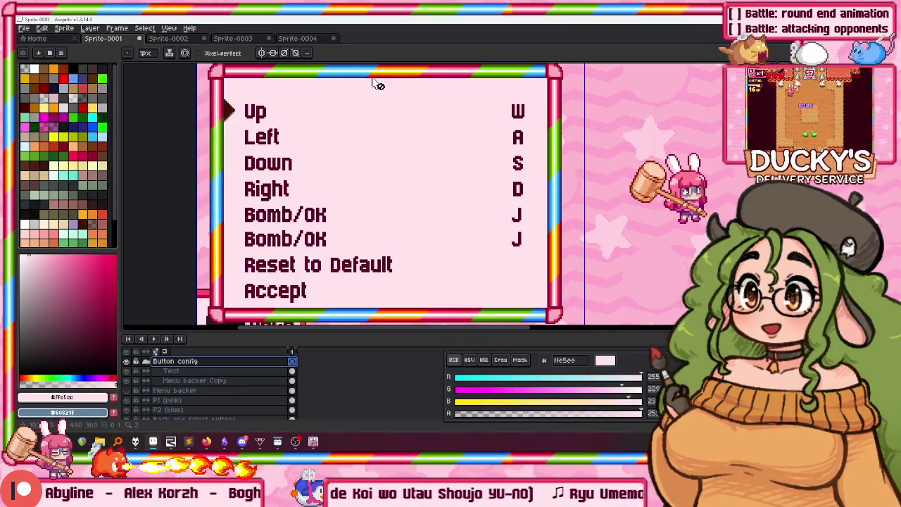
pyautogui.moveTo(345, 133); pyautogui.dragTo(350, 150)
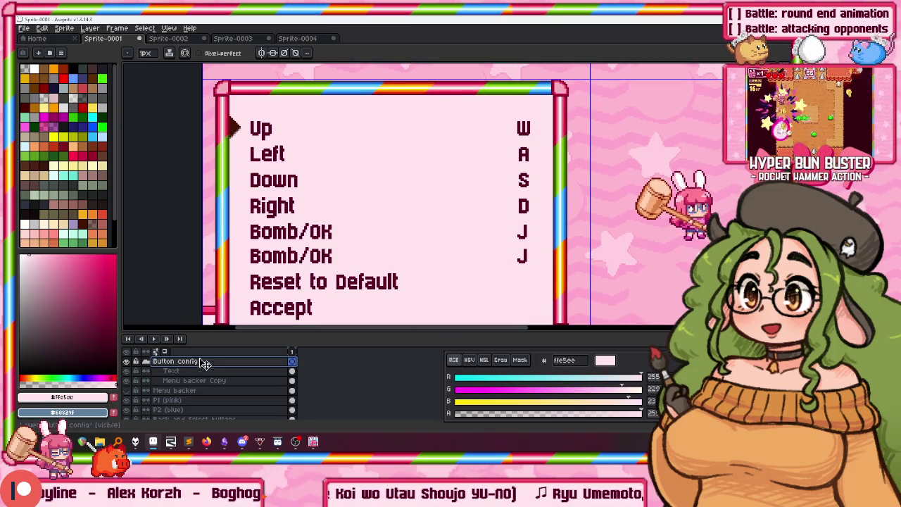
pyautogui.moveTo(244, 276); pyautogui.dragTo(284, 227)
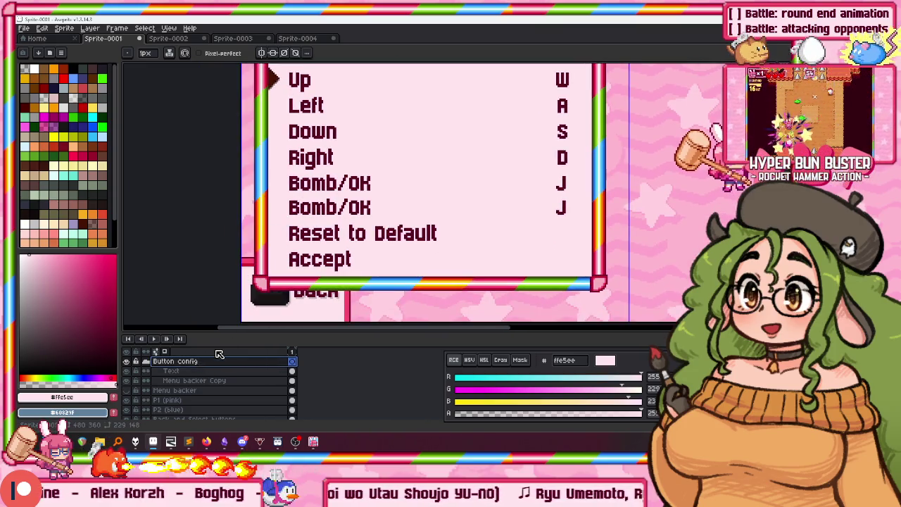
pyautogui.scroll(2, 215, 380)
pyautogui.click(201, 389)
pyautogui.scroll(2, 335, 181)
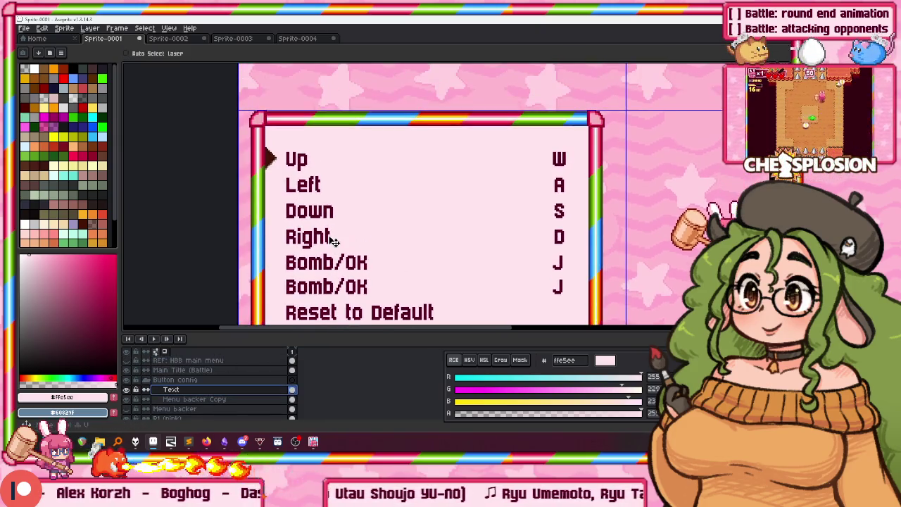
# Shift the Text layer's row labels up about 9 px, then activate the Menu backer Copy layer
pyautogui.moveTo(333, 223); pyautogui.dragTo(329, 216)
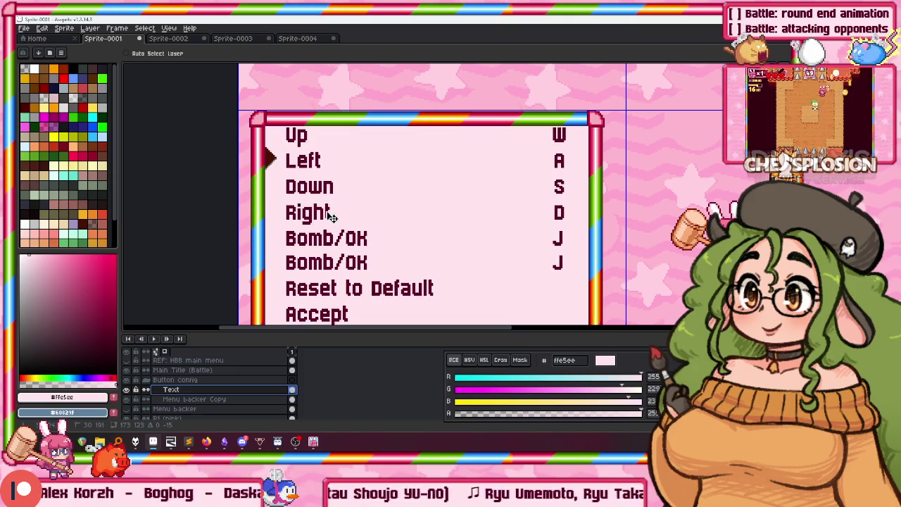
pyautogui.press('m')
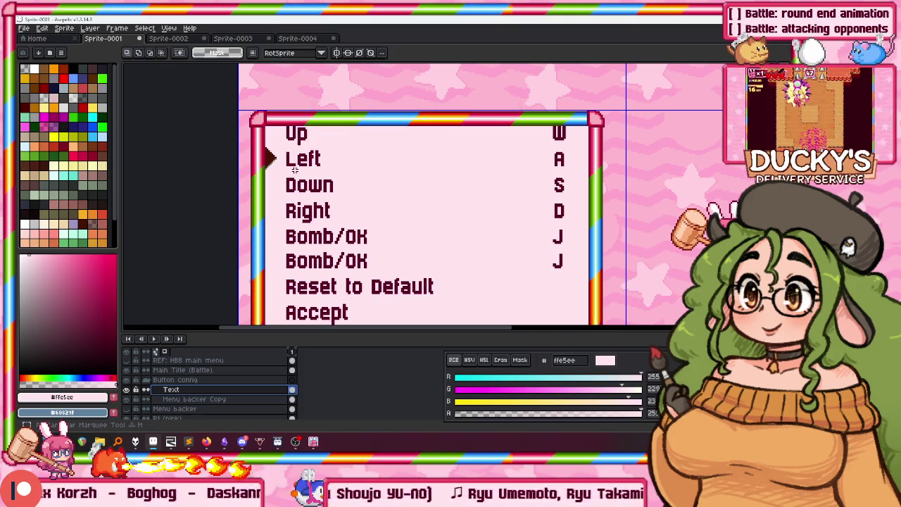
pyautogui.keyDown('ctrl'); pyautogui.click(290, 158); pyautogui.keyUp('ctrl')
pyautogui.keyDown('ctrl'); pyautogui.click(287, 159); pyautogui.keyUp('ctrl')
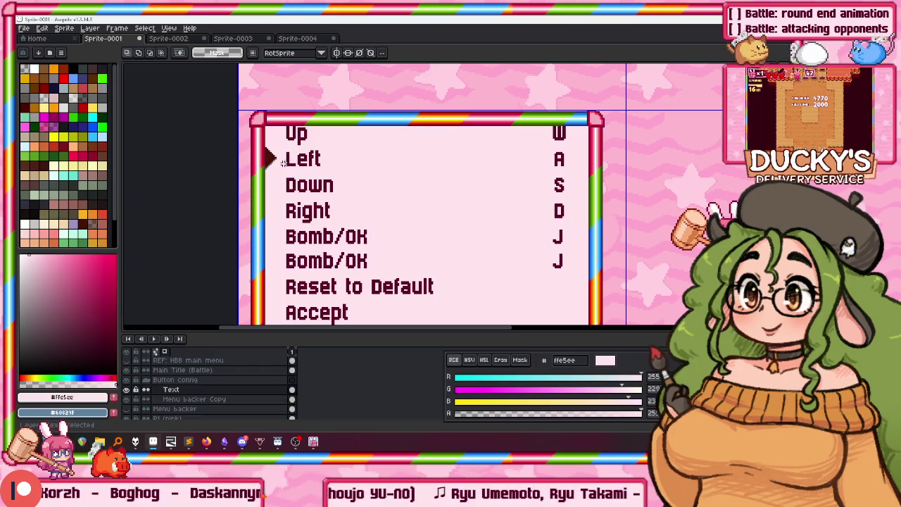
pyautogui.moveTo(342, 242); pyautogui.dragTo(361, 219)
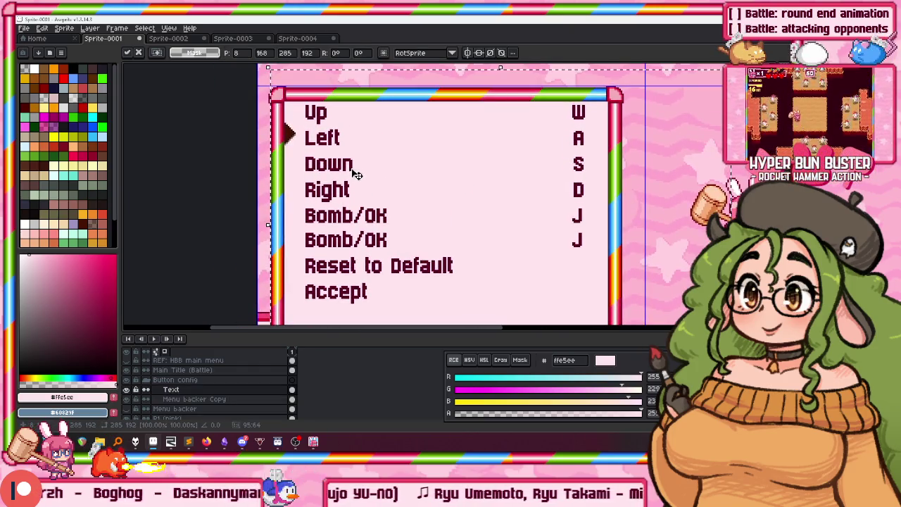
pyautogui.moveTo(348, 157); pyautogui.dragTo(339, 65)
pyautogui.click(176, 399)
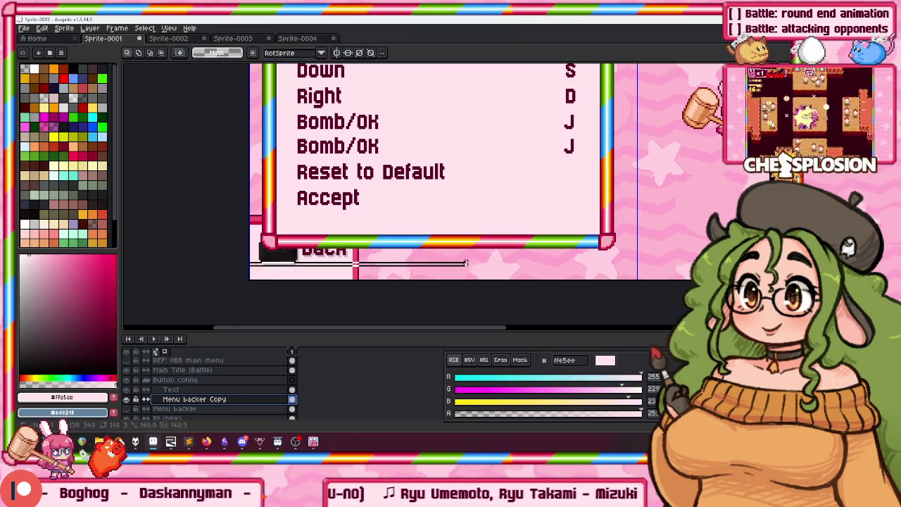
# Nudge the bottom rainbow bar up about 34 px toward the Accept row and commit it
pyautogui.scroll(2, 598, 243)
pyautogui.scroll(-1, 651, 241)
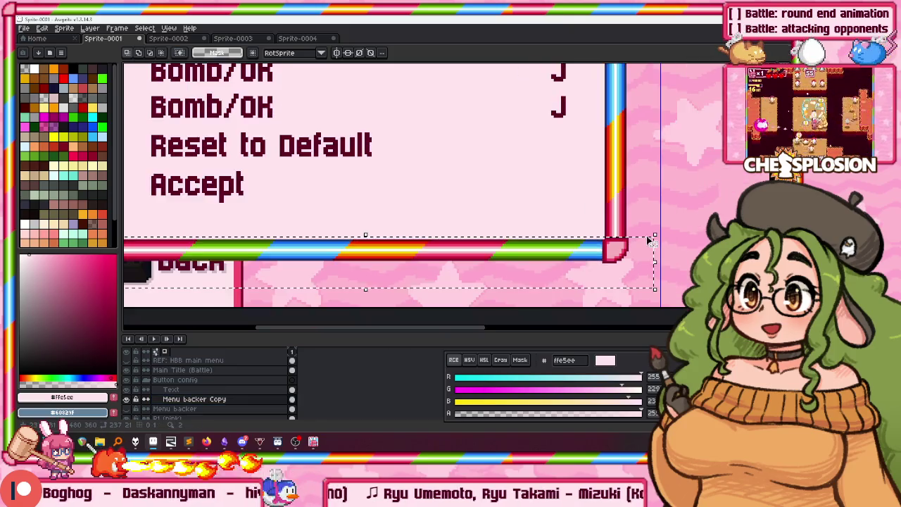
pyautogui.scroll(1, 651, 242)
pyautogui.scroll(-1, 559, 225)
pyautogui.press('Up')
pyautogui.press('Up')
pyautogui.press('Up')
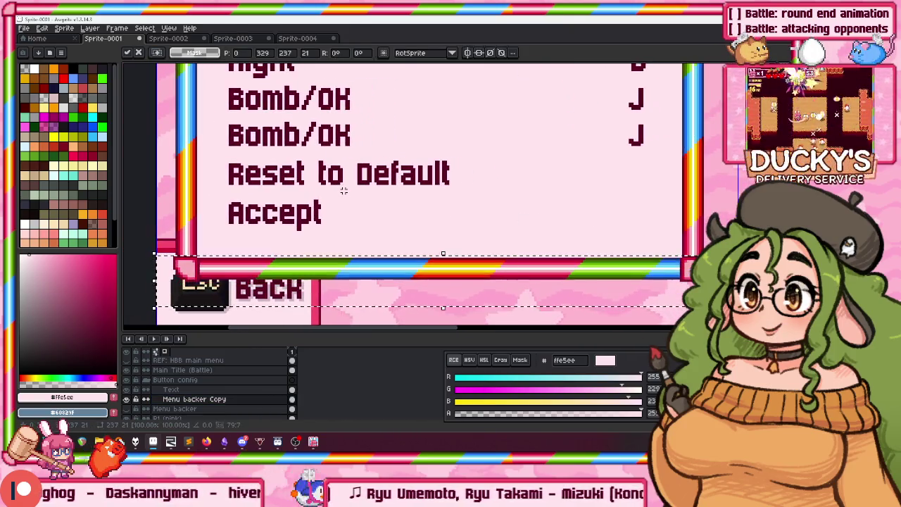
pyautogui.press('Up')
pyautogui.press('Up')
pyautogui.press('Up')
pyautogui.press('Up')
pyautogui.press('Up')
pyautogui.press('Up')
pyautogui.press('Up')
pyautogui.press('Up')
pyautogui.press('Up')
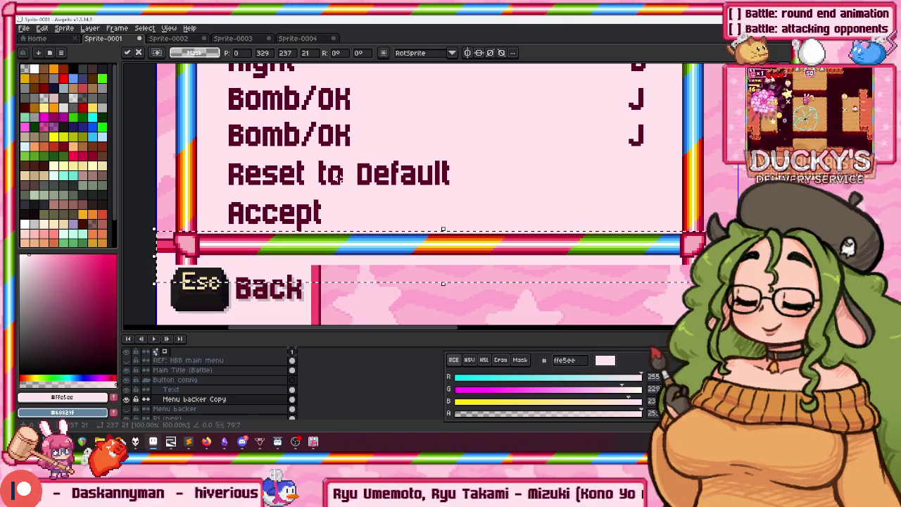
pyautogui.scroll(-3, 211, 211)
pyautogui.scroll(2, 217, 161)
pyautogui.hotkey('ctrl', 'd')
# Paint the leftover frame pixels above Esc and under the pink corner in background pink
pyautogui.scroll(2, 217, 160)
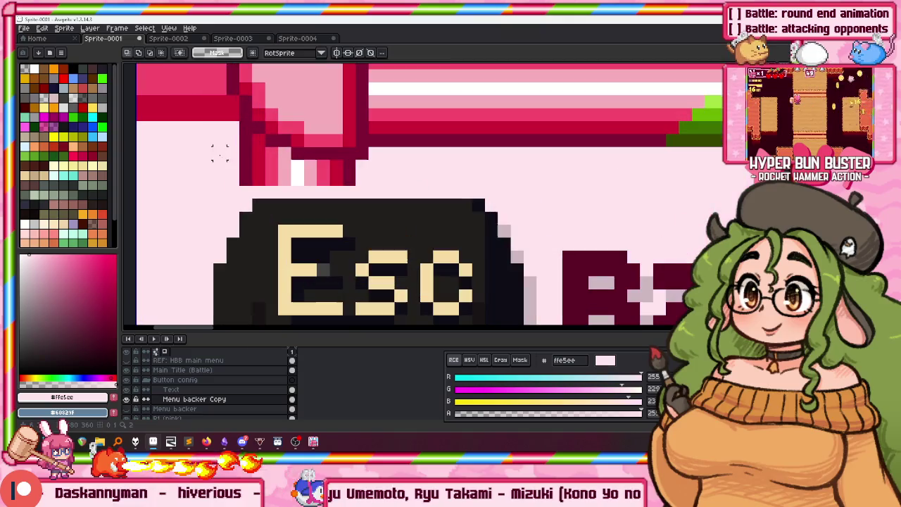
pyautogui.moveTo(245, 181)
pyautogui.mouseDown()
pyautogui.moveTo(271, 154)
pyautogui.moveTo(349, 179)
pyautogui.mouseUp()
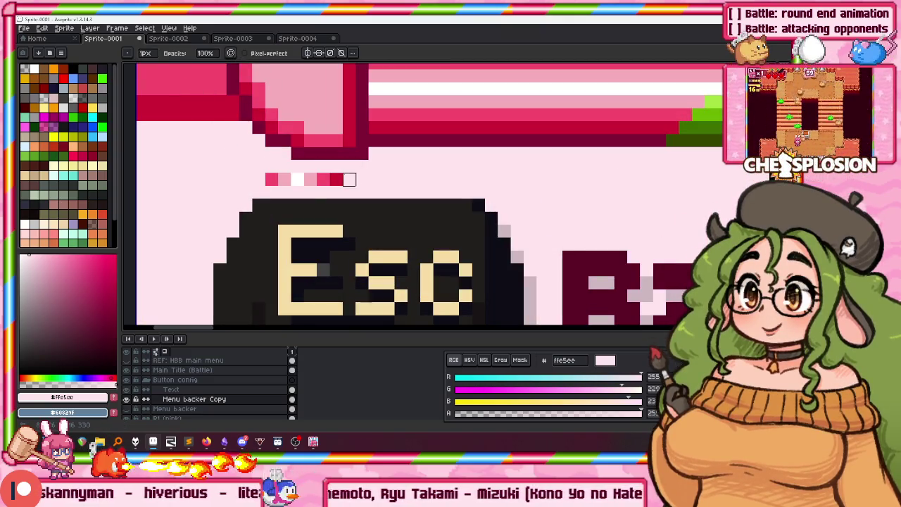
pyautogui.scroll(-2, 233, 179)
pyautogui.scroll(2, 487, 174)
pyautogui.hscroll(3, 487, 173)
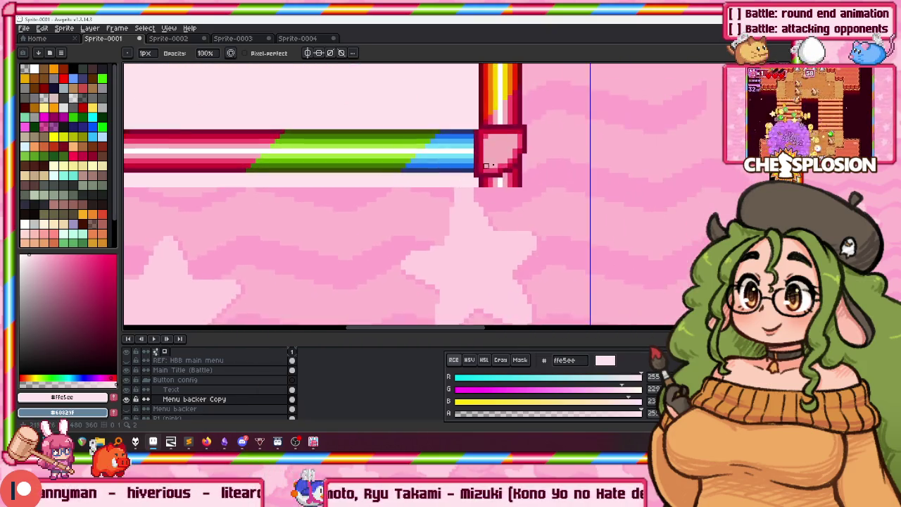
pyautogui.scroll(1, 487, 174)
pyautogui.scroll(1, 487, 174)
pyautogui.moveTo(487, 169)
pyautogui.mouseDown()
pyautogui.moveTo(552, 169)
pyautogui.moveTo(656, 117)
pyautogui.mouseUp()
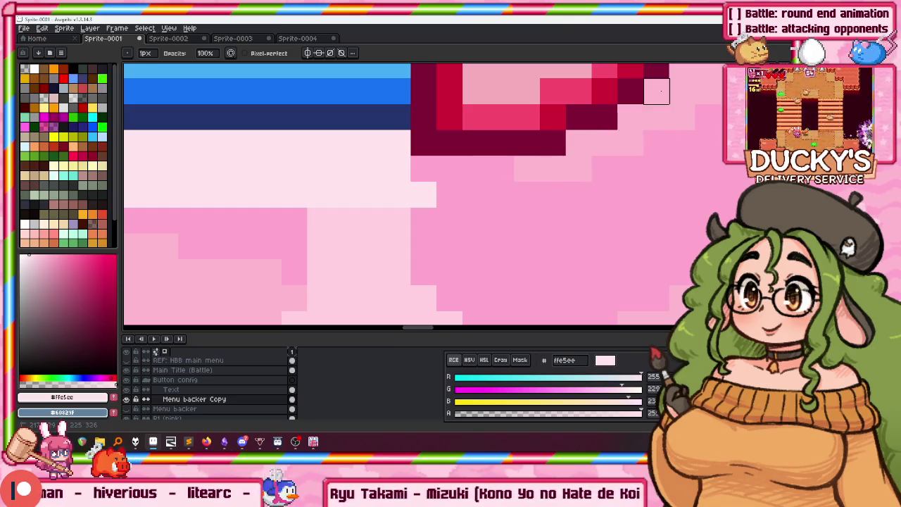
pyautogui.scroll(-2, 656, 90)
pyautogui.press('w')
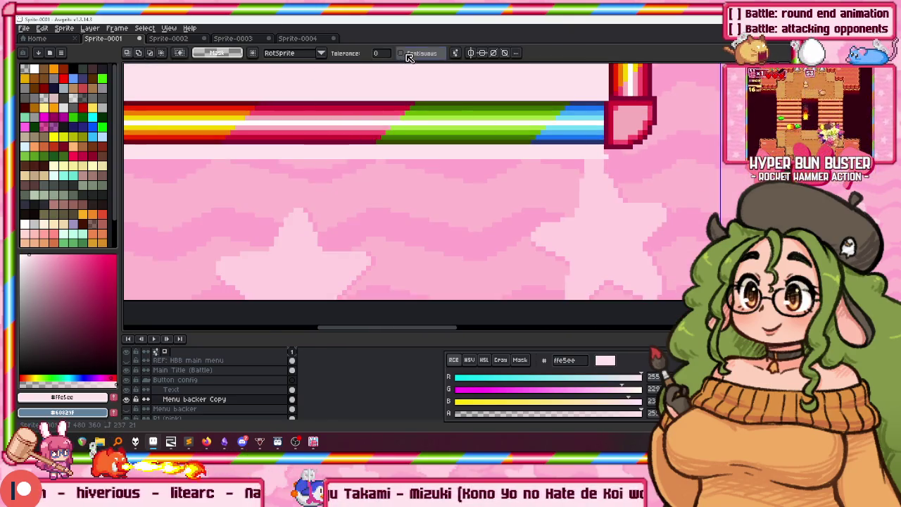
pyautogui.scroll(-2, 392, 151)
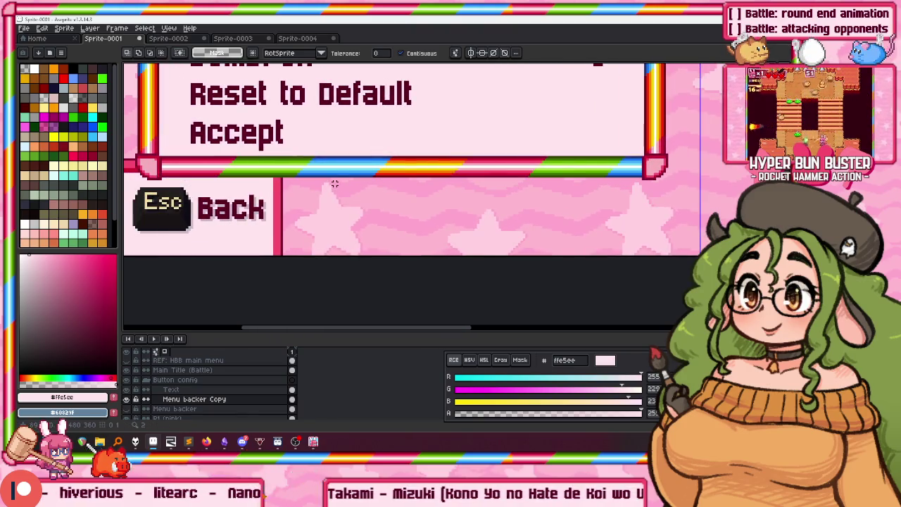
pyautogui.scroll(-3, 334, 146)
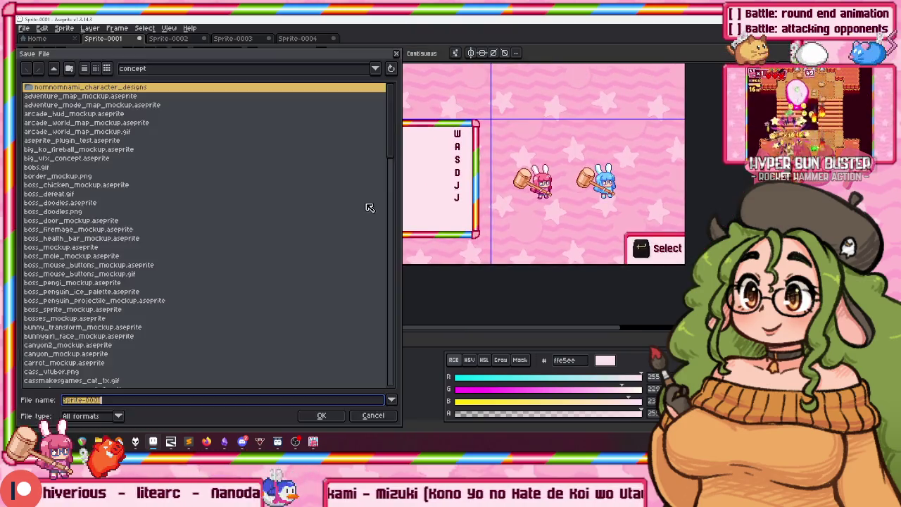
pyautogui.hotkey('ctrl', 'o')
pyautogui.press('Escape')
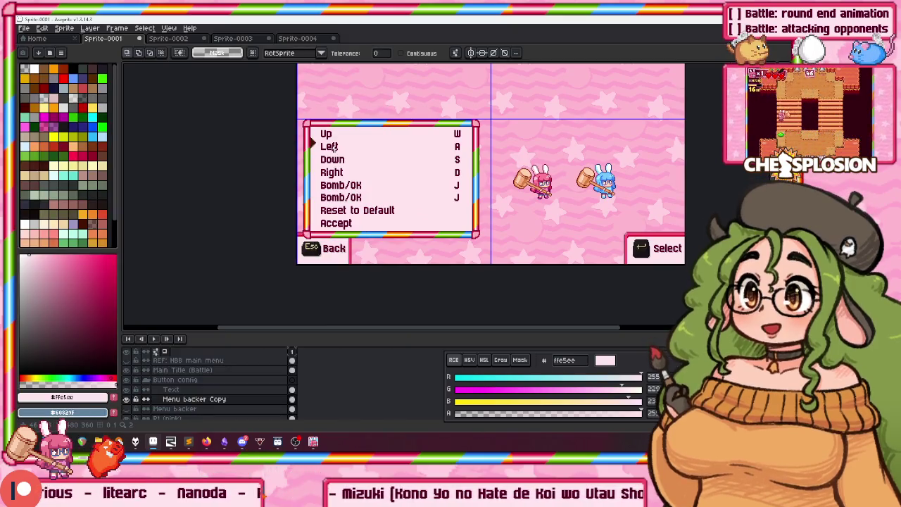
pyautogui.moveTo(334, 184); pyautogui.dragTo(367, 146)
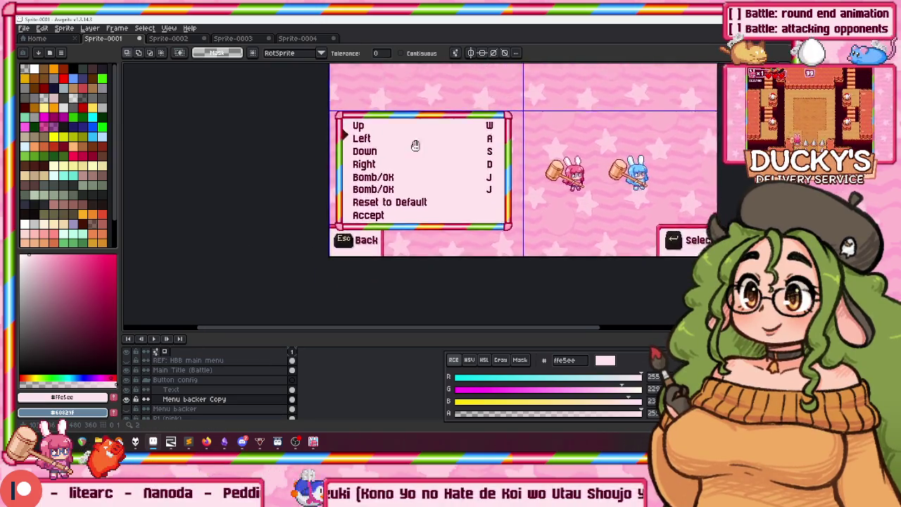
pyautogui.moveTo(439, 95); pyautogui.dragTo(428, 121)
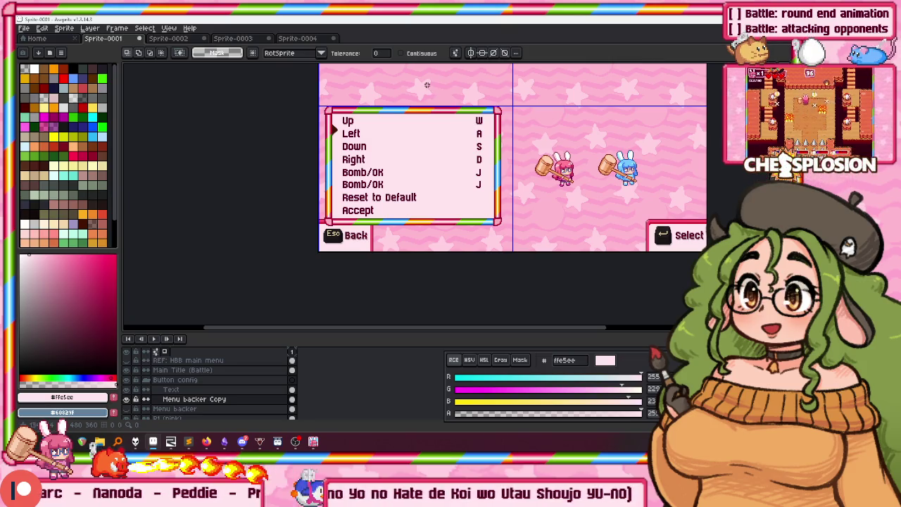
pyautogui.scroll(2, 401, 107)
pyautogui.scroll(-1, 264, 115)
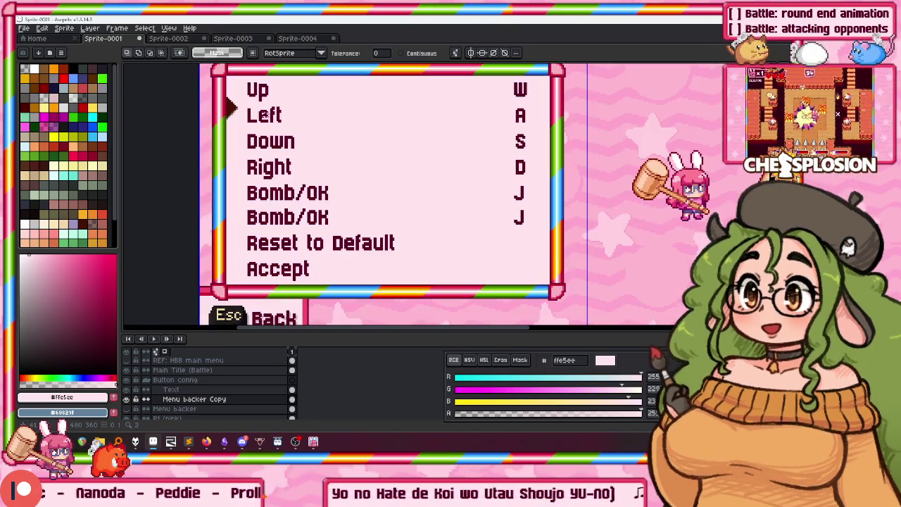
pyautogui.moveTo(280, 132); pyautogui.dragTo(292, 89)
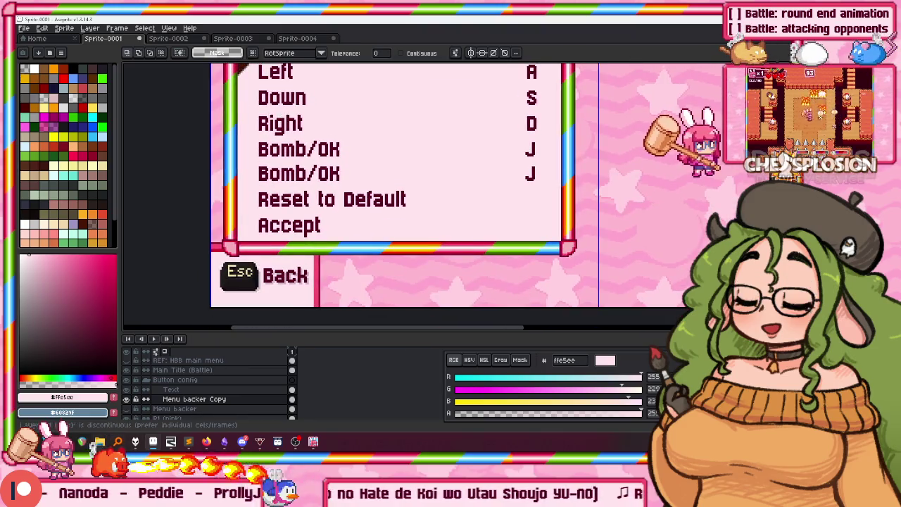
pyautogui.scroll(-3, 458, 158)
pyautogui.scroll(2, 467, 85)
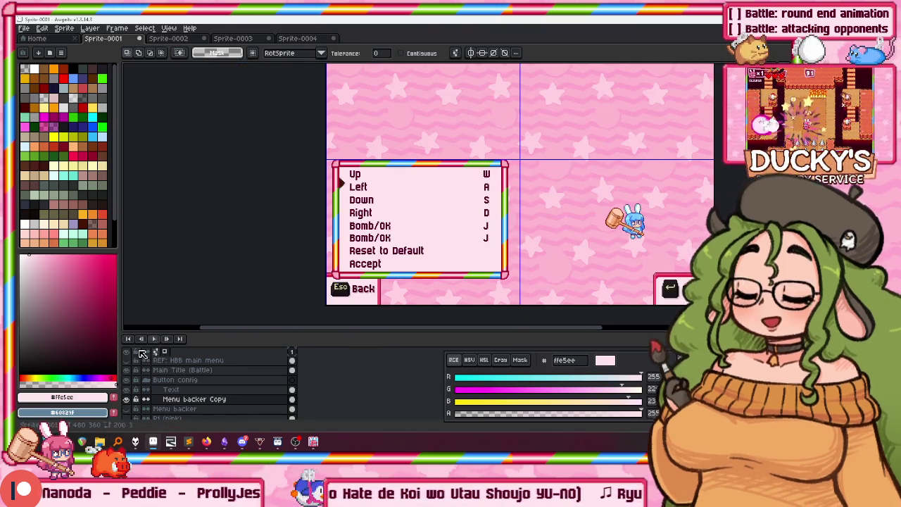
pyautogui.scroll(2, 553, 141)
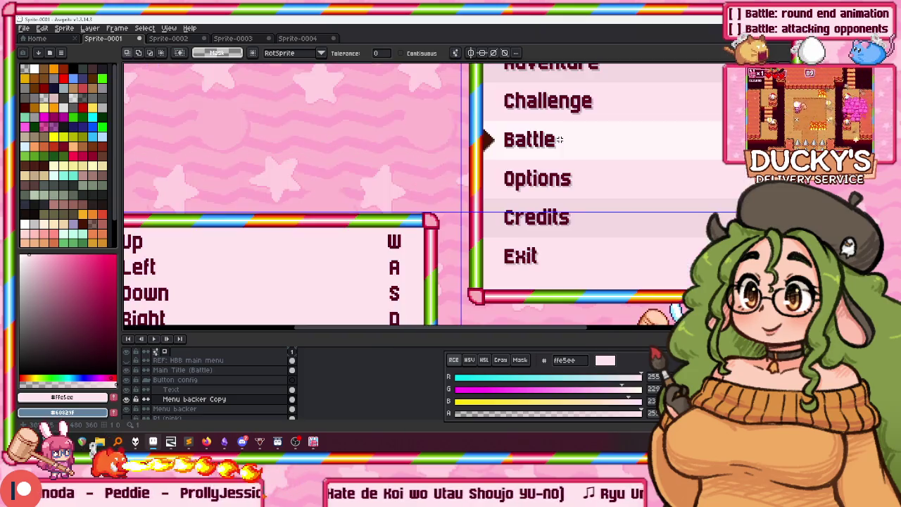
pyautogui.scroll(-2, 646, 139)
pyautogui.press('i')
pyautogui.click(663, 133)
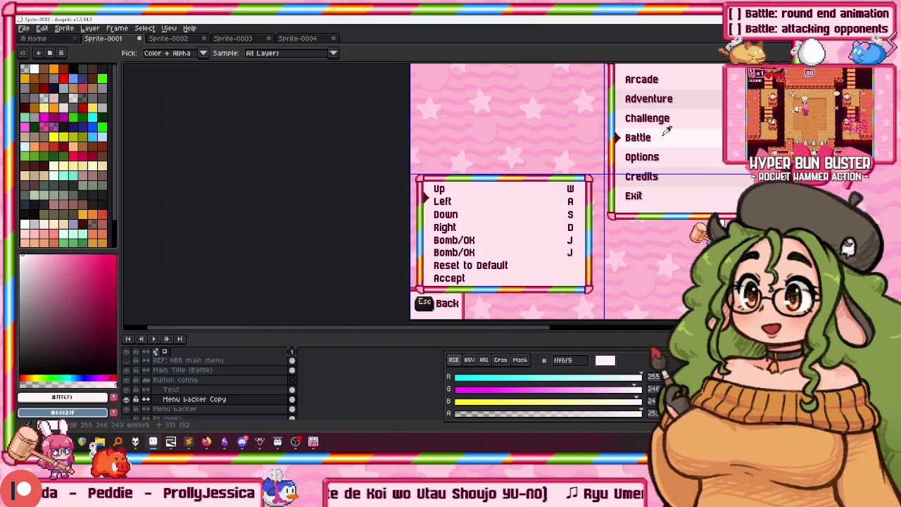
pyautogui.press('w')
pyautogui.hscroll(2, 470, 181)
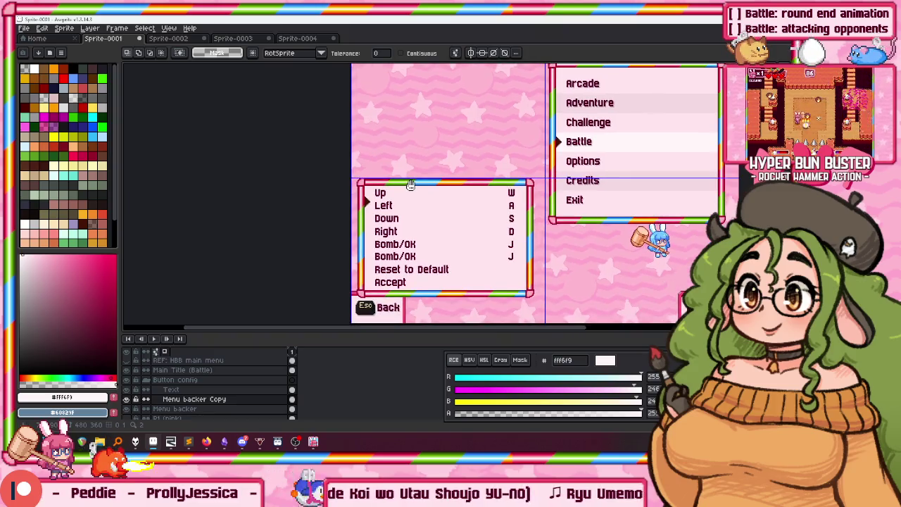
pyautogui.scroll(2, 588, 210)
pyautogui.scroll(-2, 587, 209)
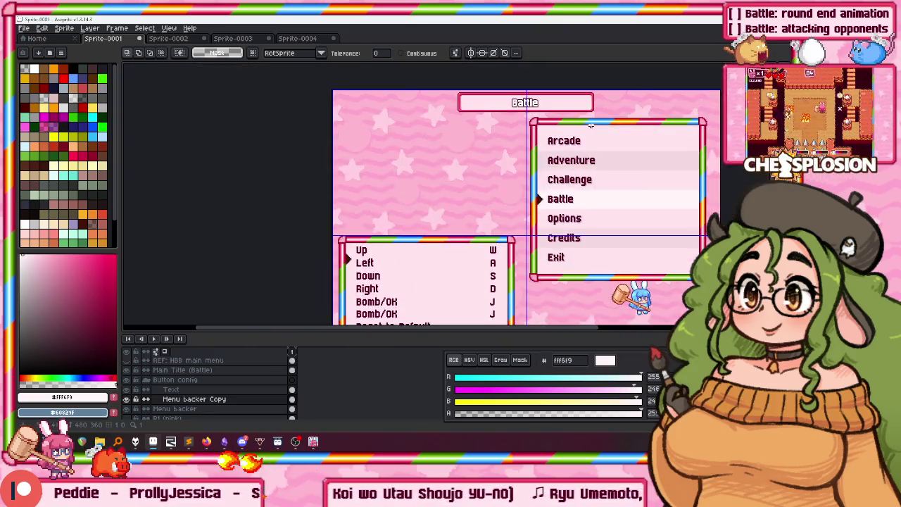
pyautogui.scroll(2, 589, 134)
pyautogui.keyDown('alt'); pyautogui.click(589, 134); pyautogui.keyUp('alt')
pyautogui.scroll(-5, 316, 56)
pyautogui.scroll(-3, 299, 153)
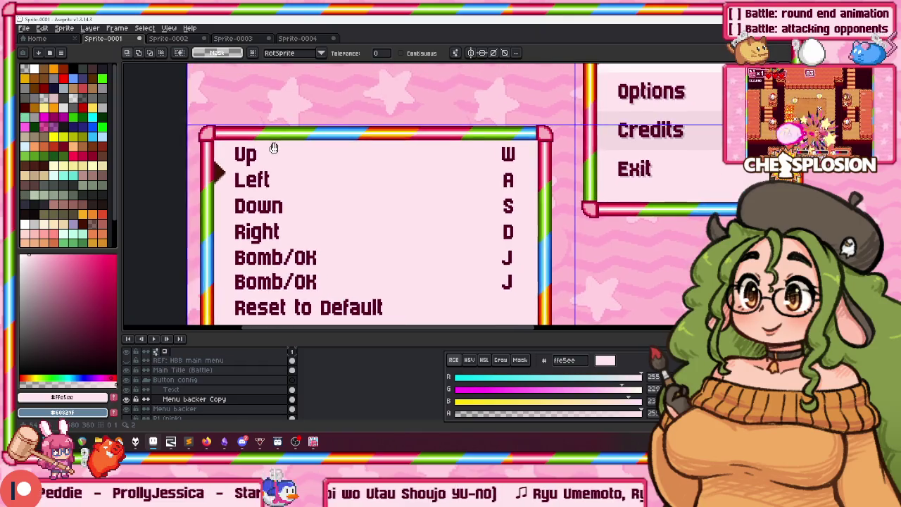
pyautogui.scroll(-2, 275, 151)
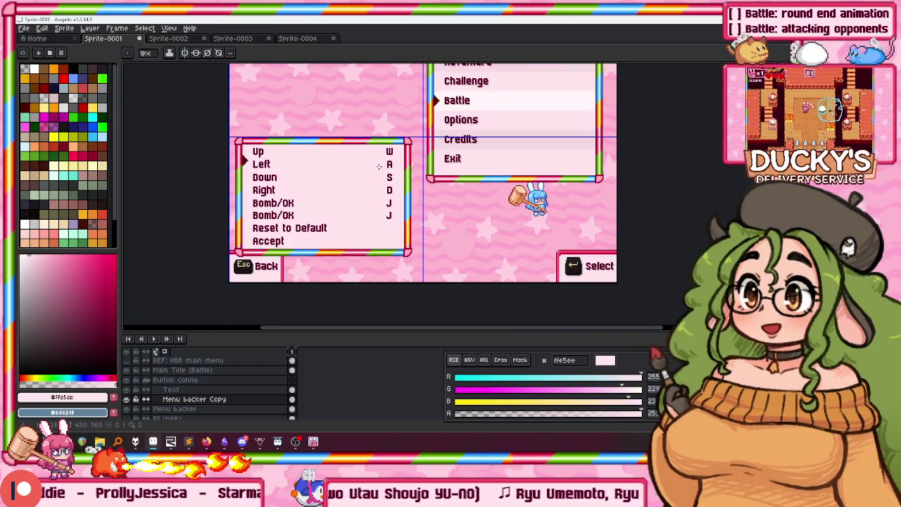
pyautogui.scroll(2, 247, 140)
pyautogui.scroll(1, 243, 138)
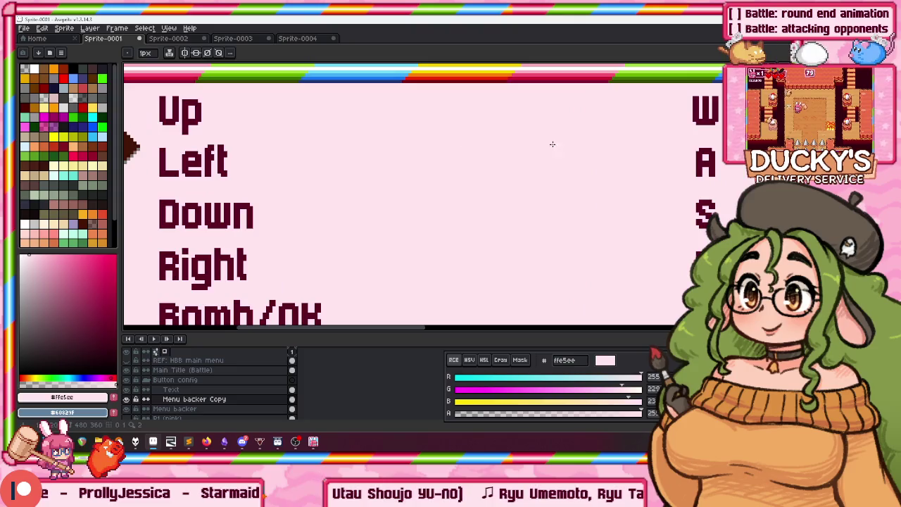
pyautogui.scroll(-2, 555, 169)
pyautogui.moveTo(565, 172)
pyautogui.mouseDown()
pyautogui.moveTo(549, 188)
pyautogui.moveTo(324, 227)
pyautogui.mouseUp()
pyautogui.scroll(-2, 493, 176)
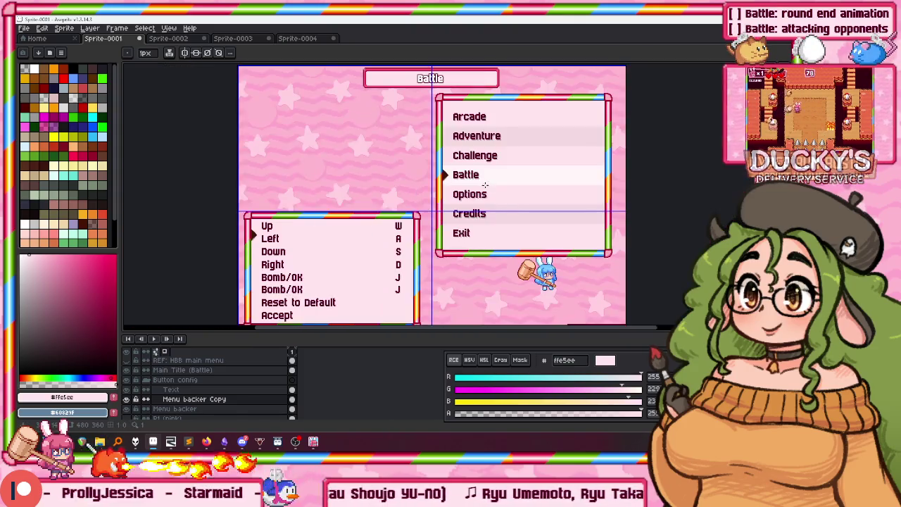
pyautogui.scroll(1, 544, 123)
pyautogui.scroll(1, 544, 124)
pyautogui.scroll(-1, 584, 121)
pyautogui.scroll(-1, 559, 114)
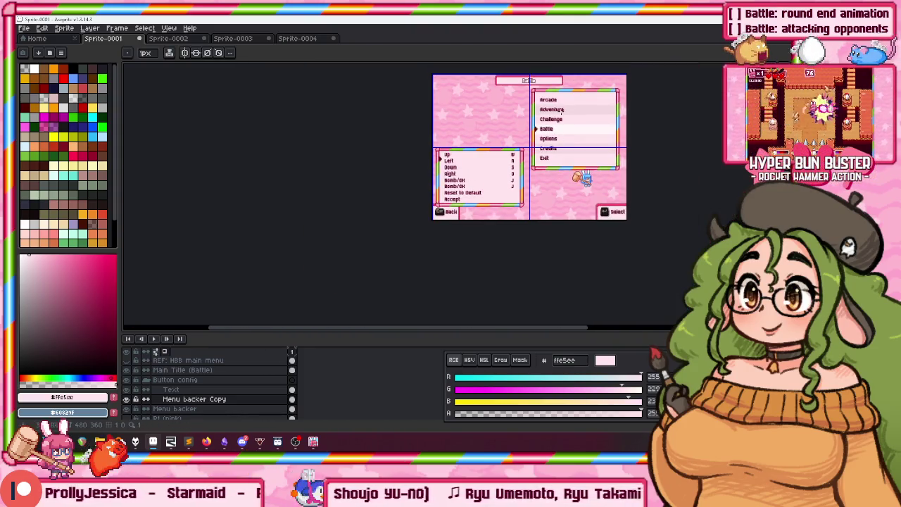
pyautogui.scroll(3, 456, 178)
pyautogui.moveTo(455, 178); pyautogui.dragTo(441, 238)
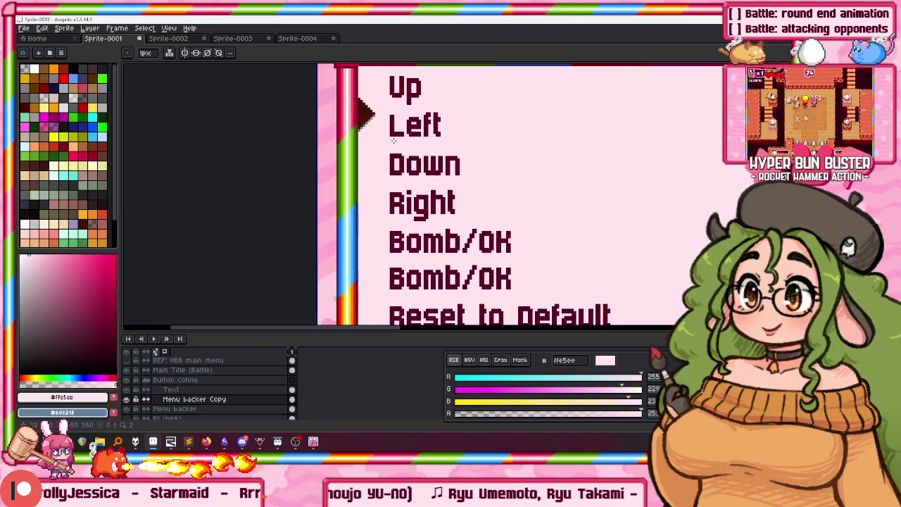
pyautogui.moveTo(392, 188)
pyautogui.mouseDown()
pyautogui.moveTo(374, 156)
pyautogui.moveTo(288, 156)
pyautogui.mouseUp()
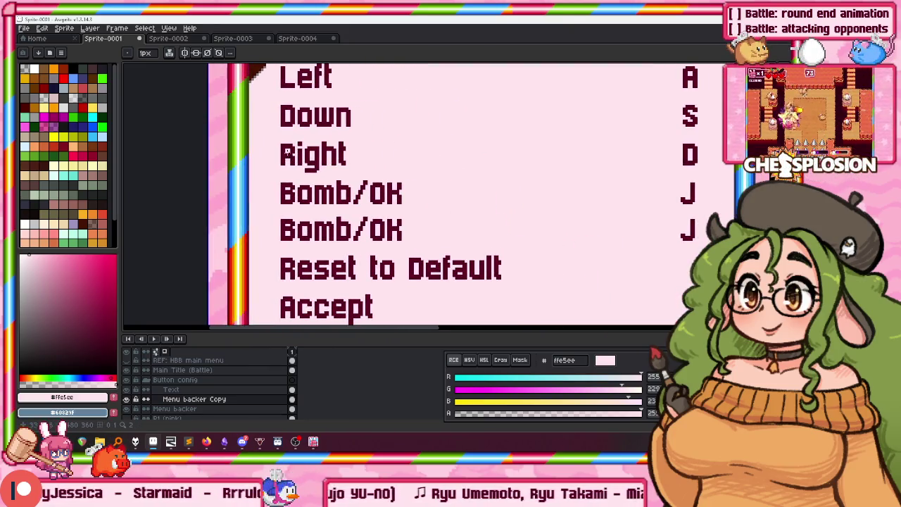
# Pan around the controls mockup, from Adventure at the top to the key binding rows
pyautogui.scroll(2, 283, 191)
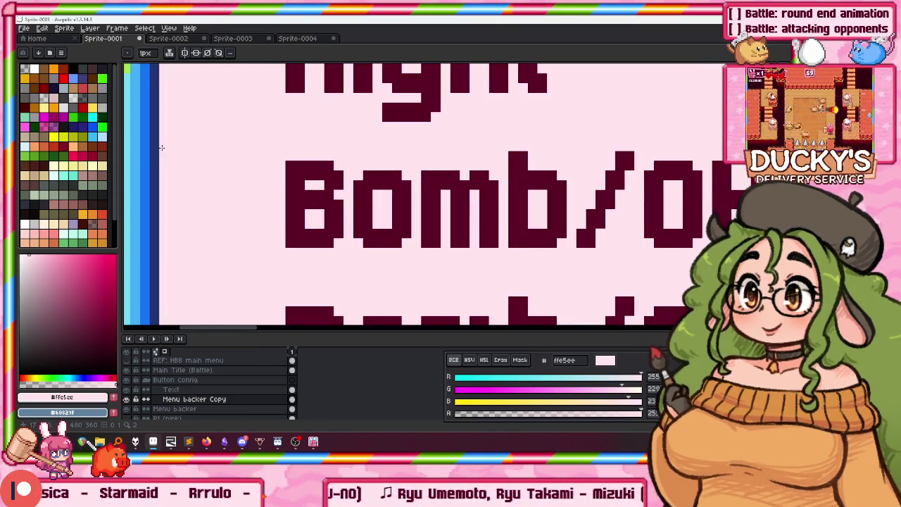
pyautogui.scroll(-2, 533, 193)
pyautogui.moveTo(532, 193); pyautogui.dragTo(460, 235)
pyautogui.scroll(-1, 460, 235)
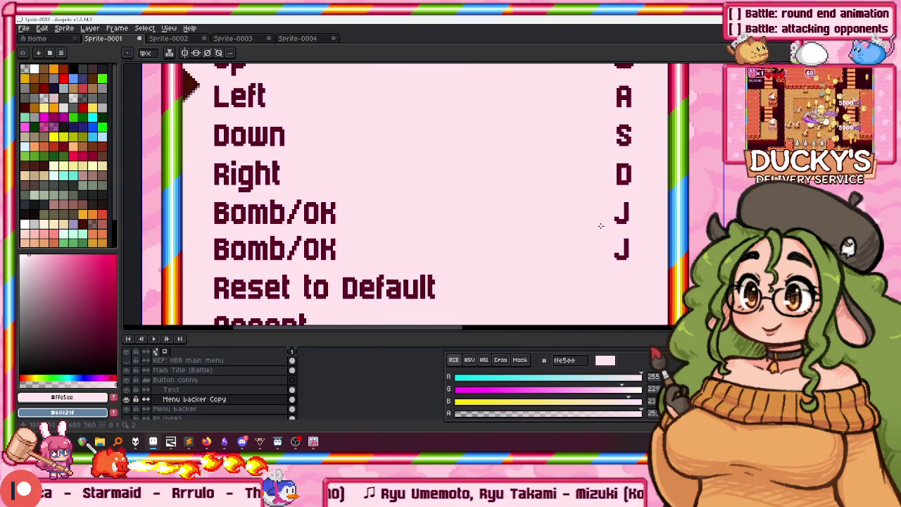
pyautogui.scroll(-2, 645, 182)
pyautogui.moveTo(644, 181); pyautogui.dragTo(617, 201)
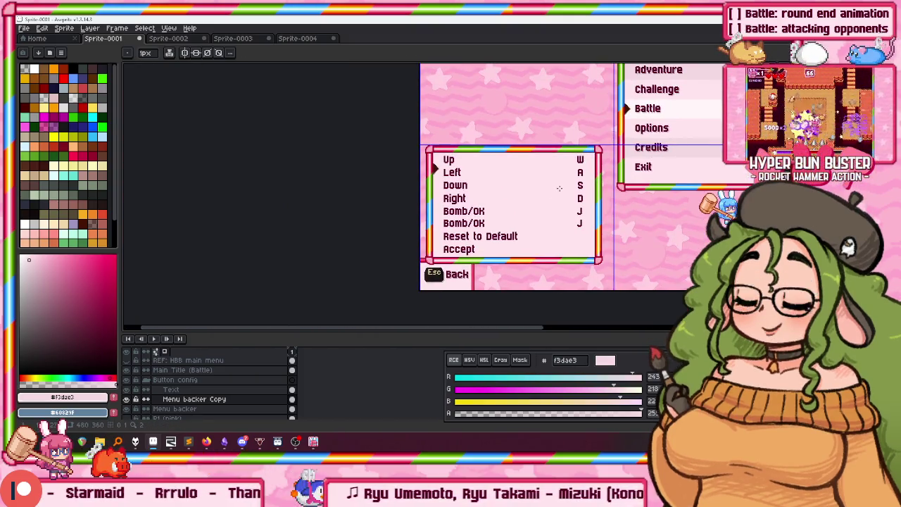
pyautogui.scroll(2, 454, 220)
pyautogui.moveTo(459, 220)
pyautogui.mouseDown()
pyautogui.moveTo(402, 168)
pyautogui.moveTo(363, 263)
pyautogui.moveTo(358, 242)
pyautogui.mouseUp()
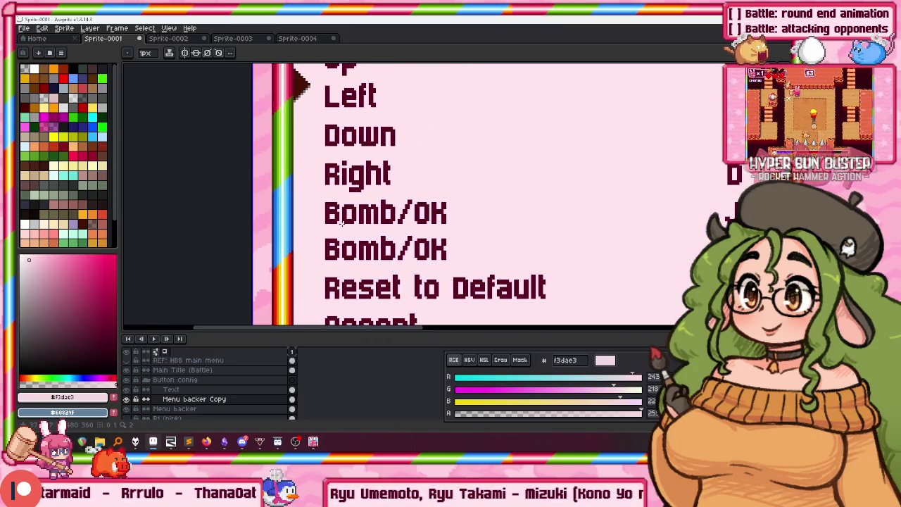
pyautogui.scroll(2, 336, 231)
pyautogui.scroll(2, 336, 231)
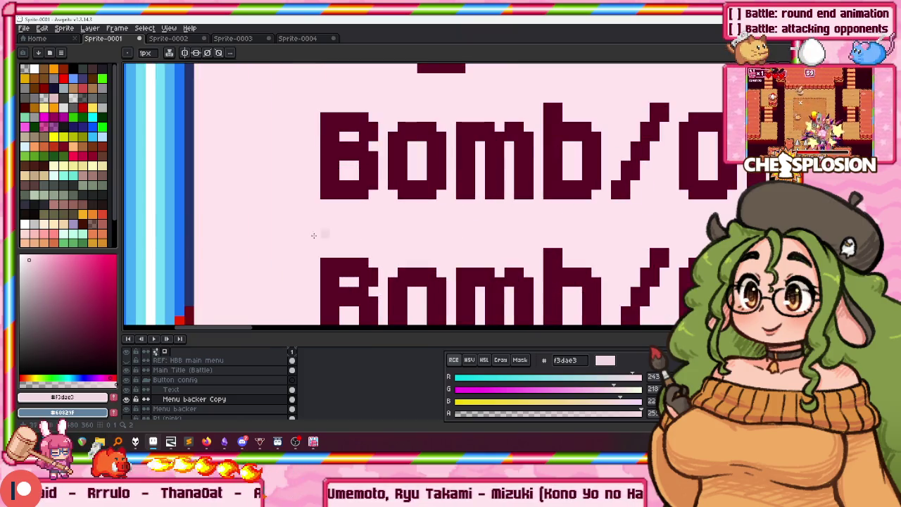
pyautogui.scroll(-2, 198, 234)
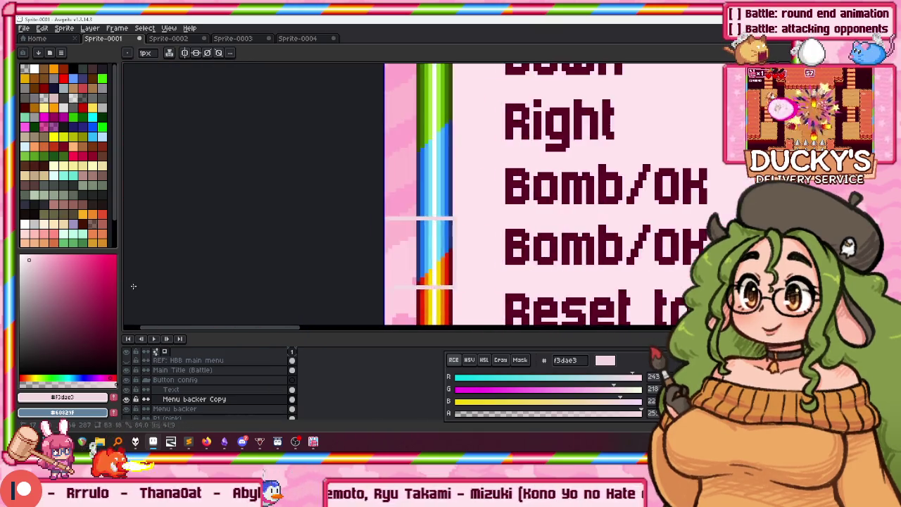
pyautogui.moveTo(676, 240)
pyautogui.mouseDown()
pyautogui.moveTo(560, 240)
pyautogui.moveTo(561, 142)
pyautogui.moveTo(457, 141)
pyautogui.mouseUp()
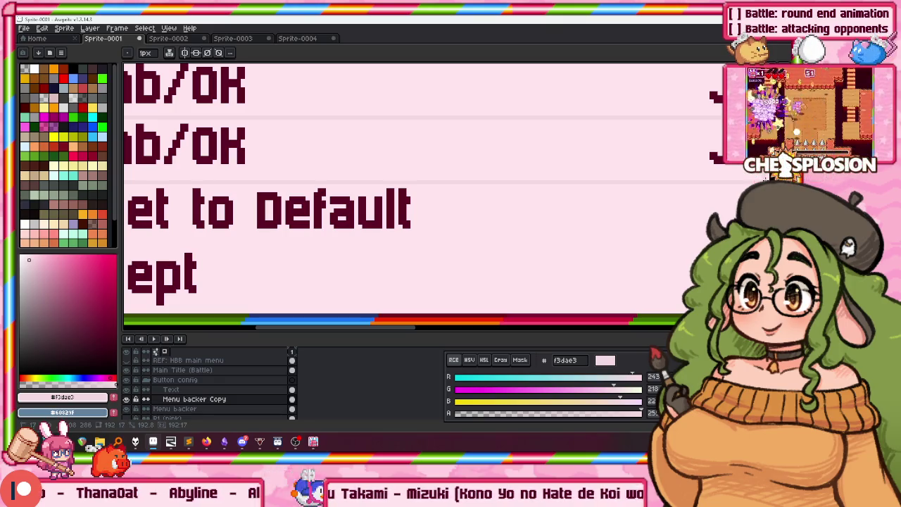
pyautogui.hscroll(3, 765, 179)
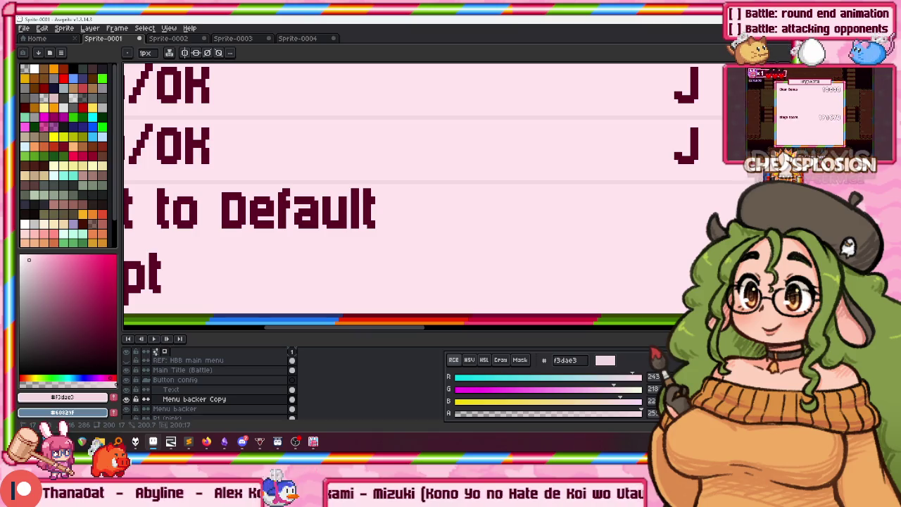
pyautogui.scroll(-1, 758, 179)
pyautogui.scroll(-1, 759, 178)
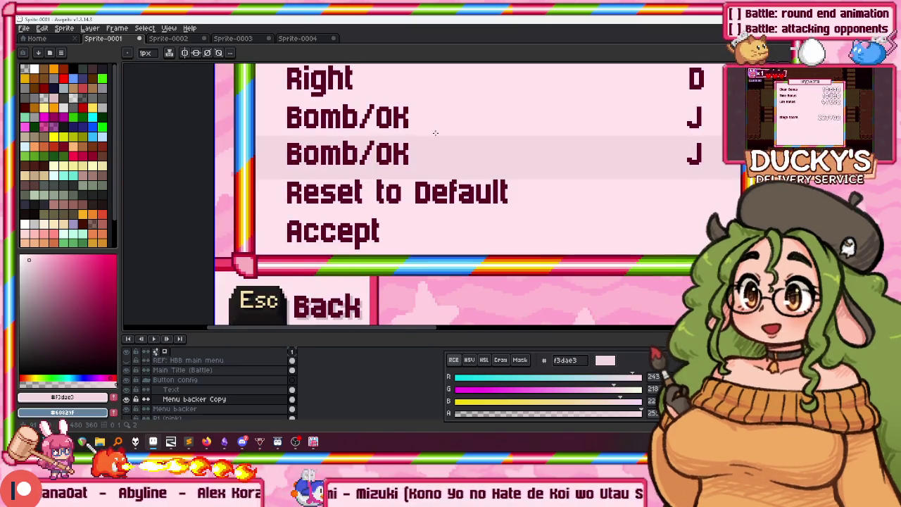
pyautogui.scroll(1, 415, 161)
pyautogui.hscroll(3, 375, 171)
# Sample the box pink ffe5ee, then the darker Bomb/OK stripe pink #f3dae3
pyautogui.keyDown('alt'); pyautogui.click(163, 199); pyautogui.keyUp('alt')
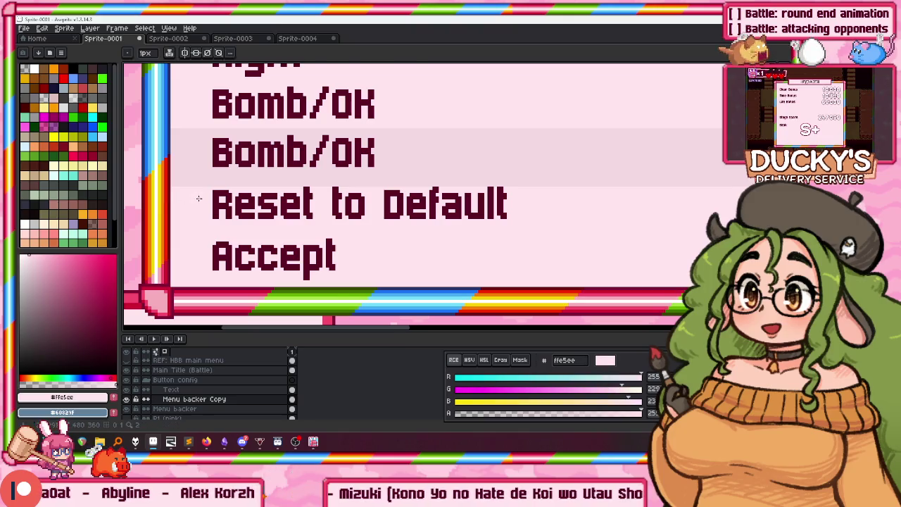
pyautogui.scroll(1, 166, 178)
pyautogui.scroll(1, 166, 178)
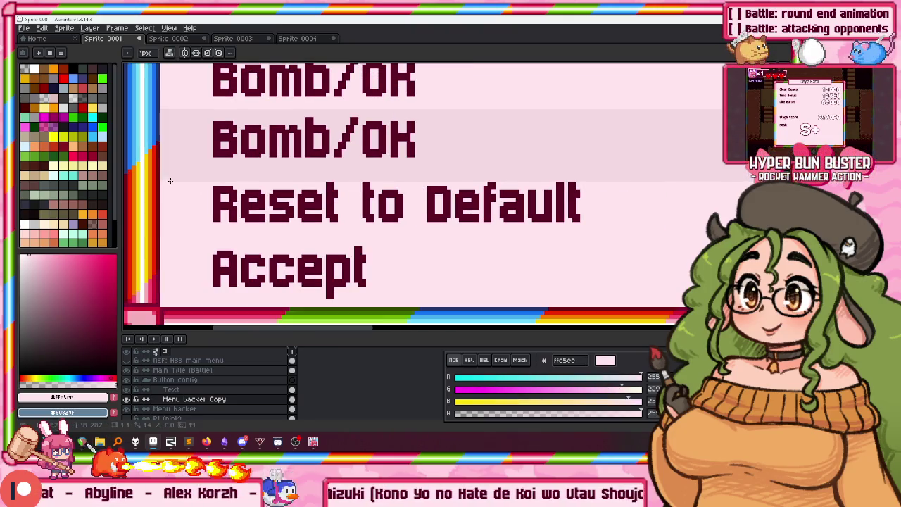
pyautogui.hscroll(5, 267, 188)
pyautogui.hscroll(5, 435, 190)
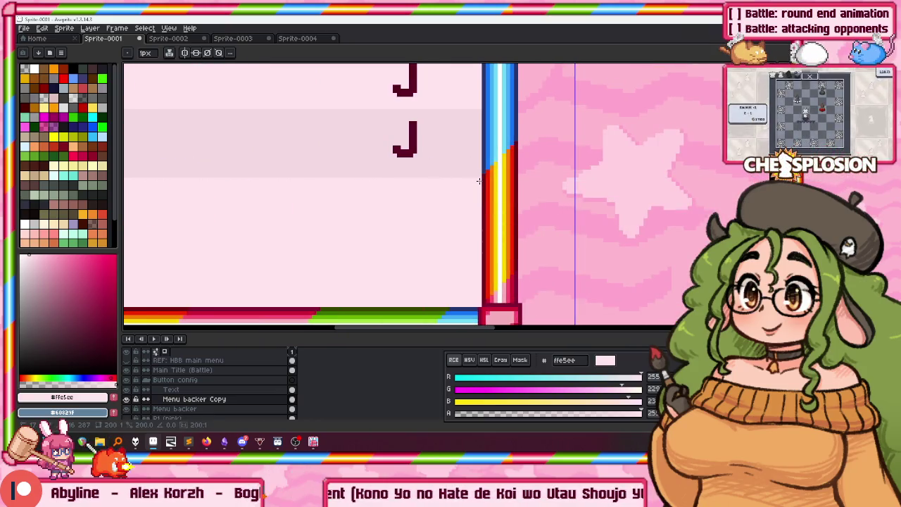
pyautogui.scroll(-3, 473, 169)
pyautogui.scroll(3, 392, 150)
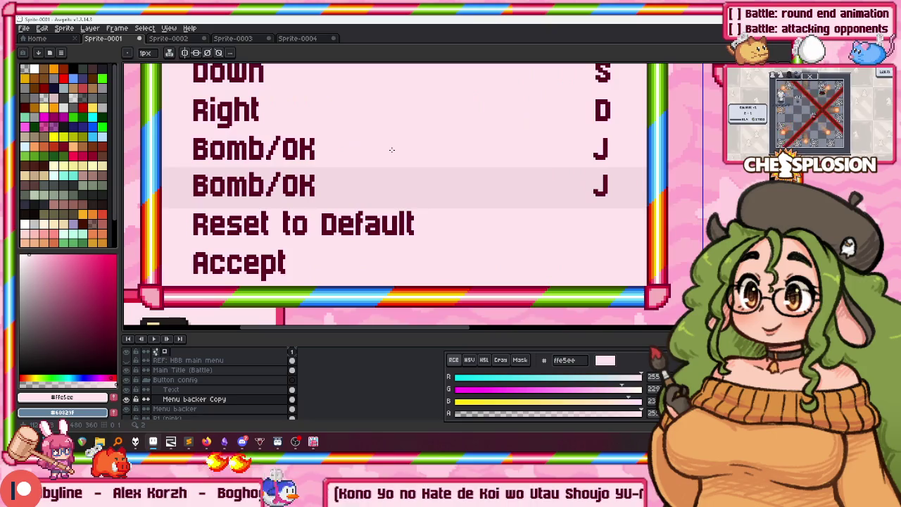
pyautogui.scroll(1, 303, 182)
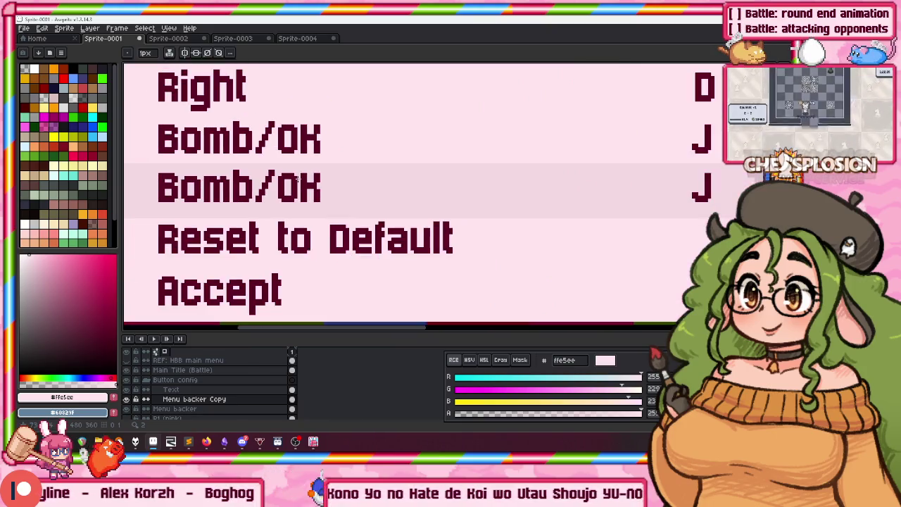
pyautogui.keyDown('alt'); pyautogui.click(352, 181); pyautogui.keyUp('alt')
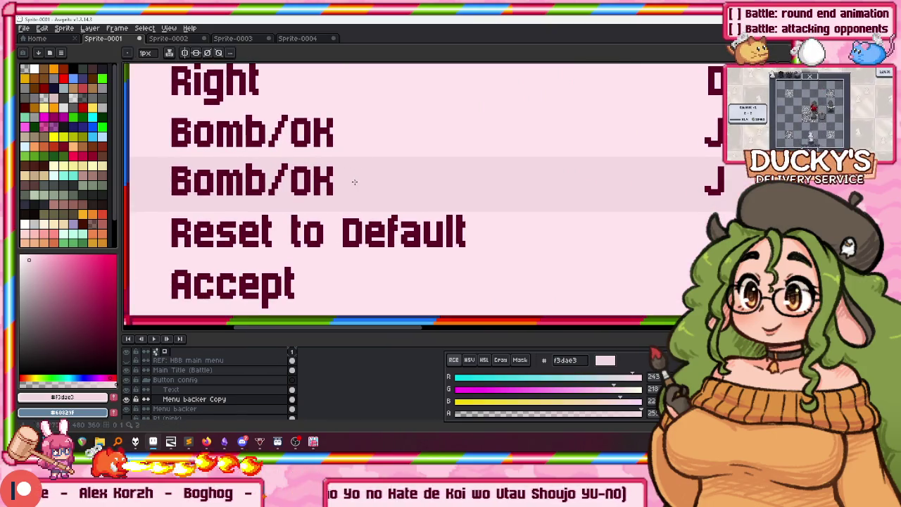
pyautogui.scroll(-1, 232, 176)
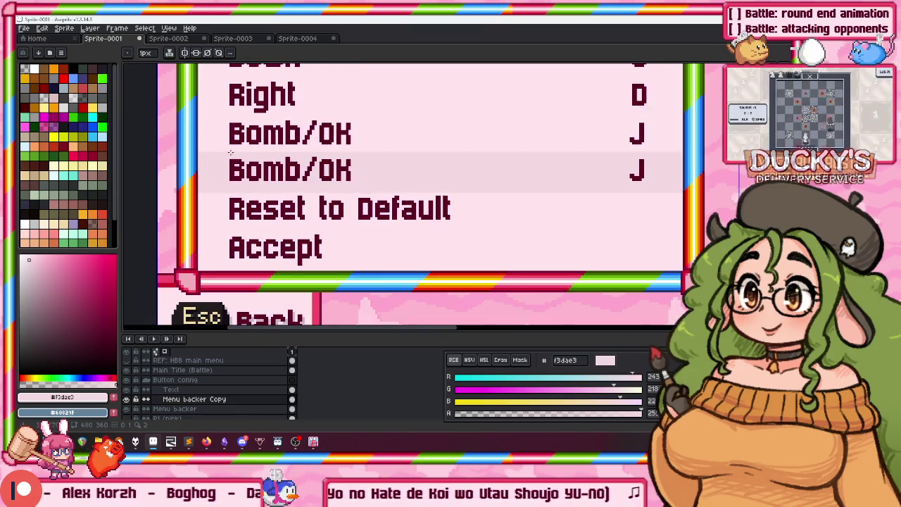
pyautogui.press('i')
pyautogui.press('w')
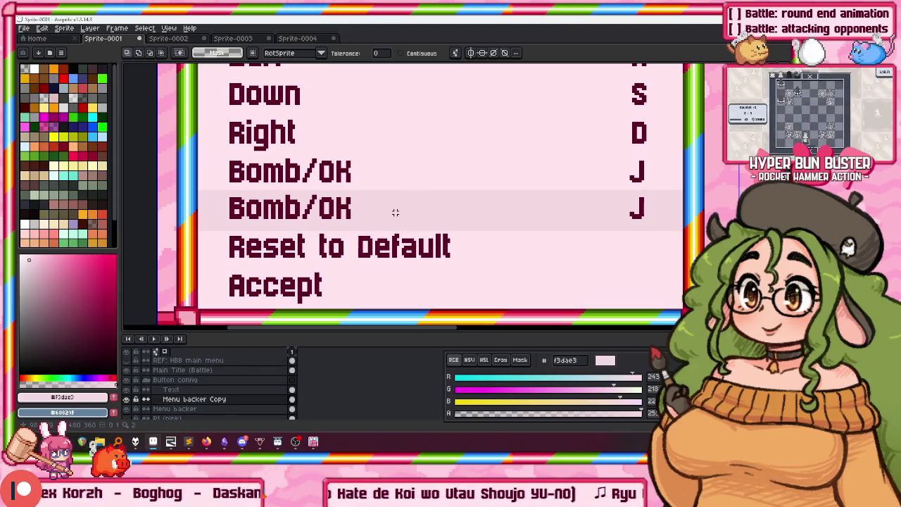
# Move the shaded row stripe down behind the Accept row
pyautogui.scroll(1, 394, 211)
pyautogui.scroll(-5, 392, 218)
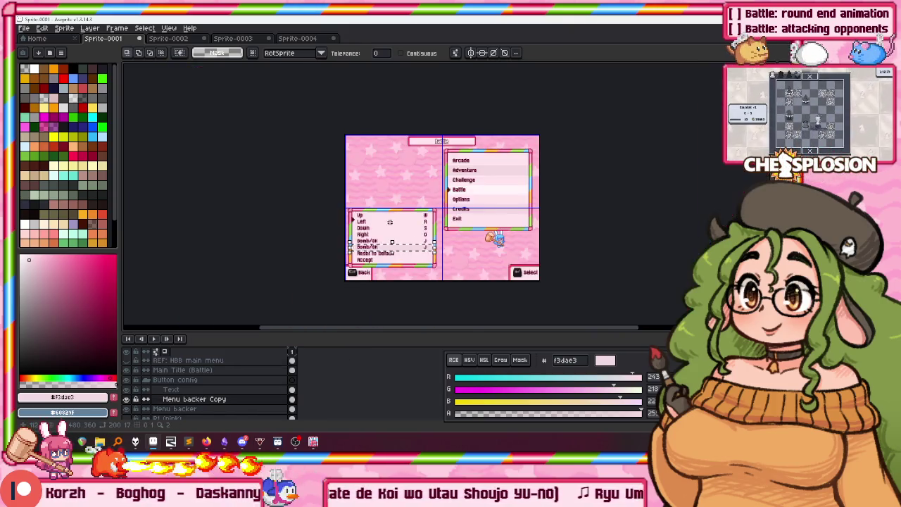
pyautogui.scroll(3, 390, 220)
pyautogui.moveTo(351, 239); pyautogui.dragTo(372, 188)
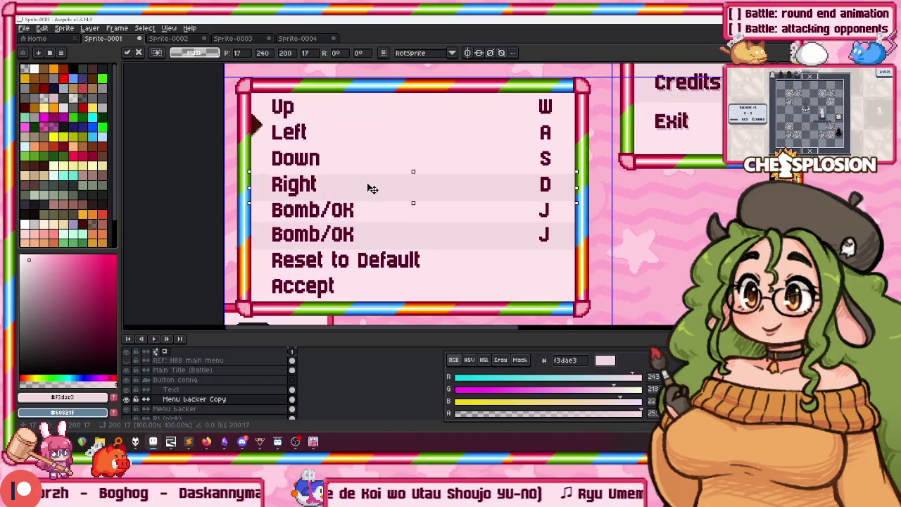
pyautogui.moveTo(377, 182); pyautogui.dragTo(346, 289)
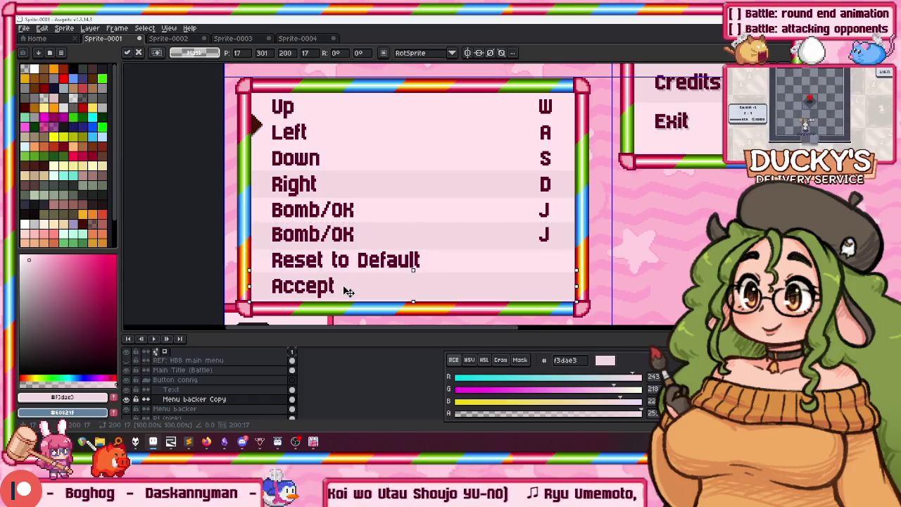
pyautogui.scroll(-1, 344, 281)
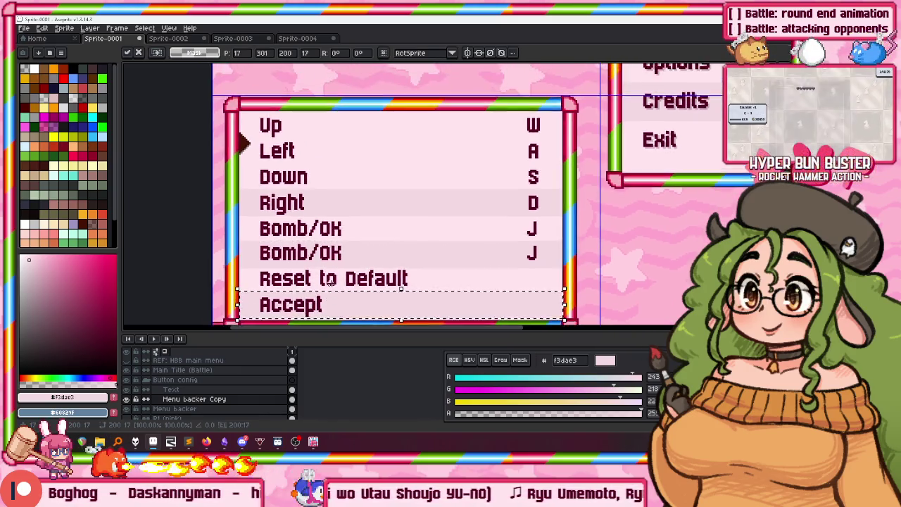
pyautogui.scroll(-2, 344, 281)
pyautogui.scroll(3, 302, 253)
# Limit Magic Wand to contiguous pixels, try moving the Right-row stripe onto Left, then undo
pyautogui.press('w')
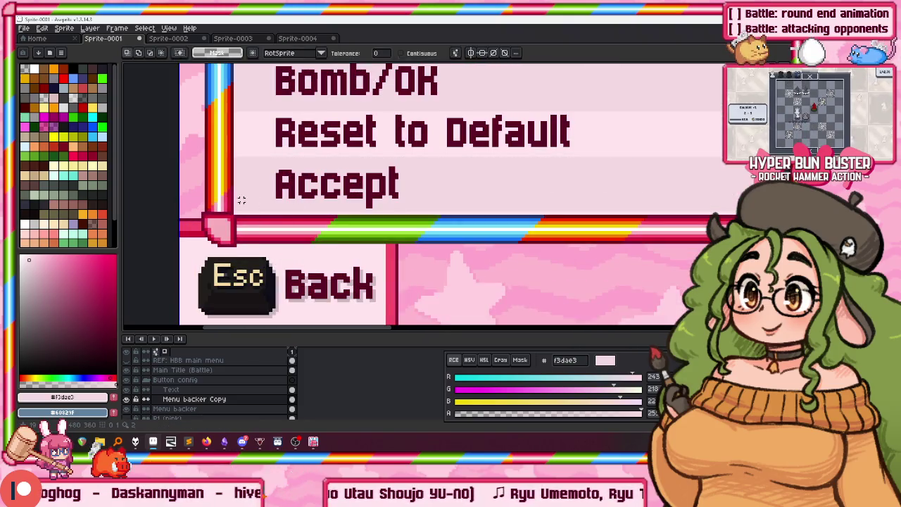
pyautogui.scroll(2, 250, 213)
pyautogui.press('b')
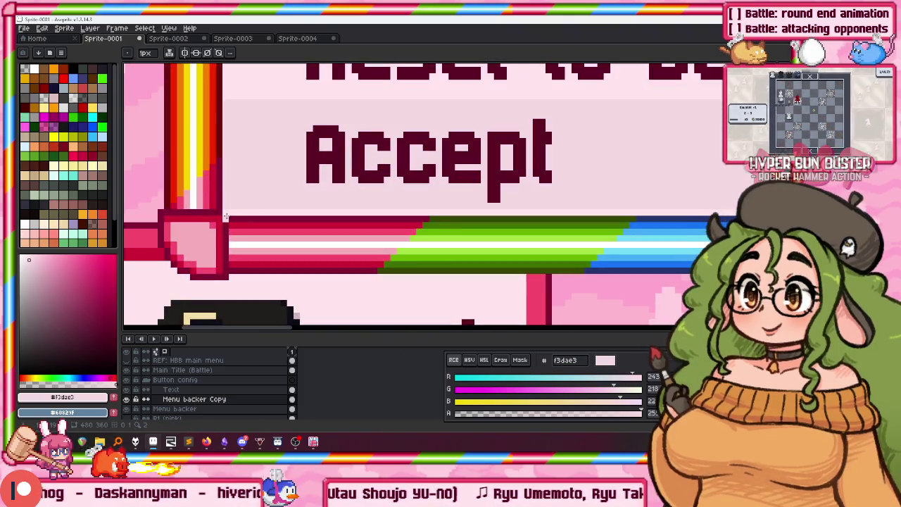
pyautogui.hscroll(5, 394, 197)
pyautogui.hscroll(5, 560, 176)
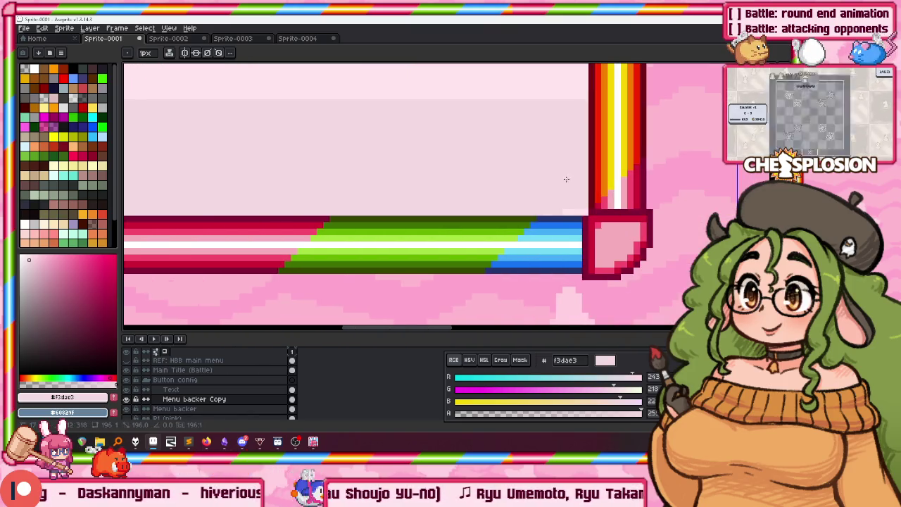
pyautogui.scroll(-3, 422, 140)
pyautogui.scroll(-1, 336, 73)
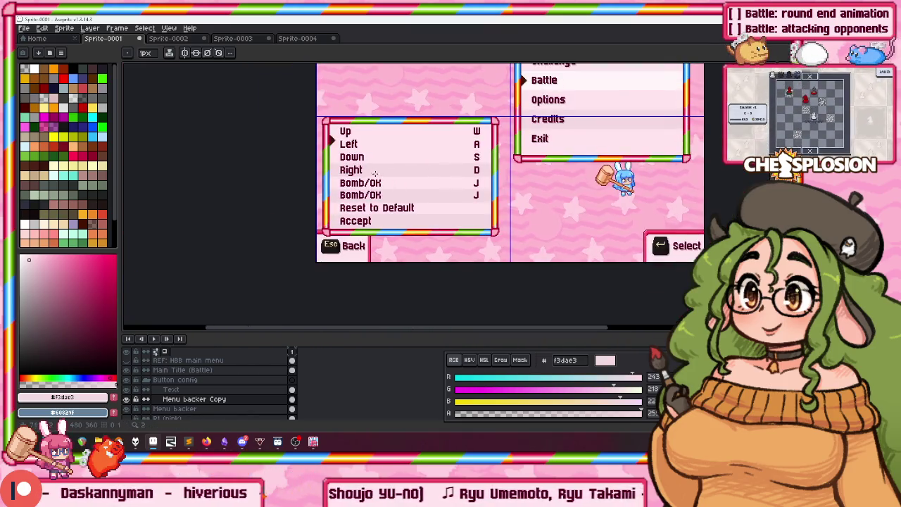
pyautogui.press('w')
pyautogui.click(401, 52)
pyautogui.scroll(2, 394, 117)
pyautogui.scroll(-4, 359, 158)
pyautogui.scroll(3, 442, 155)
pyautogui.scroll(-3, 280, 195)
pyautogui.hscroll(-3, 280, 194)
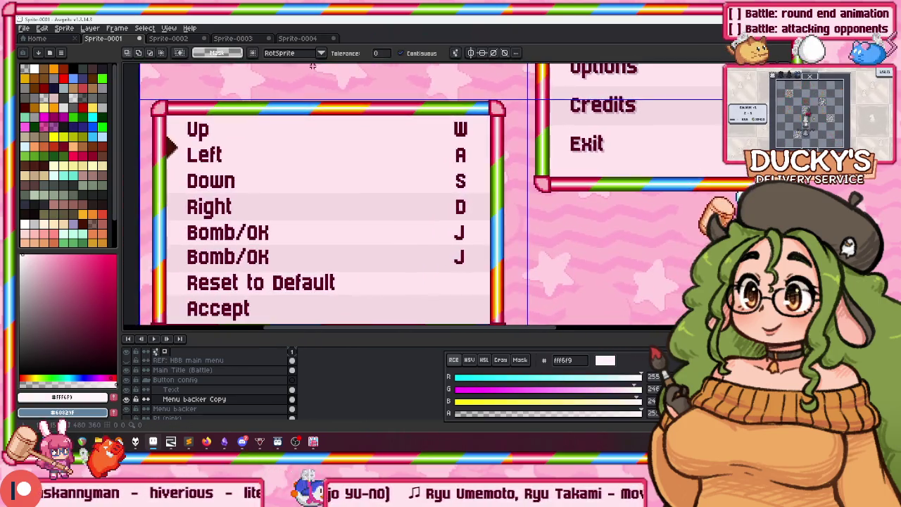
pyautogui.click(284, 205)
pyautogui.moveTo(282, 203); pyautogui.dragTo(280, 163)
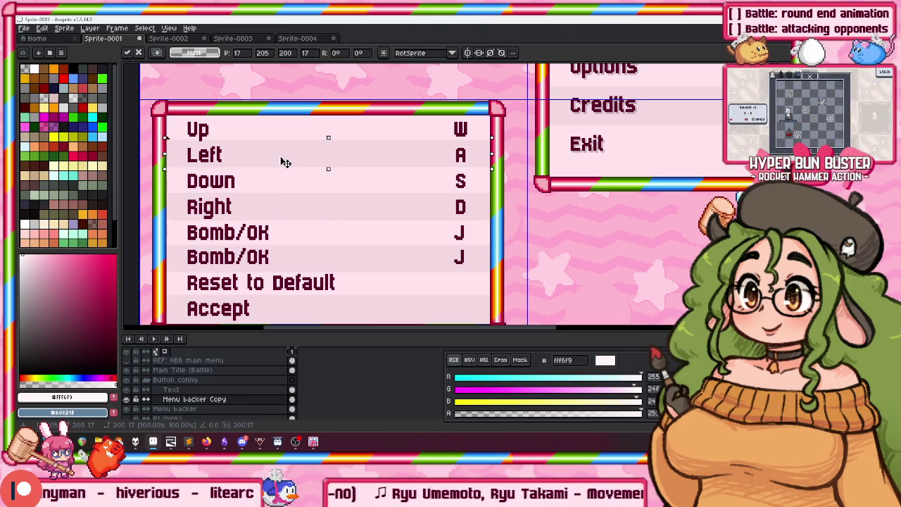
pyautogui.hotkey('ctrl', 'z')
# Select the dark arrow beside Left and cut it out of the panel layer
pyautogui.scroll(1, 285, 163)
pyautogui.hscroll(-2, 268, 159)
pyautogui.scroll(2, 253, 156)
pyautogui.click(248, 153)
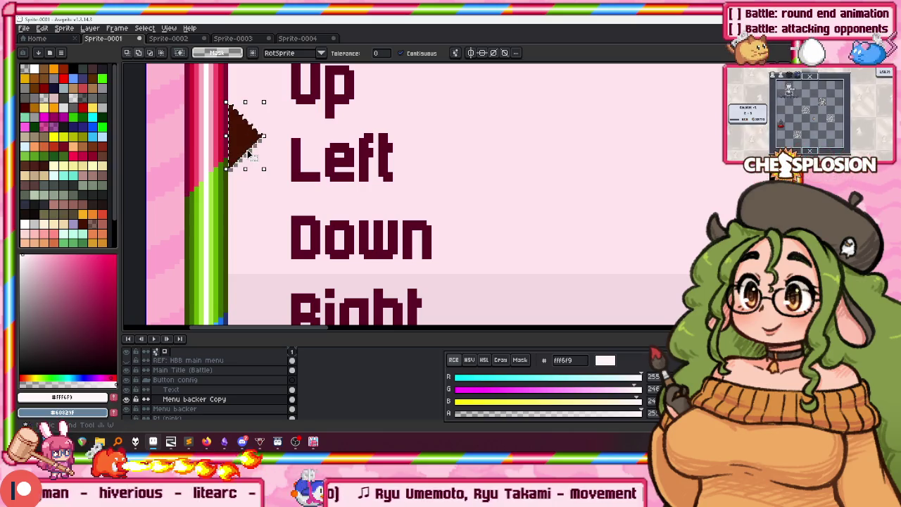
pyautogui.scroll(3, 256, 149)
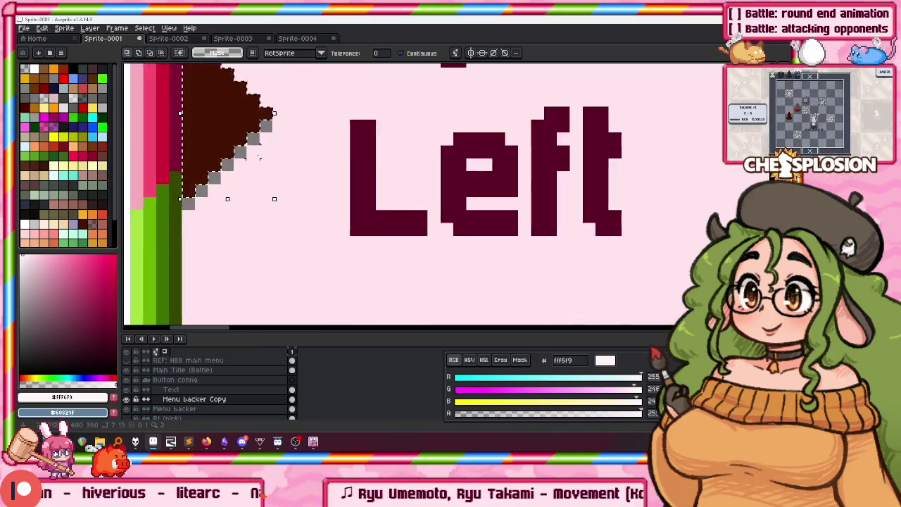
pyautogui.scroll(1, 256, 148)
pyautogui.scroll(-1, 257, 143)
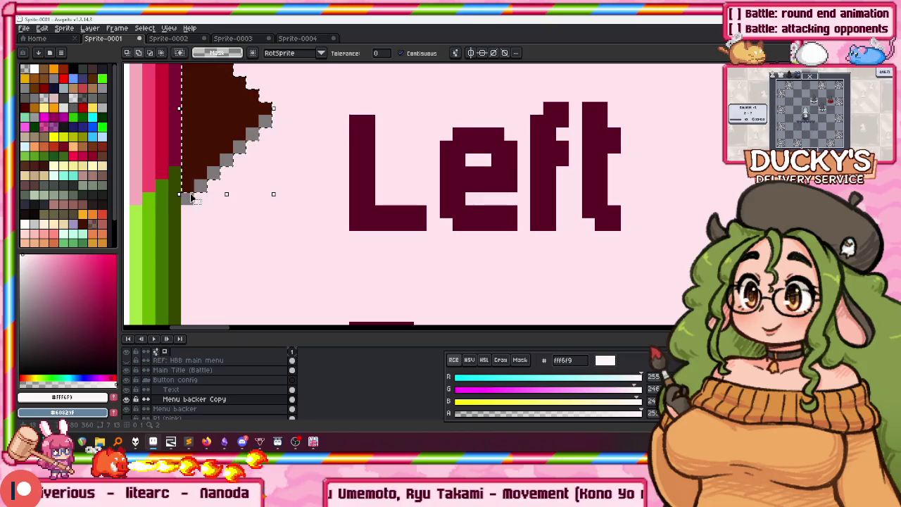
pyautogui.click(237, 374)
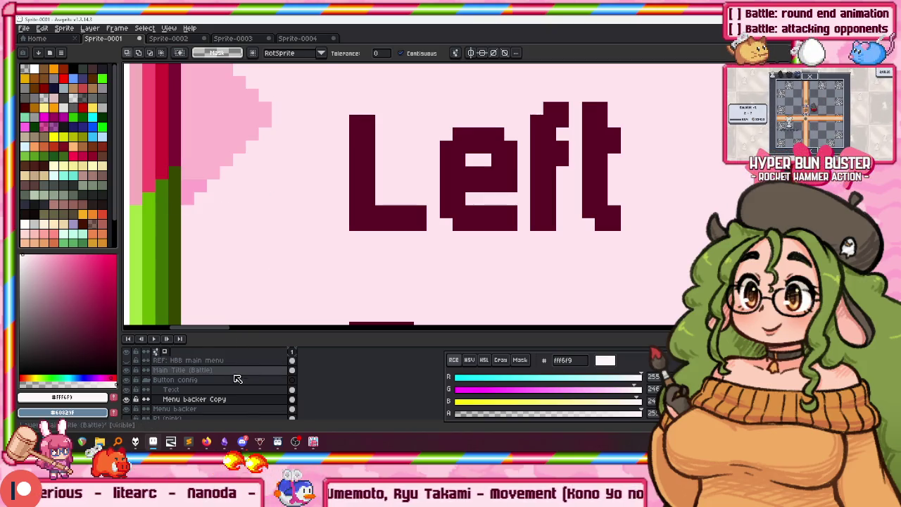
# Rename the new layer to Pointer and paste the dark arrow beside the Left row
pyautogui.doubleClick(204, 401)
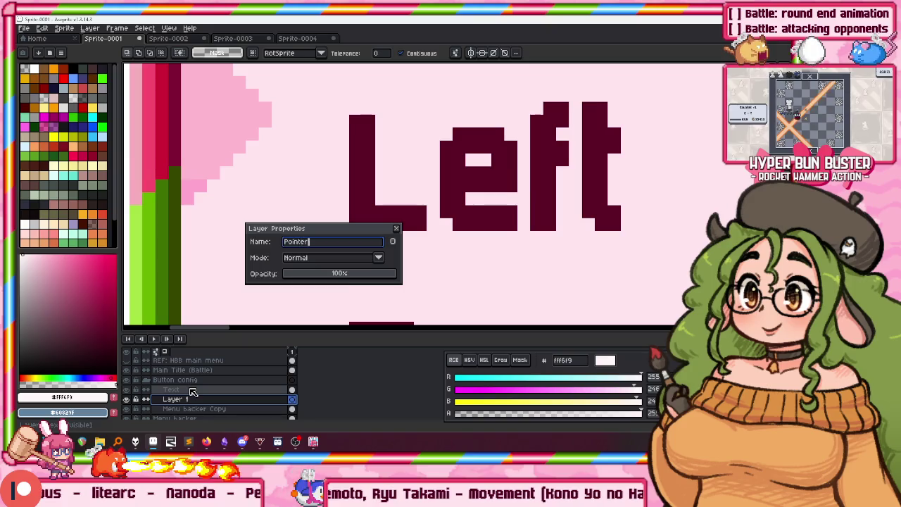
pyautogui.write('r')
pyautogui.press('Return')
pyautogui.hotkey('ctrl', 'v')
pyautogui.moveTo(231, 117); pyautogui.dragTo(227, 167)
pyautogui.press('Return')
# Move the shaded Right-row stripe up behind the Left row, sampling light stripe colour #fff6f9
pyautogui.press('b')
pyautogui.scroll(-3, 281, 233)
pyautogui.scroll(-1, 289, 141)
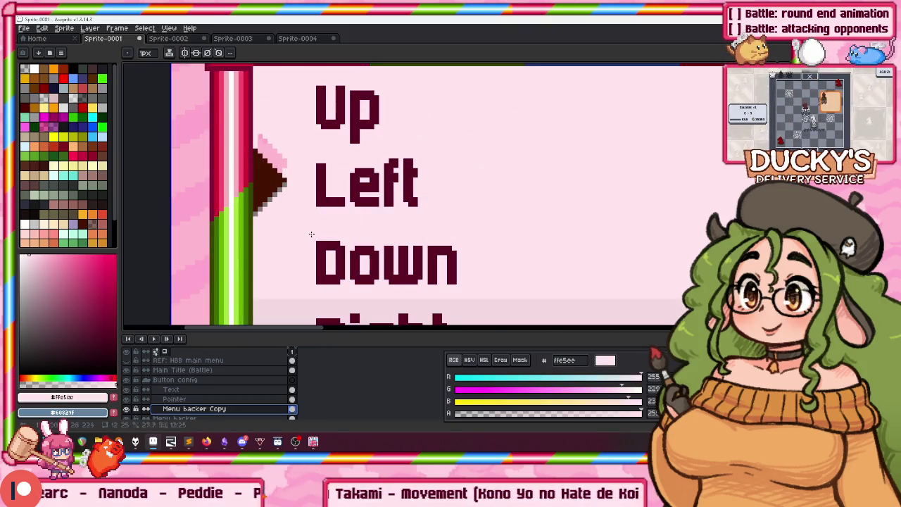
pyautogui.scroll(-1, 305, 237)
pyautogui.scroll(-2, 351, 239)
pyautogui.scroll(2, 422, 247)
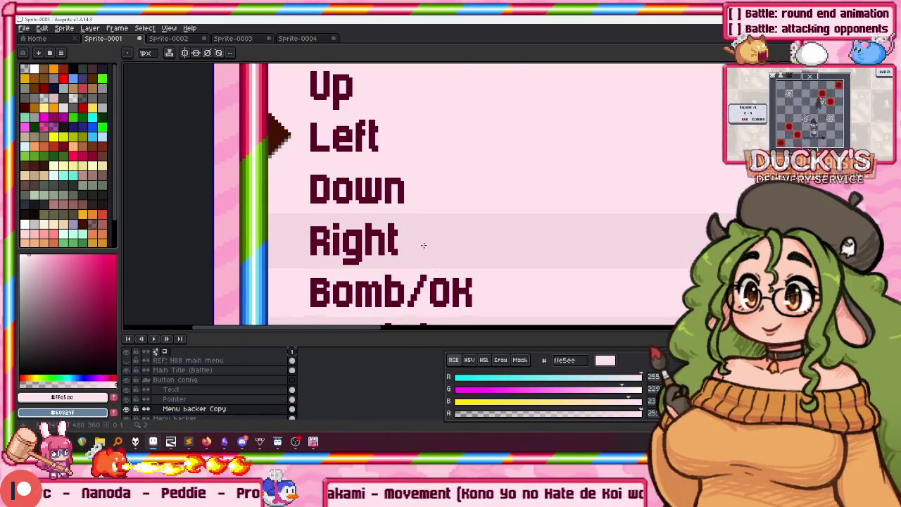
pyautogui.press('w')
pyautogui.click(432, 251)
pyautogui.moveTo(433, 251); pyautogui.dragTo(455, 145)
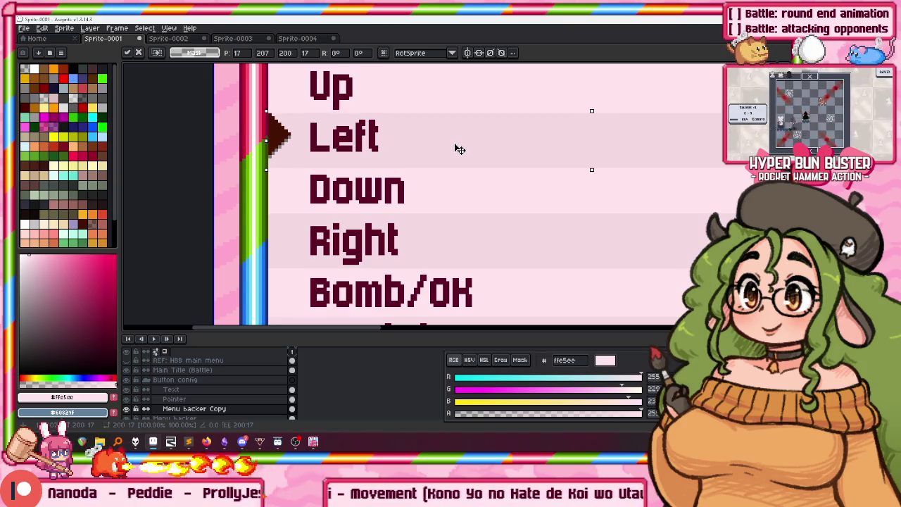
pyautogui.scroll(-1, 465, 155)
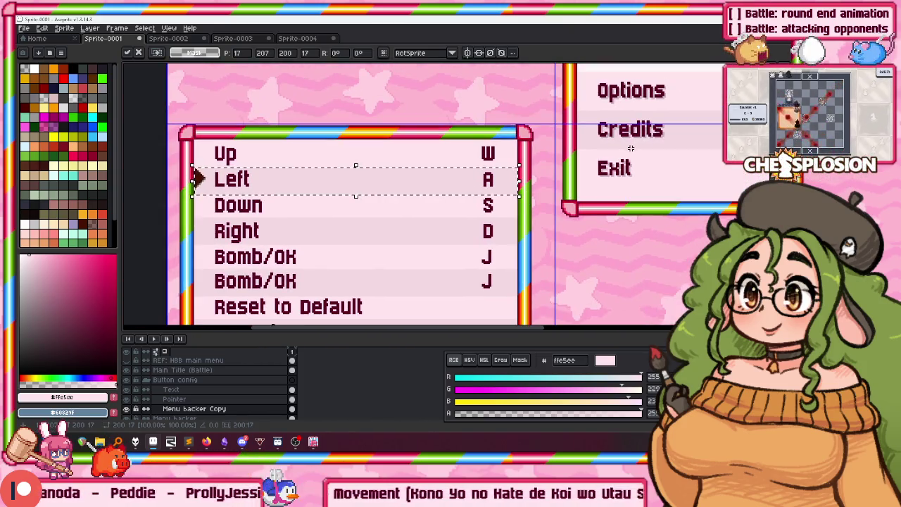
pyautogui.scroll(1, 630, 149)
pyautogui.scroll(-1, 629, 149)
pyautogui.moveTo(629, 149); pyautogui.dragTo(615, 184)
pyautogui.keyDown('alt'); pyautogui.click(671, 88); pyautogui.keyUp('alt')
pyautogui.scroll(1, 326, 215)
pyautogui.hotkey('ctrl', 'd')
# Switch to the Pointer layer and sample the dark text colour #5c0026
pyautogui.moveTo(314, 225); pyautogui.dragTo(581, 176)
pyautogui.click(176, 399)
pyautogui.scroll(1, 386, 197)
pyautogui.scroll(1, 386, 197)
pyautogui.scroll(1, 386, 196)
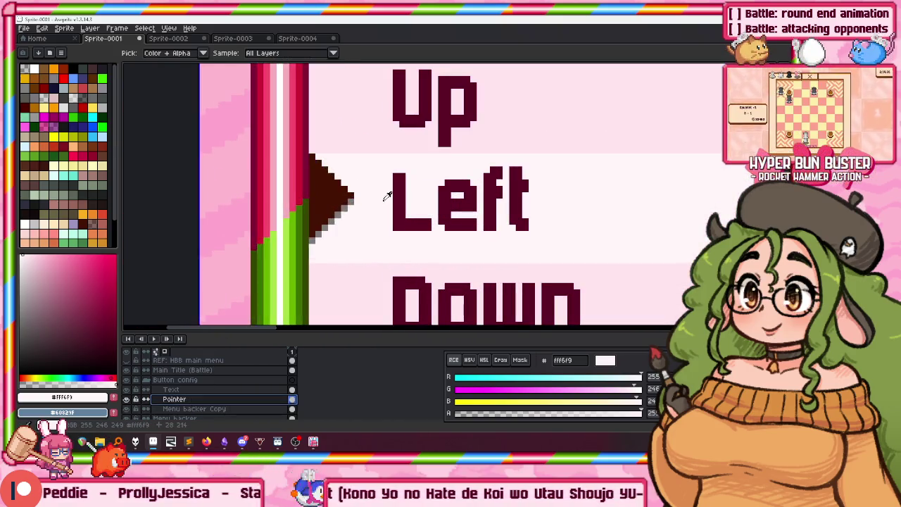
pyautogui.keyDown('alt'); pyautogui.click(388, 196); pyautogui.keyUp('alt')
pyautogui.scroll(-2, 326, 187)
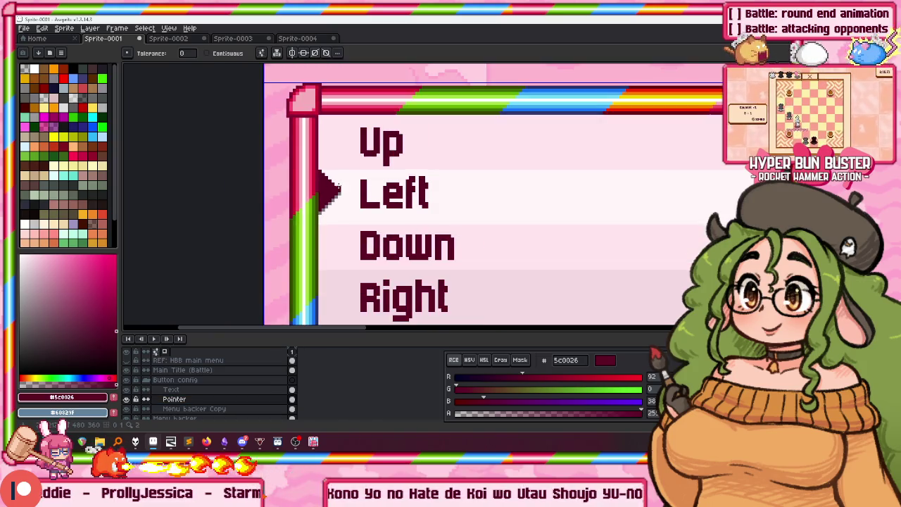
pyautogui.scroll(-1, 334, 187)
pyautogui.scroll(-1, 334, 187)
pyautogui.scroll(2, 342, 185)
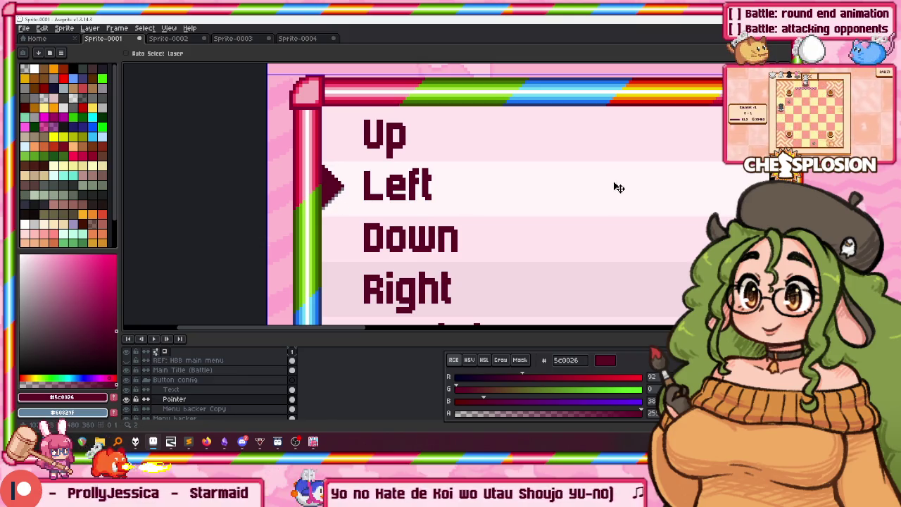
pyautogui.scroll(-3, 584, 193)
pyautogui.moveTo(648, 169)
pyautogui.mouseDown()
pyautogui.moveTo(581, 125)
pyautogui.moveTo(493, 125)
pyautogui.moveTo(487, 166)
pyautogui.mouseUp()
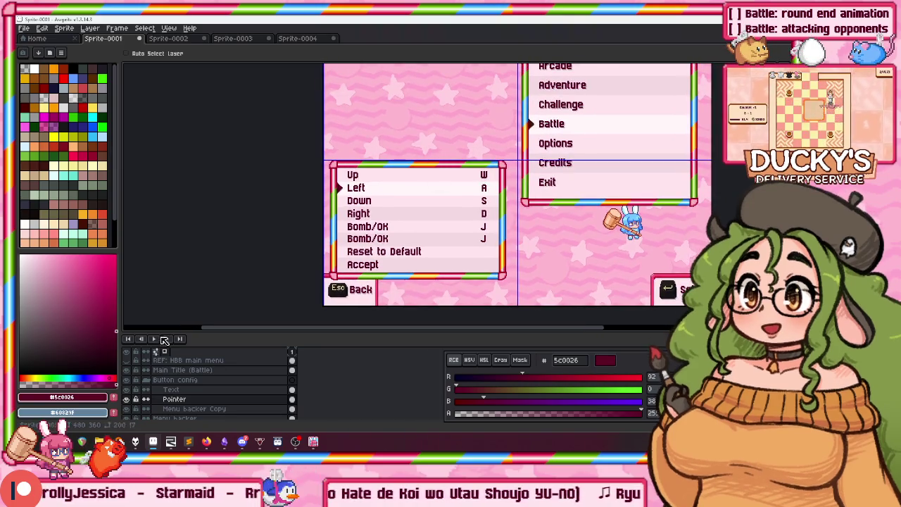
# Hide the mode menu panel layer, then start a save and cancel it
pyautogui.scroll(-1, 171, 396)
pyautogui.click(126, 409)
pyautogui.moveTo(371, 237); pyautogui.dragTo(377, 223)
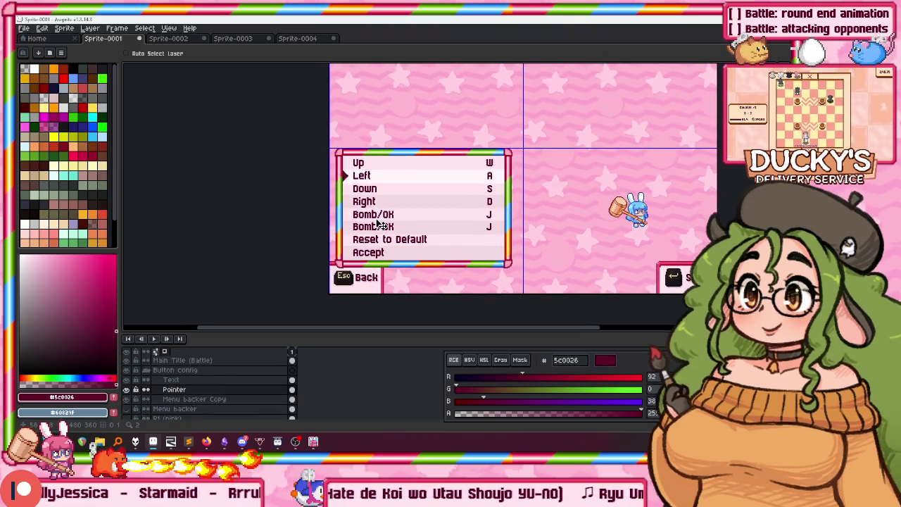
pyautogui.hotkey('ctrl', 's')
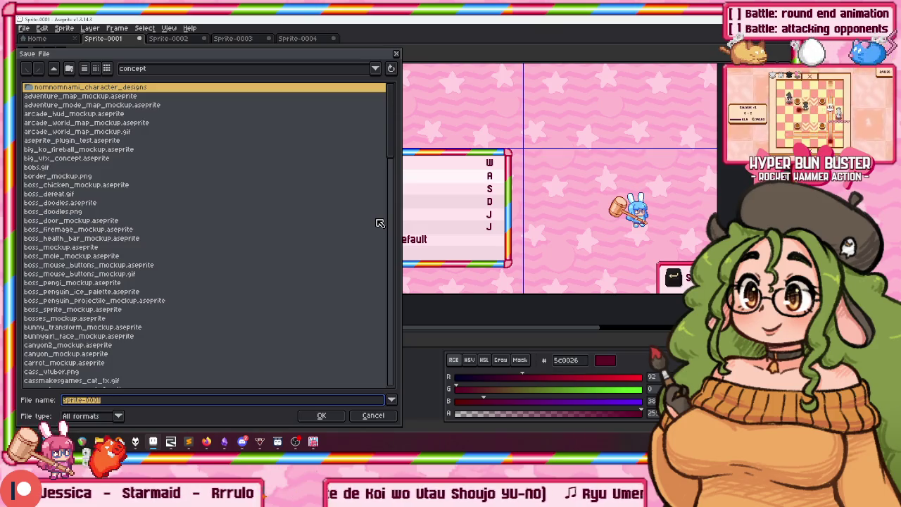
pyautogui.press('Escape')
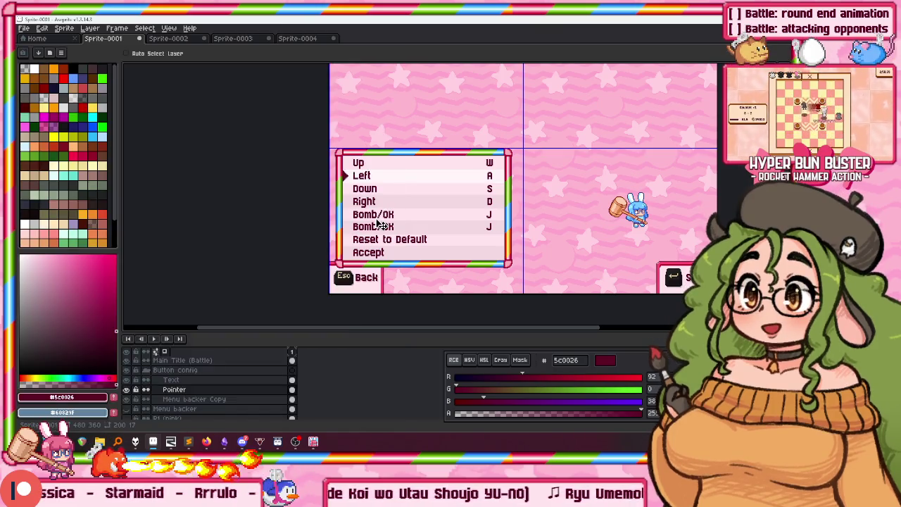
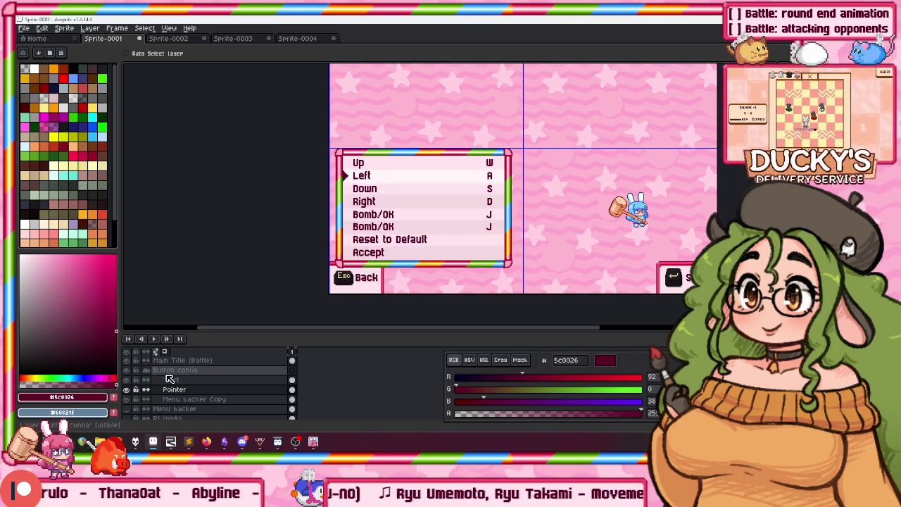
# Duplicate the Button config group and drag the copied panel onto the right half of the canvas
pyautogui.rightClick(169, 369)
pyautogui.click(187, 397)
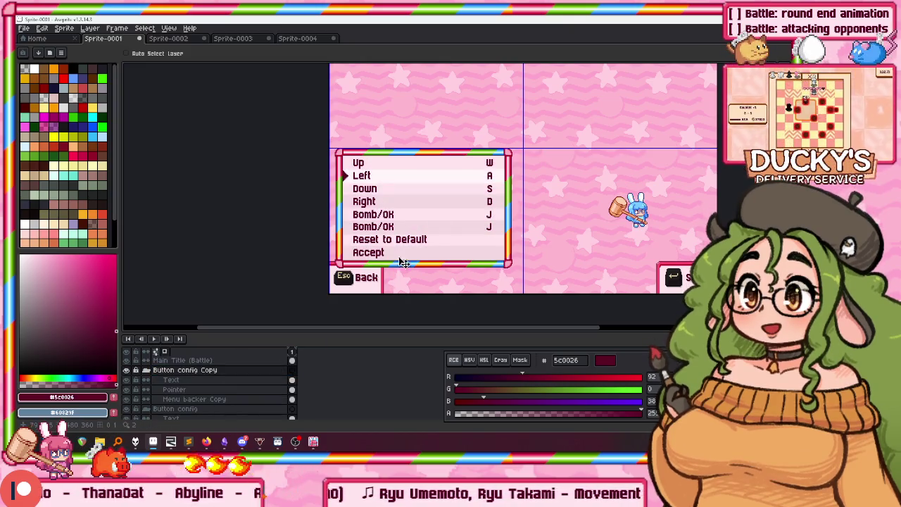
pyautogui.moveTo(450, 211); pyautogui.dragTo(646, 209)
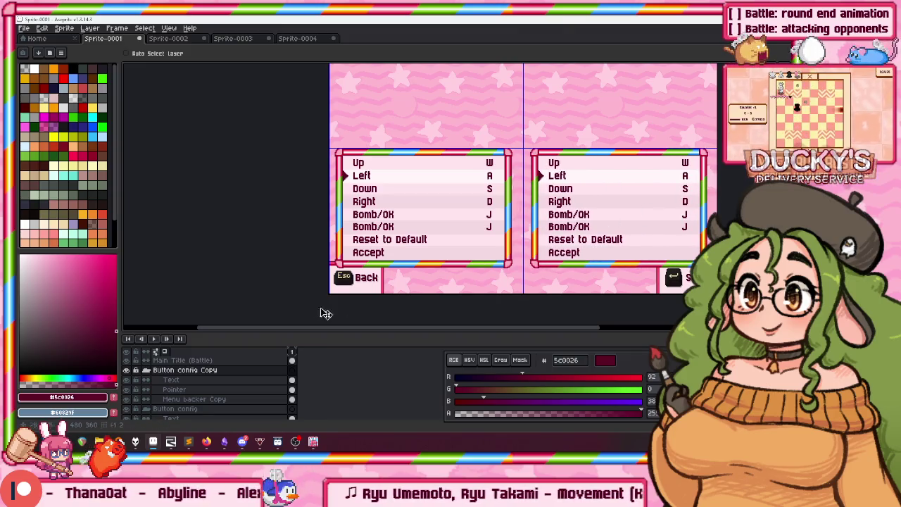
pyautogui.scroll(-1, 282, 310)
pyautogui.scroll(1, 219, 307)
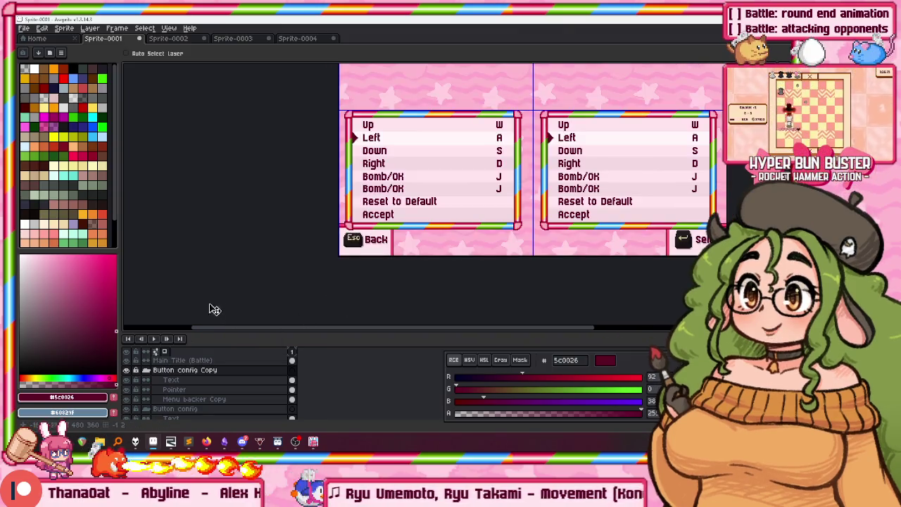
# Name the original group 'Button config - 1 Button' and the copy 'Button config - 2 Buttons'
pyautogui.doubleClick(165, 379)
pyautogui.write('Button config - 1 Butto')
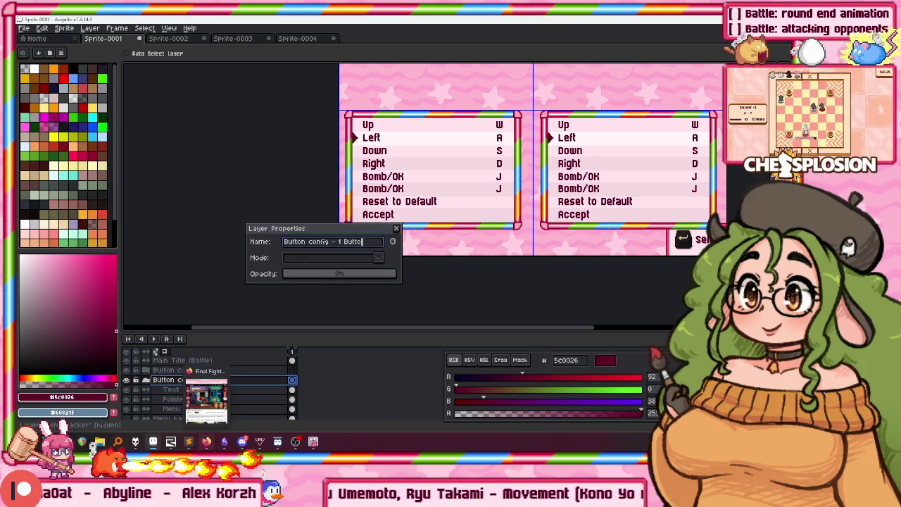
pyautogui.write('n')
pyautogui.press('Return')
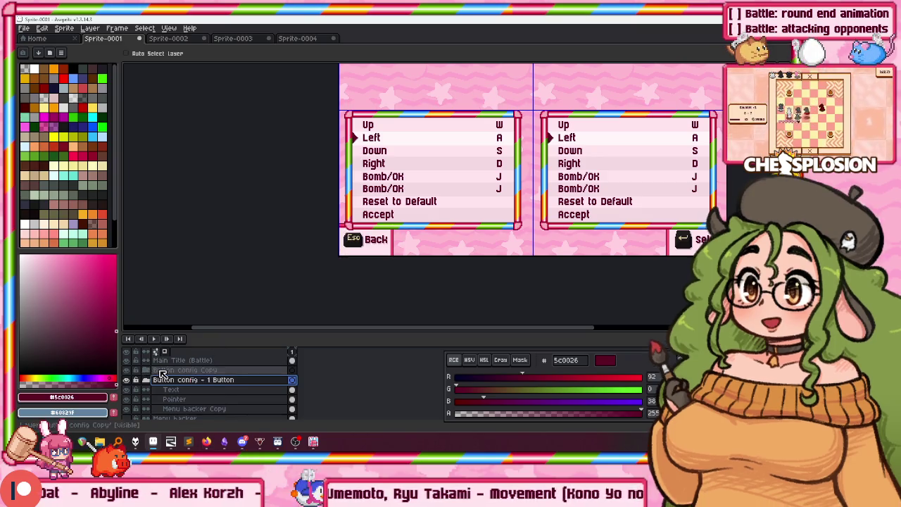
pyautogui.doubleClick(162, 371)
pyautogui.write('- 2 Buttons')
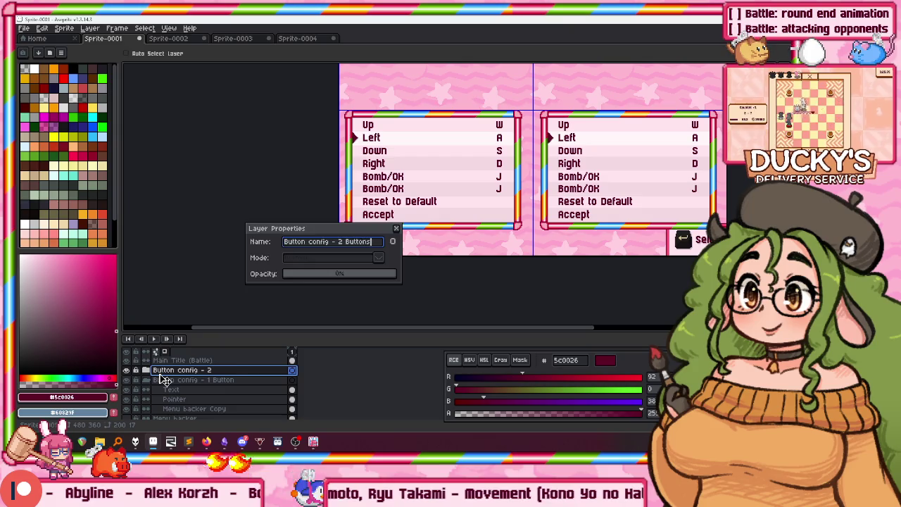
pyautogui.press('Return')
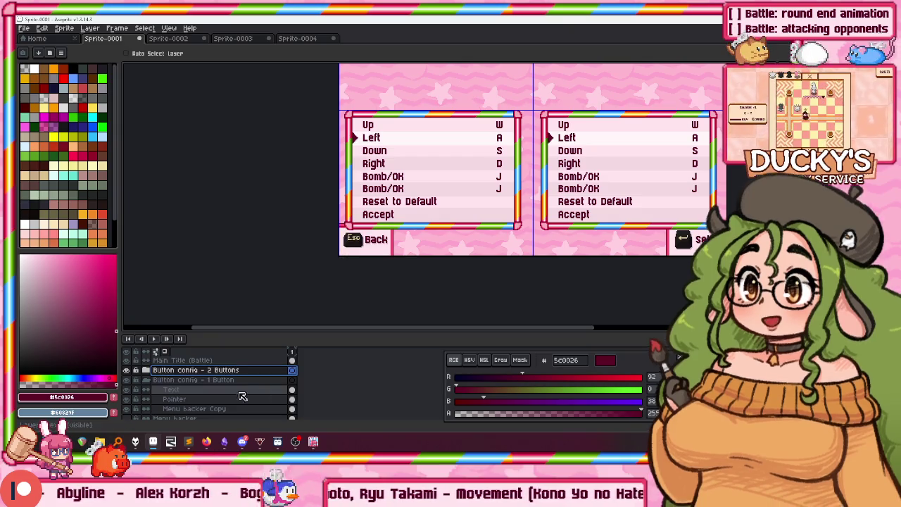
pyautogui.click(187, 380)
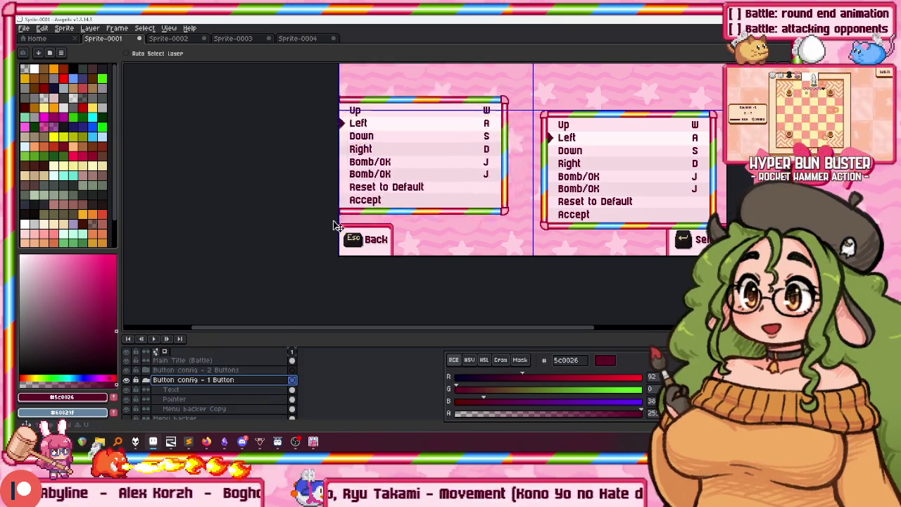
# On the Text layer, erase the second Bomb/OK row from the left menu
pyautogui.click(191, 389)
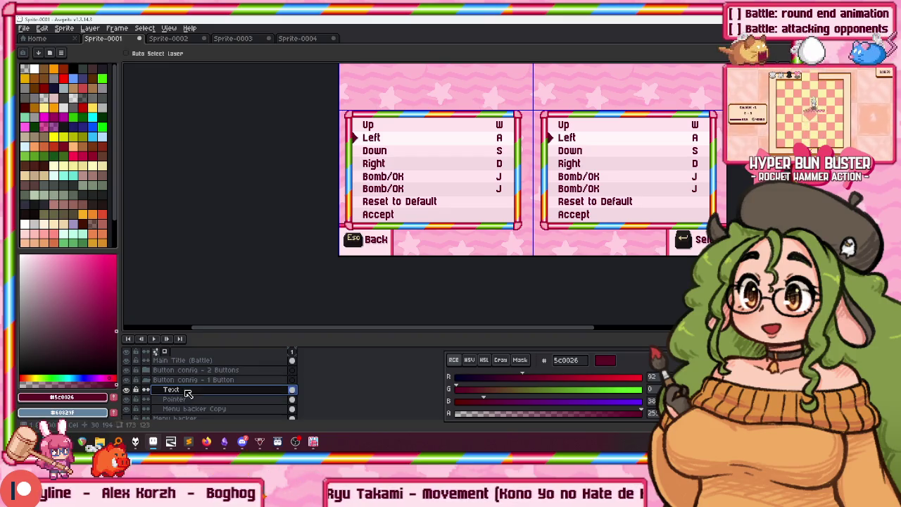
pyautogui.scroll(1, 277, 180)
pyautogui.moveTo(276, 181)
pyautogui.mouseDown()
pyautogui.moveTo(256, 212)
pyautogui.moveTo(243, 214)
pyautogui.mouseUp()
pyautogui.scroll(1, 258, 183)
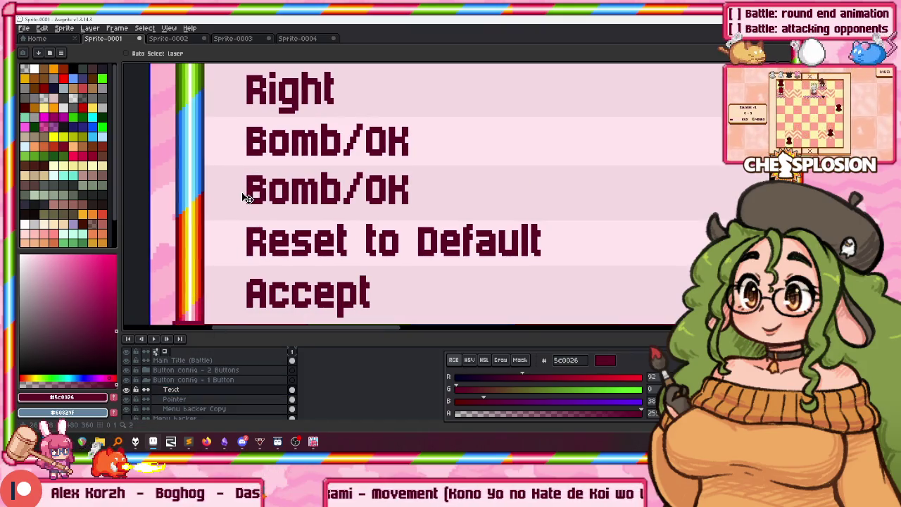
pyautogui.scroll(-3, 248, 198)
pyautogui.scroll(2, 245, 197)
pyautogui.press('m')
pyautogui.scroll(1, 241, 195)
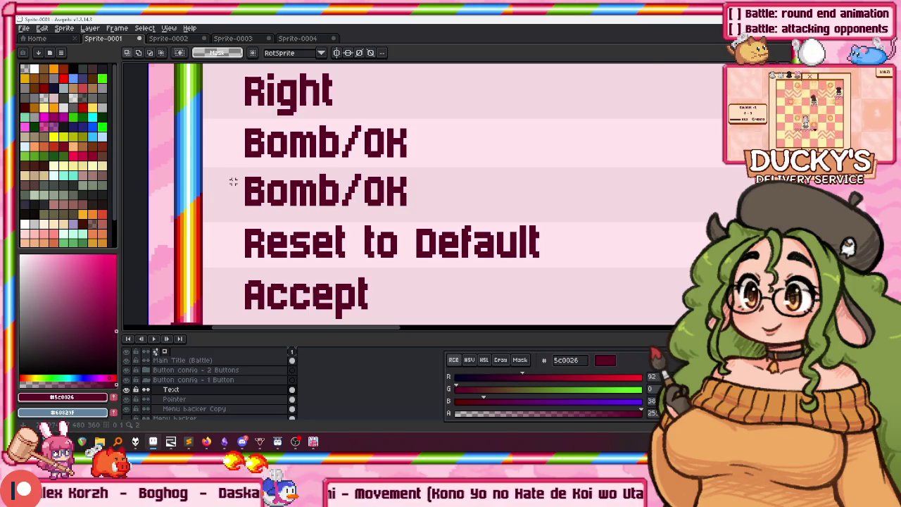
pyautogui.scroll(-1, 233, 181)
pyautogui.moveTo(625, 181)
pyautogui.mouseDown()
pyautogui.moveTo(667, 190)
pyautogui.moveTo(420, 195)
pyautogui.mouseUp()
pyautogui.press('Delete')
pyautogui.scroll(2, 420, 195)
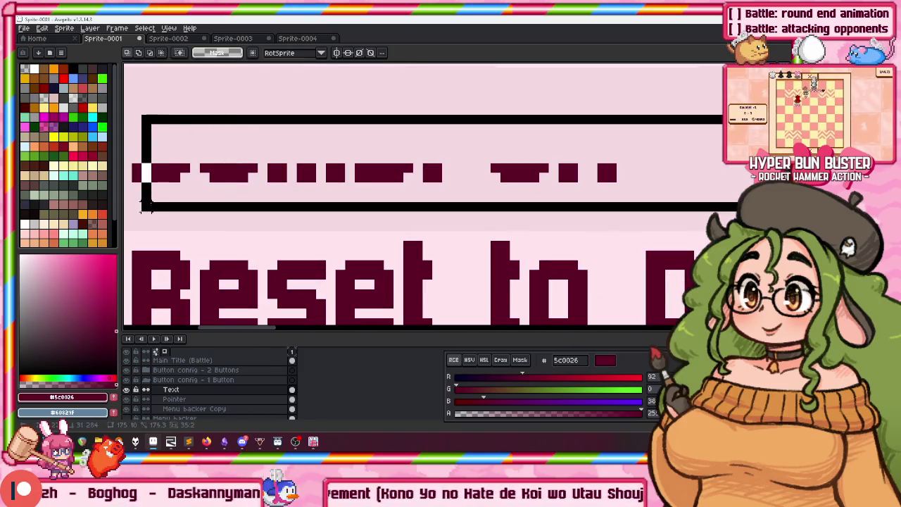
pyautogui.press('Delete')
# Move the Reset to Default and Accept rows up one row to close the gap
pyautogui.scroll(-2, 253, 187)
pyautogui.scroll(-1, 239, 186)
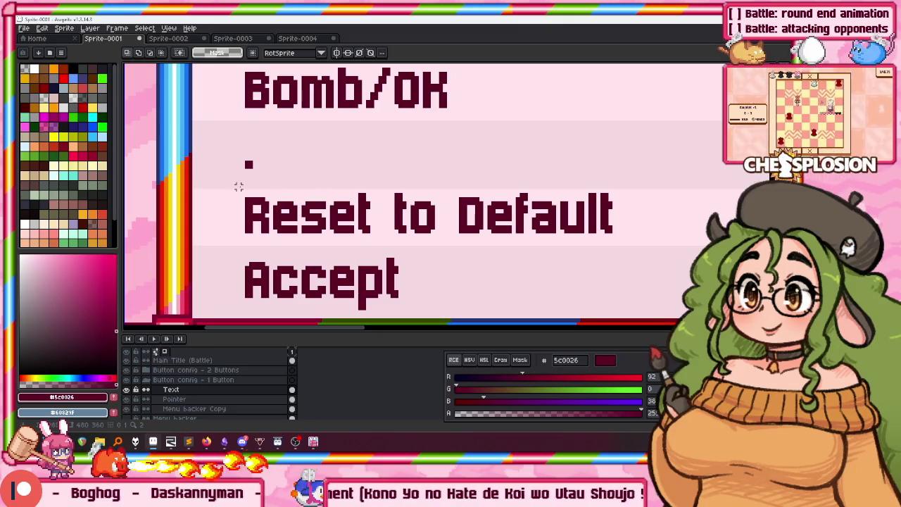
pyautogui.scroll(-1, 221, 191)
pyautogui.moveTo(228, 191); pyautogui.dragTo(589, 281)
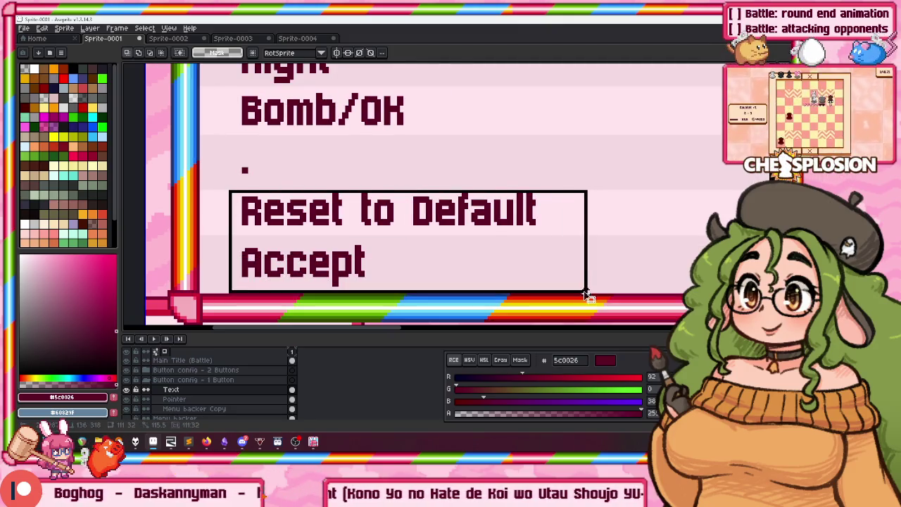
pyautogui.scroll(1, 188, 233)
pyautogui.moveTo(303, 214); pyautogui.dragTo(296, 150)
pyautogui.scroll(-1, 296, 151)
pyautogui.press('Return')
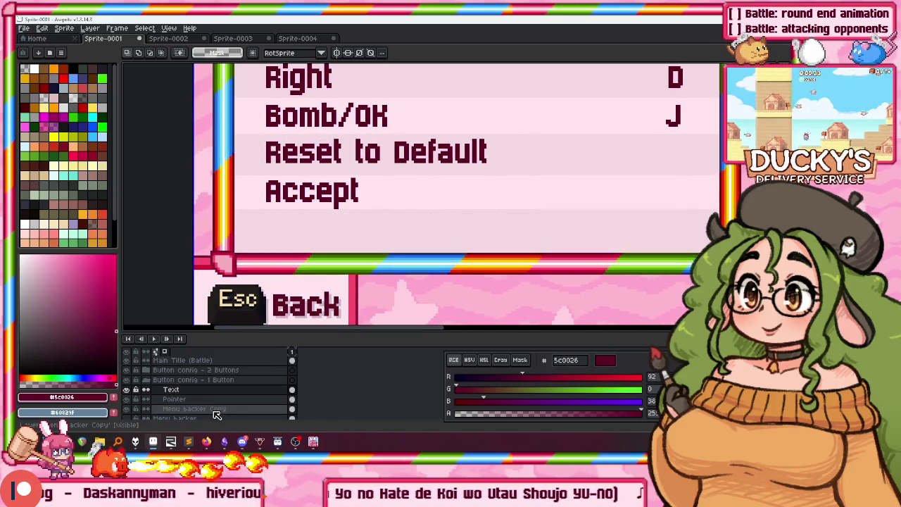
# On the Menu backer Copy layer, raise the bottom pipe border to sit just beneath Accept
pyautogui.click(216, 410)
pyautogui.scroll(-1, 227, 241)
pyautogui.scroll(-1, 227, 241)
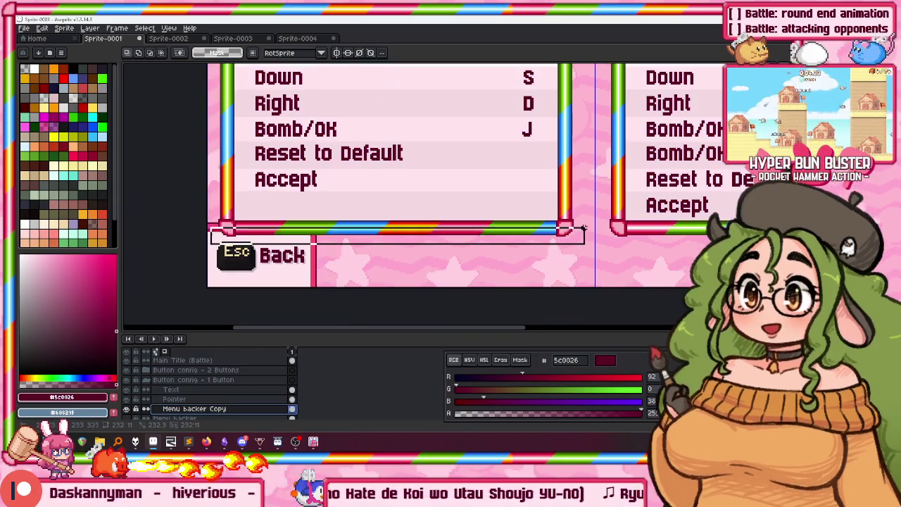
pyautogui.scroll(2, 549, 232)
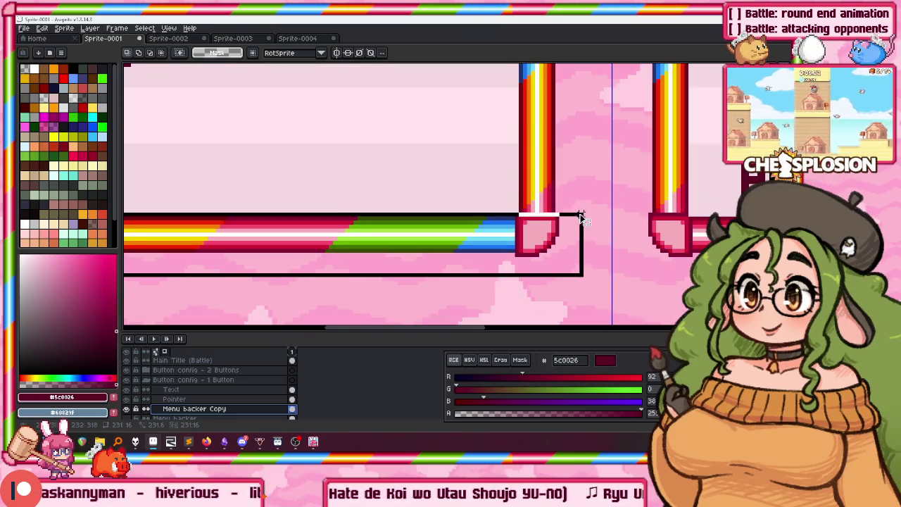
pyautogui.scroll(-1, 330, 232)
pyautogui.moveTo(330, 235); pyautogui.dragTo(331, 199)
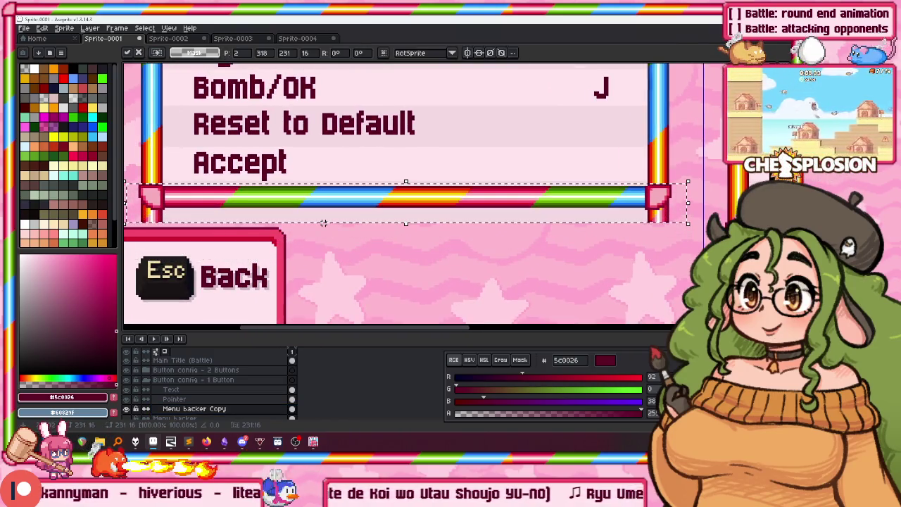
pyautogui.hotkey('ctrl', 'd')
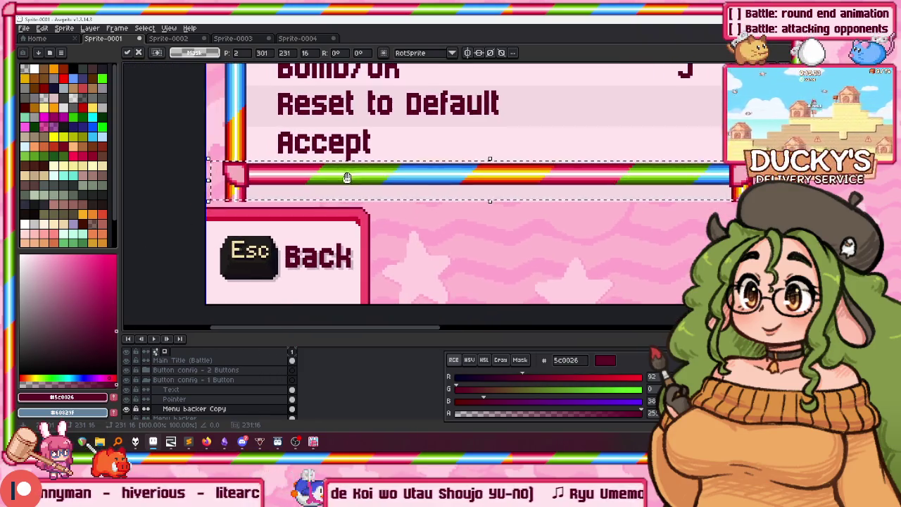
pyautogui.scroll(-1, 228, 214)
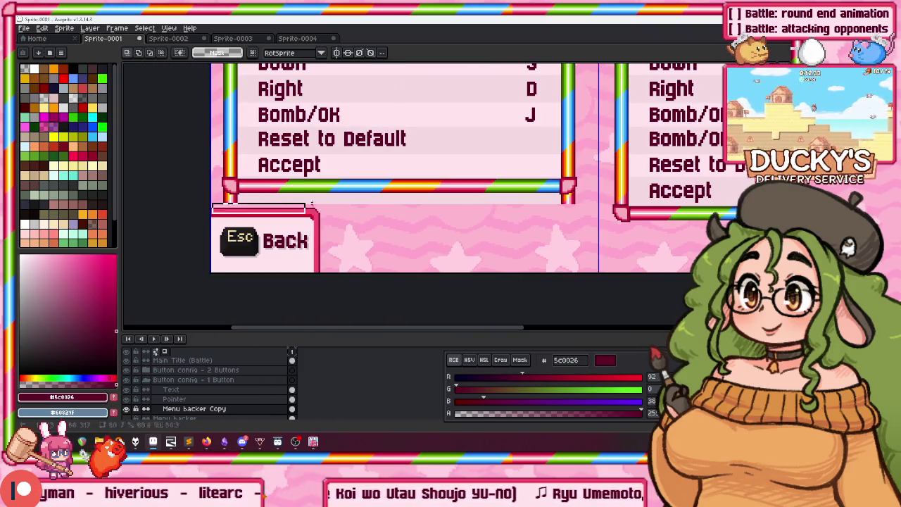
pyautogui.scroll(1, 556, 204)
pyautogui.scroll(1, 552, 209)
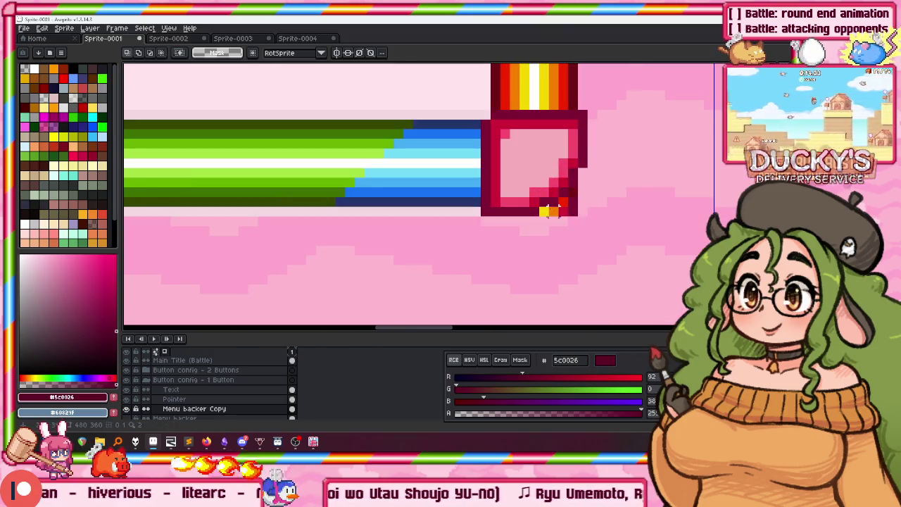
# Repaint the cap's lower-left corner into a pink stair-step with the pencil
pyautogui.press('b')
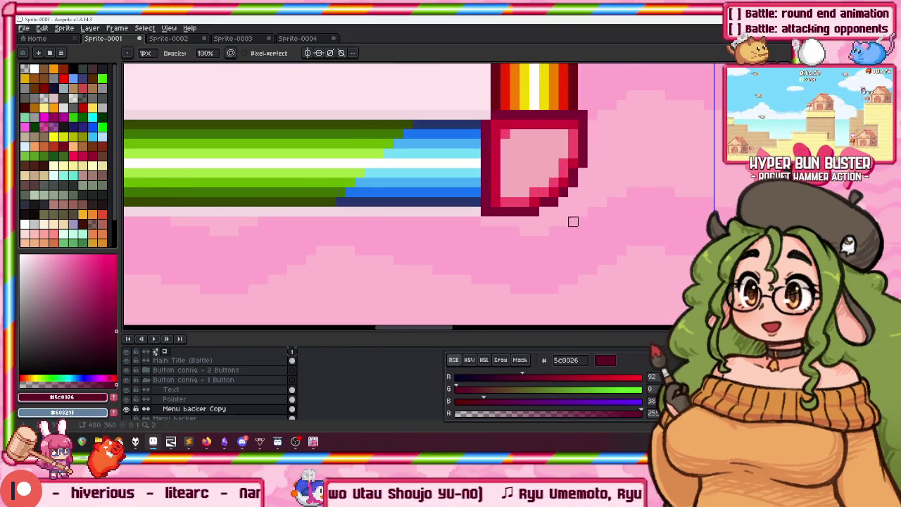
pyautogui.scroll(-1, 573, 221)
pyautogui.scroll(1, 422, 176)
pyautogui.scroll(2, 363, 170)
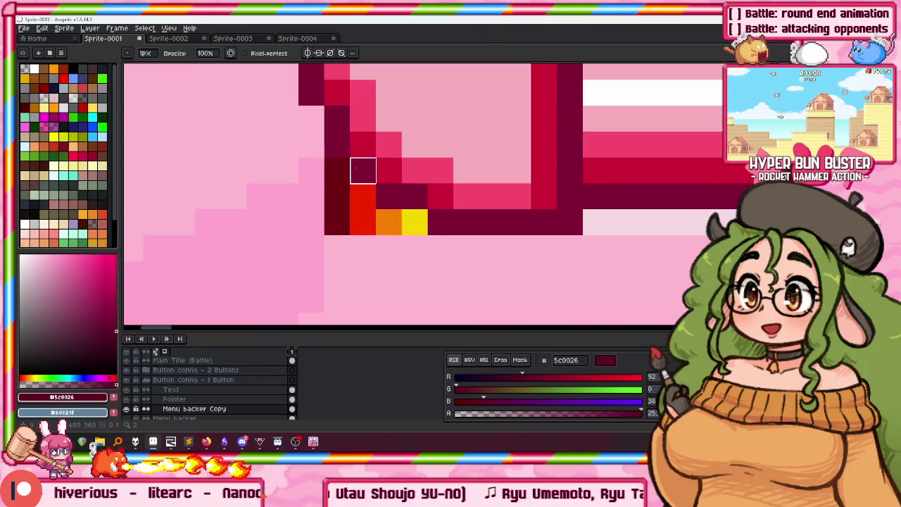
pyautogui.moveTo(363, 171); pyautogui.dragTo(388, 222)
pyautogui.scroll(-1, 389, 221)
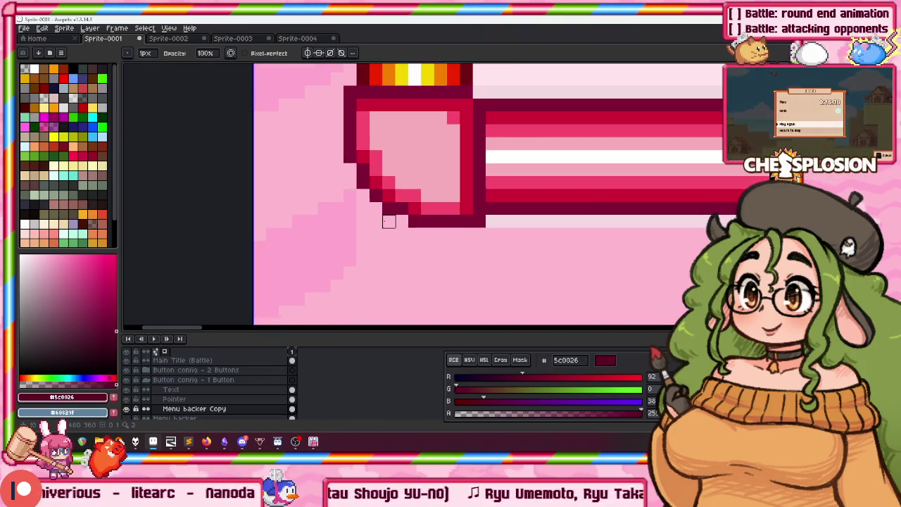
# Select the thin pink row under the bar with a contiguous magic-wand selection
pyautogui.press('w')
pyautogui.hscroll(5, 314, 195)
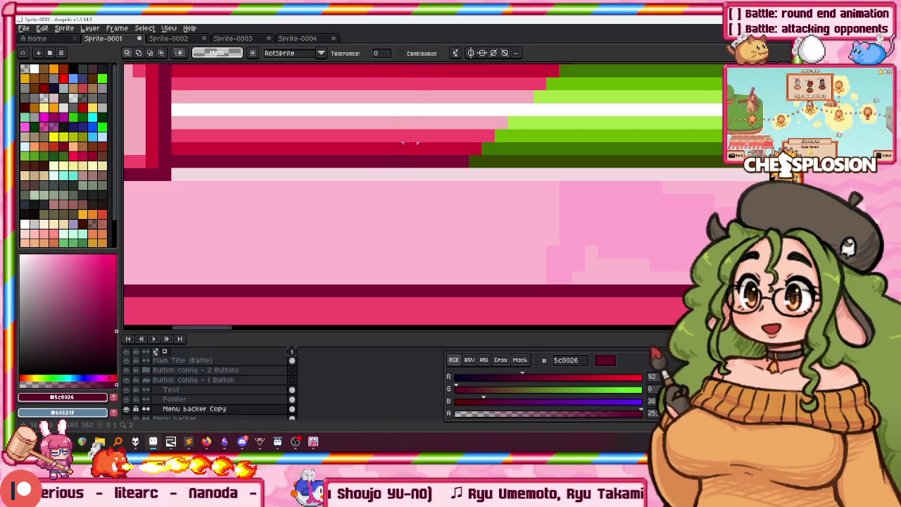
pyautogui.click(401, 52)
pyautogui.click(383, 174)
pyautogui.scroll(-2, 380, 177)
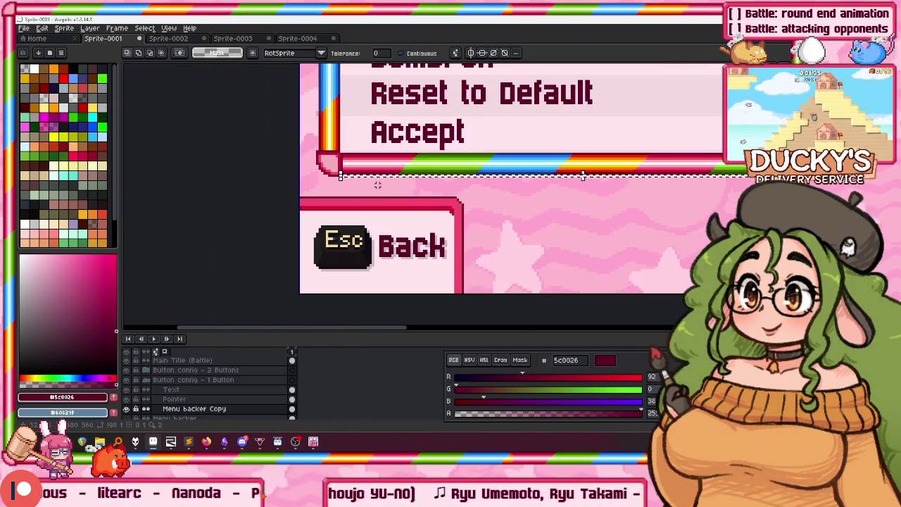
pyautogui.scroll(-1, 380, 176)
pyautogui.scroll(3, 303, 148)
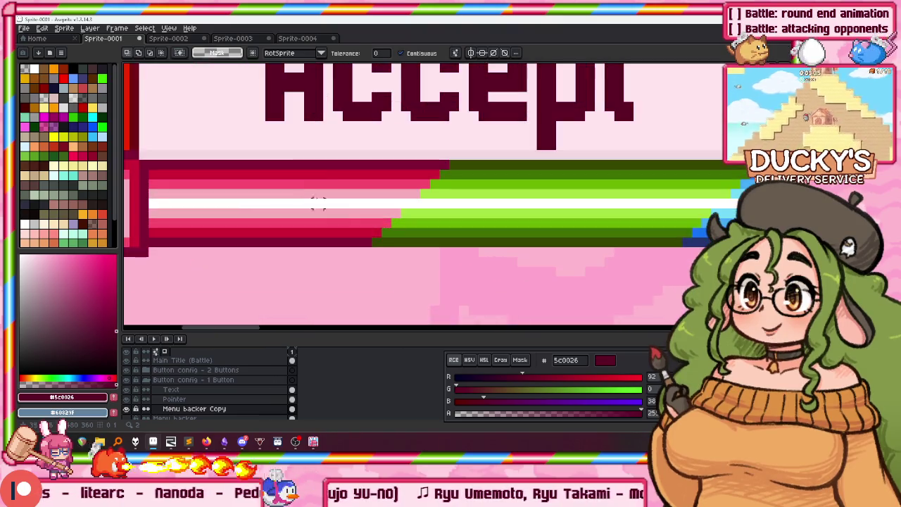
# Pick the light pink from the menu background as the drawing colour
pyautogui.press('i')
pyautogui.click(300, 139)
pyautogui.scroll(-1, 360, 154)
pyautogui.scroll(-1, 306, 177)
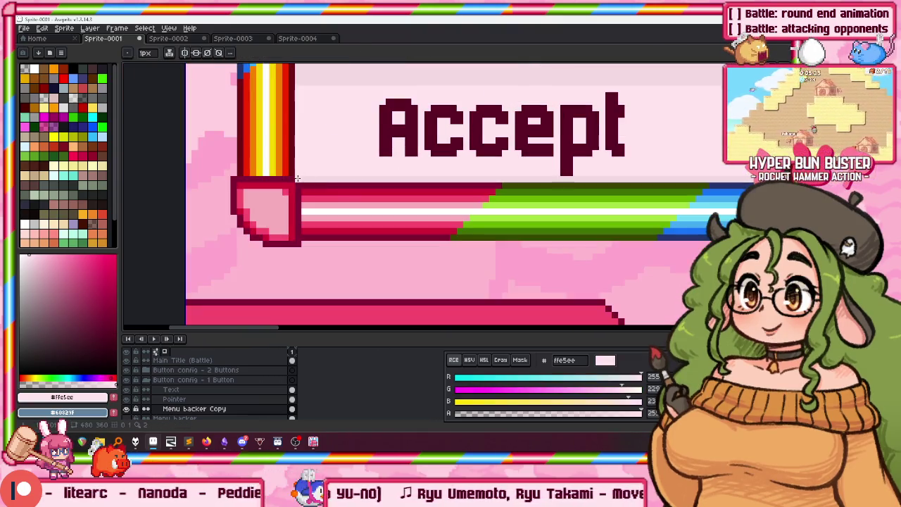
pyautogui.hscroll(5, 427, 174)
pyautogui.hscroll(5, 428, 174)
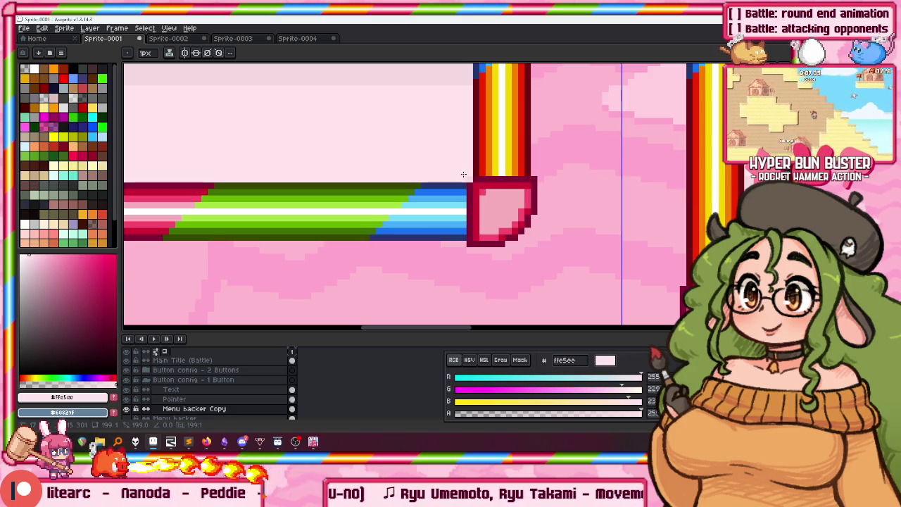
pyautogui.scroll(-2, 468, 177)
pyautogui.scroll(-2, 278, 129)
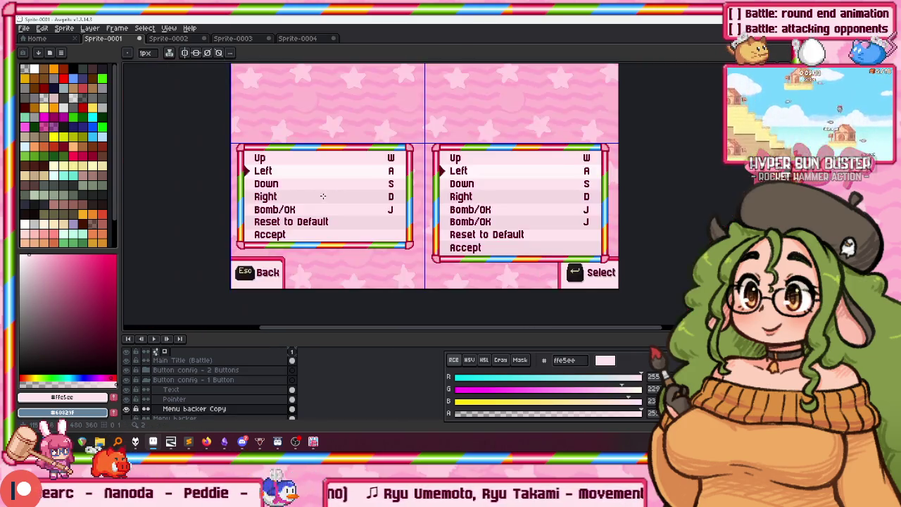
pyautogui.scroll(2, 276, 269)
# Preview the menu animation, then select and collapse the Button config - 1 Button group
pyautogui.press('Return')
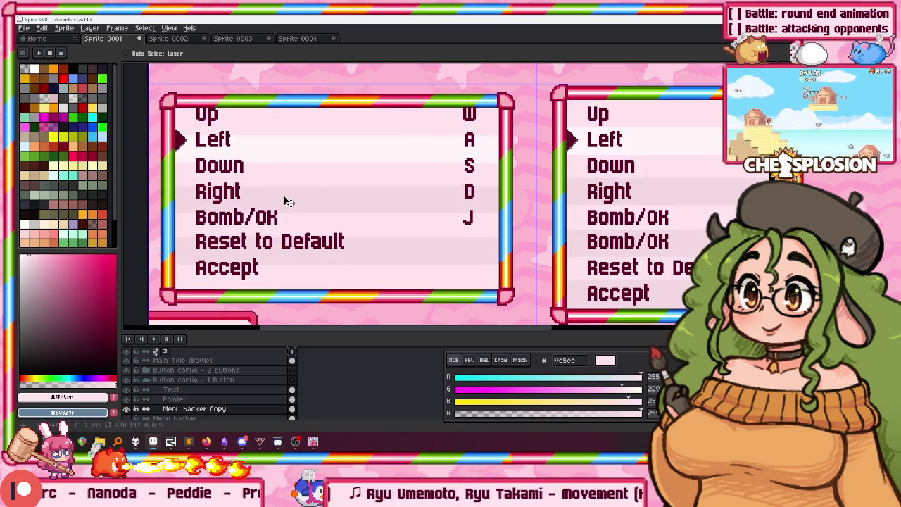
pyautogui.click(173, 380)
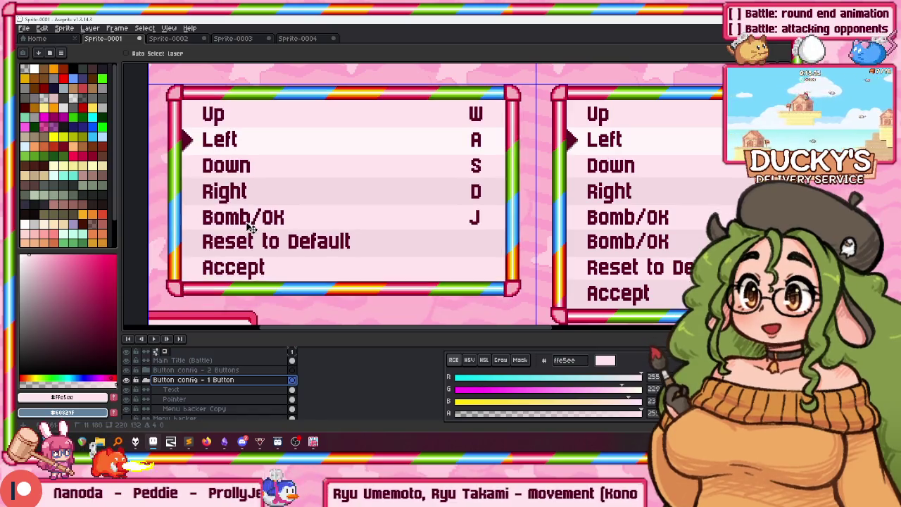
pyautogui.scroll(-4, 246, 228)
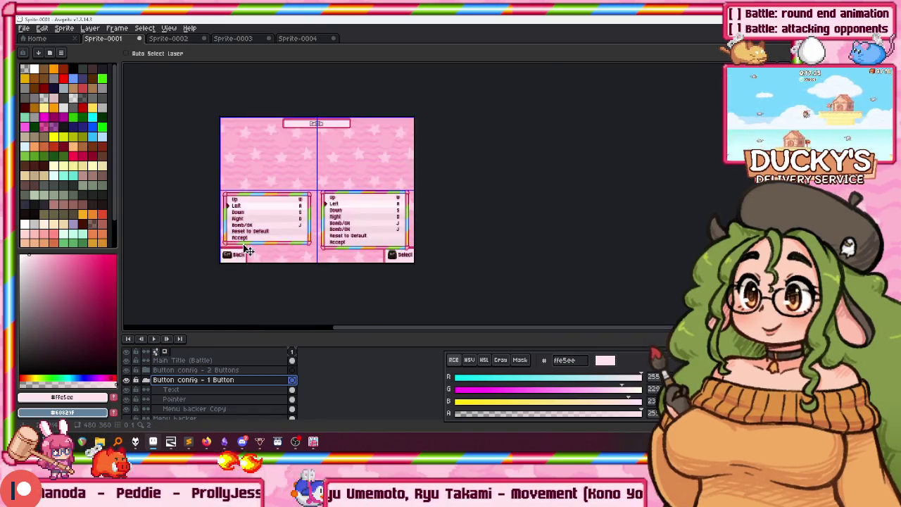
pyautogui.scroll(3, 267, 170)
pyautogui.scroll(1, 267, 170)
pyautogui.scroll(-1, 412, 191)
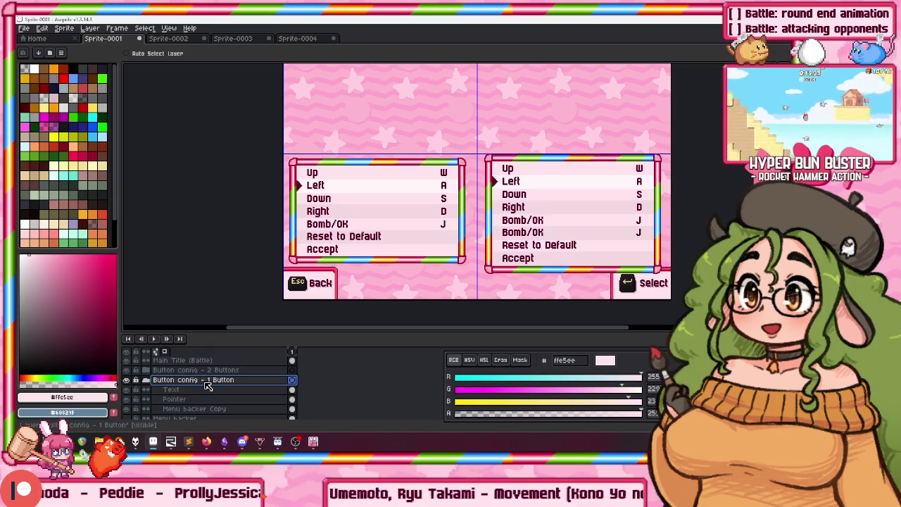
pyautogui.click(147, 380)
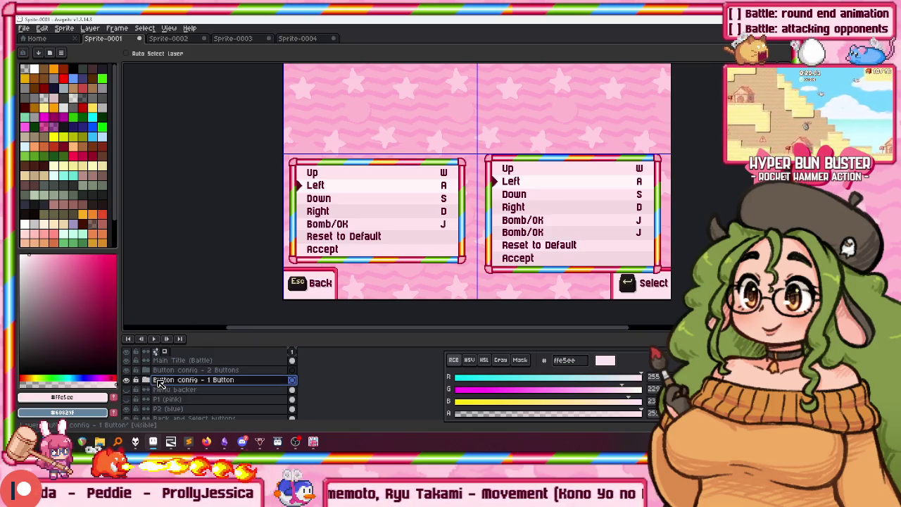
# Rename the 1-button group to 'Button config - 1 Button (P3)'
pyautogui.doubleClick(194, 381)
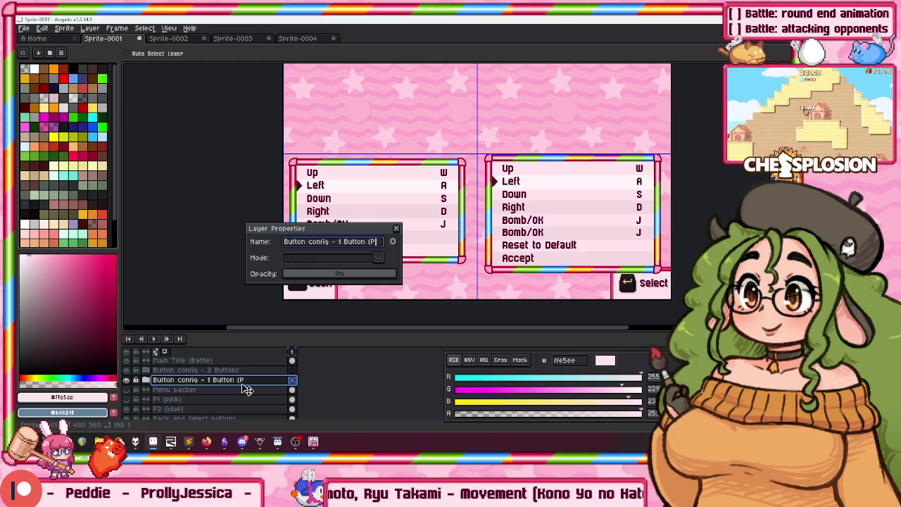
pyautogui.write('30')
pyautogui.press('Return')
pyautogui.doubleClick(242, 382)
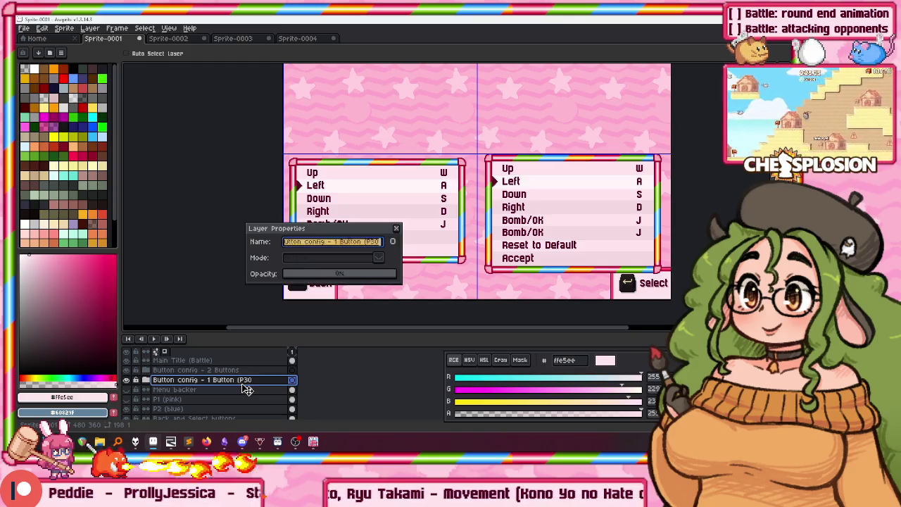
pyautogui.write(')')
pyautogui.press('Return')
pyautogui.doubleClick(243, 384)
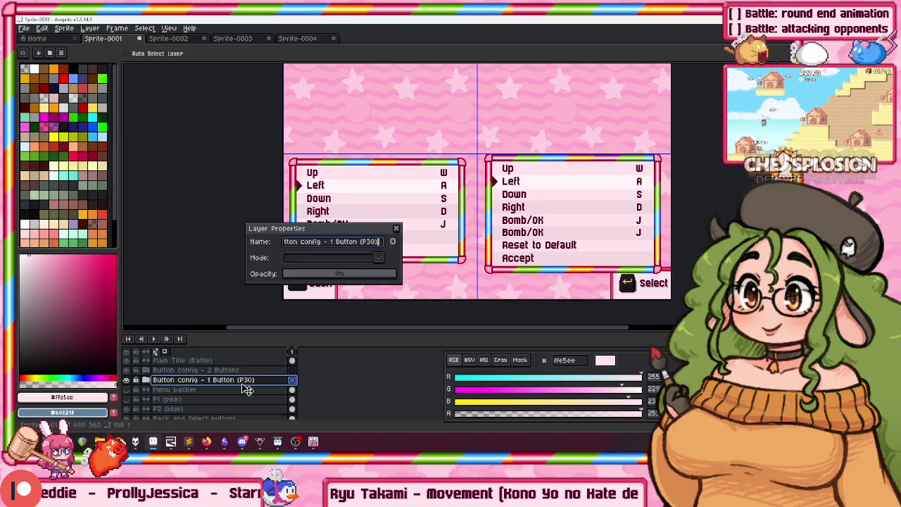
pyautogui.press('Escape')
pyautogui.press('Delete')
pyautogui.hotkey('ctrl', 'z')
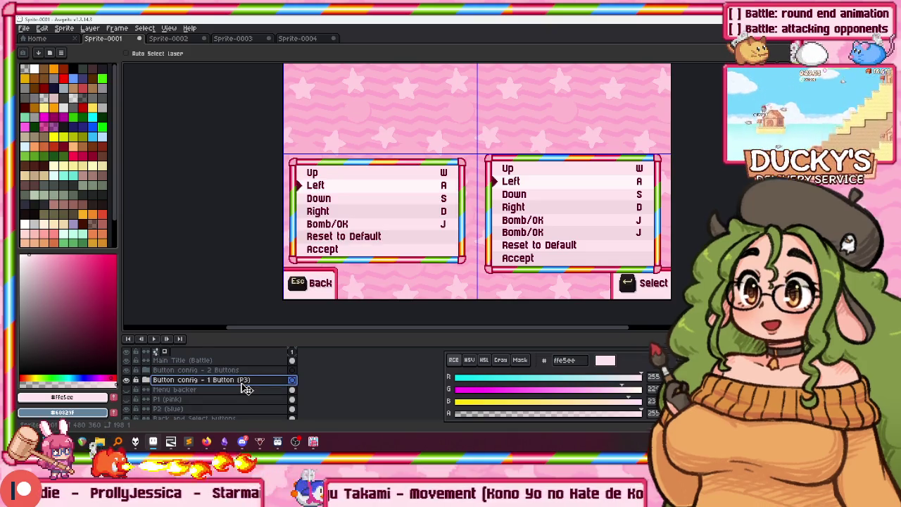
# Duplicate the (P3) group and rename the copy 'Button config - 1 Button (P1)'
pyautogui.rightClick(246, 383)
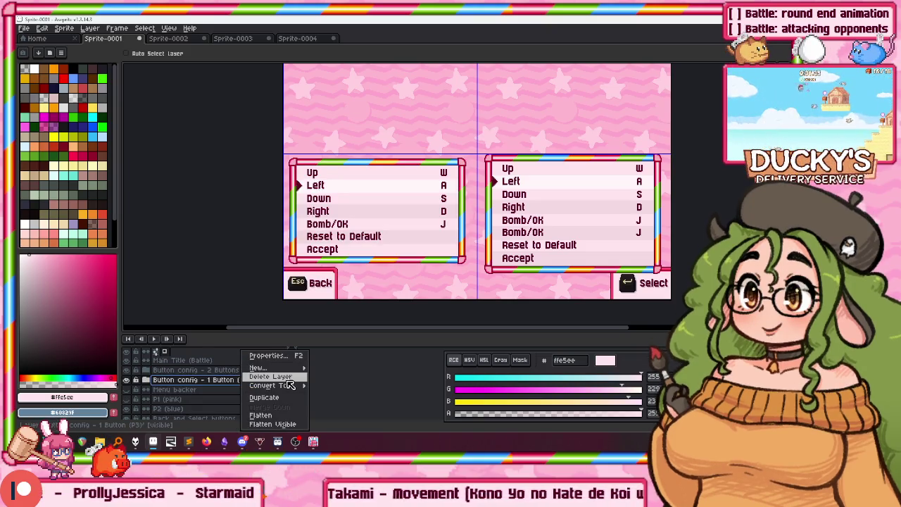
pyautogui.click(264, 397)
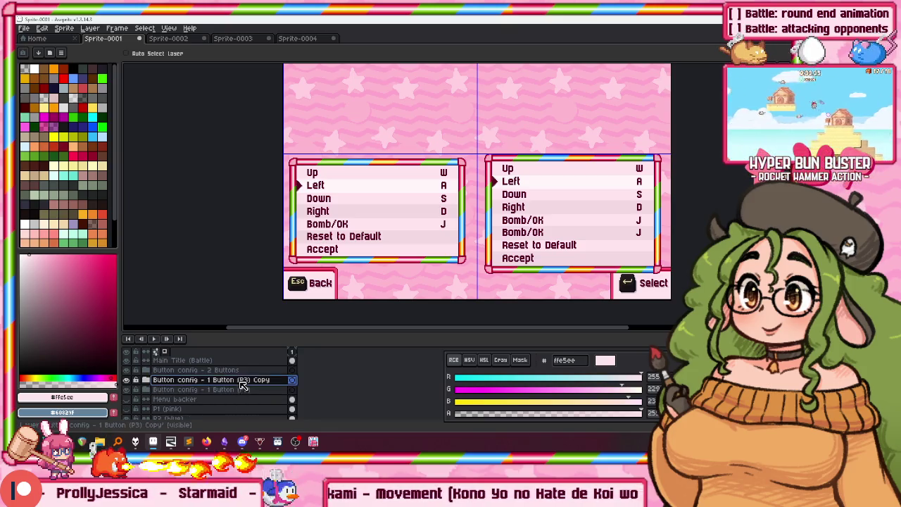
pyautogui.doubleClick(242, 380)
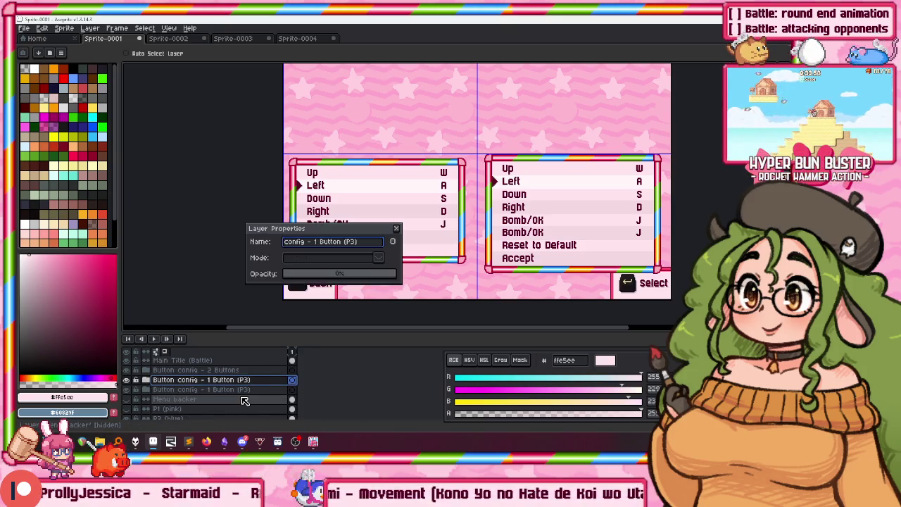
pyautogui.write(')')
pyautogui.press('Return')
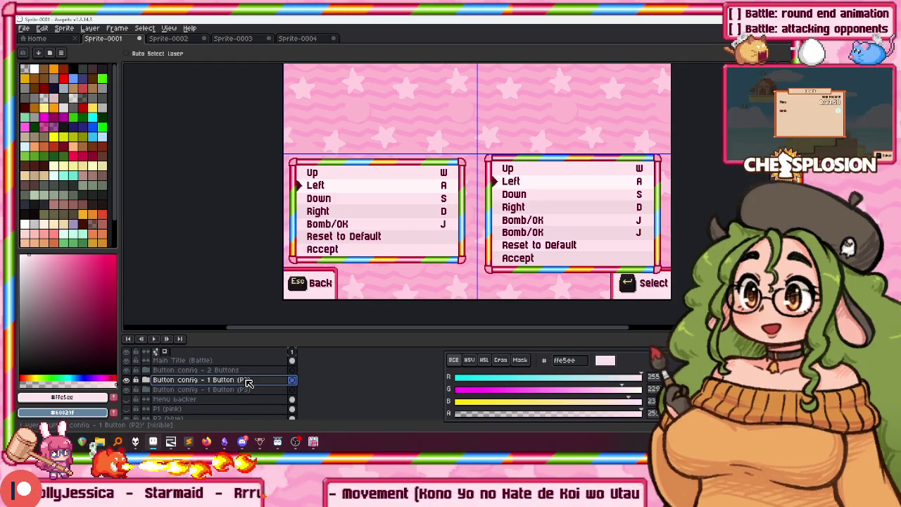
pyautogui.doubleClick(270, 380)
pyautogui.press('Right')
pyautogui.press('BackSpace')
pyautogui.press('BackSpace')
pyautogui.write('1)')
pyautogui.press('Return')
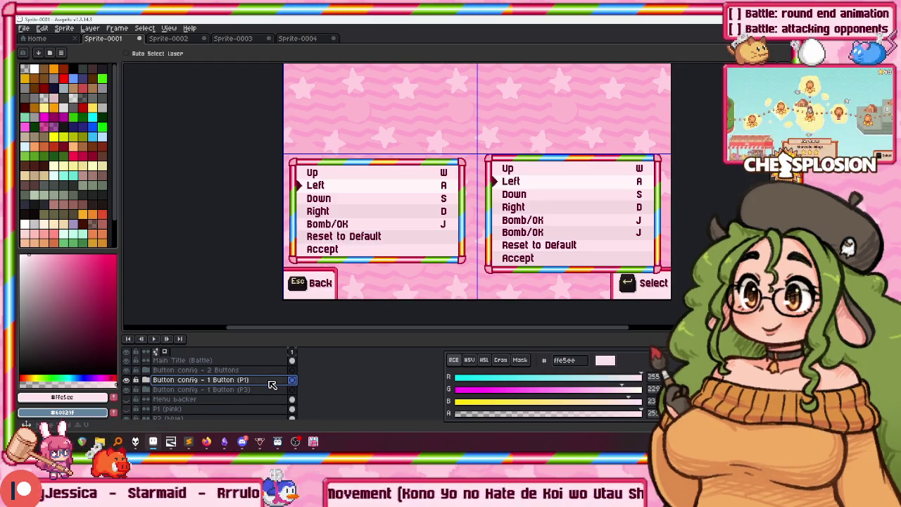
pyautogui.moveTo(373, 148); pyautogui.dragTo(361, 207)
# Drag the copied 1-button panel up to the top-left and marquee the gap above it to check spacing
pyautogui.moveTo(370, 275); pyautogui.dragTo(375, 163)
pyautogui.scroll(4, 370, 169)
pyautogui.scroll(2, 263, 251)
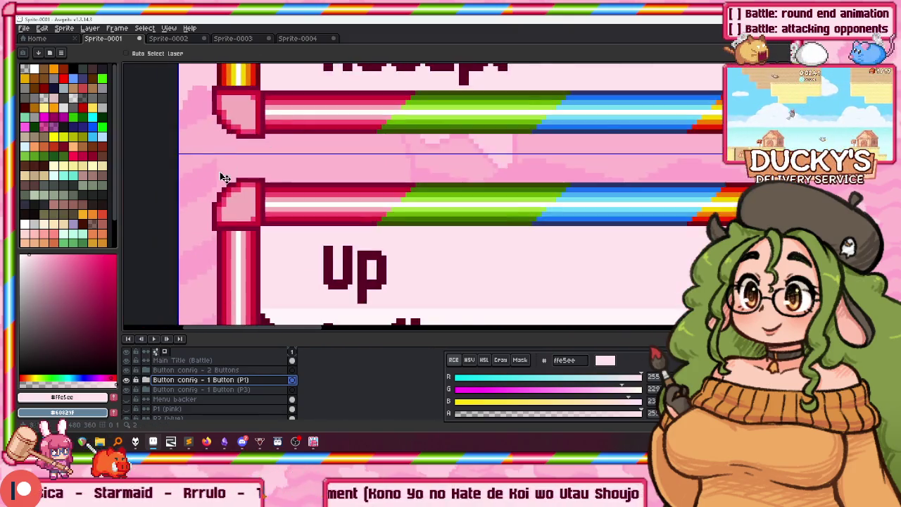
pyautogui.scroll(1, 224, 181)
pyautogui.press('b')
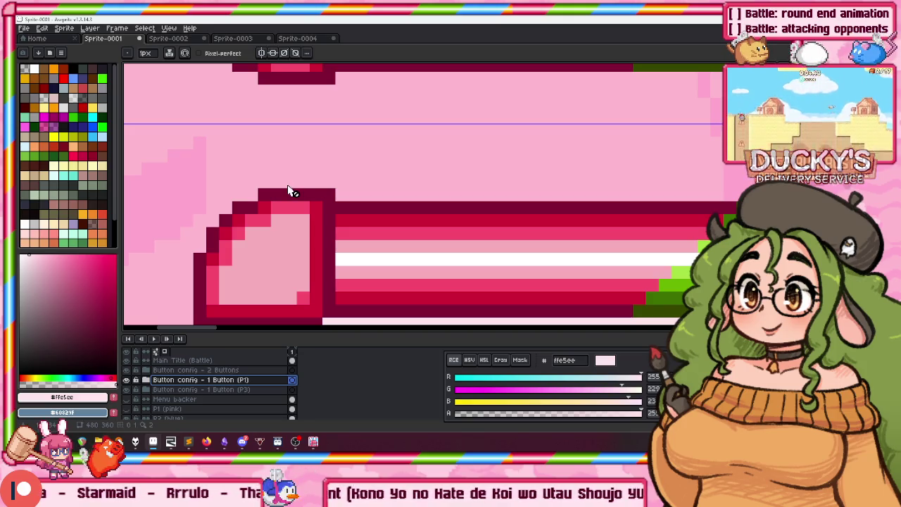
pyautogui.press('m')
pyautogui.moveTo(316, 129); pyautogui.dragTo(307, 140)
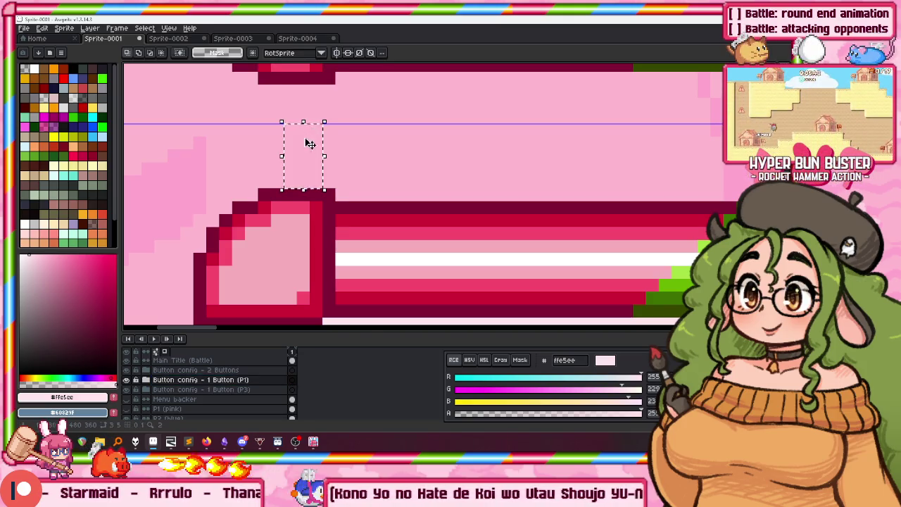
pyautogui.scroll(-2, 307, 141)
pyautogui.scroll(-3, 299, 145)
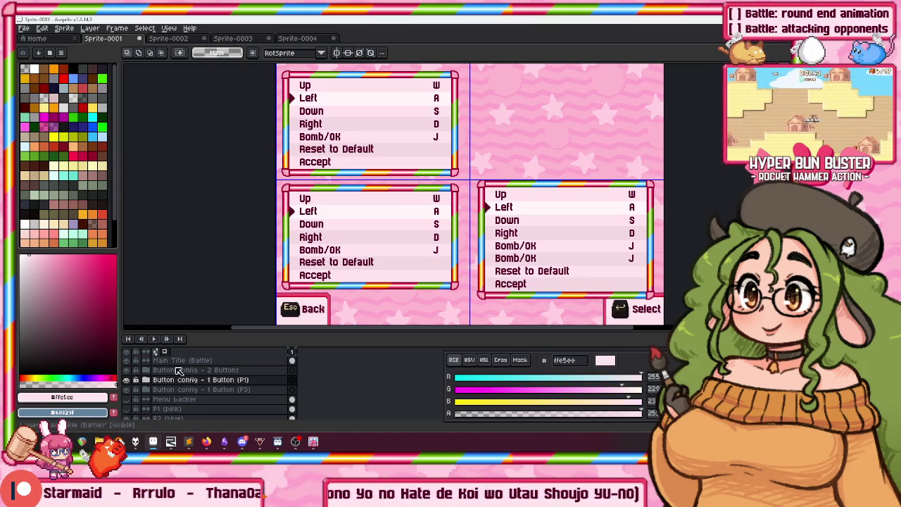
# Shift the upper 1-button panel so it lines up with the panel below
pyautogui.press('v')
pyautogui.scroll(3, 352, 91)
pyautogui.scroll(2, 352, 92)
pyautogui.scroll(1, 300, 175)
pyautogui.moveTo(338, 146)
pyautogui.mouseDown()
pyautogui.moveTo(328, 154)
pyautogui.moveTo(331, 130)
pyautogui.mouseUp()
# Inspect the aligned menu, then switch to the Sprite-0002 Team Battle controls mockup
pyautogui.scroll(-3, 345, 133)
pyautogui.scroll(-1, 356, 137)
pyautogui.scroll(-2, 366, 141)
pyautogui.scroll(2, 373, 144)
pyautogui.scroll(-2, 380, 146)
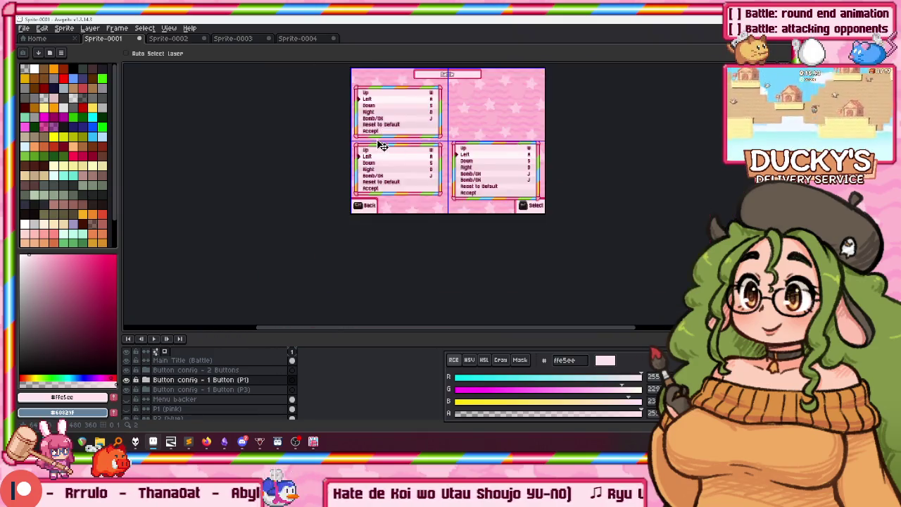
pyautogui.scroll(2, 381, 146)
pyautogui.scroll(-2, 299, 124)
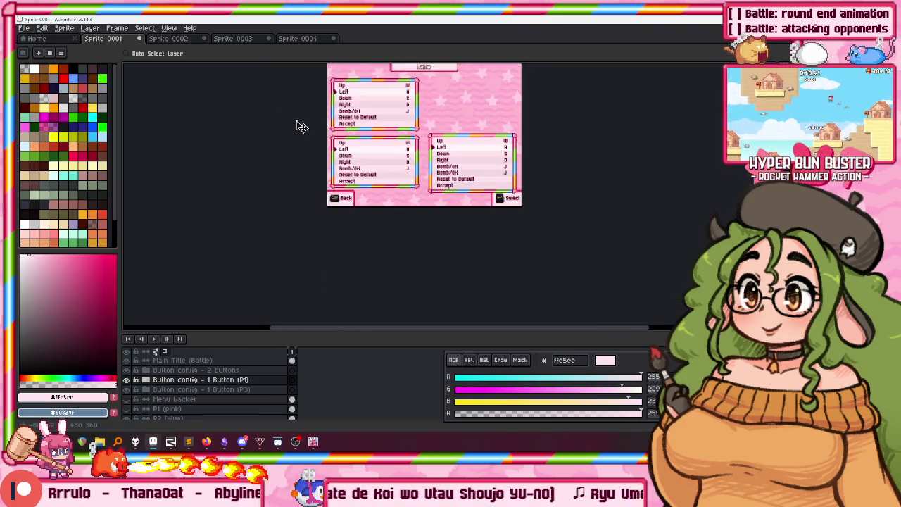
pyautogui.scroll(2, 344, 187)
pyautogui.scroll(-1, 349, 194)
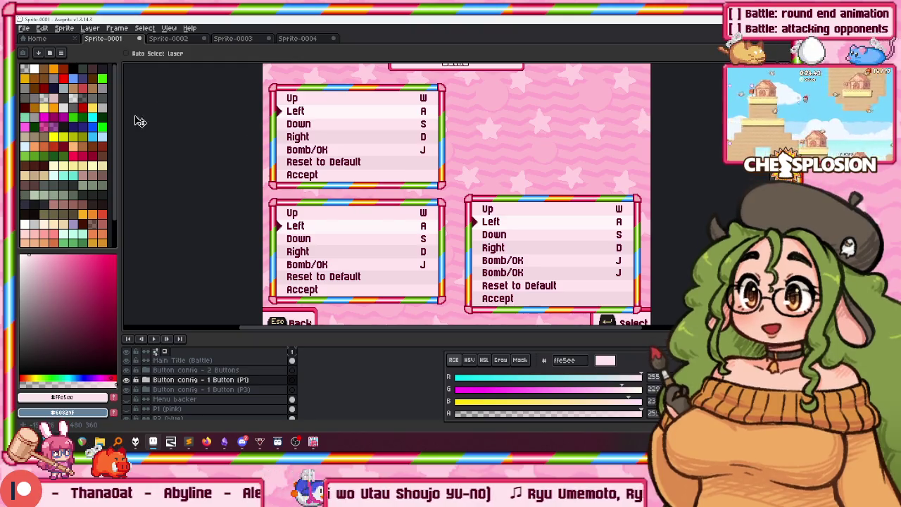
pyautogui.scroll(1, 328, 196)
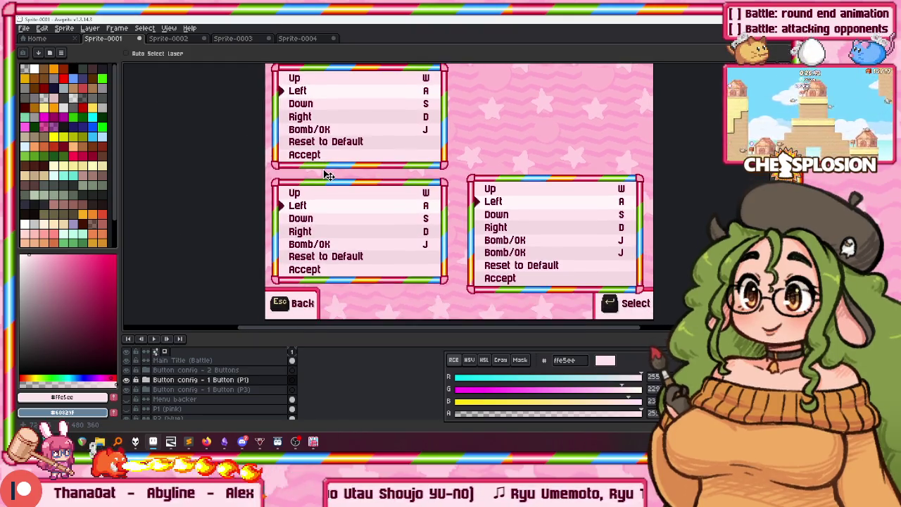
pyautogui.scroll(-1, 324, 188)
pyautogui.moveTo(321, 184)
pyautogui.mouseDown()
pyautogui.moveTo(287, 186)
pyautogui.moveTo(277, 137)
pyautogui.moveTo(295, 141)
pyautogui.moveTo(262, 198)
pyautogui.mouseUp()
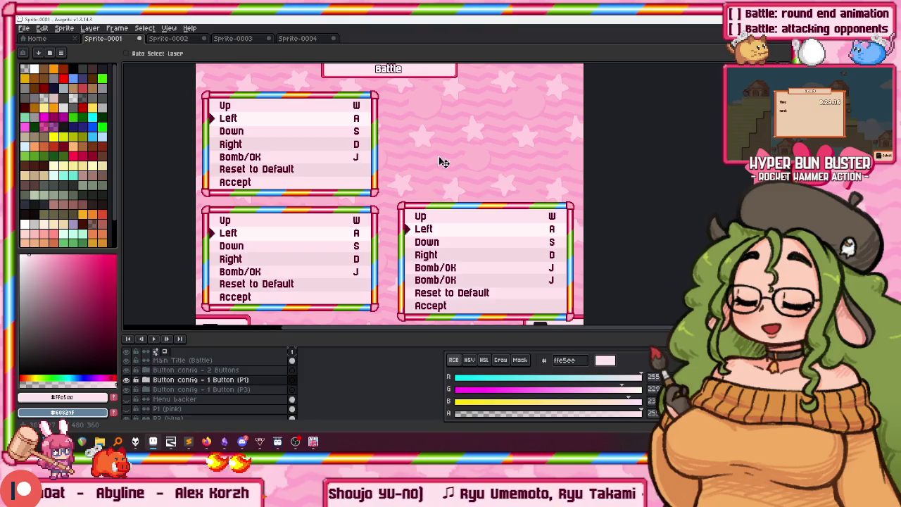
pyautogui.moveTo(359, 268); pyautogui.dragTo(378, 248)
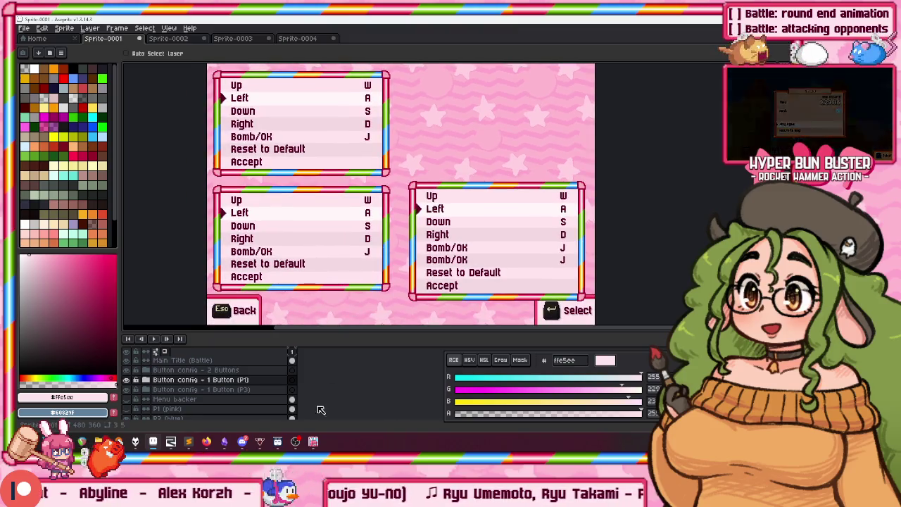
pyautogui.click(175, 39)
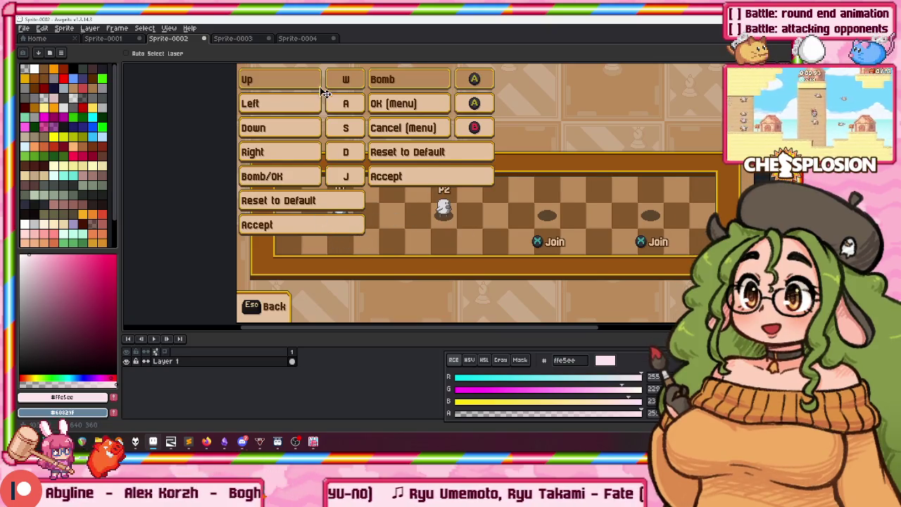
# Pan around the chess-themed Team Battle controls mockup to inspect it
pyautogui.moveTo(327, 90); pyautogui.dragTo(313, 60)
pyautogui.scroll(-2, 313, 141)
pyautogui.scroll(2, 313, 141)
pyautogui.moveTo(308, 107)
pyautogui.mouseDown()
pyautogui.moveTo(307, 191)
pyautogui.moveTo(306, 165)
pyautogui.mouseUp()
pyautogui.moveTo(415, 164); pyautogui.dragTo(343, 140)
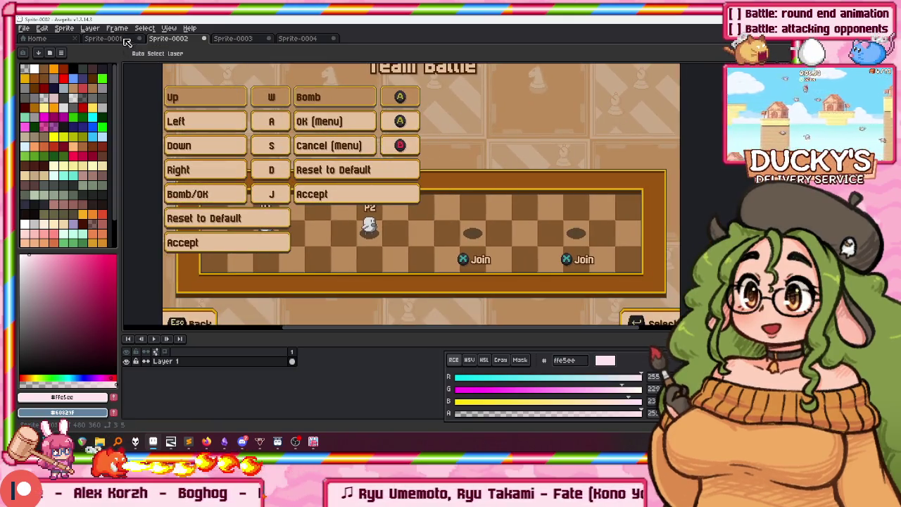
# Return to the pink menu sprite, compare it with the game window, then go to the Home page
pyautogui.click(106, 38)
pyautogui.moveTo(326, 166); pyautogui.dragTo(305, 167)
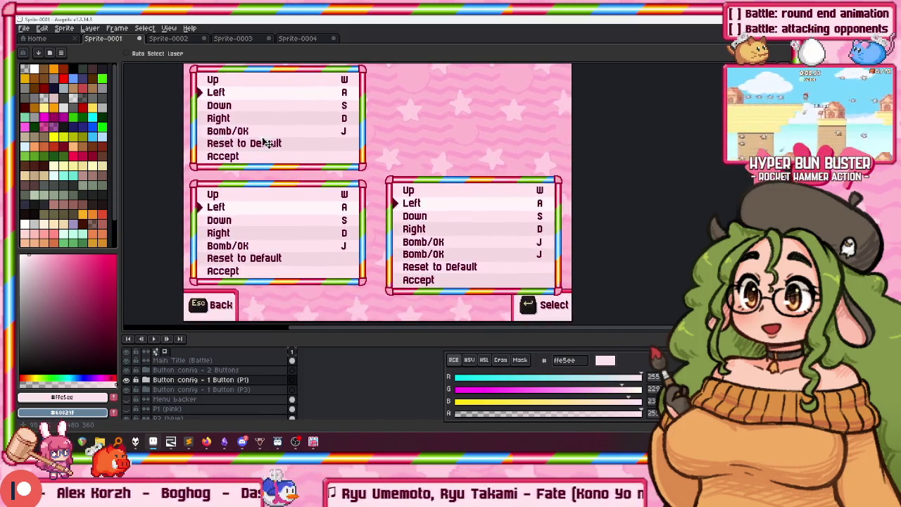
pyautogui.click(314, 441)
pyautogui.press('Escape')
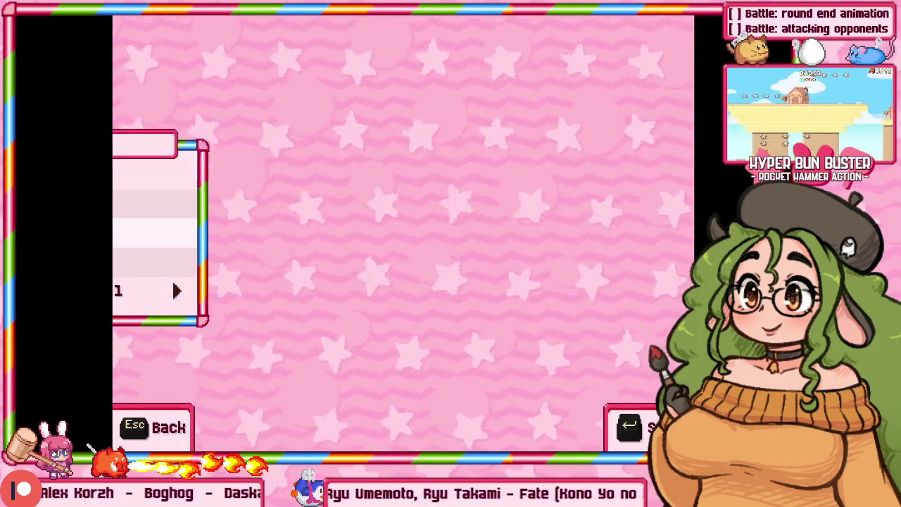
pyautogui.hotkey('alt', 'Tab')
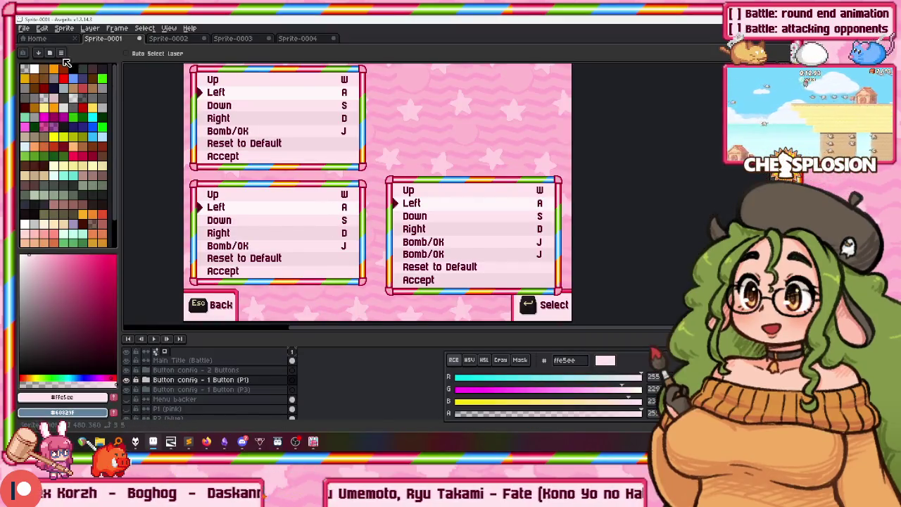
pyautogui.click(37, 38)
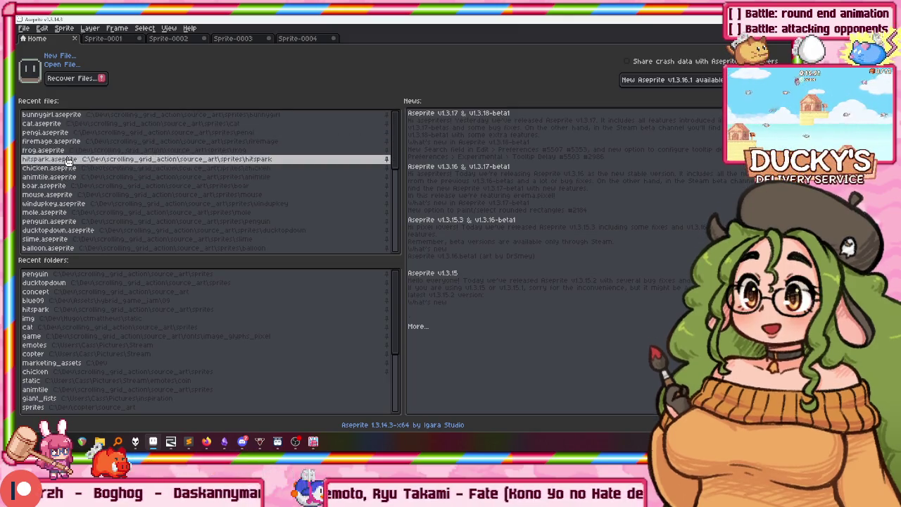
# Open frog.aseprite from Recent files and play the frog's tongue attack animation
pyautogui.click(67, 150)
pyautogui.scroll(1, 422, 250)
pyautogui.scroll(1, 415, 213)
pyautogui.press('Return')
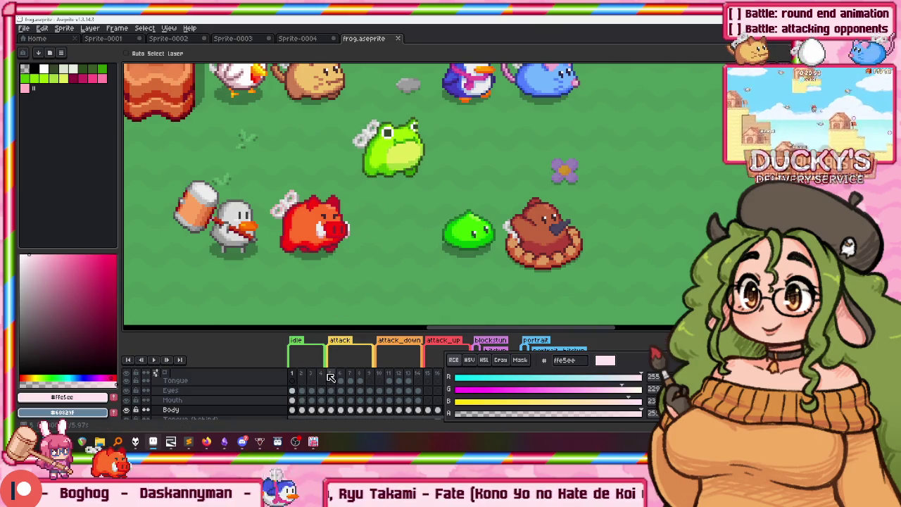
pyautogui.moveTo(320, 224); pyautogui.dragTo(295, 245)
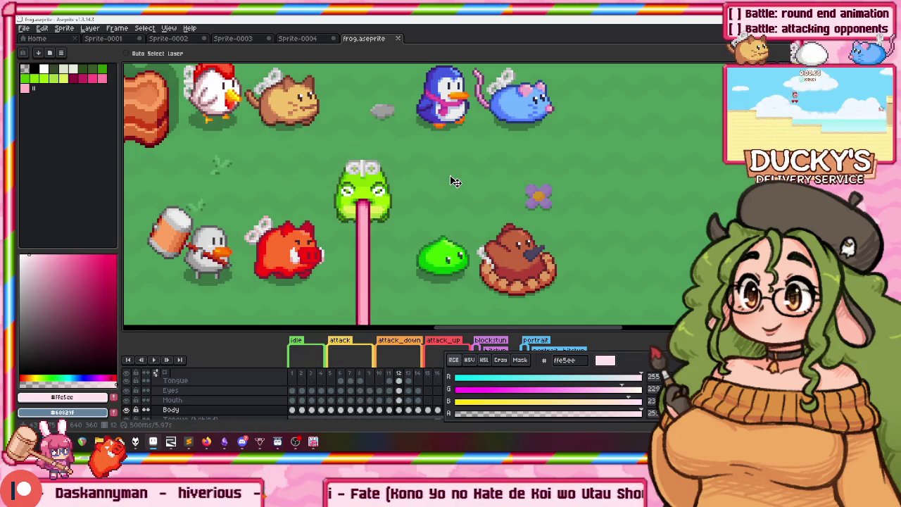
# Return the frog to its first frame, then go back to the Home screen
pyautogui.scroll(-1, 454, 182)
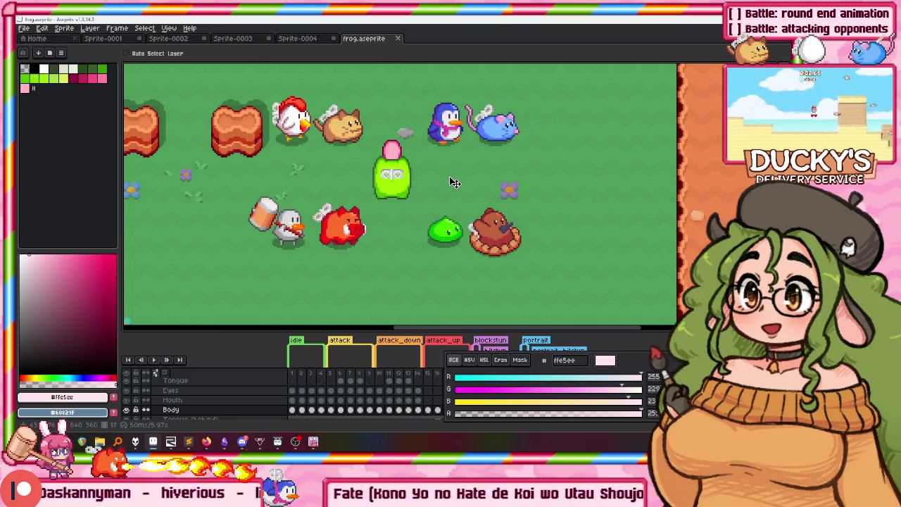
pyautogui.click(294, 374)
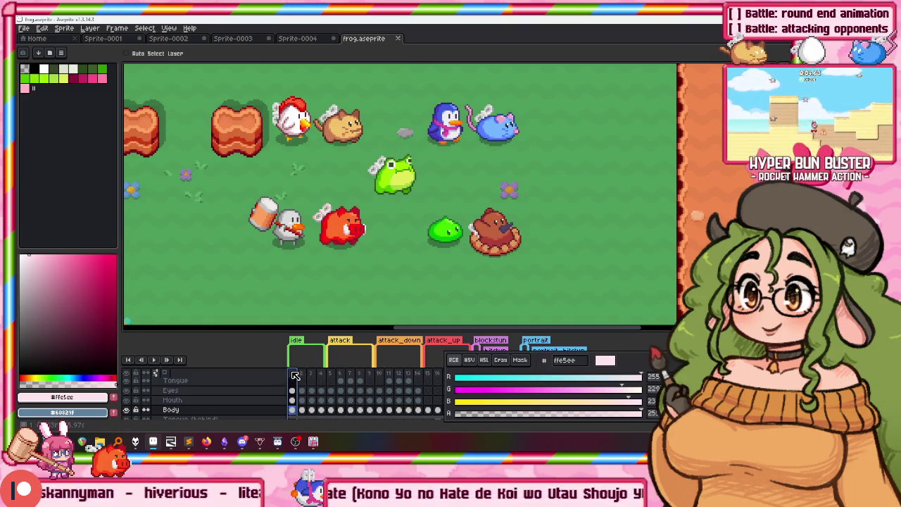
pyautogui.scroll(2, 346, 216)
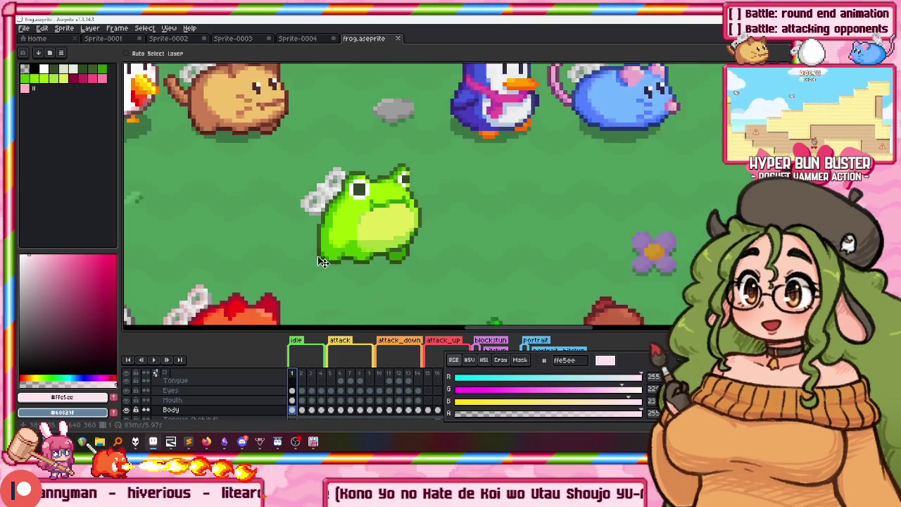
pyautogui.scroll(-2, 321, 263)
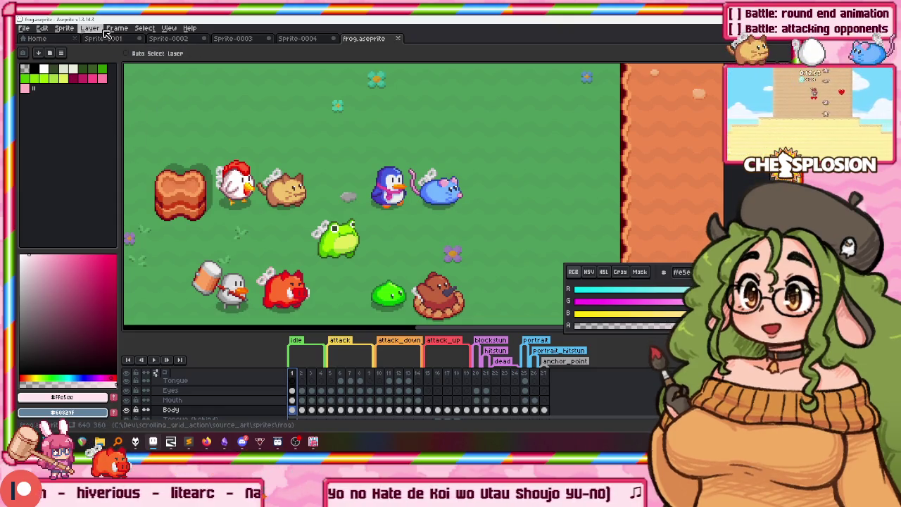
pyautogui.click(102, 39)
pyautogui.click(34, 38)
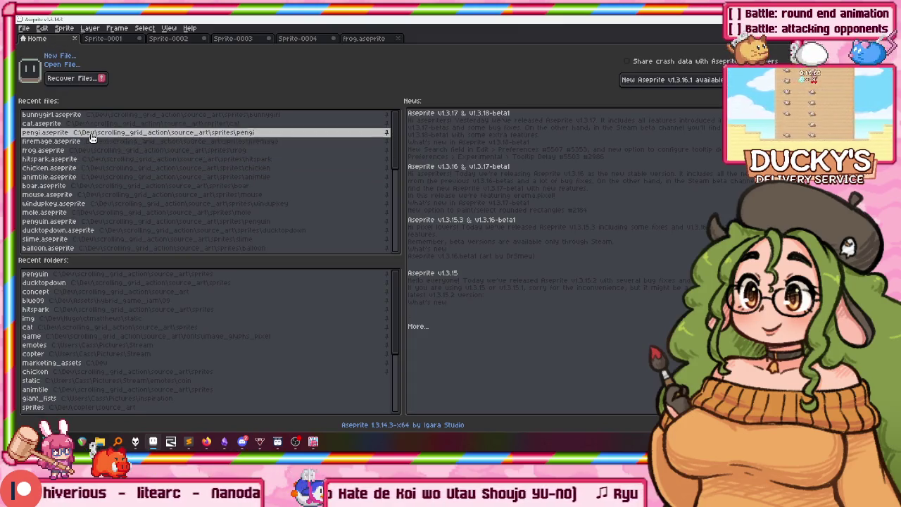
# Close the itch.io browser tab and bring up Hyper Bun Buster's main title menu
pyautogui.click(295, 441)
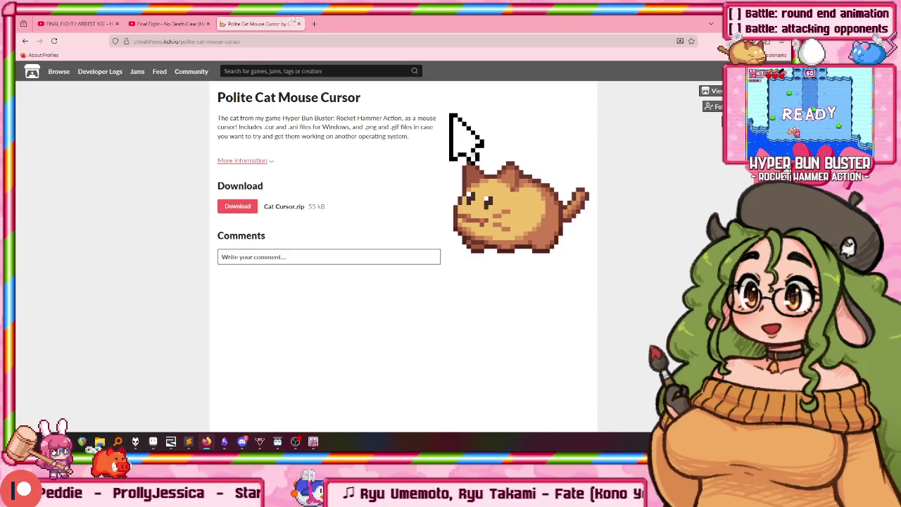
pyautogui.click(298, 23)
pyautogui.hotkey('alt', 'Tab')
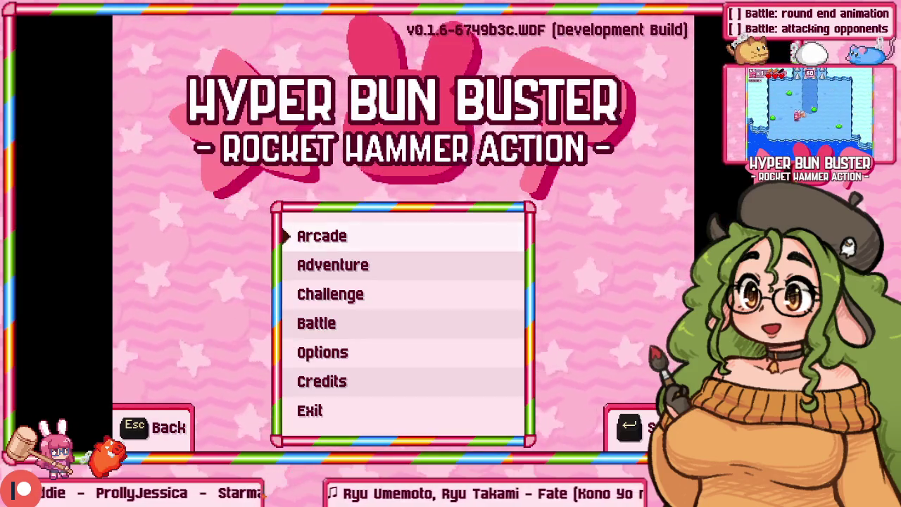
pyautogui.press('F11')
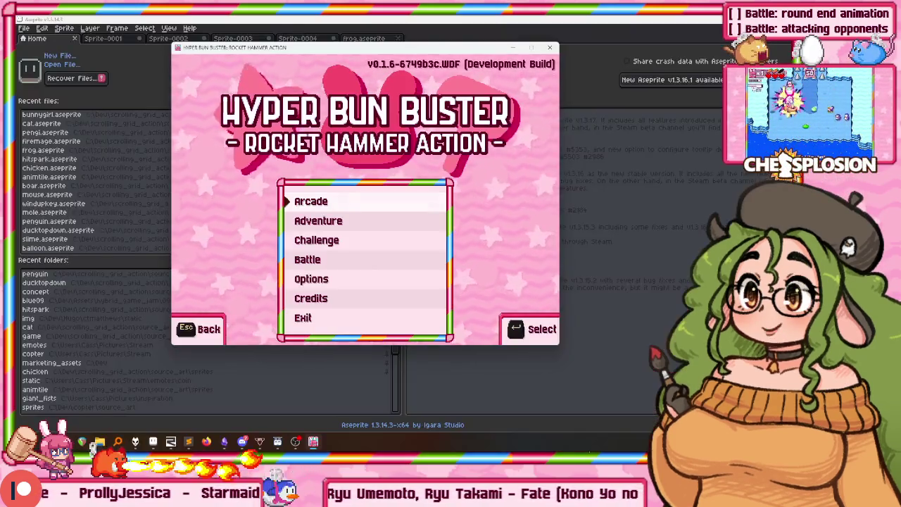
# Toggle fullscreen and choose Battle on the main menu to load Stage 1 (Very Hard)
pyautogui.press('F11')
pyautogui.press('F11')
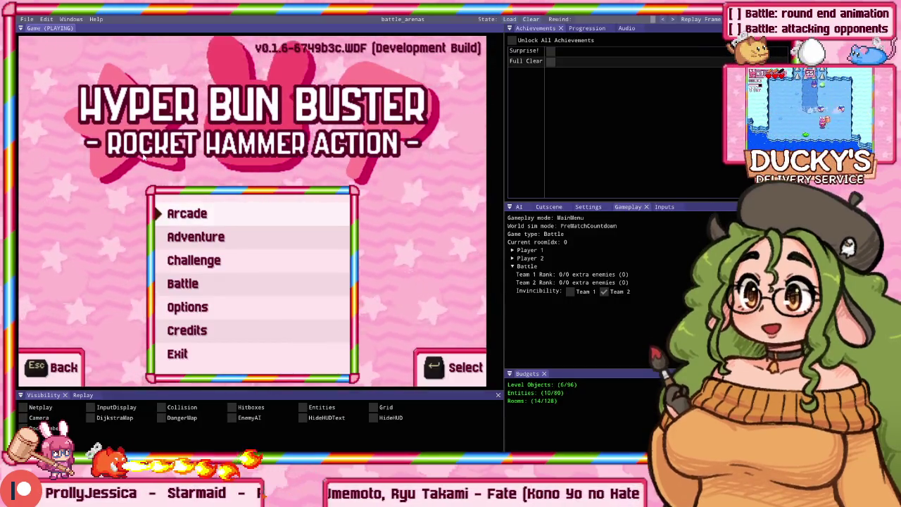
pyautogui.press('Down')
pyautogui.press('Down')
pyautogui.press('Down')
pyautogui.press('Down')
pyautogui.press('Up')
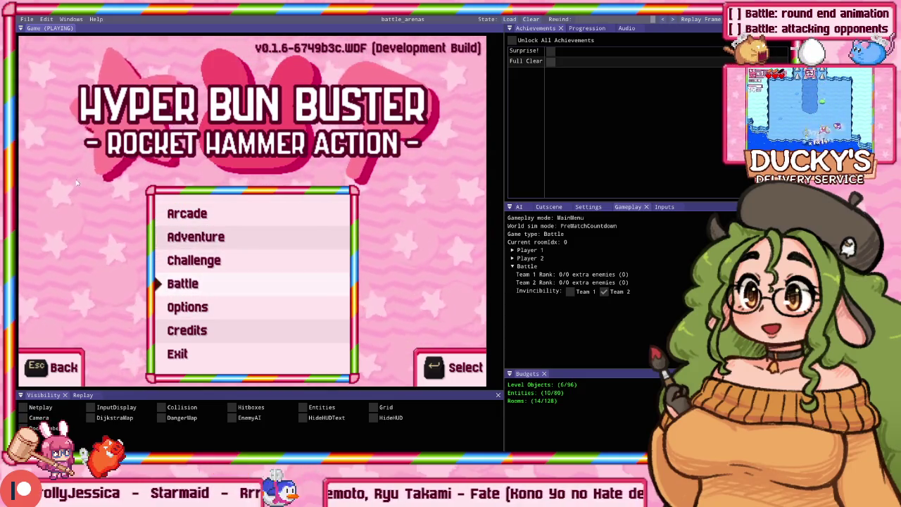
pyautogui.press('Return')
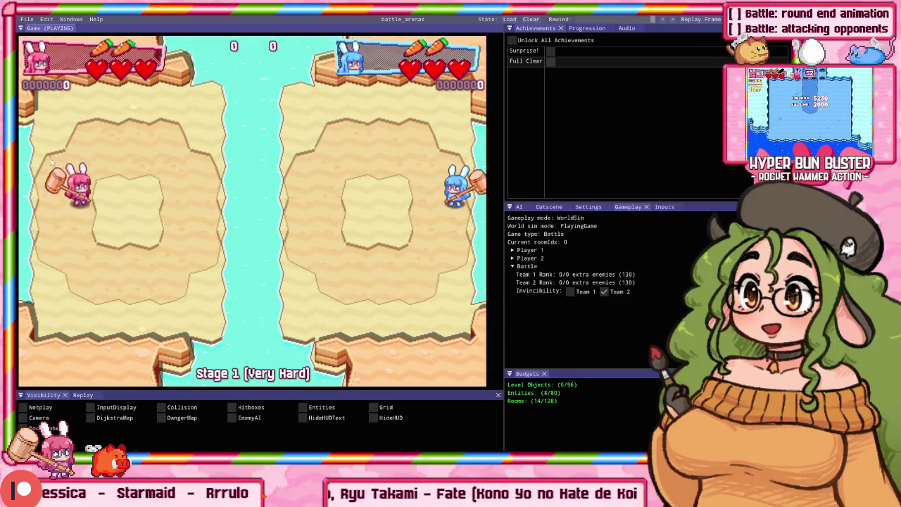
# Play the first Battle match, moving the pink bunny around the arena hammering enemies
pyautogui.press('Right')
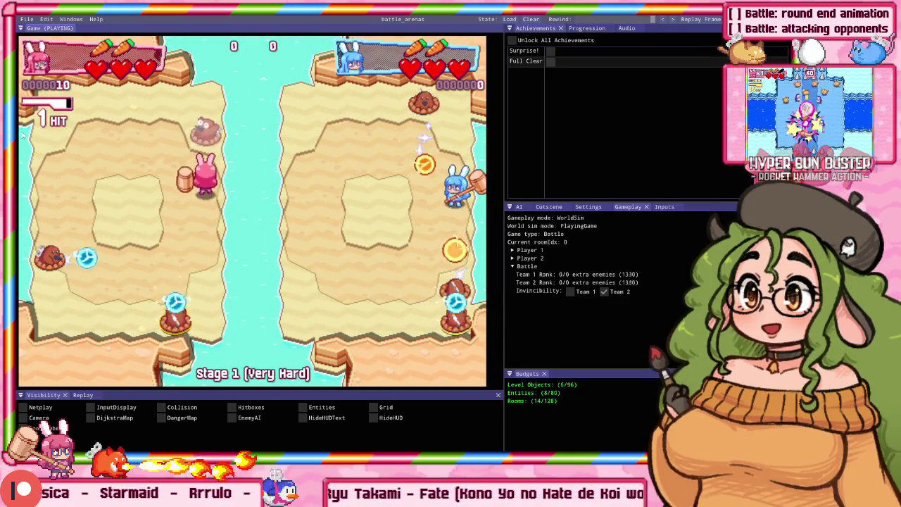
pyautogui.press('Escape')
pyautogui.press('Return')
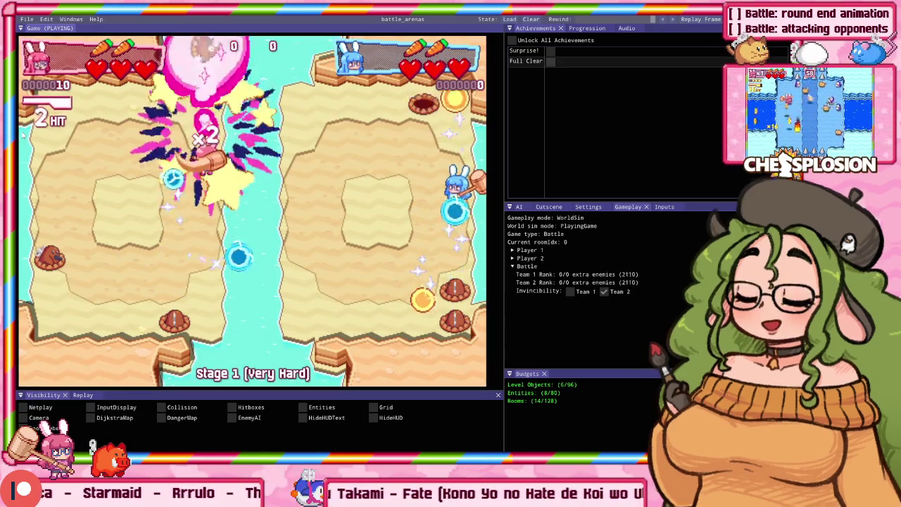
pyautogui.press('Down')
pyautogui.press('Left')
pyautogui.press('Up')
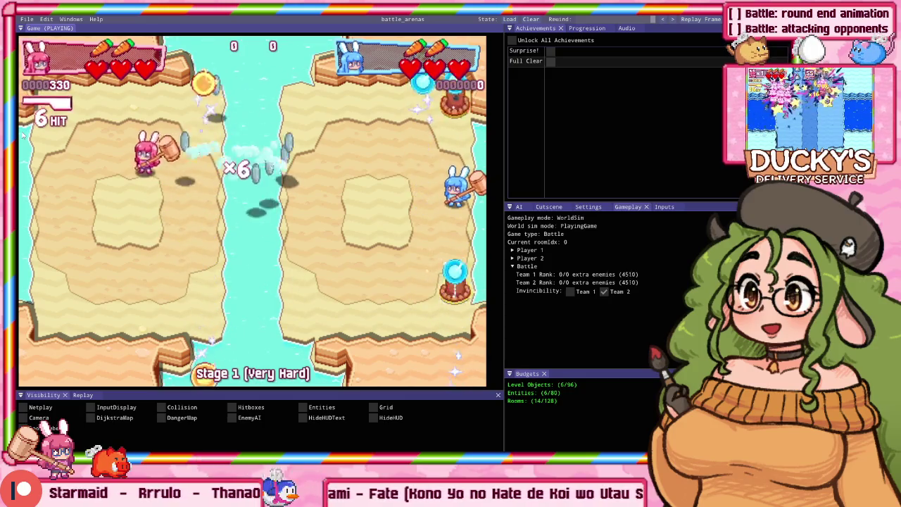
pyautogui.press('Down')
pyautogui.press('Down')
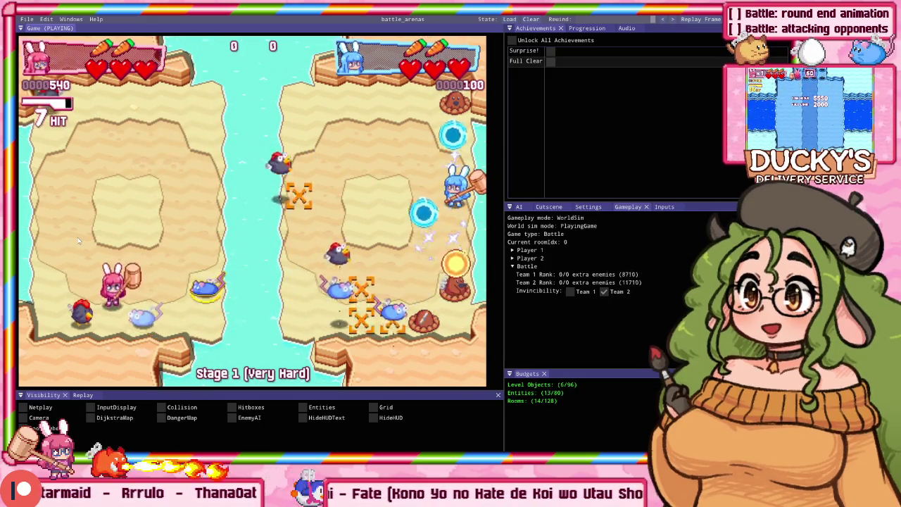
pyautogui.press('Left')
pyautogui.press('Up')
pyautogui.press('Up')
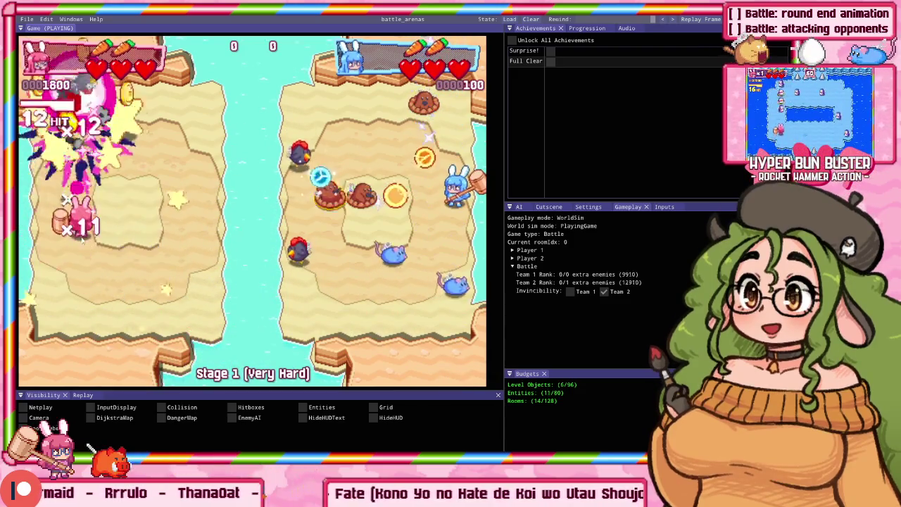
pyautogui.press('Right')
pyautogui.press('Up')
pyautogui.press('Up')
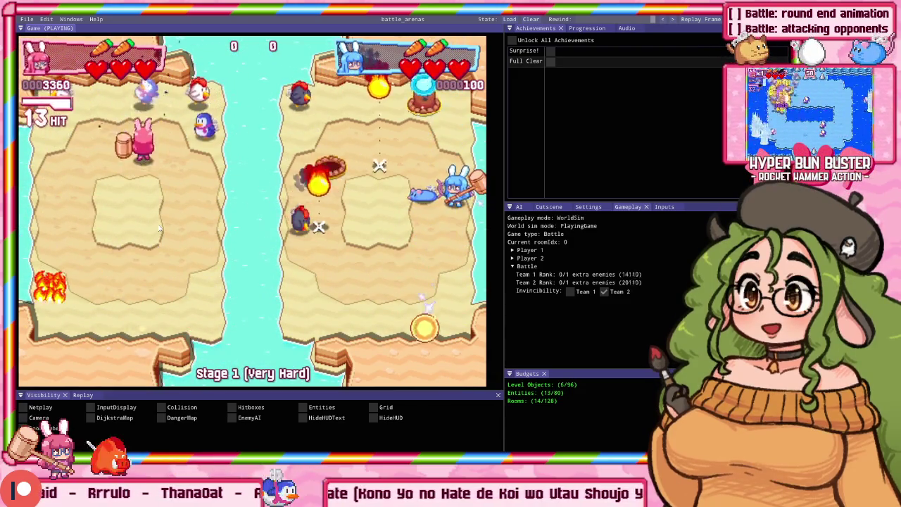
pyautogui.press('Left')
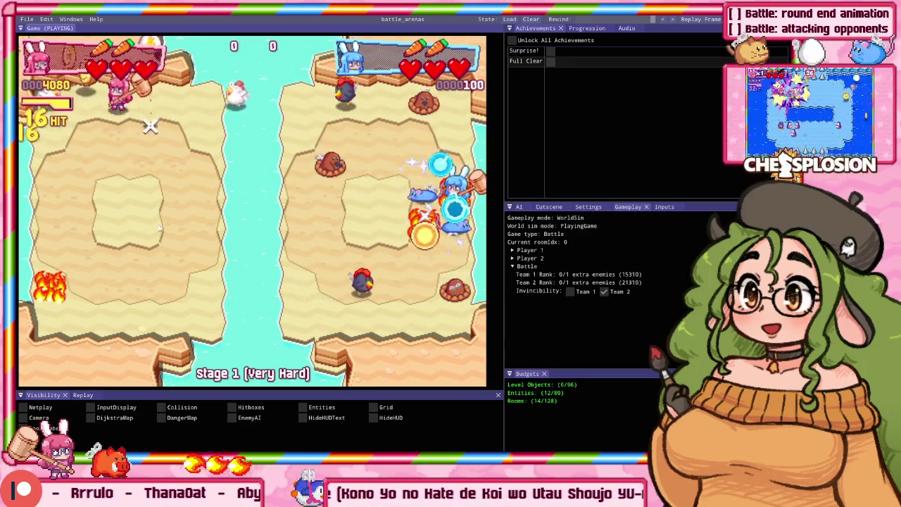
pyautogui.press('Right')
pyautogui.press('Down')
pyautogui.press('Right')
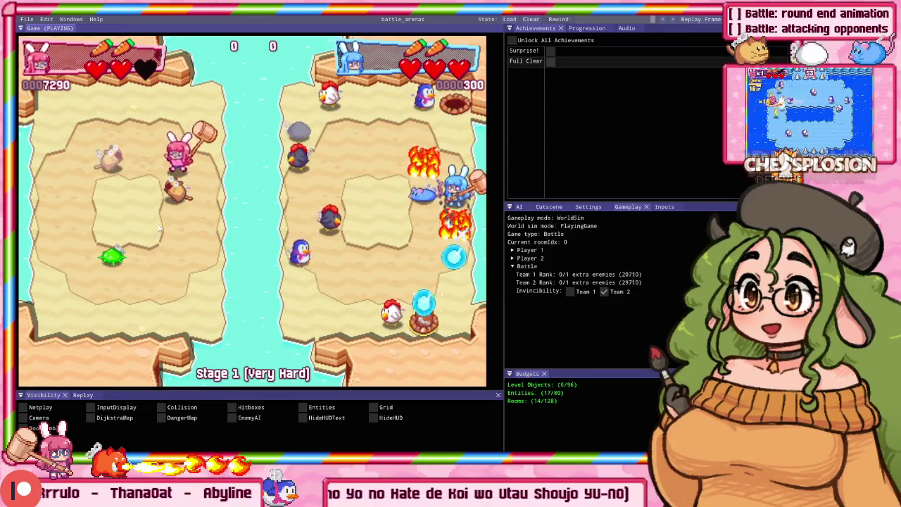
pyautogui.press('Down')
pyautogui.press('Left')
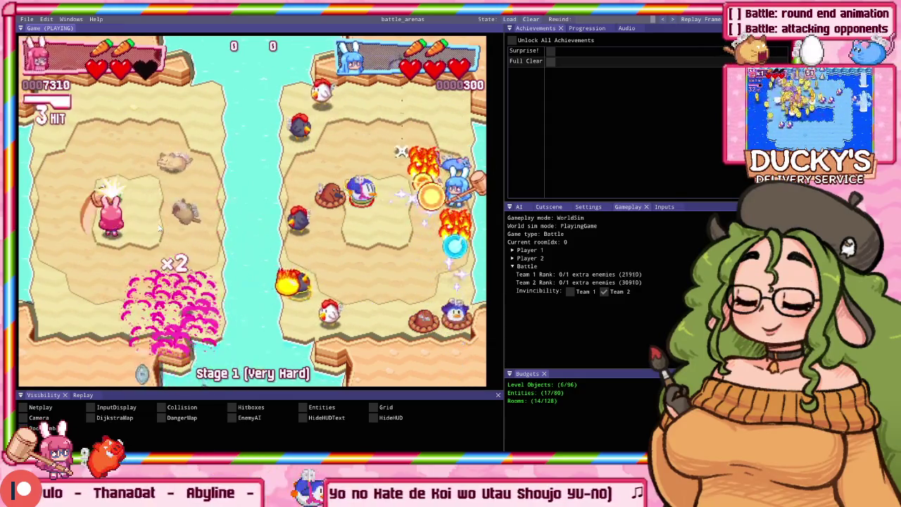
pyautogui.press('Up')
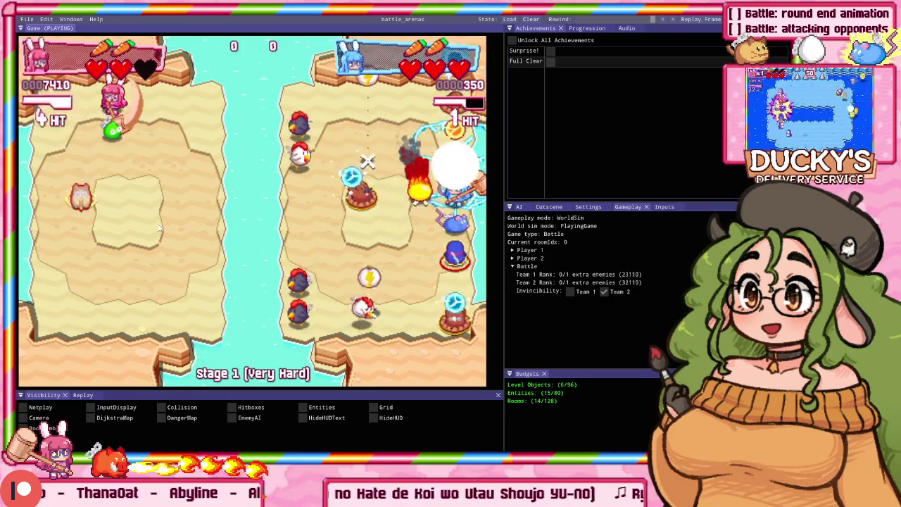
pyautogui.press('Down')
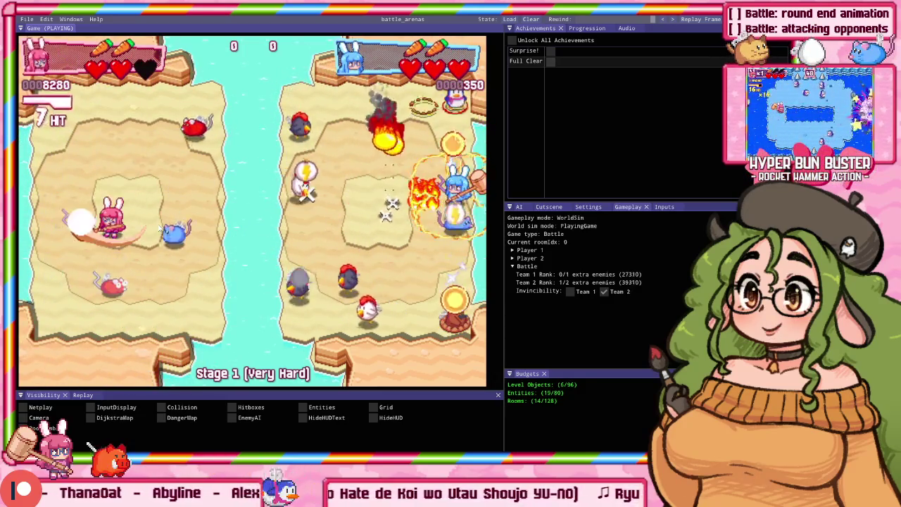
pyautogui.press('Down')
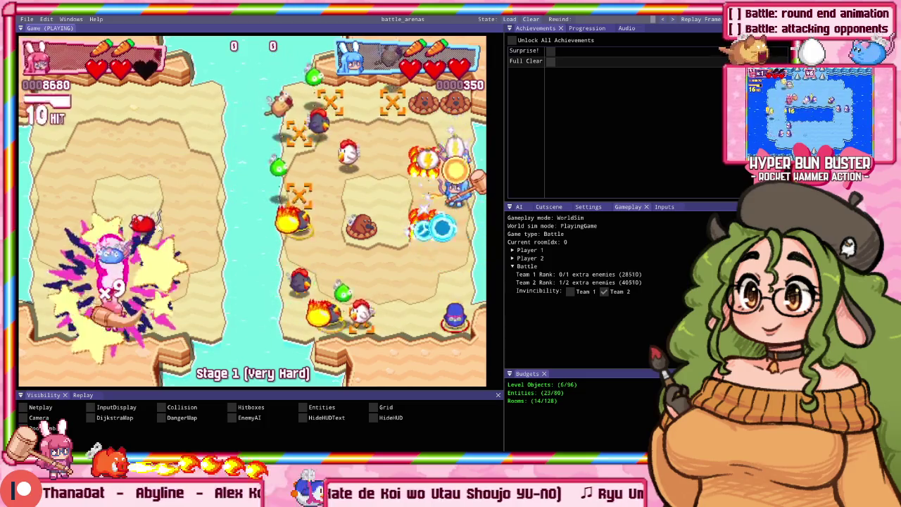
pyautogui.press('Up')
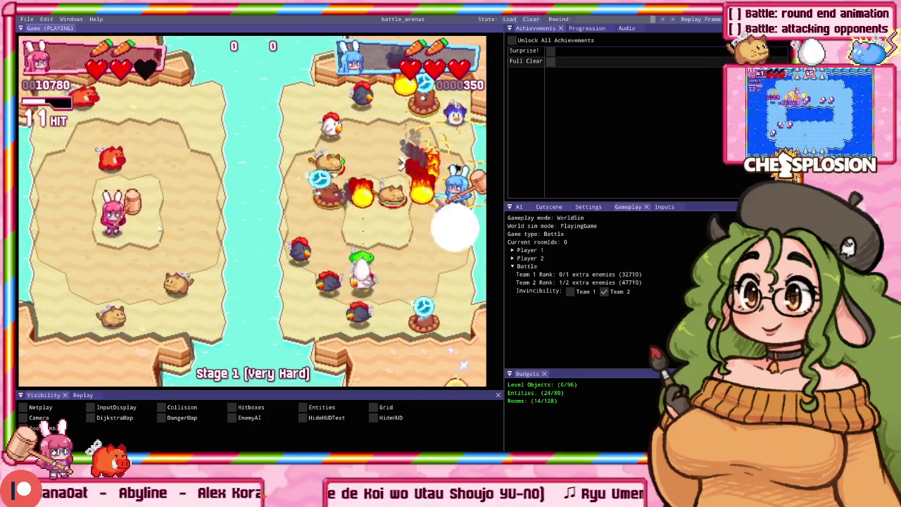
pyautogui.press('Up')
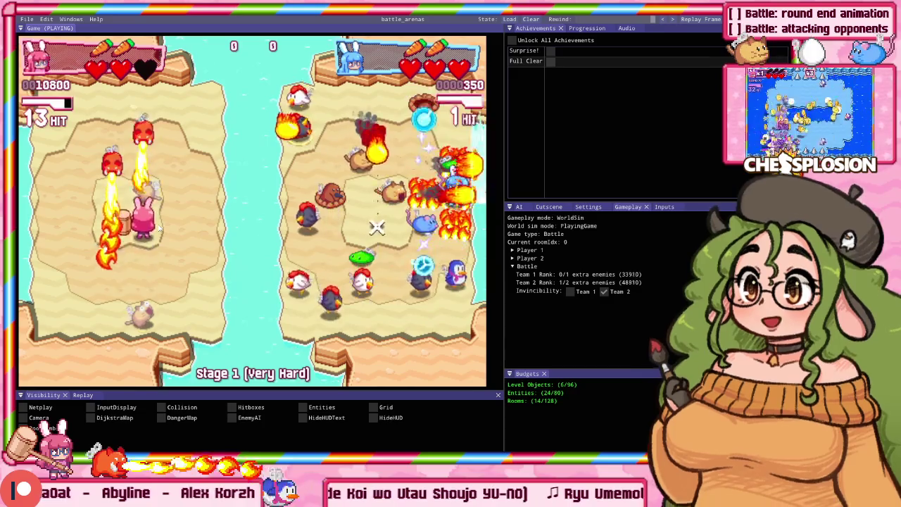
pyautogui.press('Down')
pyautogui.press('Up')
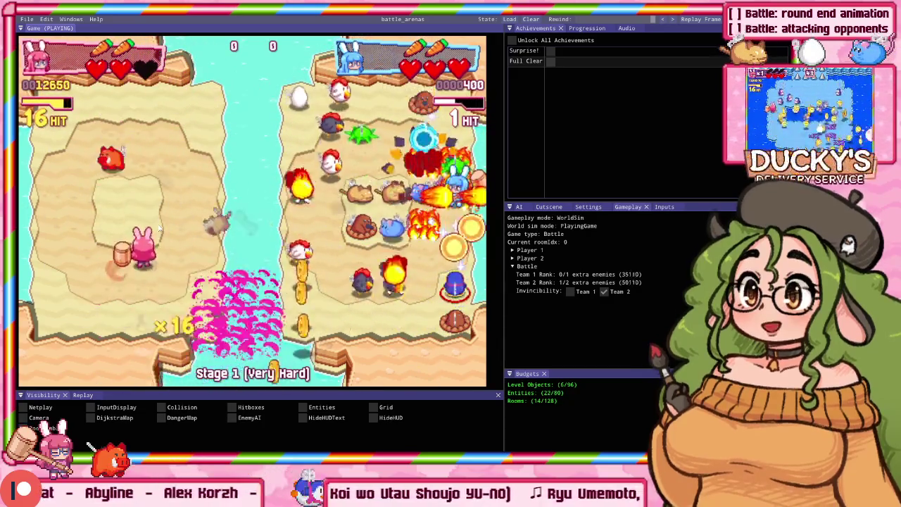
pyautogui.press('Right')
pyautogui.press('Left')
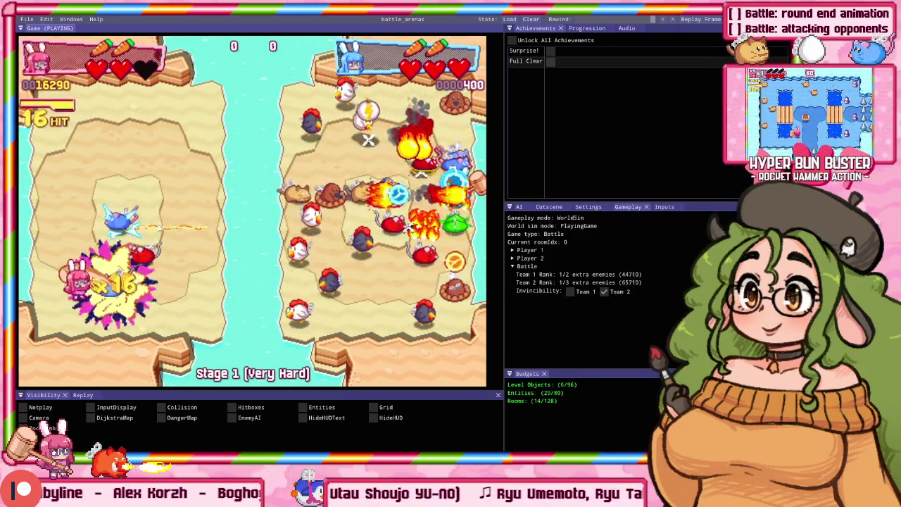
pyautogui.press('Up')
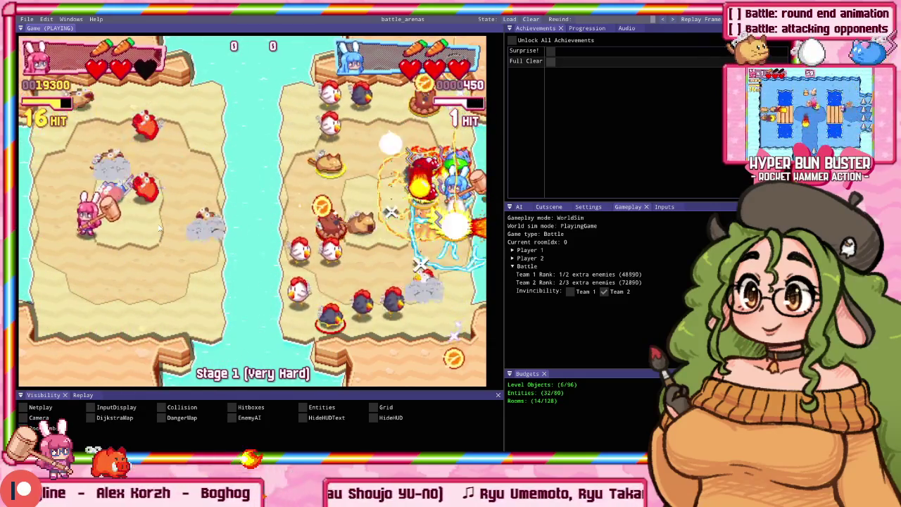
pyautogui.press('Right')
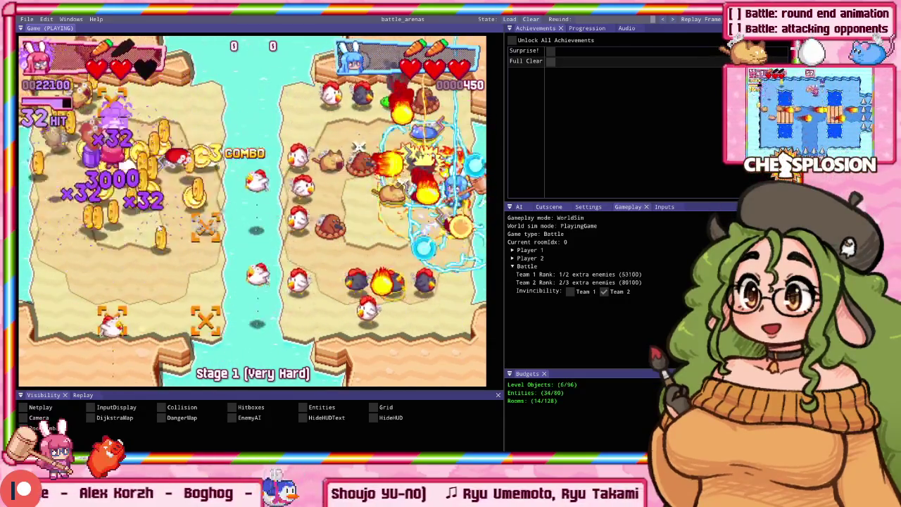
pyautogui.press('Right')
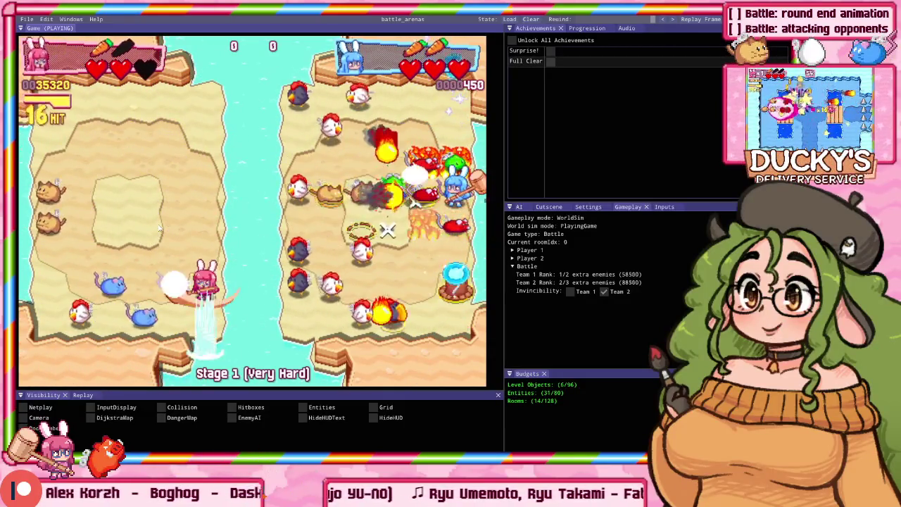
pyautogui.press('Left')
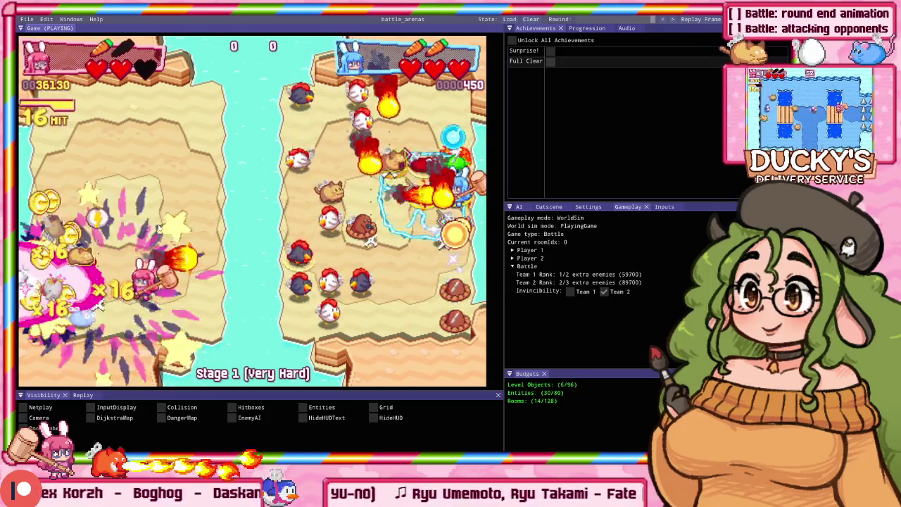
pyautogui.press('Up')
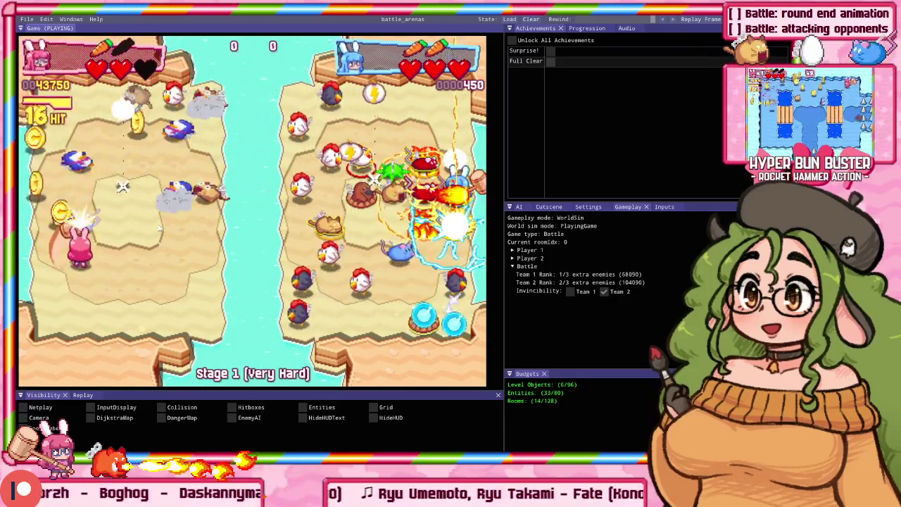
pyautogui.press('Up')
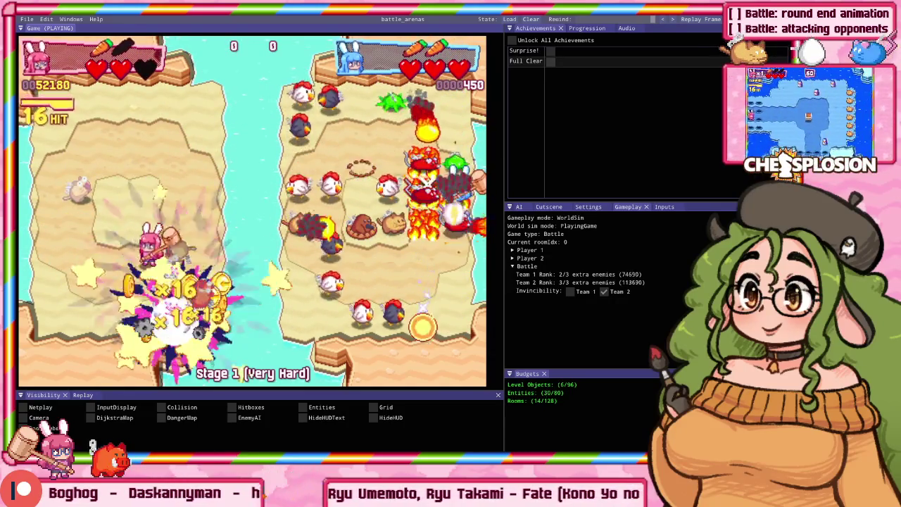
pyautogui.press('Up')
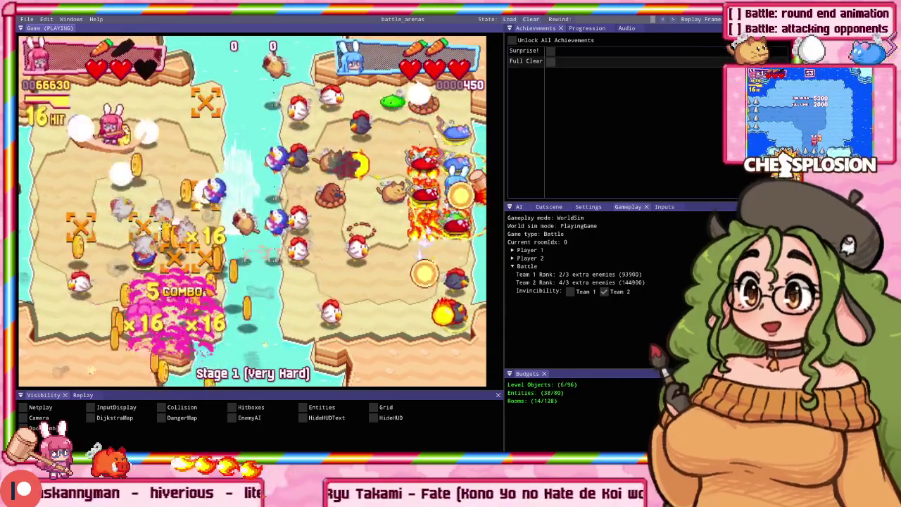
# Quit the match to the title menu and start a new Battle match
pyautogui.press('Escape')
pyautogui.press('Up')
pyautogui.press('Return')
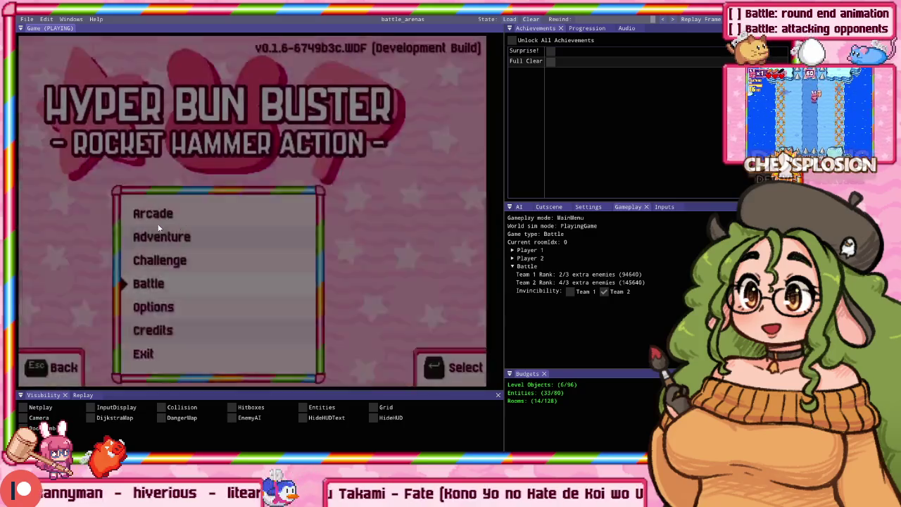
pyautogui.press('Up')
pyautogui.press('Down')
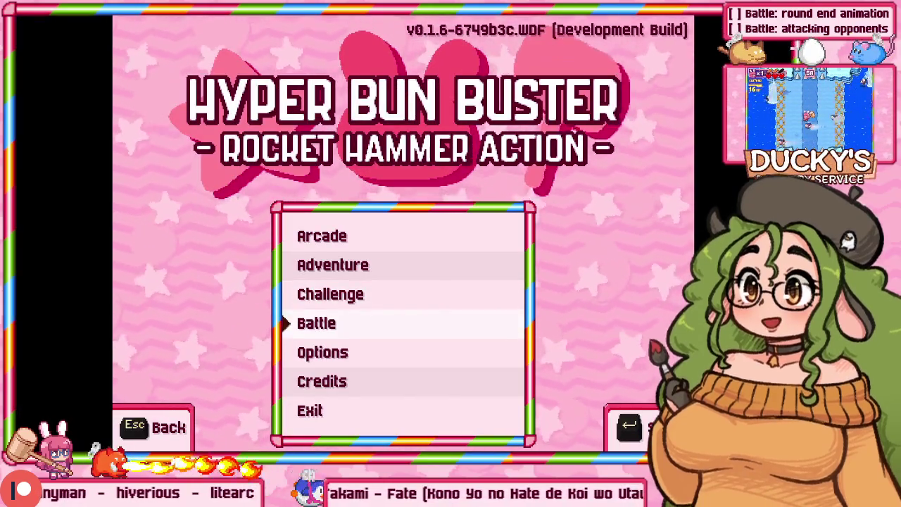
pyautogui.press('Return')
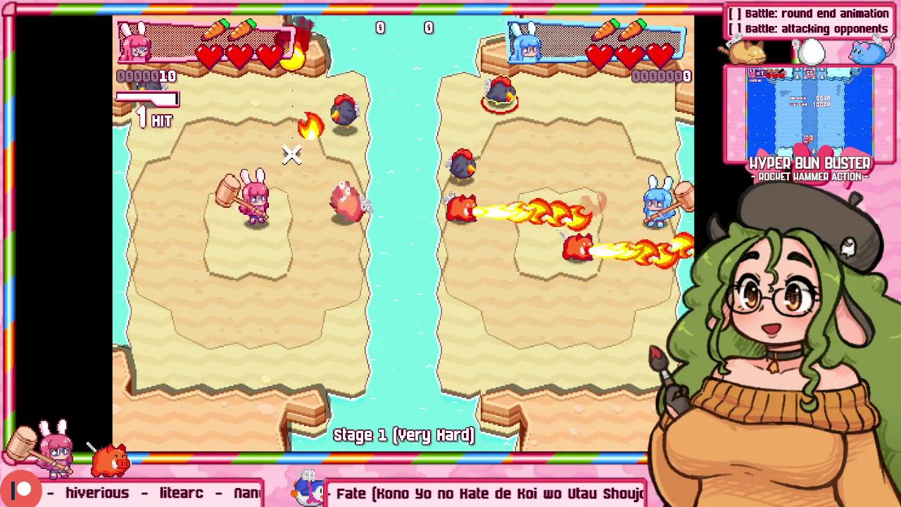
# Play the second match, hammering enemies around the left side and arena centre
pyautogui.press('Right')
pyautogui.press('z')
pyautogui.press('Left')
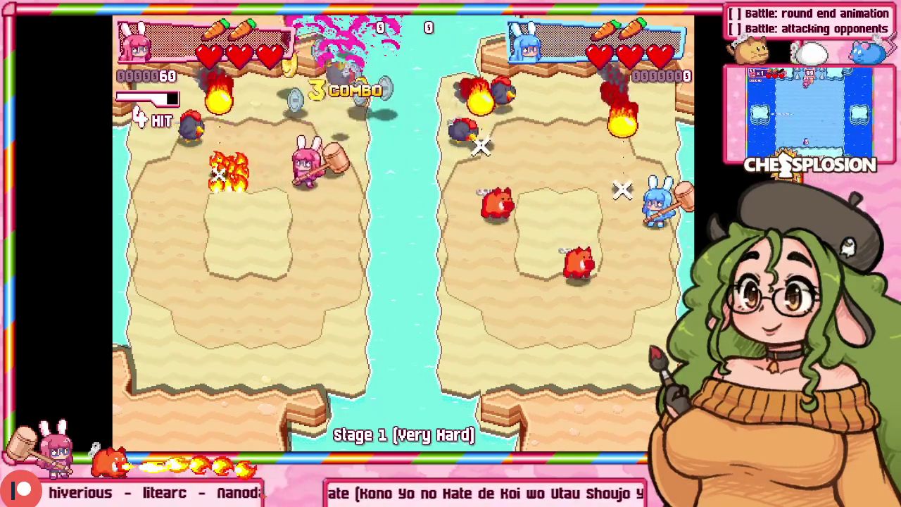
pyautogui.press('Right')
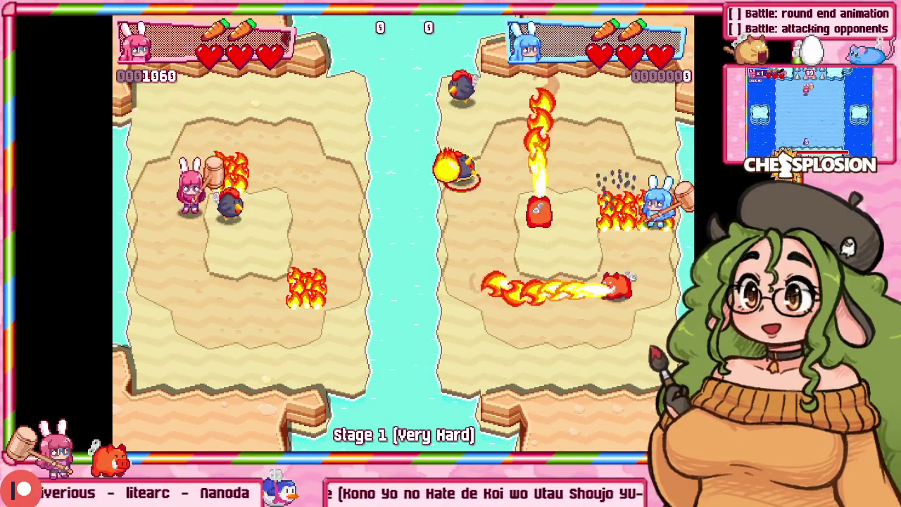
pyautogui.press('z')
pyautogui.press('Left')
pyautogui.press('Down')
pyautogui.press('Left')
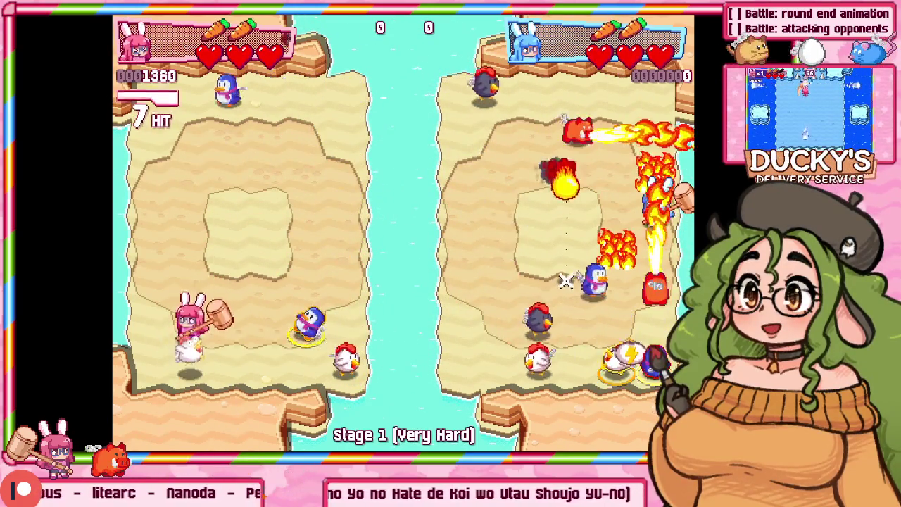
pyautogui.press('Down')
pyautogui.press('z')
pyautogui.press('Up')
pyautogui.press('z')
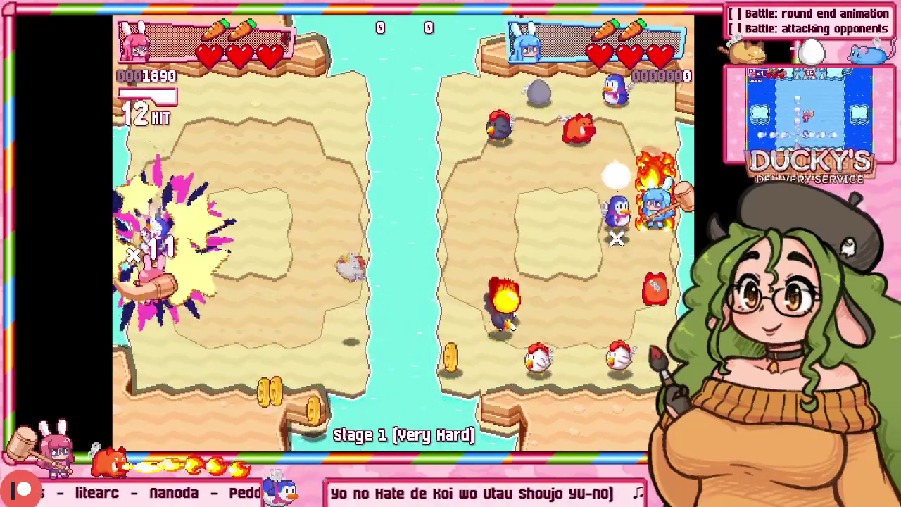
pyautogui.press('Up')
pyautogui.press('z')
pyautogui.press('Down')
pyautogui.press('Right')
pyautogui.press('Left')
pyautogui.press('Down')
pyautogui.press('Down')
pyautogui.press('z')
pyautogui.press('Up')
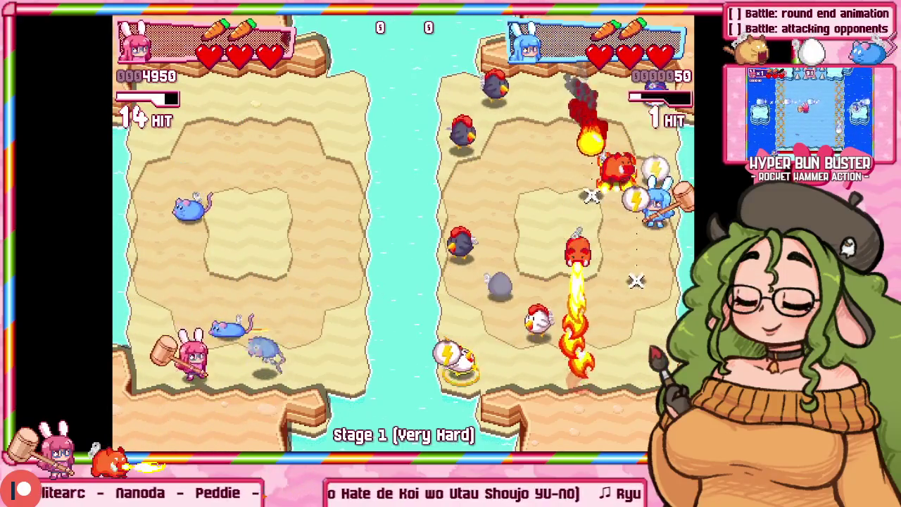
pyautogui.press('Right')
pyautogui.press('z')
pyautogui.press('z')
pyautogui.press('Up')
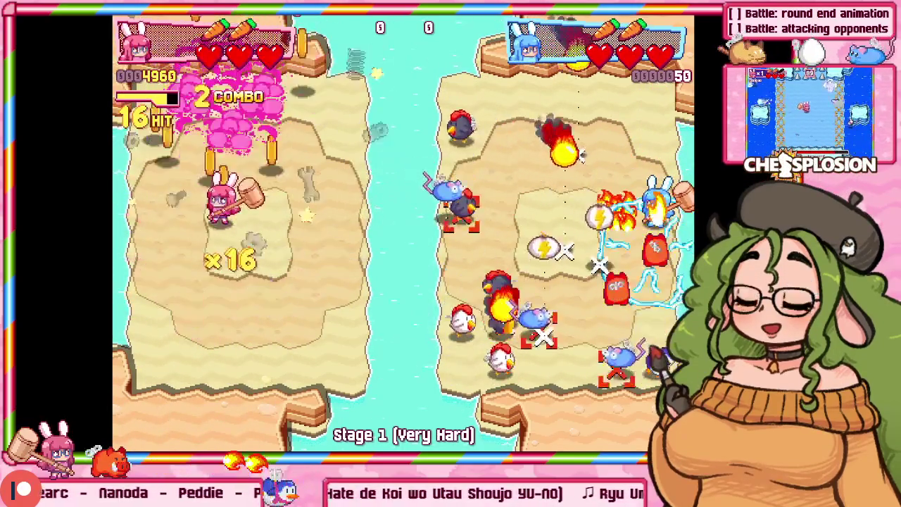
pyautogui.press('Left')
# Quit to the title menu, toggle fullscreen off and on, and start another Battle match
pyautogui.press('Escape')
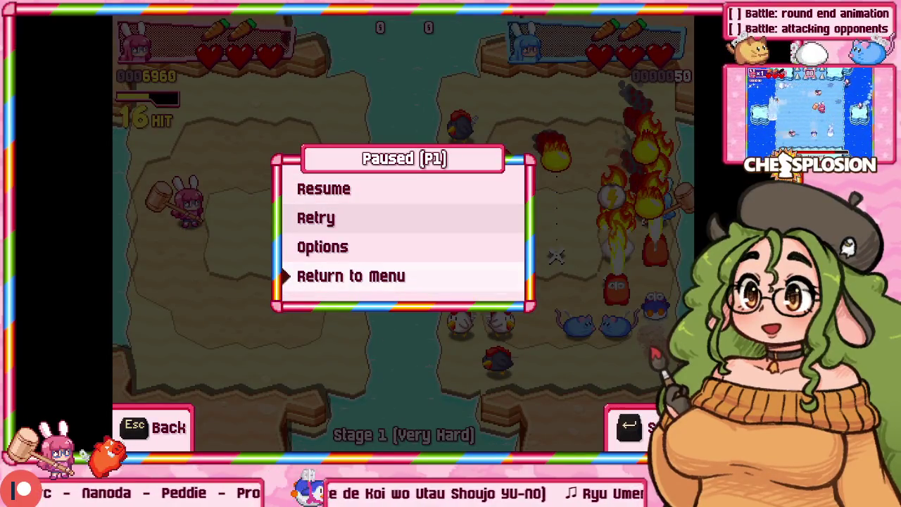
pyautogui.press('Return')
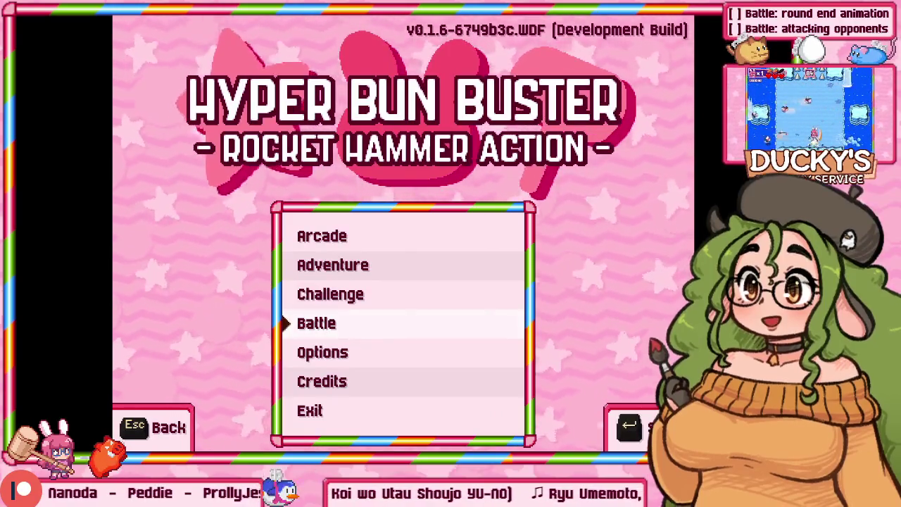
pyautogui.press('Up')
pyautogui.press('Up')
pyautogui.press('Up')
pyautogui.press('Down')
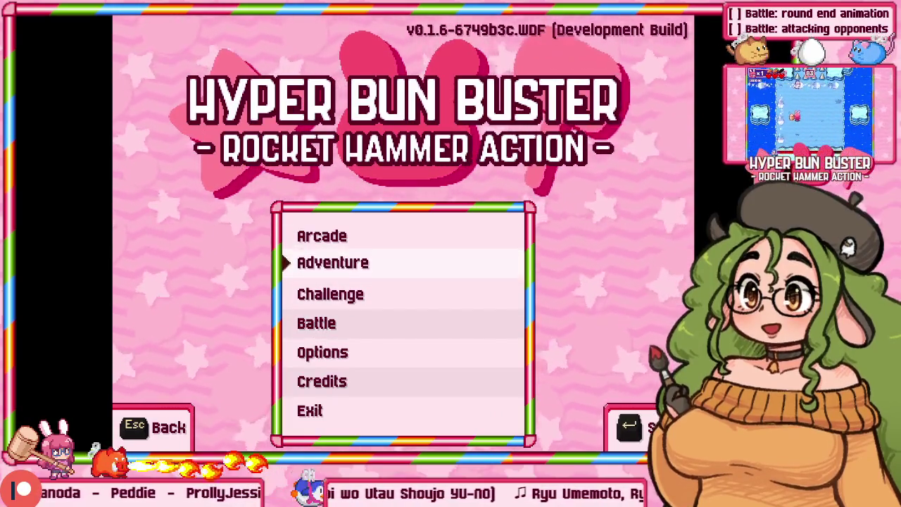
pyautogui.hotkey('alt', 'Return')
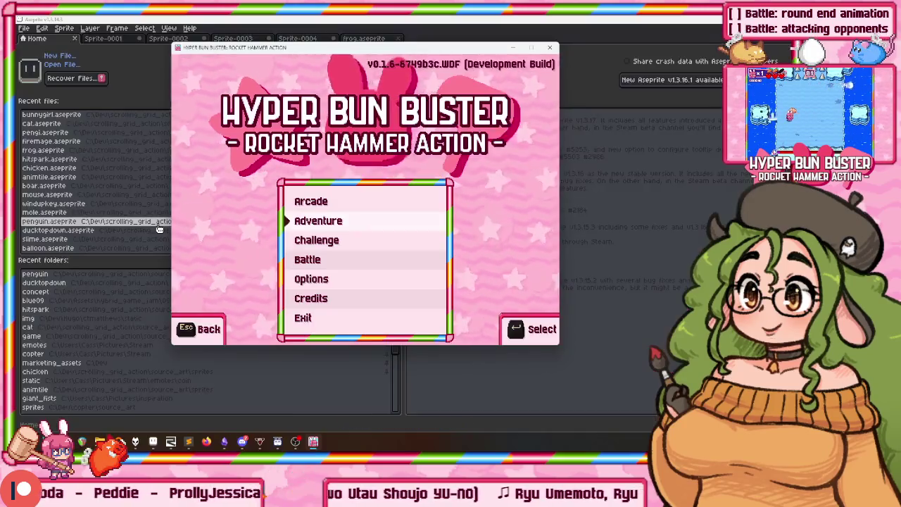
pyautogui.press('Down')
pyautogui.press('Down')
pyautogui.press('Return')
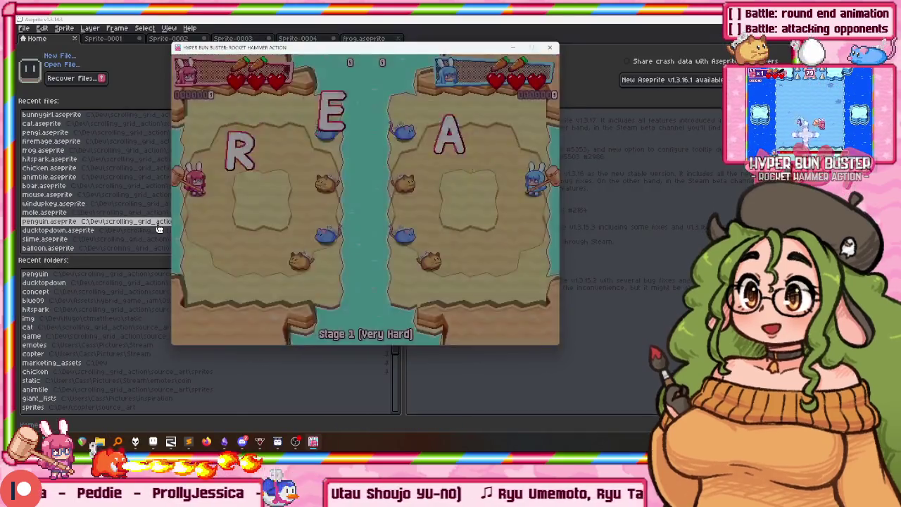
pyautogui.hotkey('alt', 'Return')
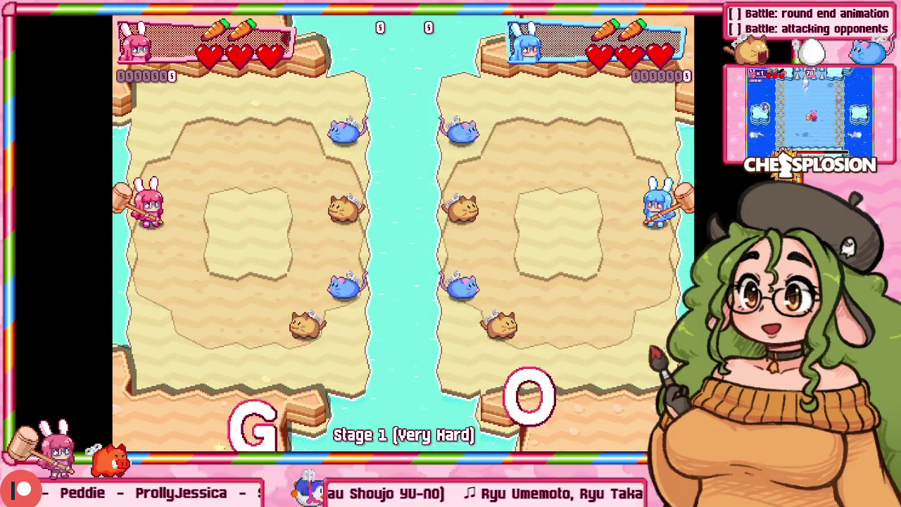
# Play the third match briefly, then switch back to Aseprite's button-config mockup document
pyautogui.press('Right')
pyautogui.press('Right')
pyautogui.press('z')
pyautogui.press('Up')
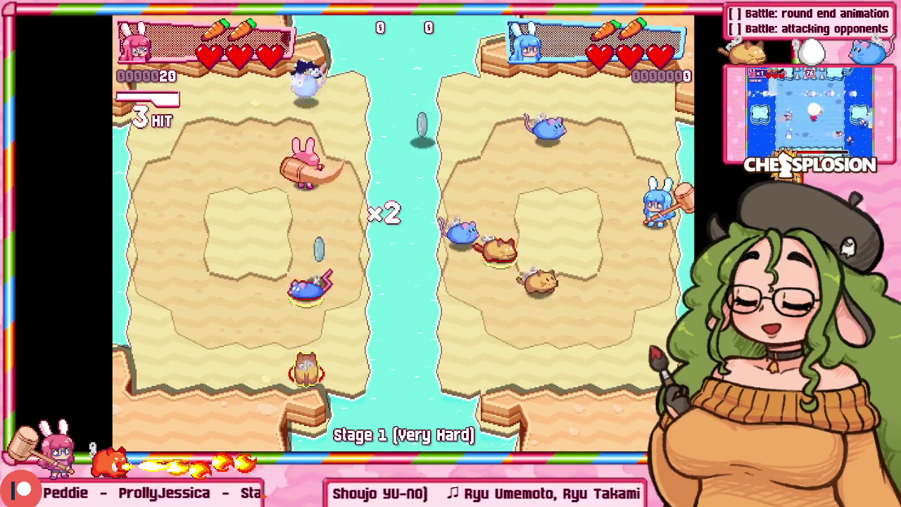
pyautogui.press('Down')
pyautogui.press('Left')
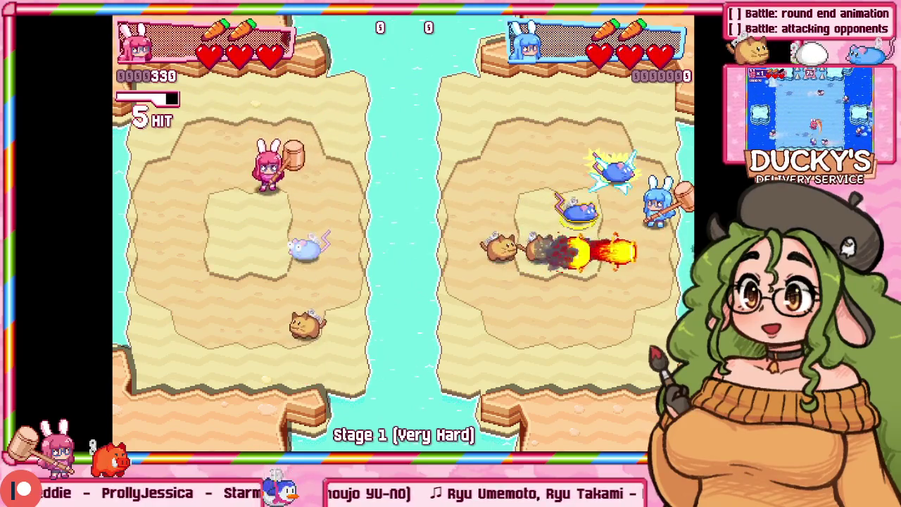
pyautogui.press('z')
pyautogui.press('Left')
pyautogui.press('Down')
pyautogui.press('Up')
pyautogui.press('Left')
pyautogui.press('Up')
pyautogui.press('z')
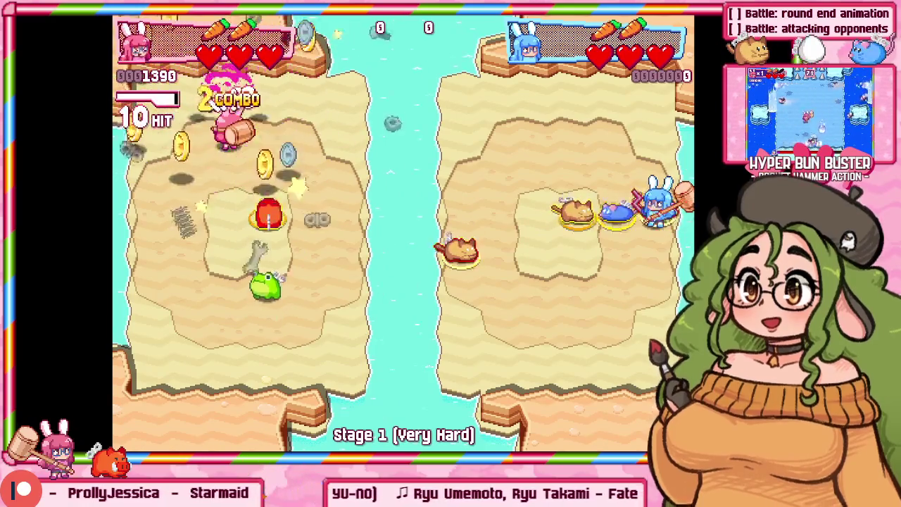
pyautogui.press('Down')
pyautogui.press('z')
pyautogui.press('Right')
pyautogui.hotkey('alt', 'Tab')
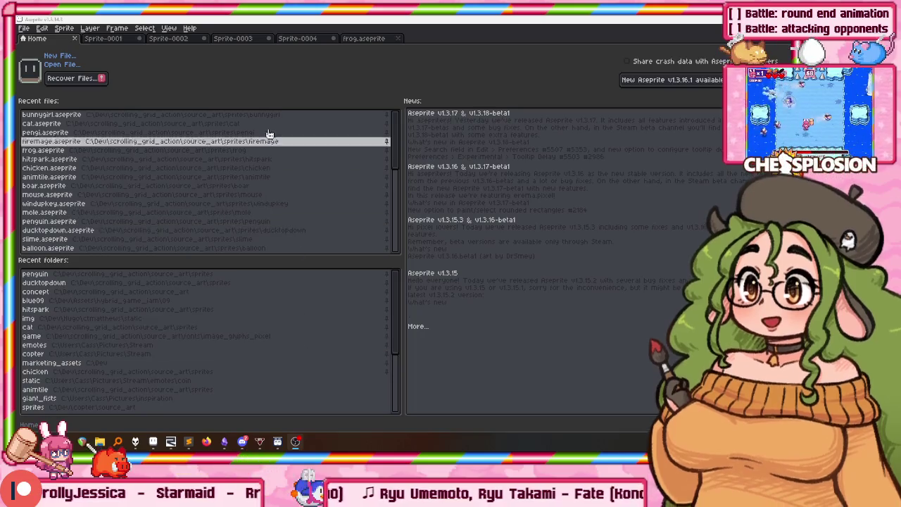
pyautogui.click(121, 39)
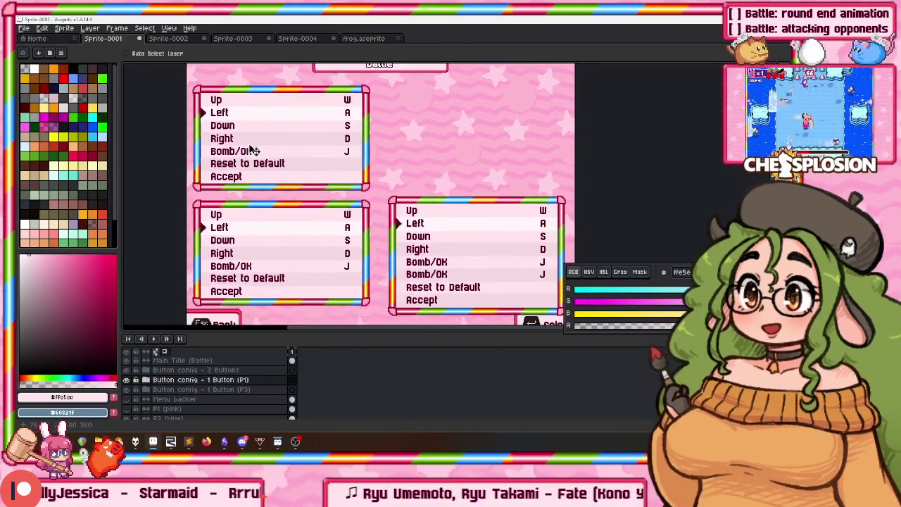
# Save the pink menu mockup as multiplayer_menu_mockup.aseprite in the concept folder with Ctrl+S
pyautogui.hotkey('ctrl', 's')
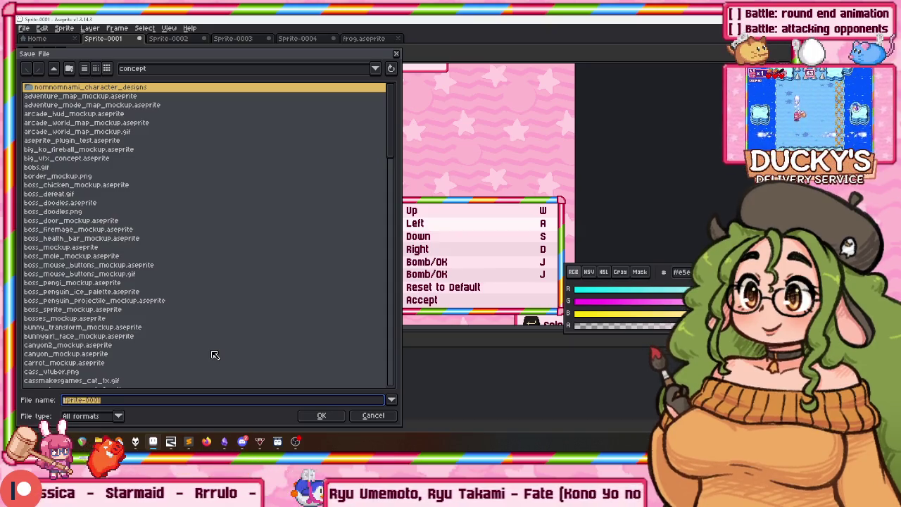
pyautogui.write('multiplaye')
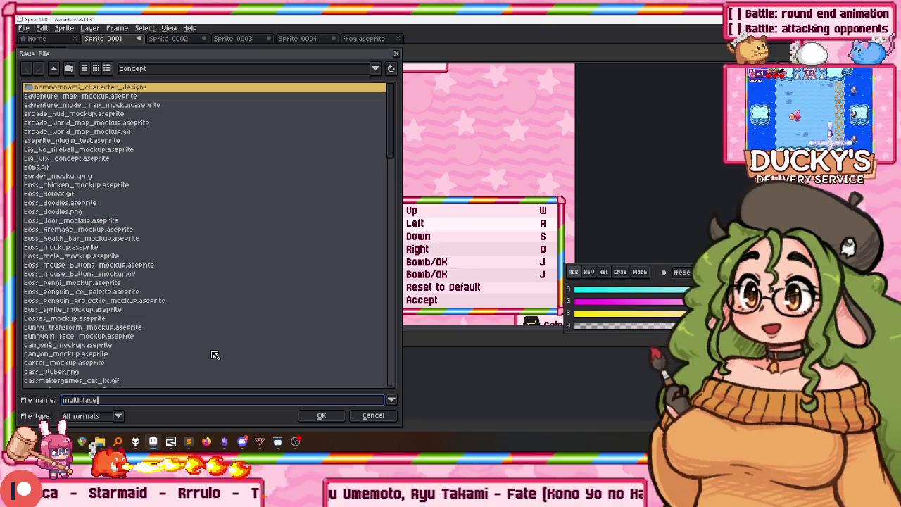
pyautogui.write('r_menu.ase')
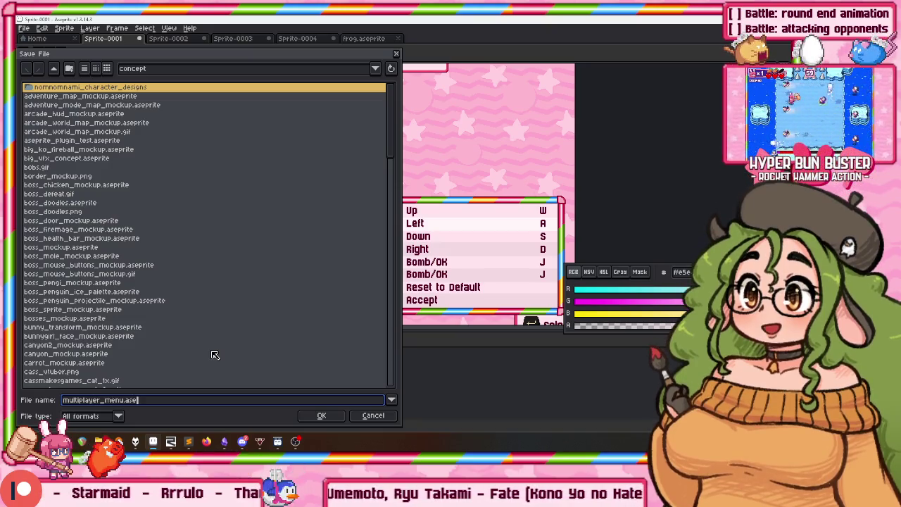
pyautogui.write('up.')
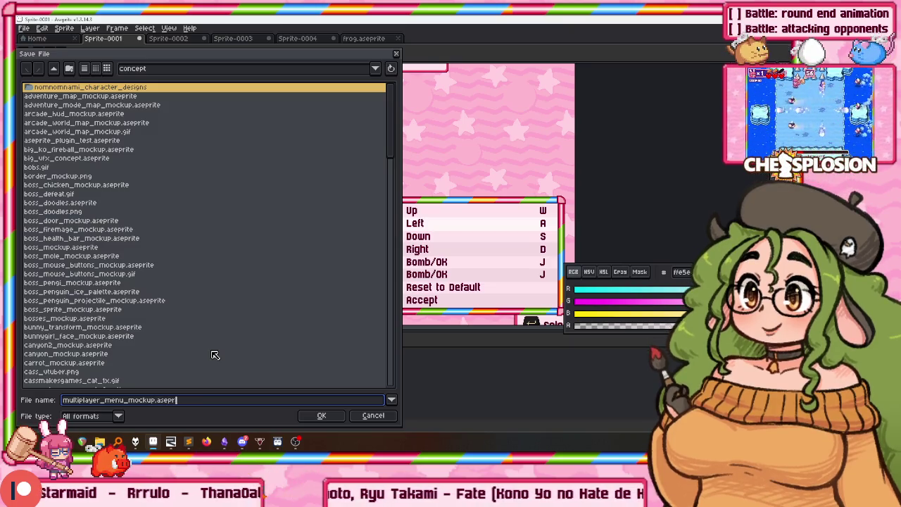
pyautogui.write('ite')
pyautogui.press('Return')
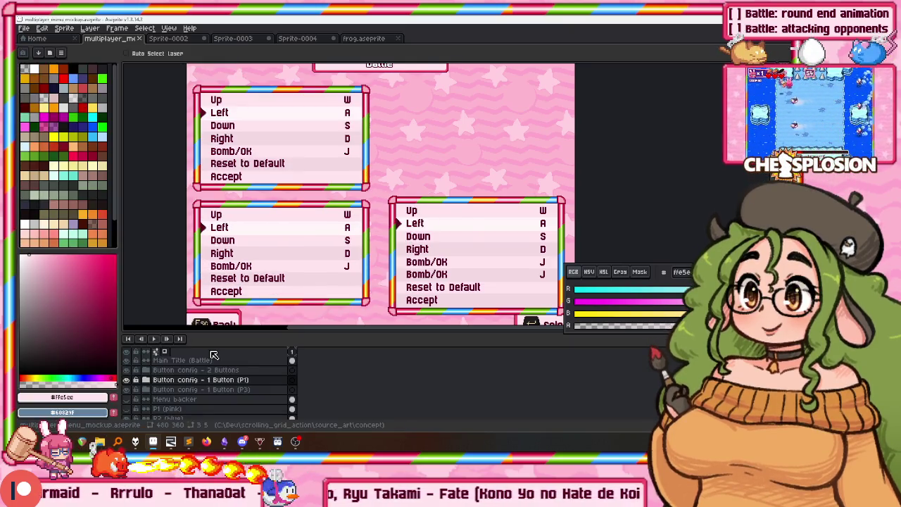
# Open the properties of the 'Button config - 1 Button (P3)' layer group
pyautogui.moveTo(269, 169); pyautogui.dragTo(289, 122)
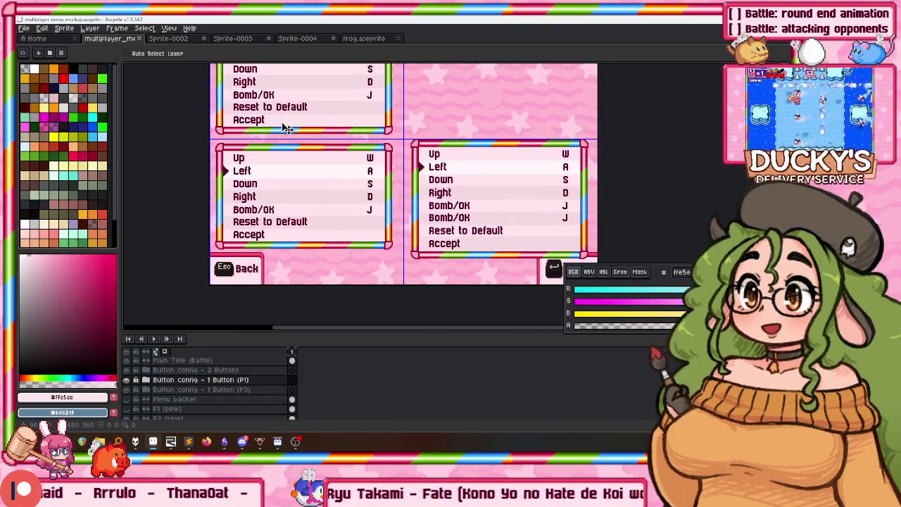
pyautogui.scroll(3, 288, 154)
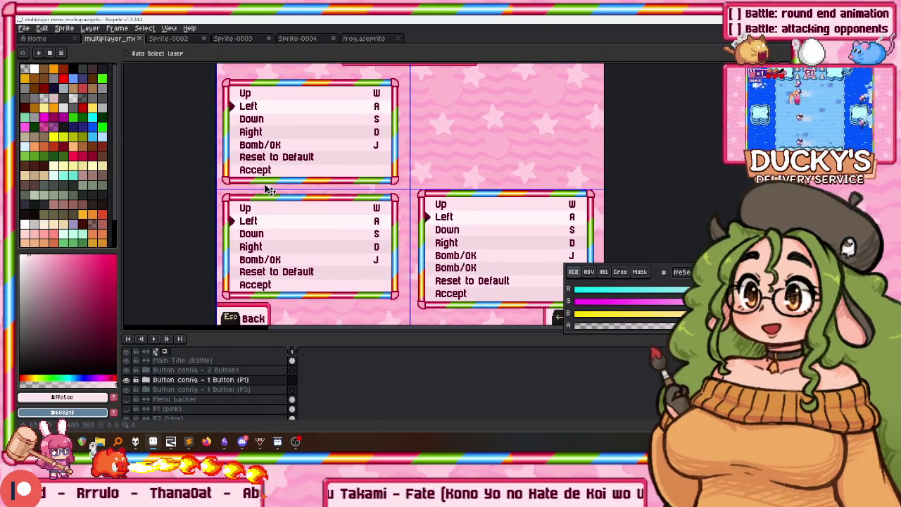
pyautogui.scroll(-2, 270, 184)
pyautogui.scroll(2, 245, 279)
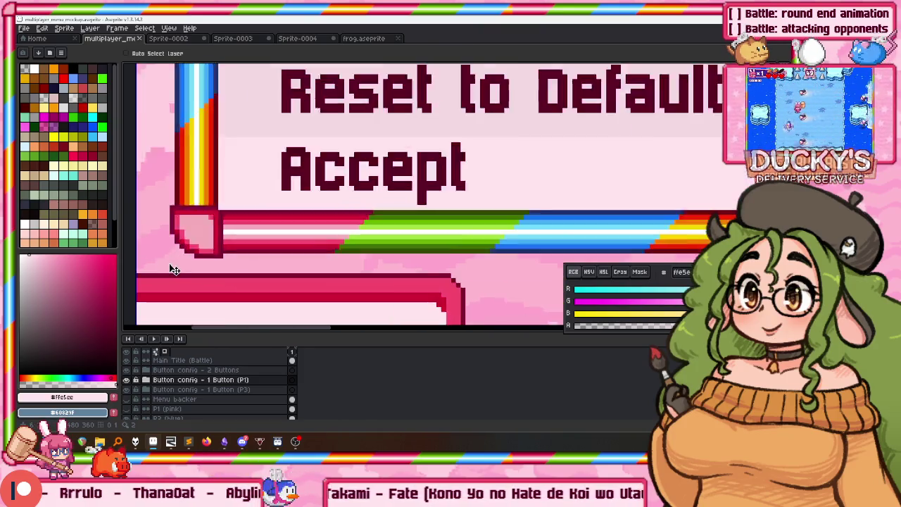
pyautogui.scroll(1, 201, 261)
pyautogui.scroll(1, 228, 260)
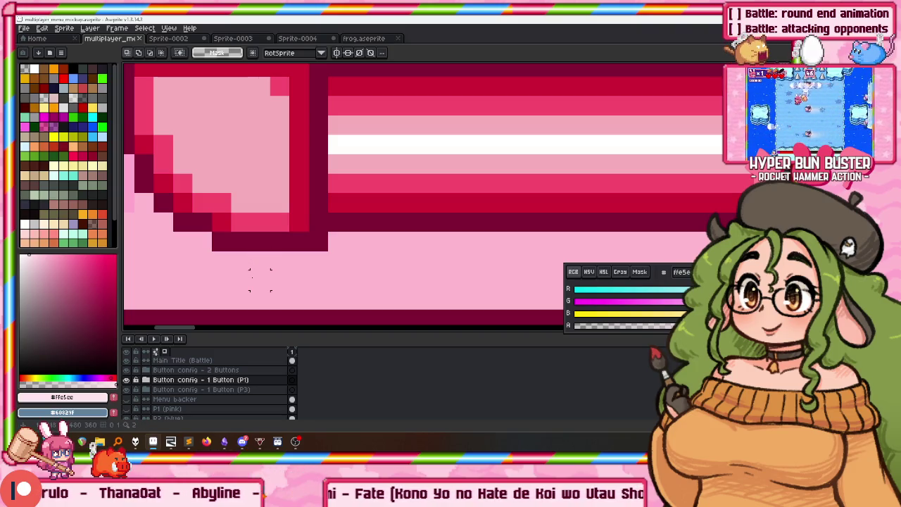
pyautogui.scroll(-3, 260, 280)
pyautogui.scroll(-3, 246, 264)
pyautogui.scroll(1, 237, 250)
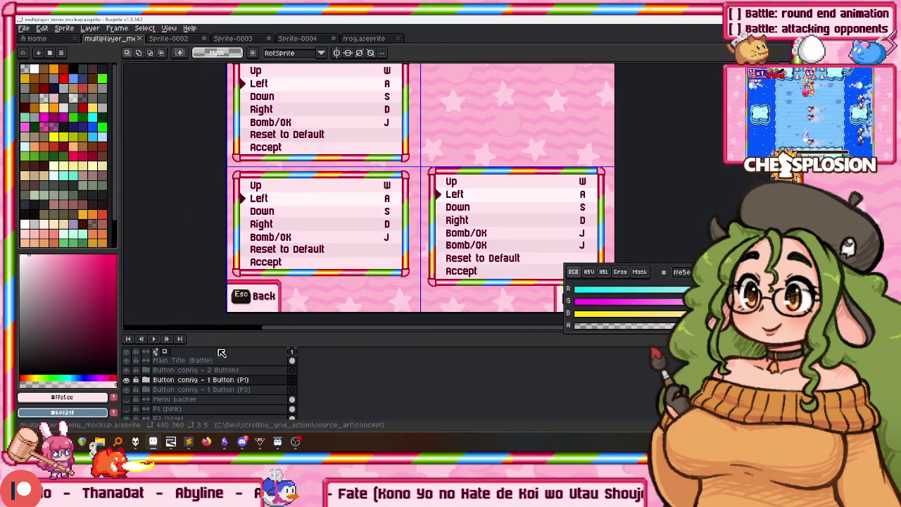
pyautogui.doubleClick(241, 391)
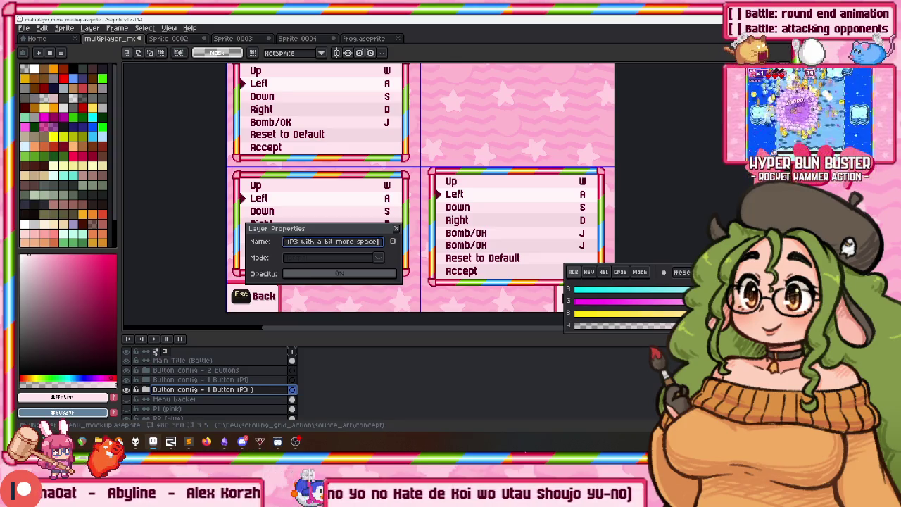
# Undo the accidental deletion and append 'with a bit more space' to the group name
pyautogui.press('BackSpace')
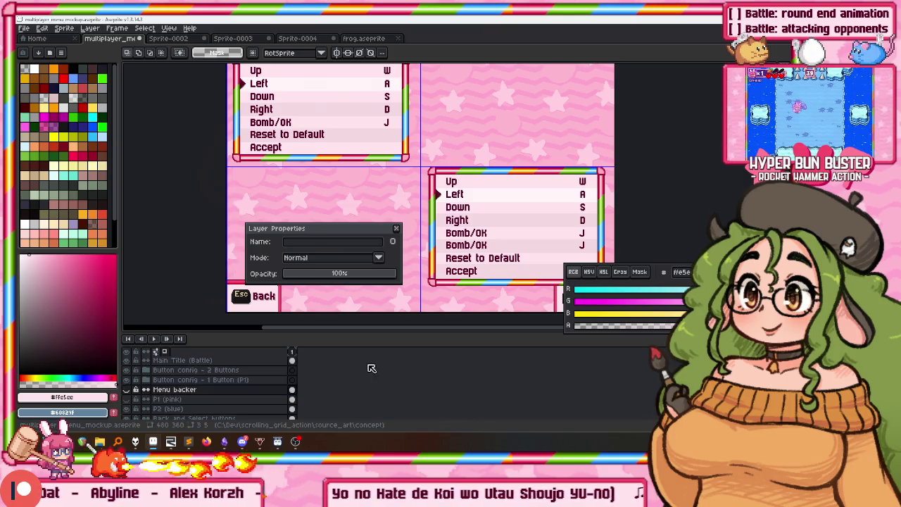
pyautogui.hotkey('ctrl', 'z')
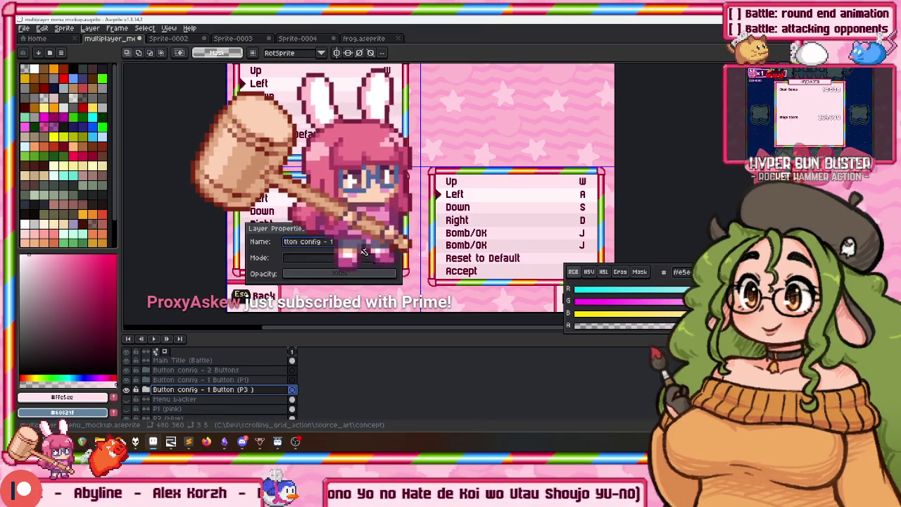
pyautogui.write('with a bit mor')
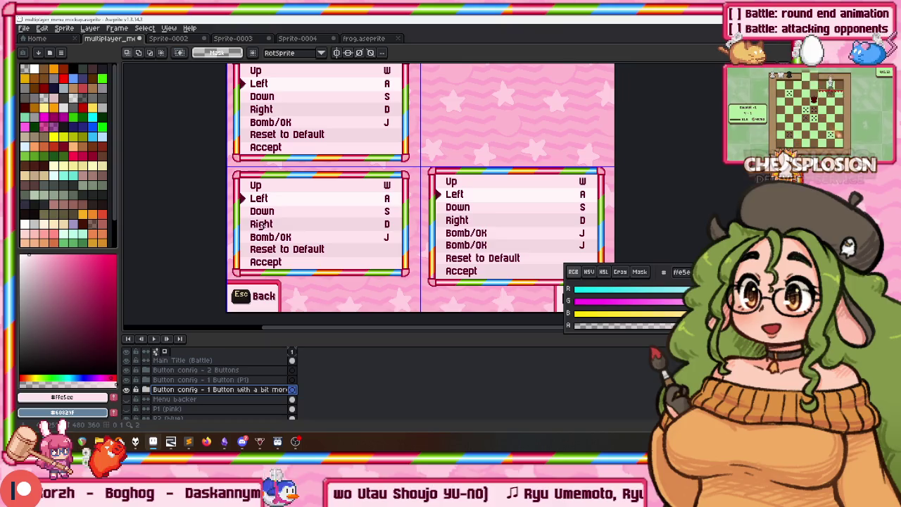
pyautogui.scroll(1, 211, 253)
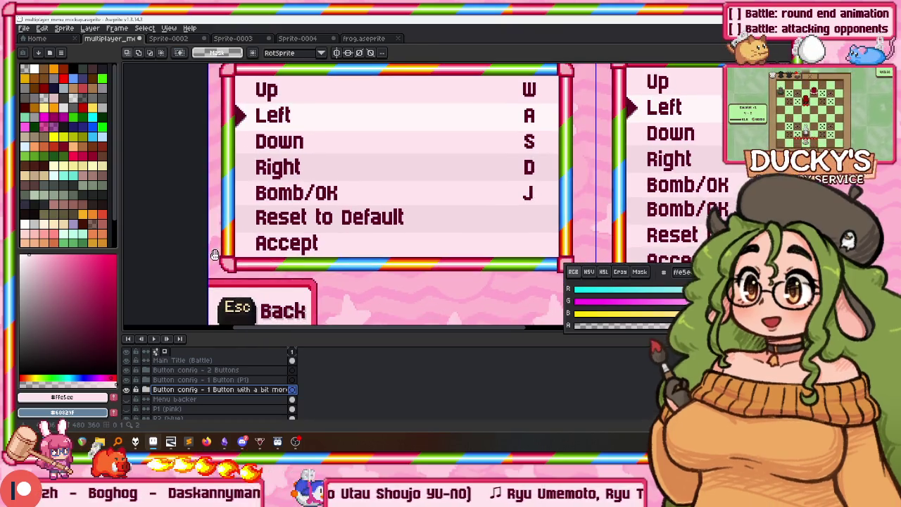
# Move the Menu backer Copy box backing about 40 px down, commit it and deselect
pyautogui.scroll(-1, 209, 255)
pyautogui.scroll(1, 210, 243)
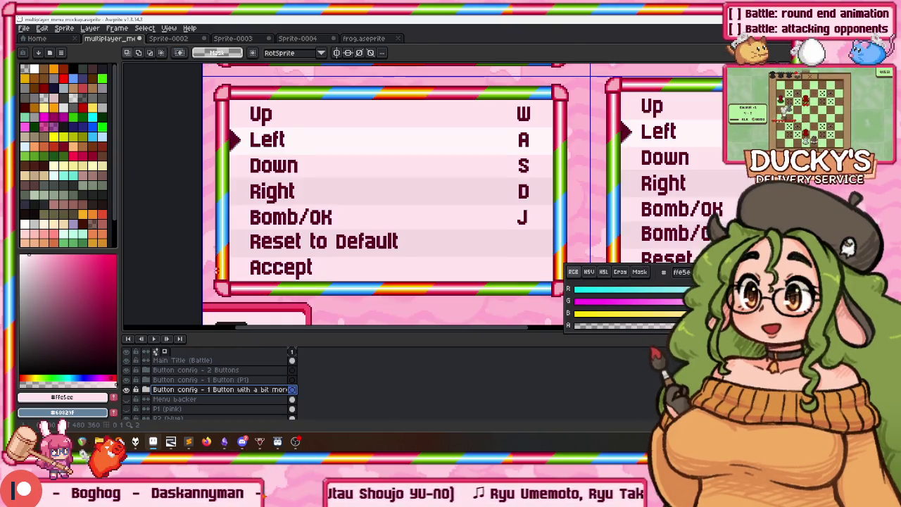
pyautogui.click(147, 389)
pyautogui.scroll(-1, 169, 396)
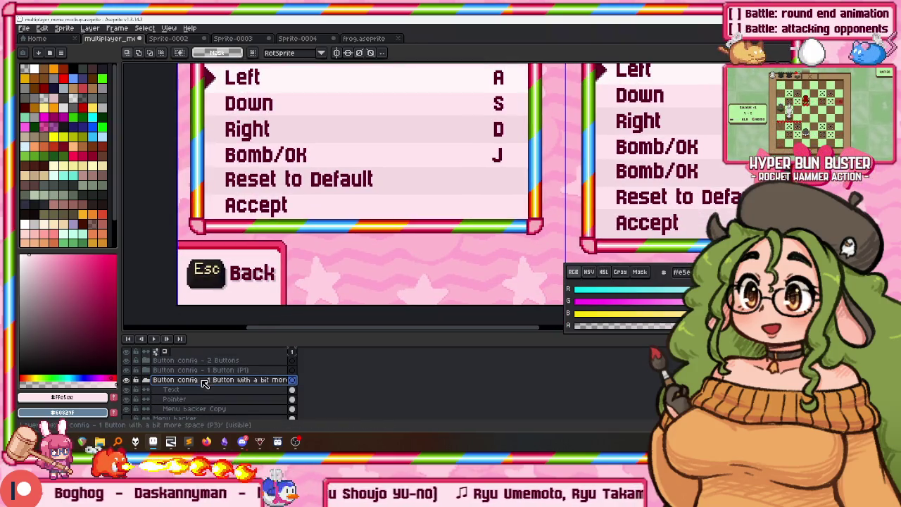
pyautogui.click(188, 409)
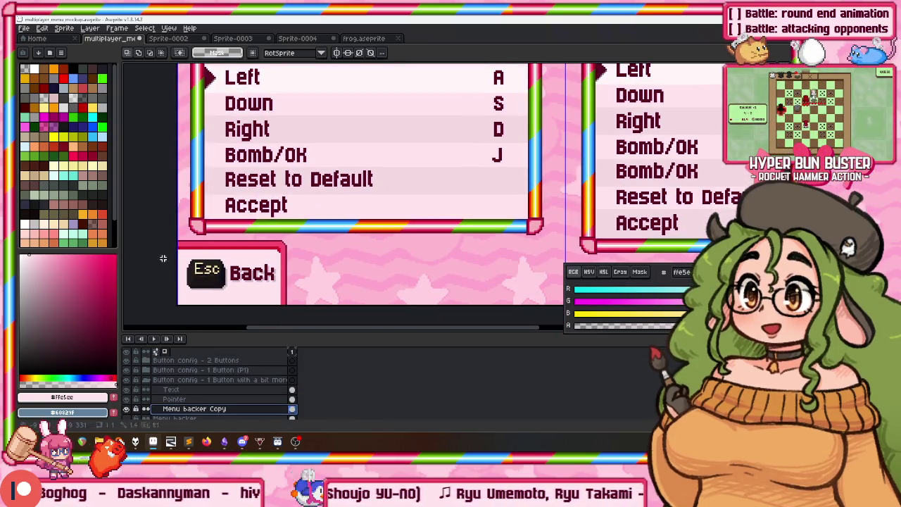
pyautogui.scroll(2, 163, 258)
pyautogui.moveTo(500, 98); pyautogui.dragTo(500, 129)
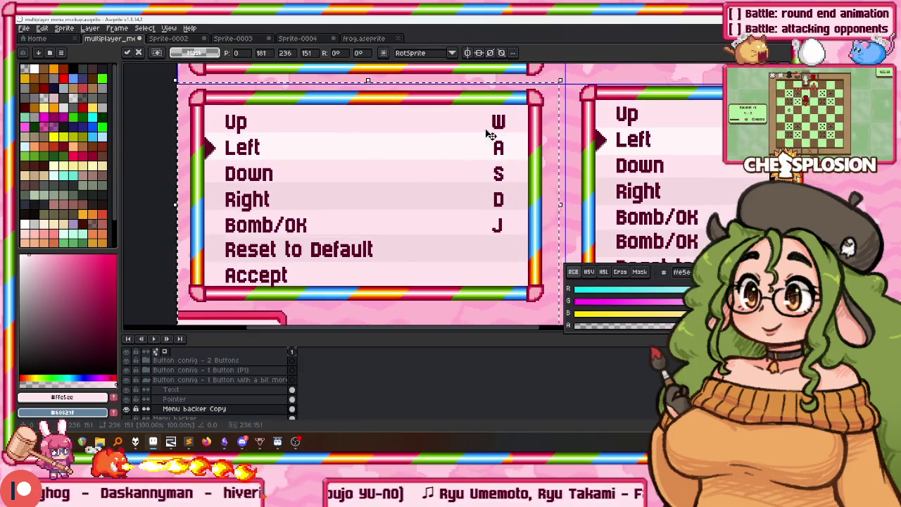
pyautogui.click(182, 380)
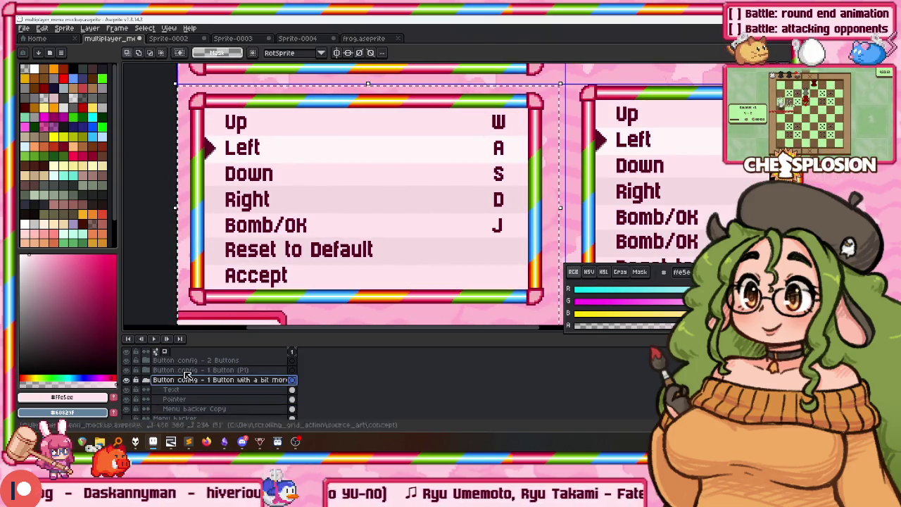
pyautogui.hotkey('ctrl', 'd')
# Shift the key-config box up slightly and return to the multiplayer menu mockup
pyautogui.moveTo(256, 278); pyautogui.dragTo(255, 277)
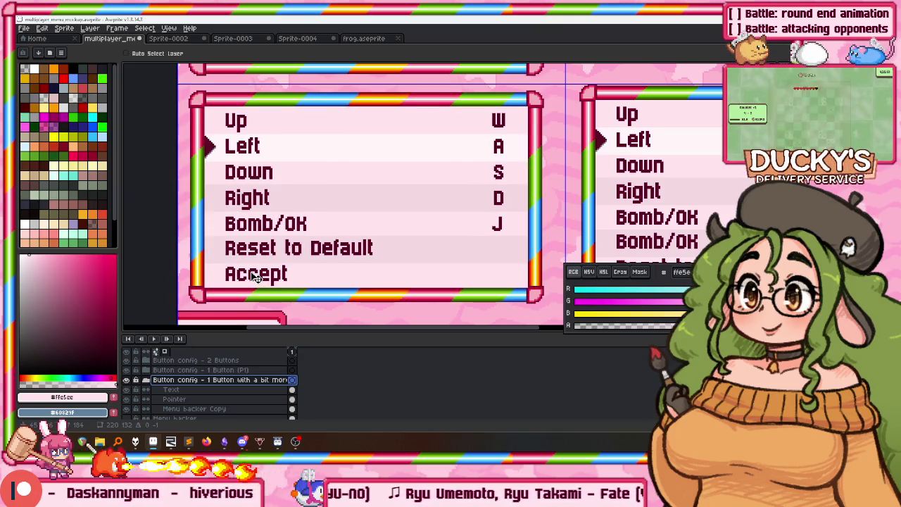
pyautogui.scroll(2, 256, 278)
pyautogui.hotkey('ctrl', 'shift', 'Tab')
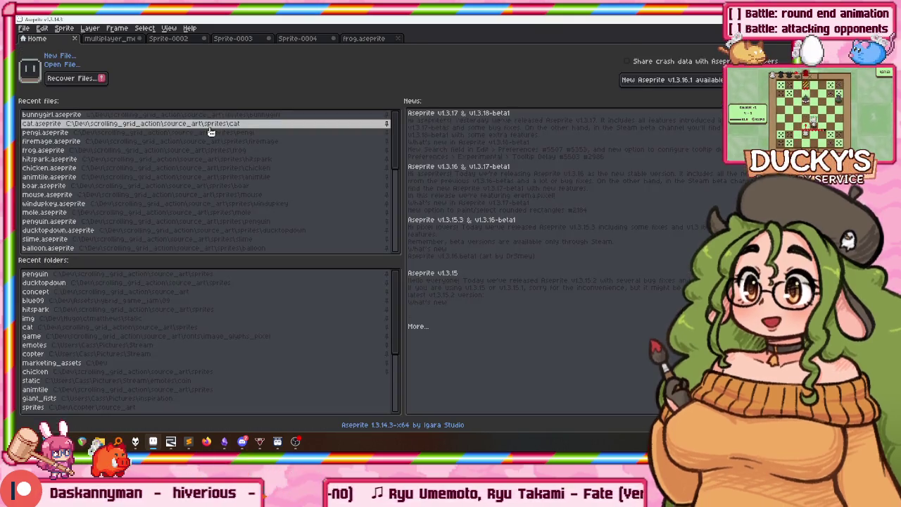
pyautogui.click(113, 39)
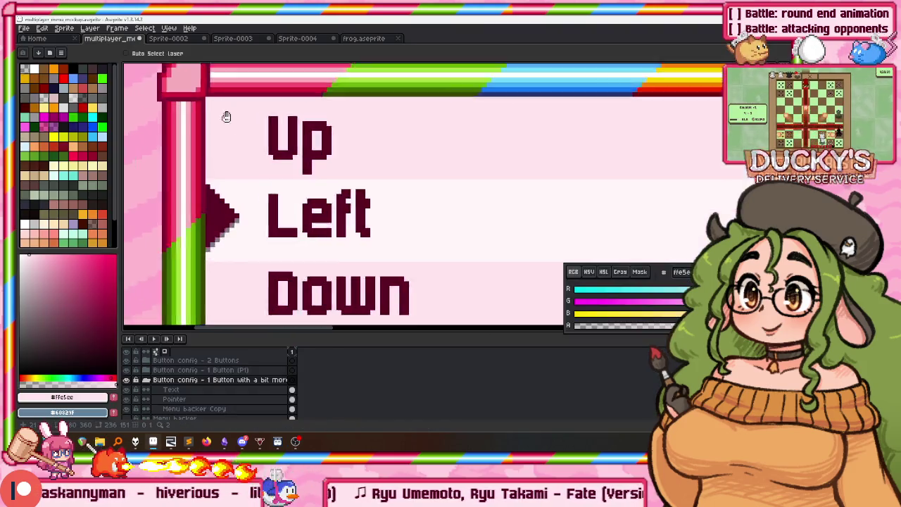
# Reposition the lower rainbow bar and text down, then back up a few pixels
pyautogui.scroll(3, 227, 197)
pyautogui.moveTo(228, 197); pyautogui.dragTo(220, 212)
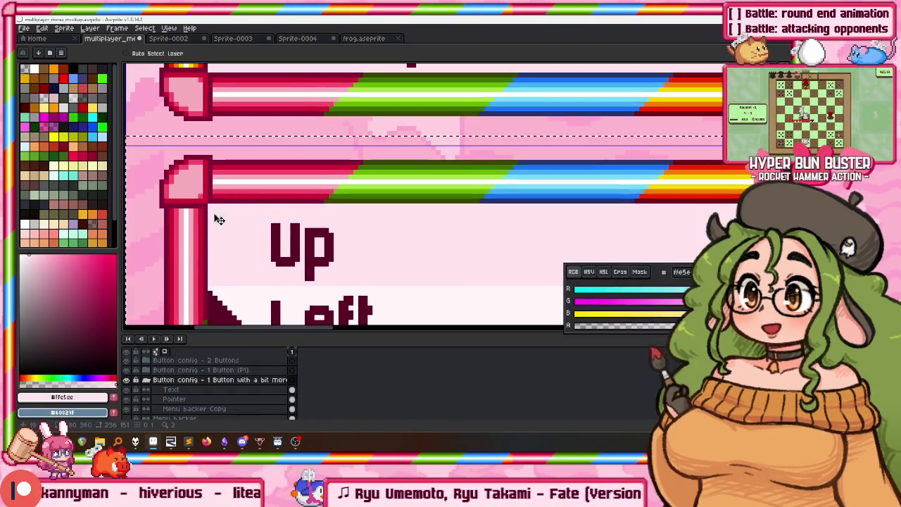
pyautogui.scroll(-2, 245, 161)
pyautogui.scroll(-2, 245, 161)
pyautogui.scroll(-2, 245, 161)
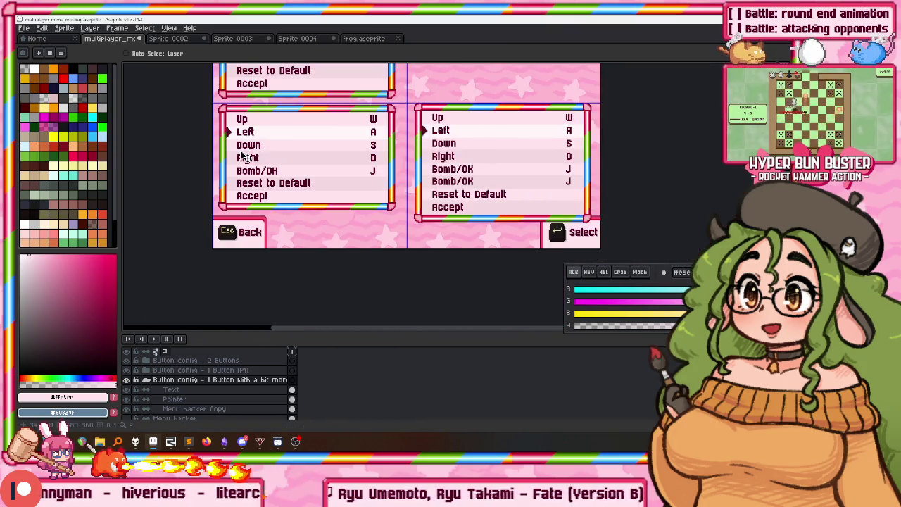
pyautogui.scroll(1, 243, 165)
pyautogui.scroll(1, 235, 181)
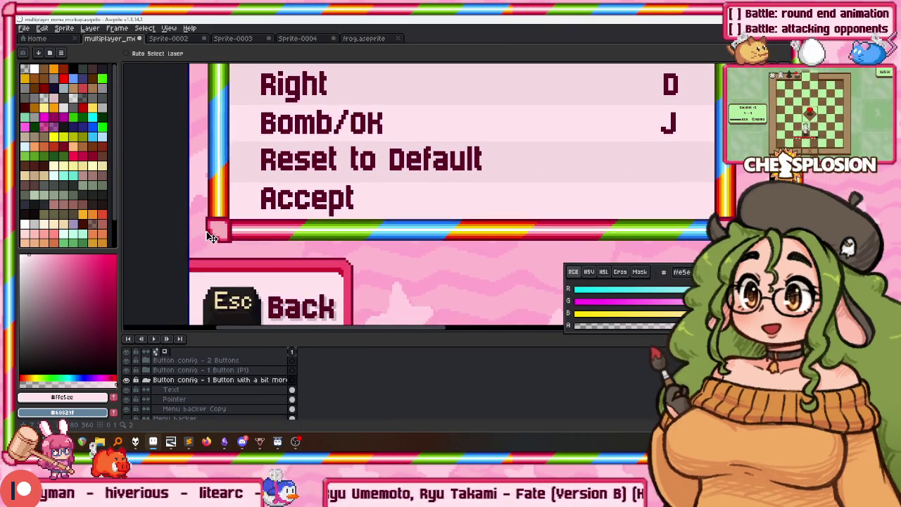
pyautogui.moveTo(209, 227); pyautogui.dragTo(209, 222)
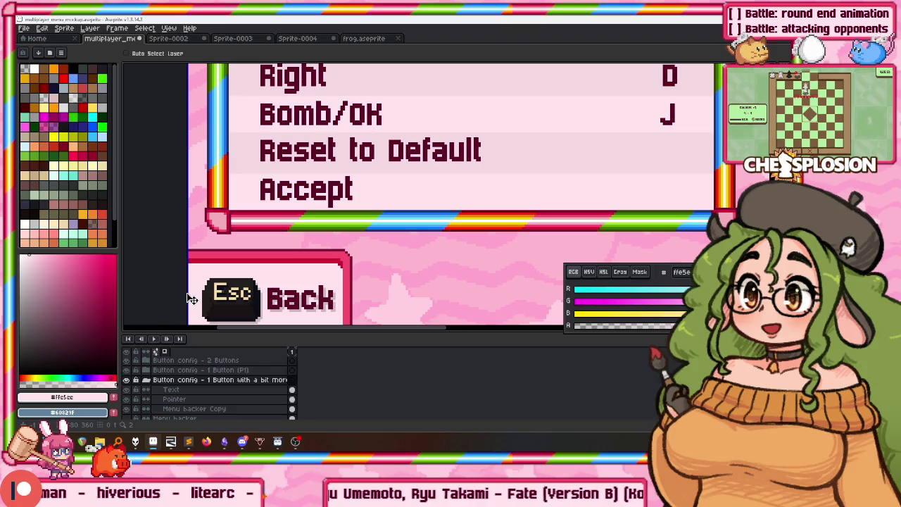
# On the Menu backer Copy layer, nudge the selected rainbow bar down
pyautogui.click(173, 409)
pyautogui.scroll(-1, 255, 221)
pyautogui.scroll(-2, 255, 220)
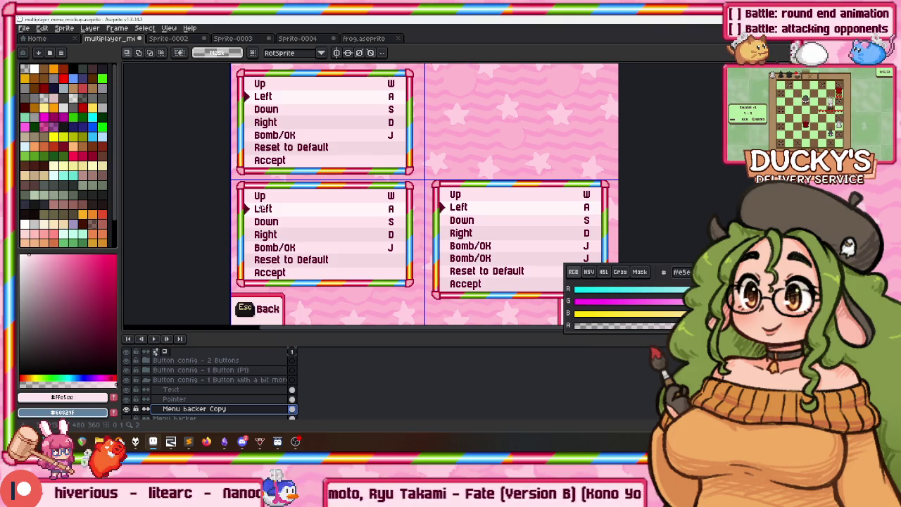
pyautogui.scroll(-1, 257, 223)
pyautogui.scroll(1, 257, 223)
pyautogui.scroll(1, 287, 249)
pyautogui.scroll(-1, 252, 186)
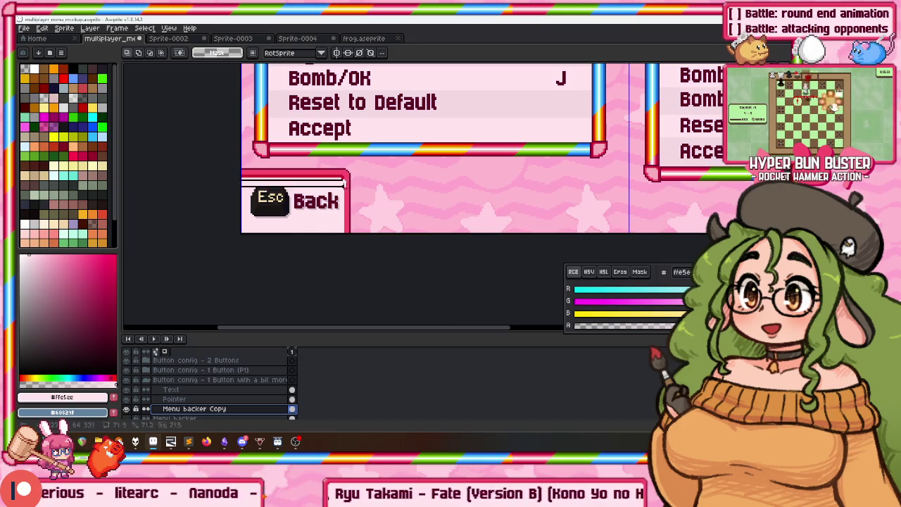
pyautogui.scroll(1, 654, 130)
pyautogui.scroll(1, 653, 129)
pyautogui.scroll(-1, 644, 138)
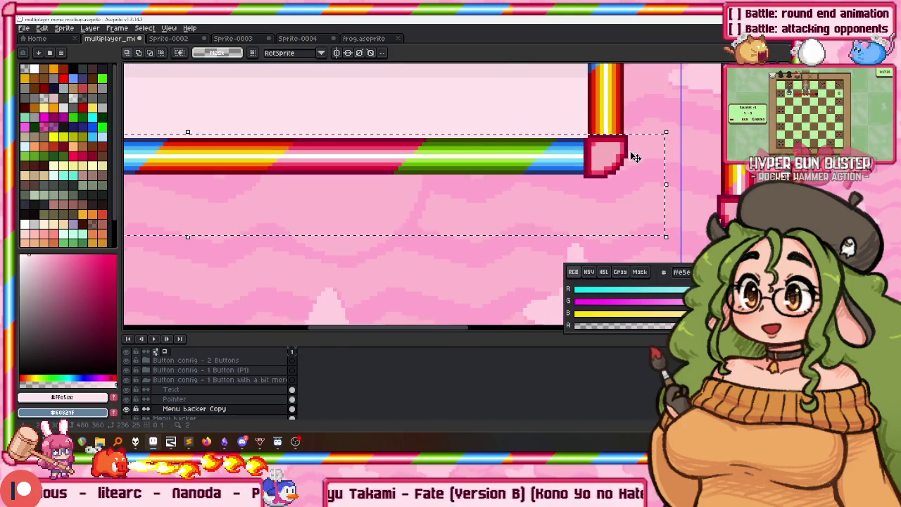
pyautogui.press('Down')
pyautogui.press('Down')
pyautogui.press('Down')
pyautogui.press('Down')
pyautogui.press('Down')
pyautogui.press('Down')
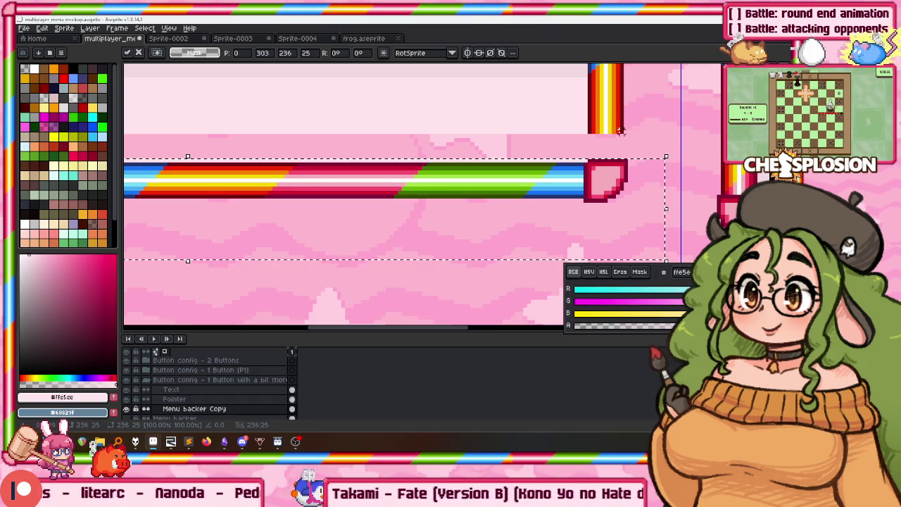
# Stretch the selected bar area about 38 px taller and apply the transform
pyautogui.scroll(-1, 619, 130)
pyautogui.scroll(1, 239, 134)
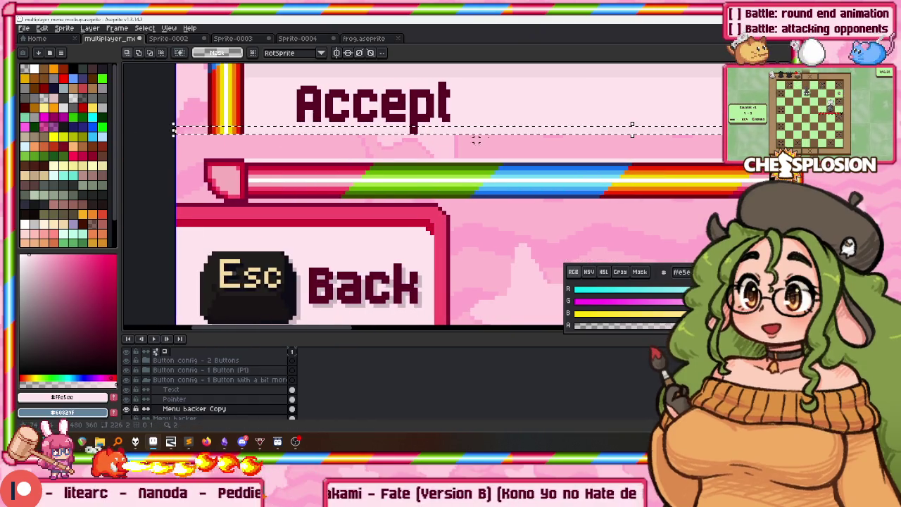
pyautogui.moveTo(634, 134); pyautogui.dragTo(633, 160)
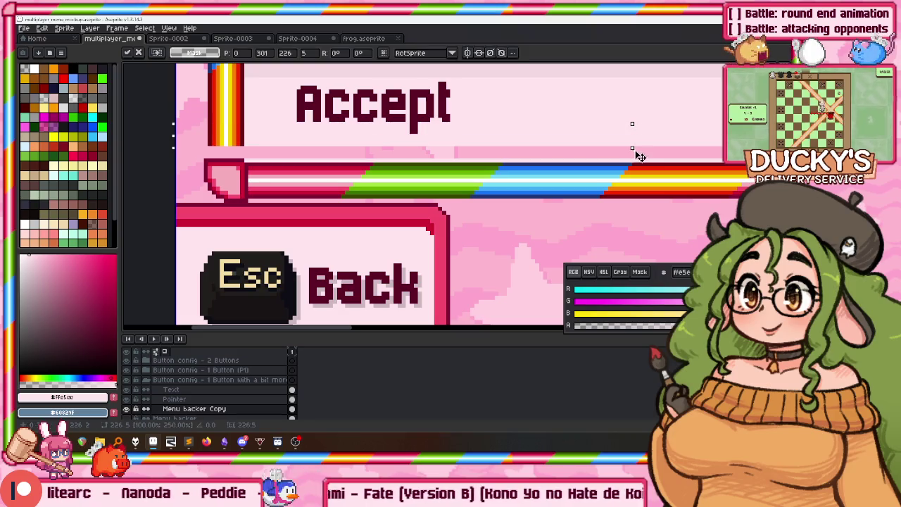
pyautogui.scroll(-2, 623, 158)
pyautogui.scroll(1, 598, 183)
pyautogui.press('Return')
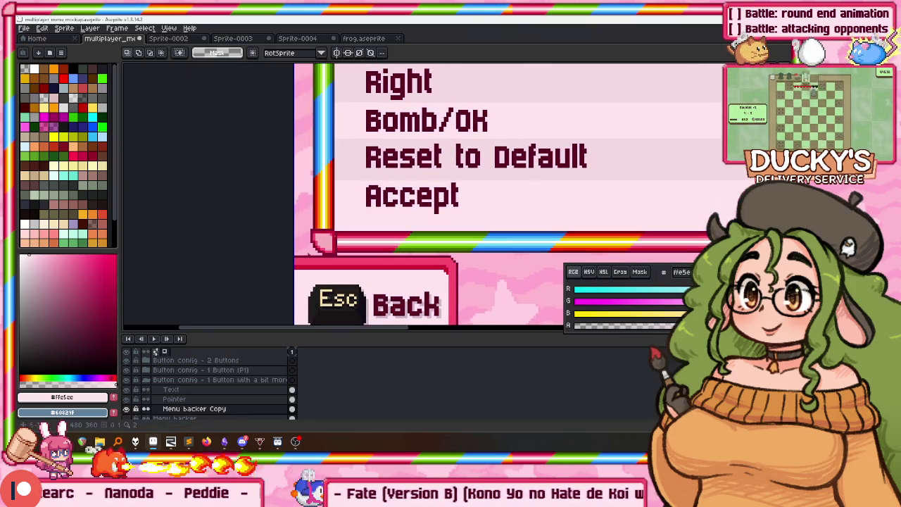
pyautogui.click(171, 389)
# Shift the Down–Accept rows about 3 px and the Right–Accept rows about 2 px down
pyautogui.scroll(-1, 349, 201)
pyautogui.scroll(-1, 348, 202)
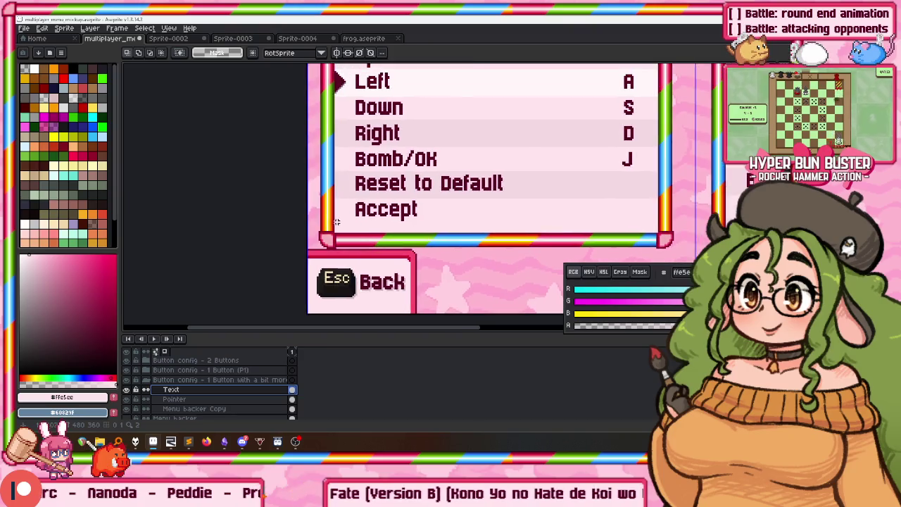
pyautogui.scroll(-1, 315, 240)
pyautogui.scroll(2, 502, 154)
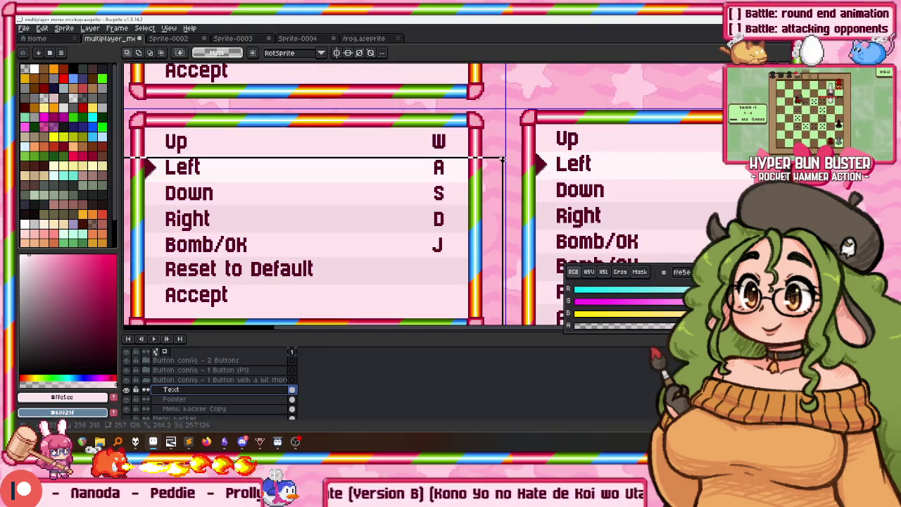
pyautogui.moveTo(502, 158); pyautogui.dragTo(542, 122)
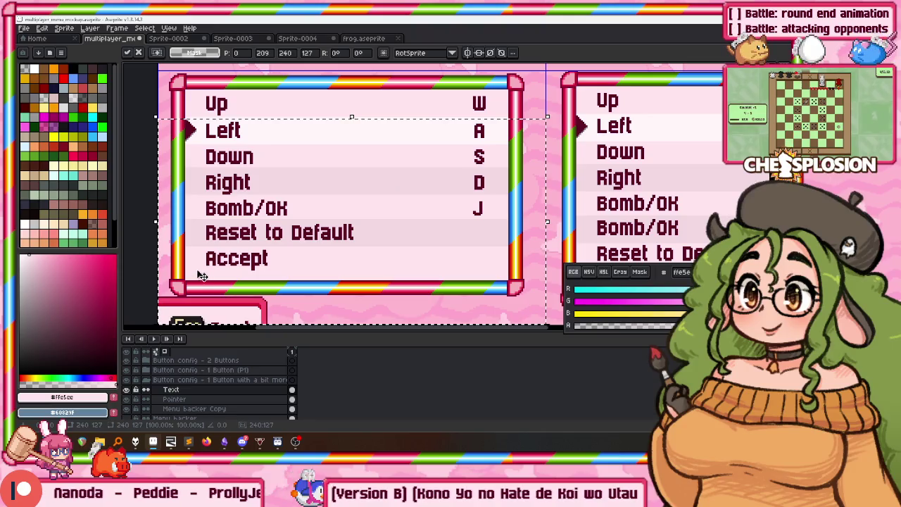
pyautogui.moveTo(490, 163); pyautogui.dragTo(519, 141)
pyautogui.moveTo(468, 174); pyautogui.dragTo(468, 176)
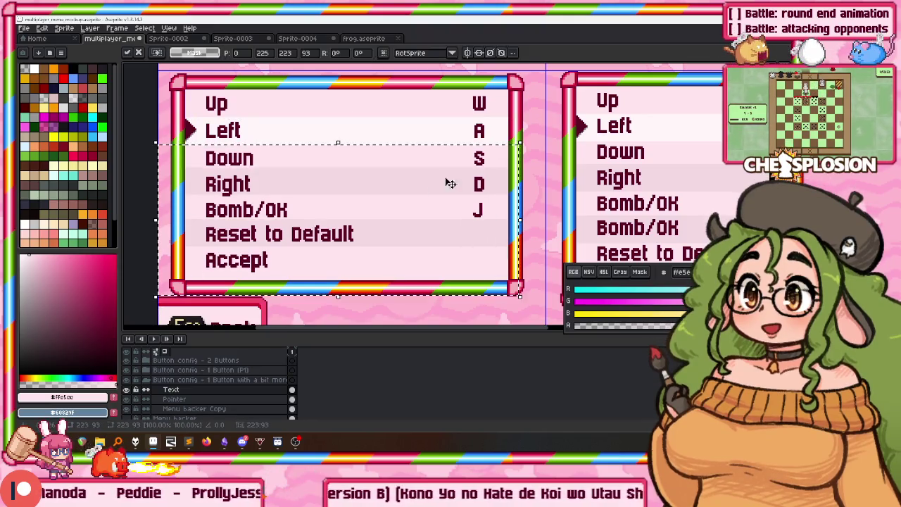
pyautogui.moveTo(170, 171); pyautogui.dragTo(515, 285)
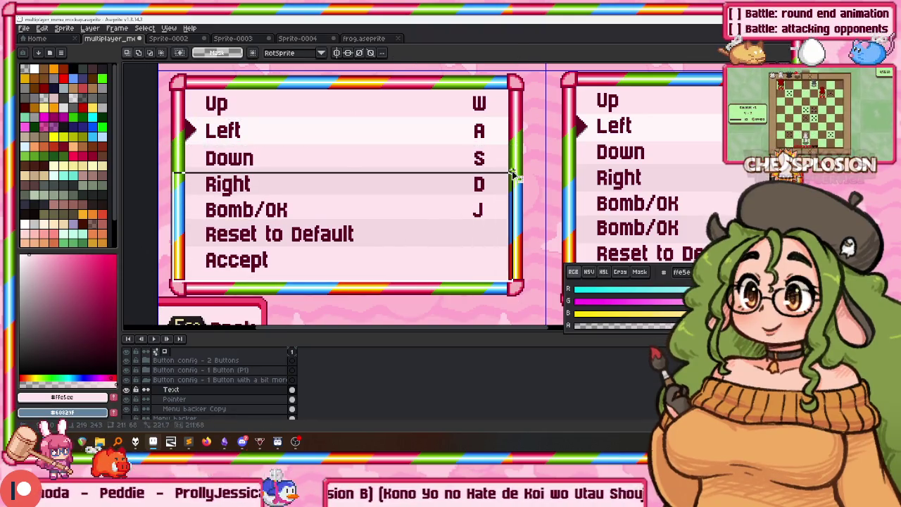
pyautogui.moveTo(301, 240); pyautogui.dragTo(301, 242)
pyautogui.press('Return')
# Move the Bomb/OK–Accept rows 2 px down, redoing the shift once, and drop them
pyautogui.moveTo(172, 285); pyautogui.dragTo(511, 197)
pyautogui.moveTo(345, 258)
pyautogui.mouseDown()
pyautogui.moveTo(508, 194)
pyautogui.moveTo(497, 208)
pyautogui.mouseUp()
pyautogui.hotkey('ctrl', 'z')
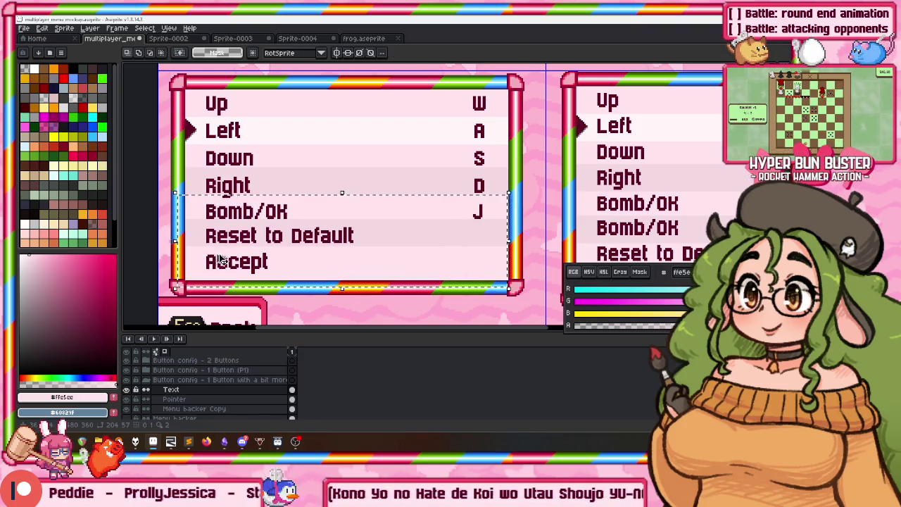
pyautogui.moveTo(189, 274)
pyautogui.mouseDown()
pyautogui.moveTo(377, 223)
pyautogui.moveTo(377, 235)
pyautogui.moveTo(242, 287)
pyautogui.mouseUp()
pyautogui.click(170, 281)
# Lower the Accept row about 2 px, nudge Reset to Default and Accept down, then deselect
pyautogui.moveTo(290, 252); pyautogui.dragTo(291, 251)
pyautogui.moveTo(288, 266); pyautogui.dragTo(288, 268)
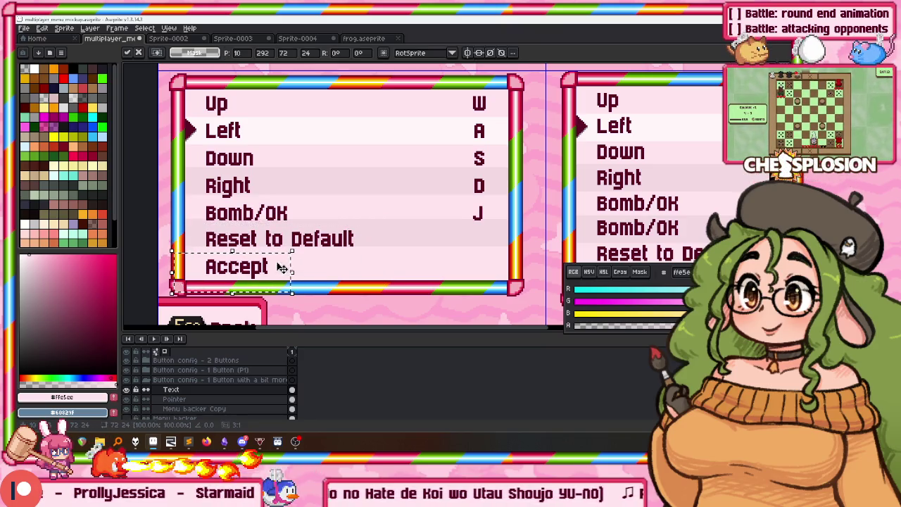
pyautogui.click(242, 244)
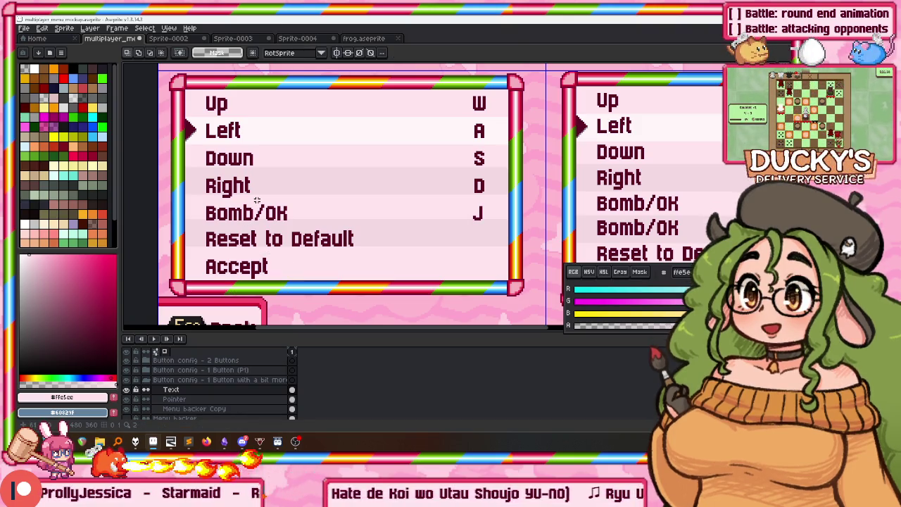
pyautogui.moveTo(257, 195); pyautogui.dragTo(364, 151)
pyautogui.scroll(2, 337, 114)
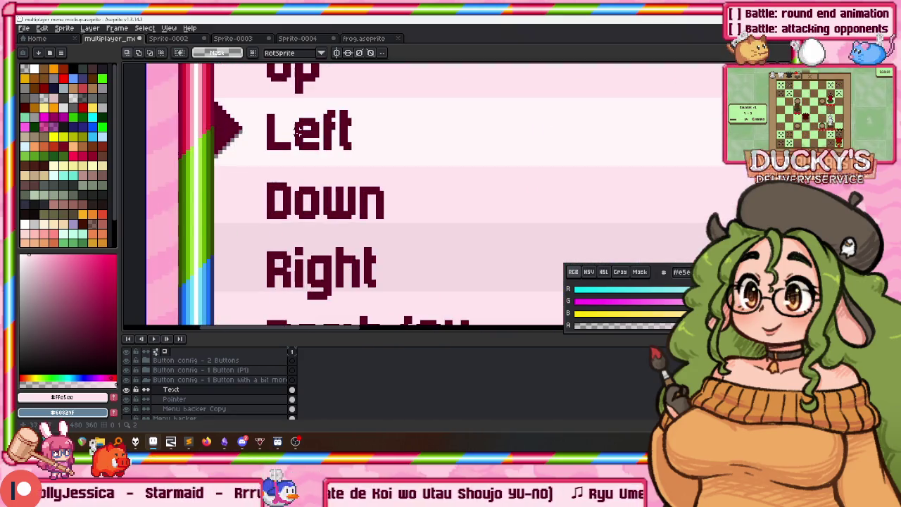
pyautogui.scroll(-2, 336, 114)
pyautogui.press('Down')
pyautogui.hotkey('ctrl', 'd')
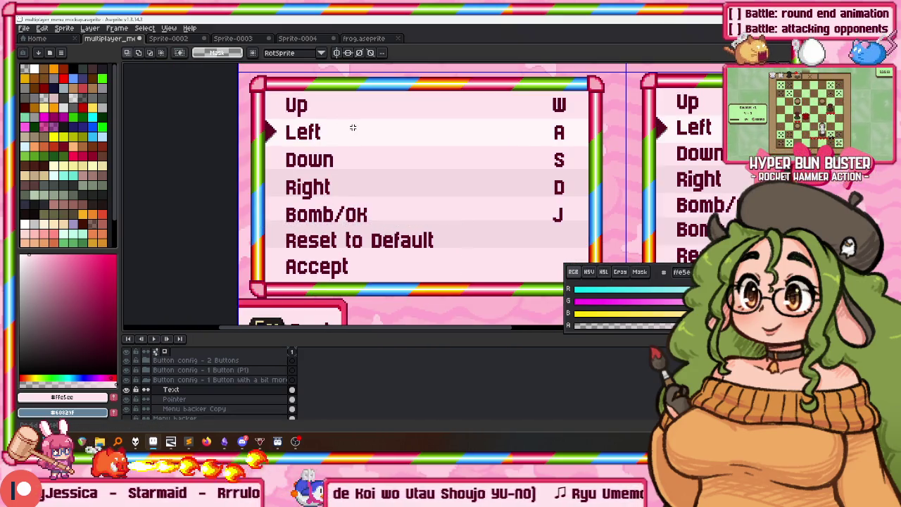
pyautogui.click(193, 402)
# With the Move tool (V), inspect the rows, then make Menu backer Copy the active layer
pyautogui.press('v')
pyautogui.scroll(2, 277, 145)
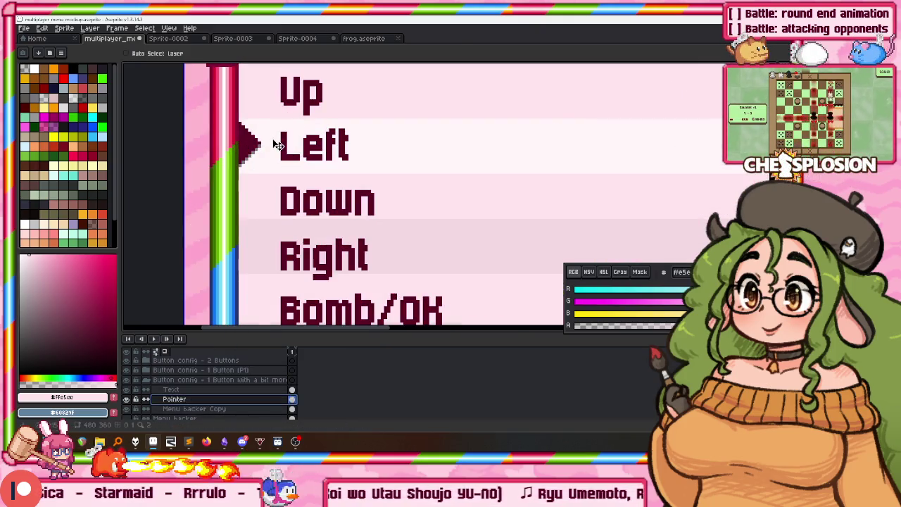
pyautogui.scroll(-2, 278, 148)
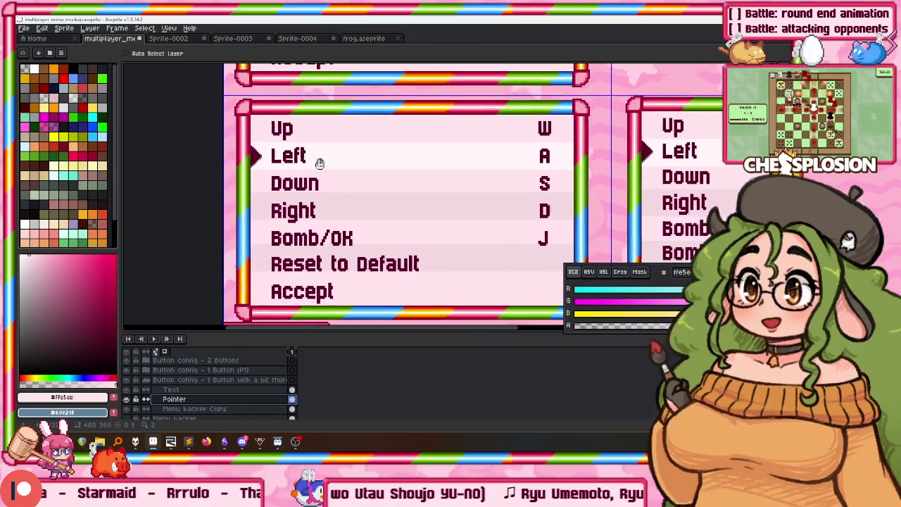
pyautogui.scroll(2, 323, 163)
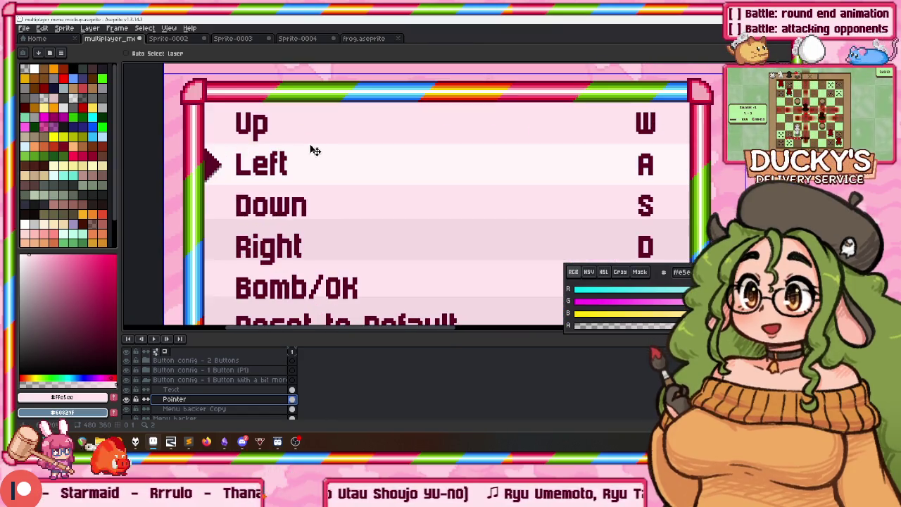
pyautogui.scroll(-1, 342, 191)
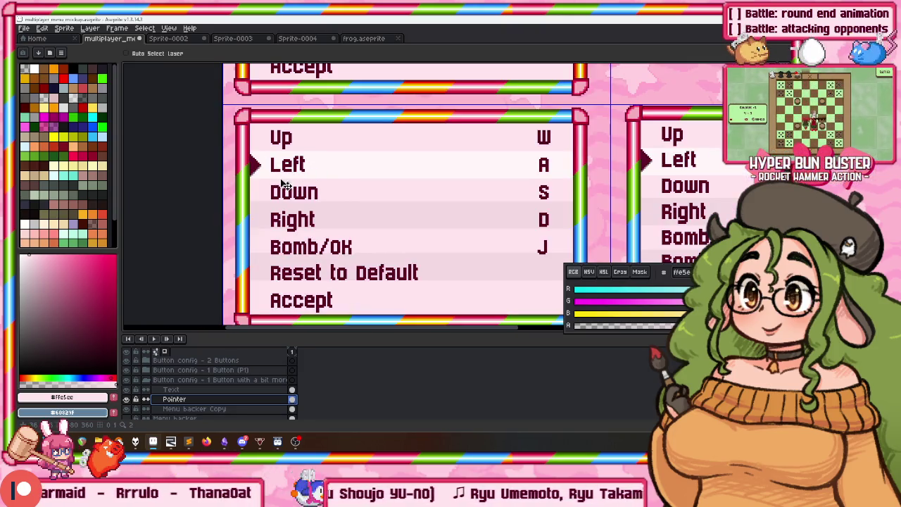
pyautogui.click(192, 408)
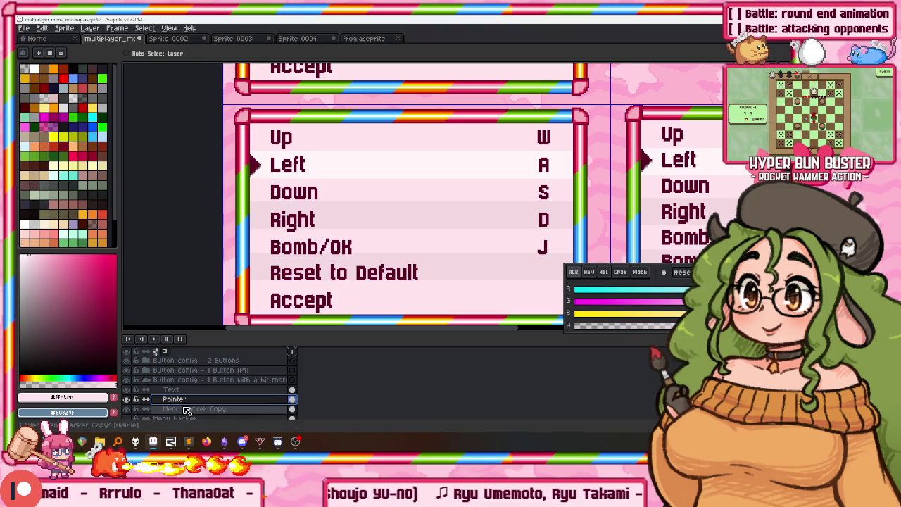
pyautogui.scroll(1, 280, 192)
pyautogui.moveTo(247, 176); pyautogui.dragTo(149, 171)
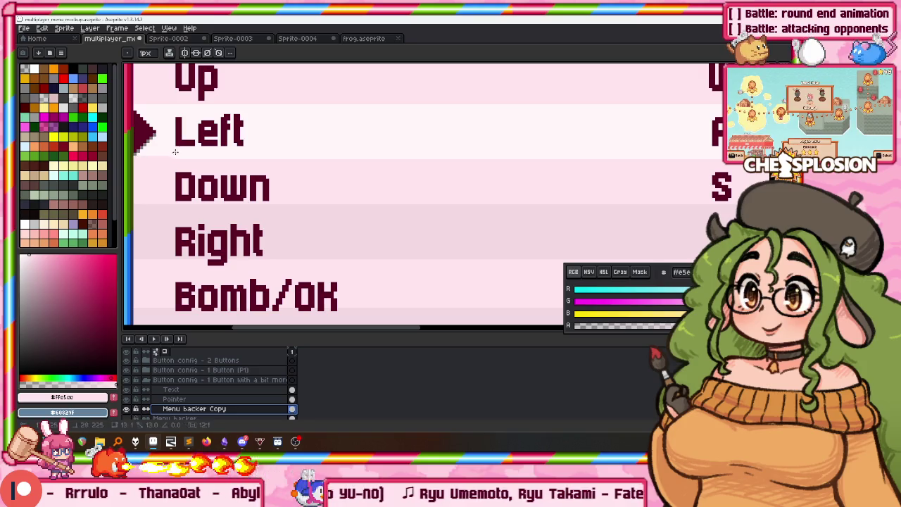
# Pan to the W/A/S/D column and return to the Pointer layer
pyautogui.moveTo(711, 161); pyautogui.dragTo(543, 151)
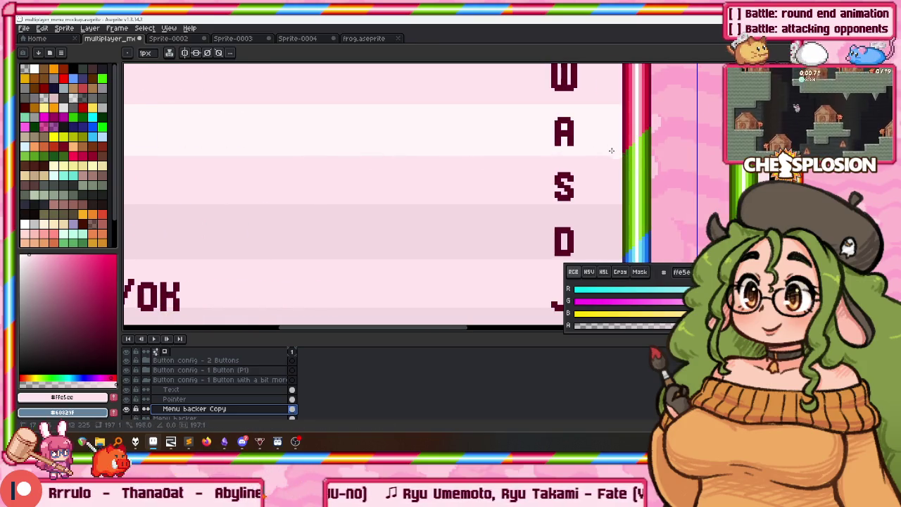
pyautogui.hscroll(-2, 617, 152)
pyautogui.scroll(-2, 542, 127)
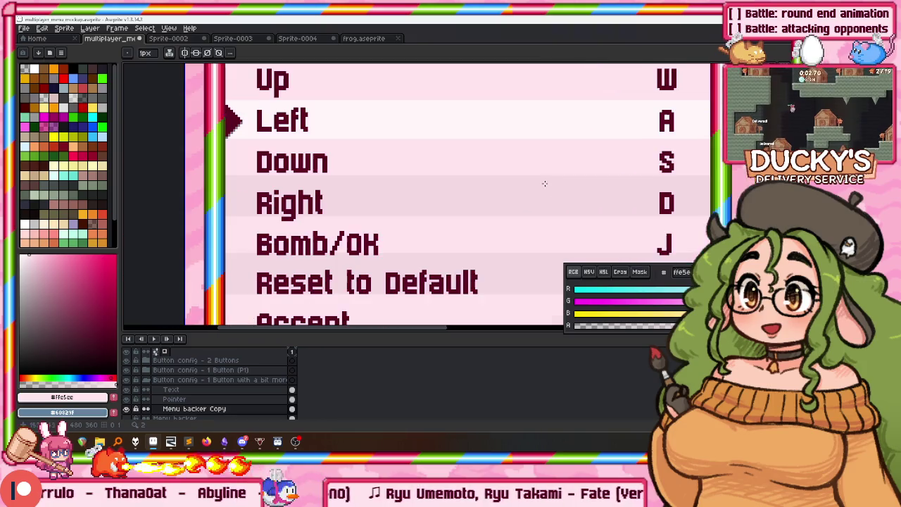
pyautogui.scroll(-2, 319, 182)
pyautogui.press('Up')
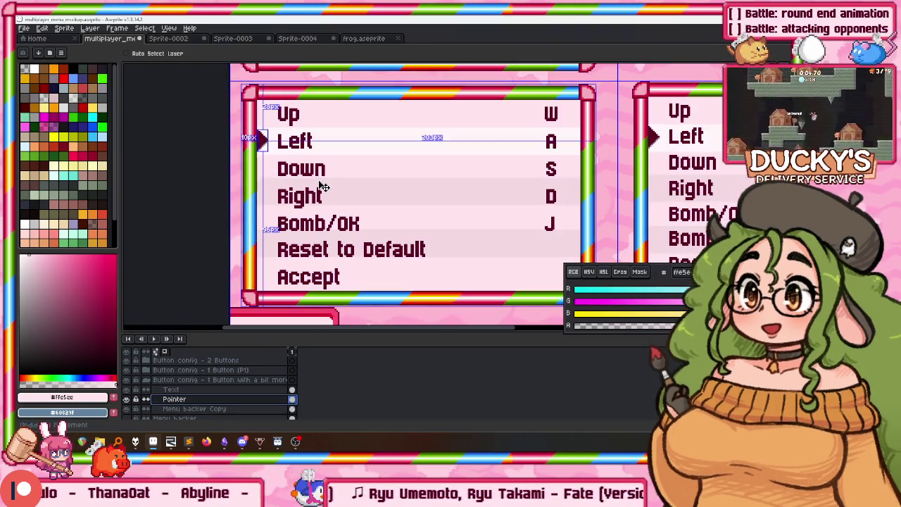
pyautogui.scroll(2, 480, 159)
pyautogui.moveTo(479, 159); pyautogui.dragTo(622, 177)
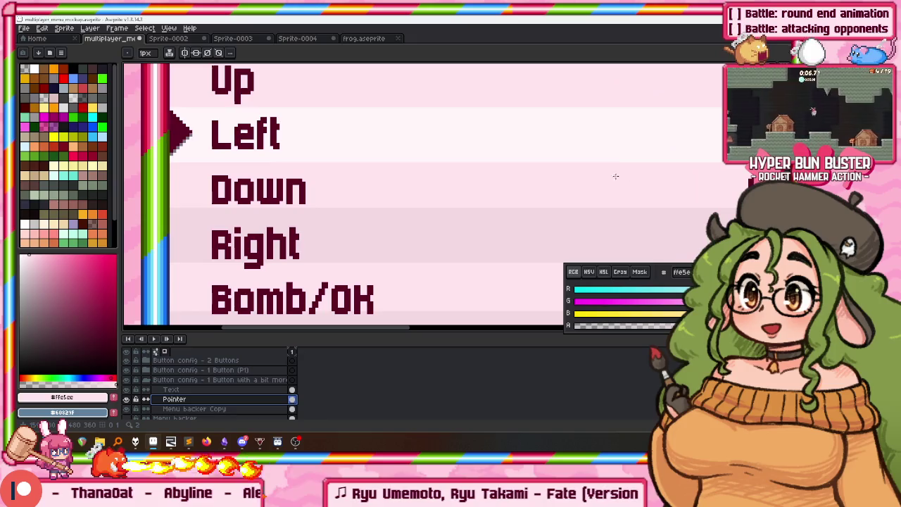
# Sample the row background pinks #fff6f9 and #f3dae3 from the Up, Left and other rows
pyautogui.keyDown('alt'); pyautogui.click(247, 121); pyautogui.keyUp('alt')
pyautogui.scroll(1, 224, 134)
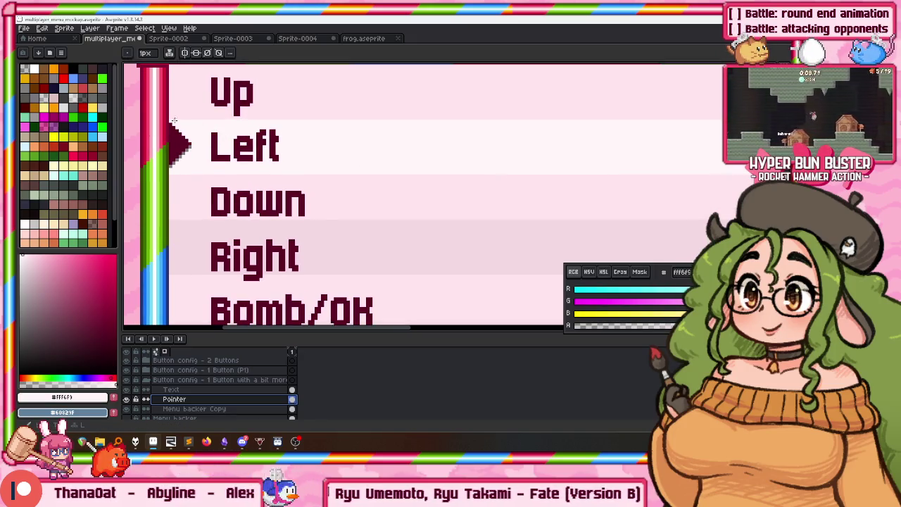
pyautogui.scroll(1, 176, 122)
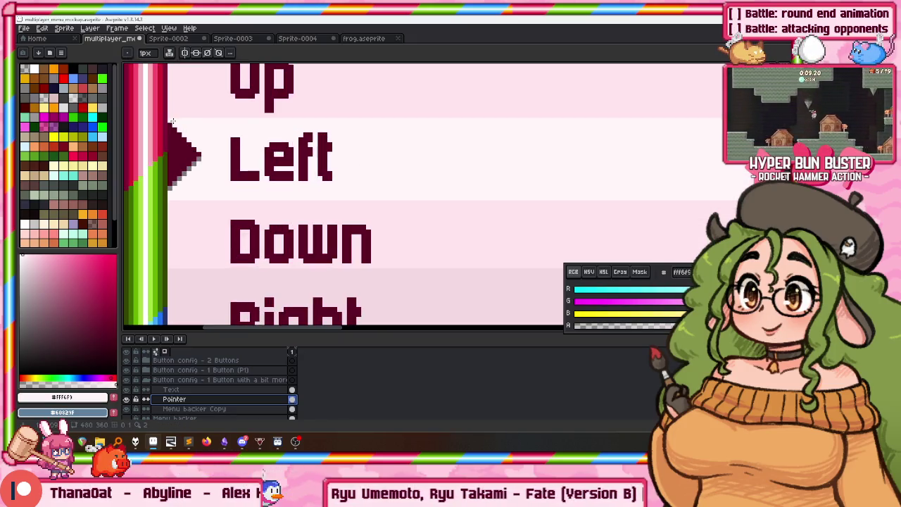
pyautogui.keyDown('alt'); pyautogui.click(209, 101); pyautogui.keyUp('alt')
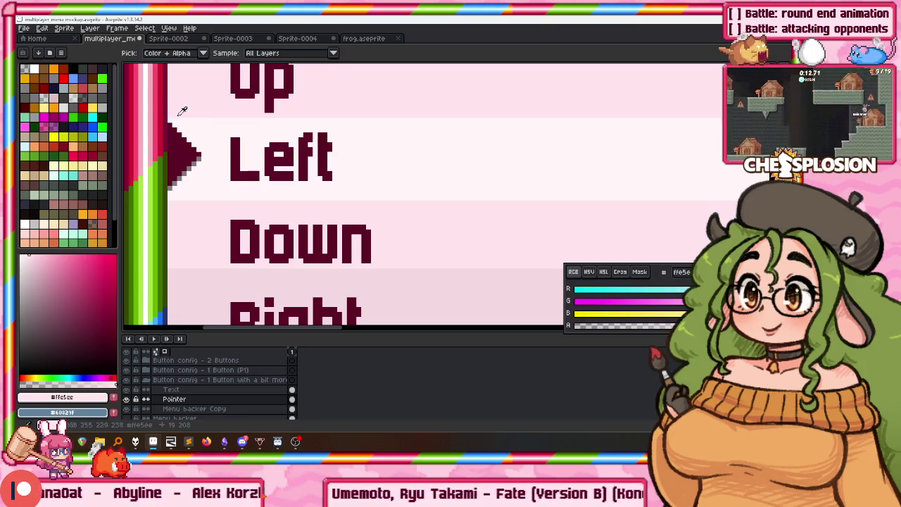
pyautogui.hscroll(5, 422, 140)
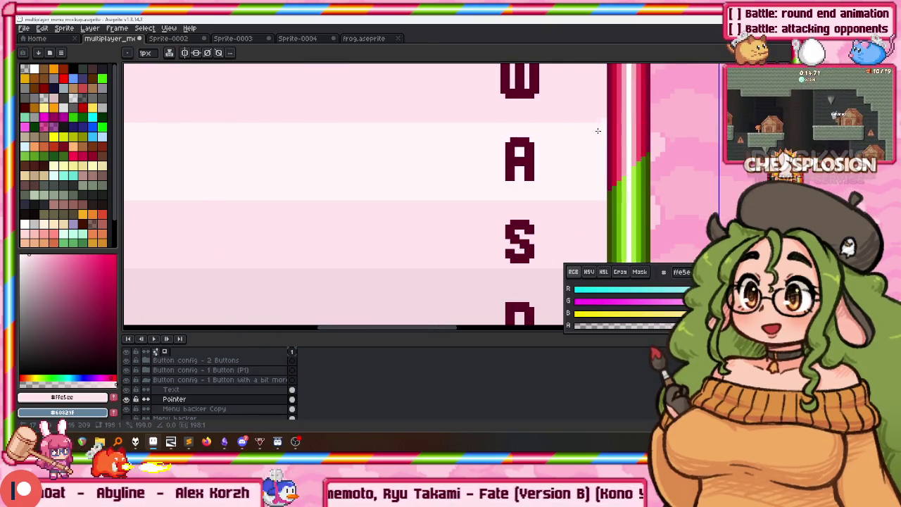
pyautogui.keyDown('alt'); pyautogui.click(591, 187); pyautogui.keyUp('alt')
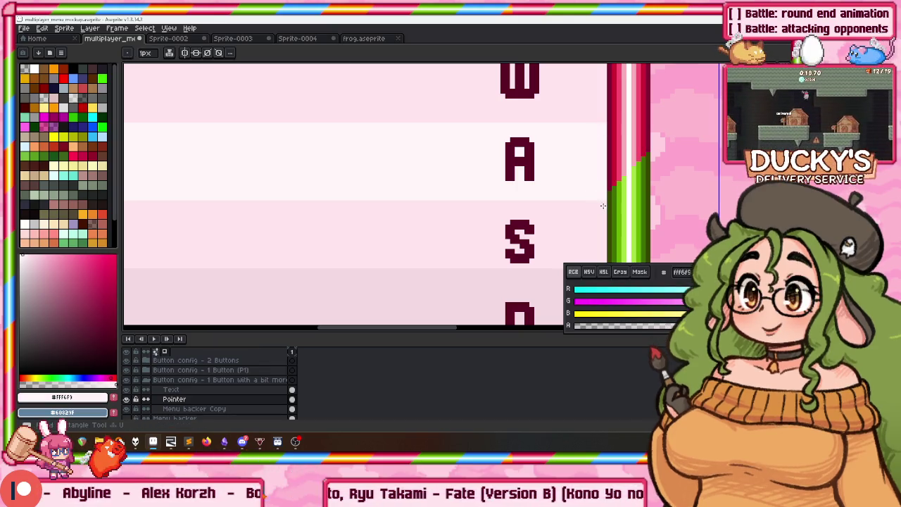
pyautogui.hscroll(-5, 602, 205)
pyautogui.hscroll(-2, 458, 190)
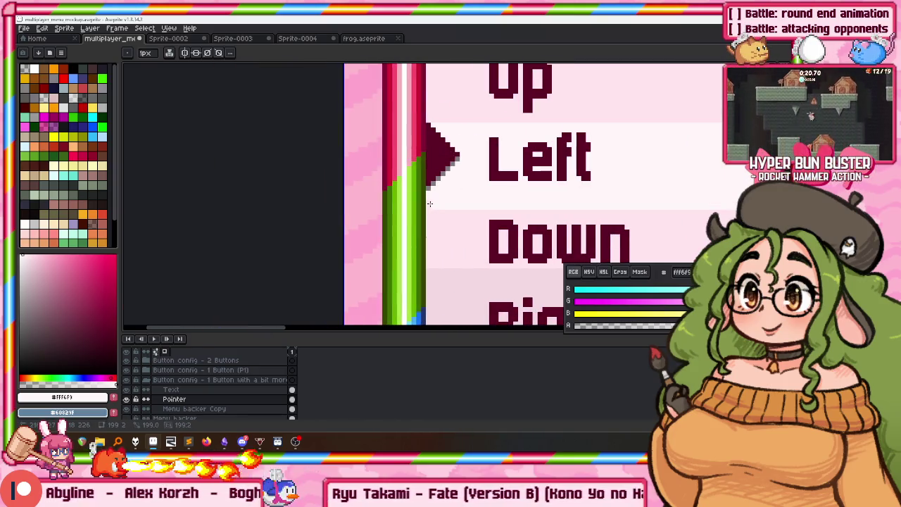
pyautogui.scroll(-3, 427, 203)
pyautogui.hscroll(1, 415, 204)
pyautogui.keyDown('alt'); pyautogui.click(402, 163); pyautogui.keyUp('alt')
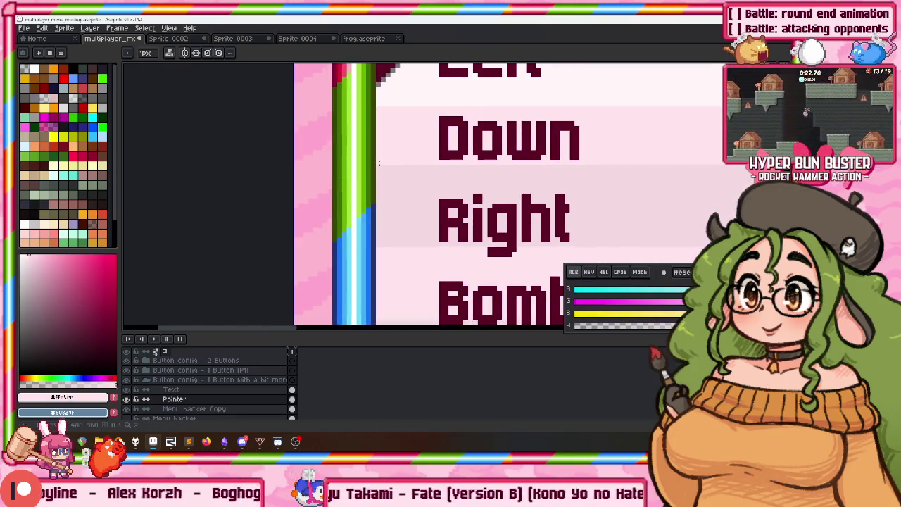
pyautogui.hscroll(4, 378, 166)
pyautogui.hscroll(3, 492, 169)
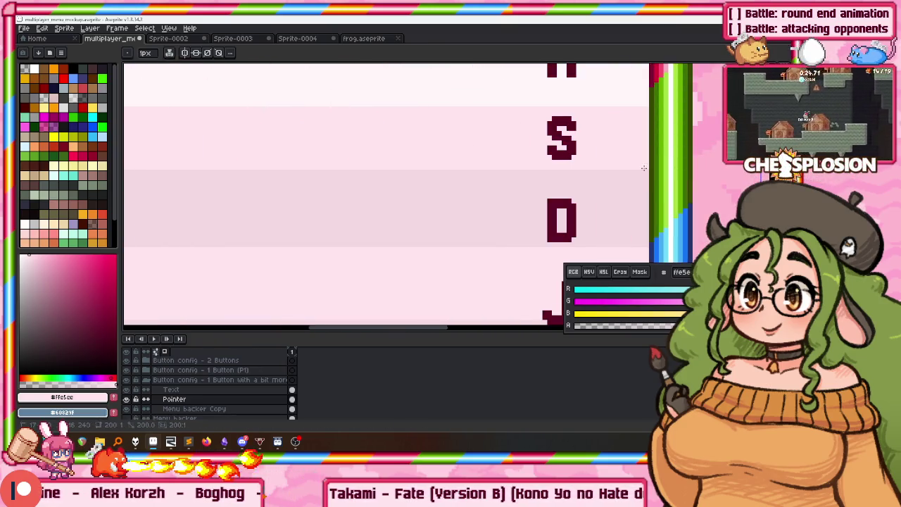
pyautogui.scroll(-2, 619, 169)
pyautogui.scroll(-1, 599, 164)
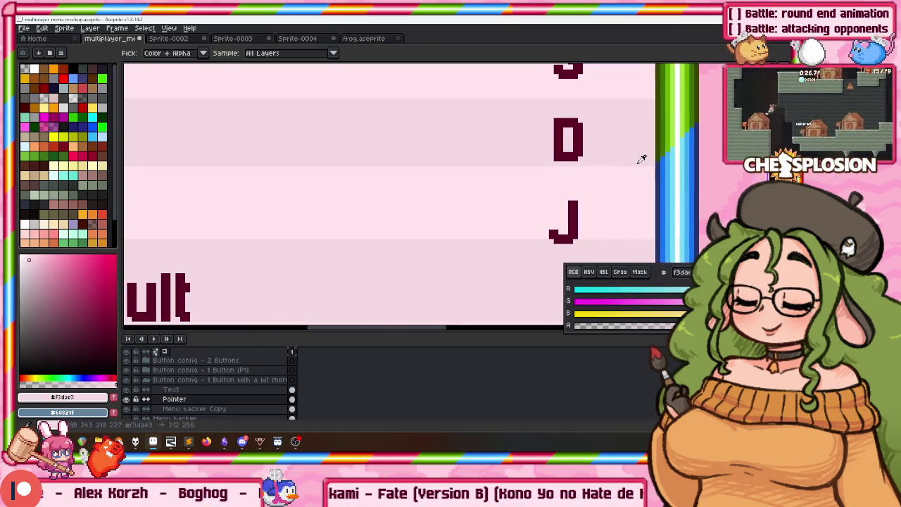
pyautogui.keyDown('alt'); pyautogui.click(639, 157); pyautogui.keyUp('alt')
pyautogui.hscroll(-7, 380, 160)
pyautogui.hscroll(-5, 123, 160)
pyautogui.hscroll(-2, 311, 185)
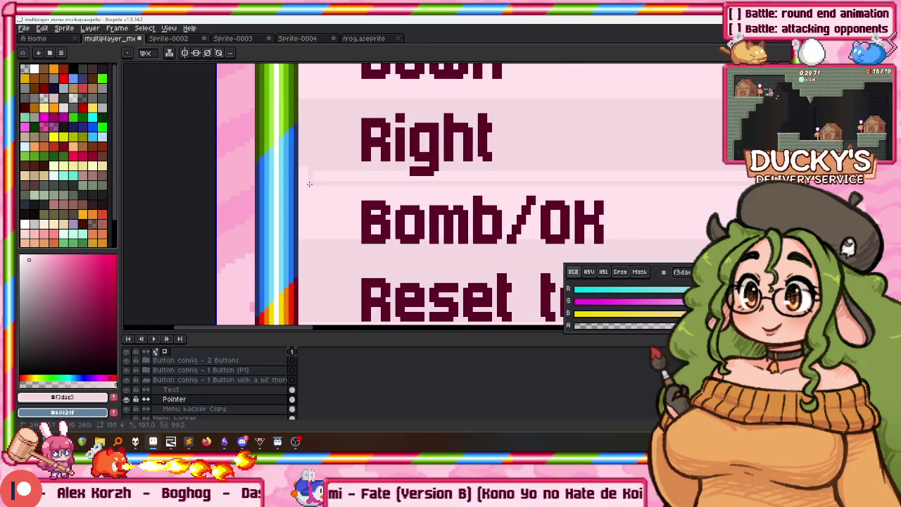
pyautogui.scroll(-2, 360, 179)
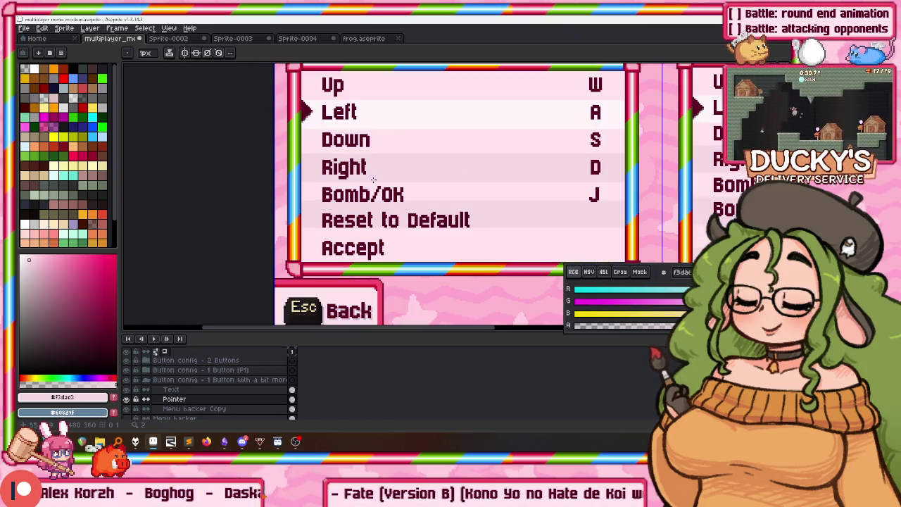
pyautogui.scroll(2, 504, 177)
pyautogui.scroll(1, 599, 151)
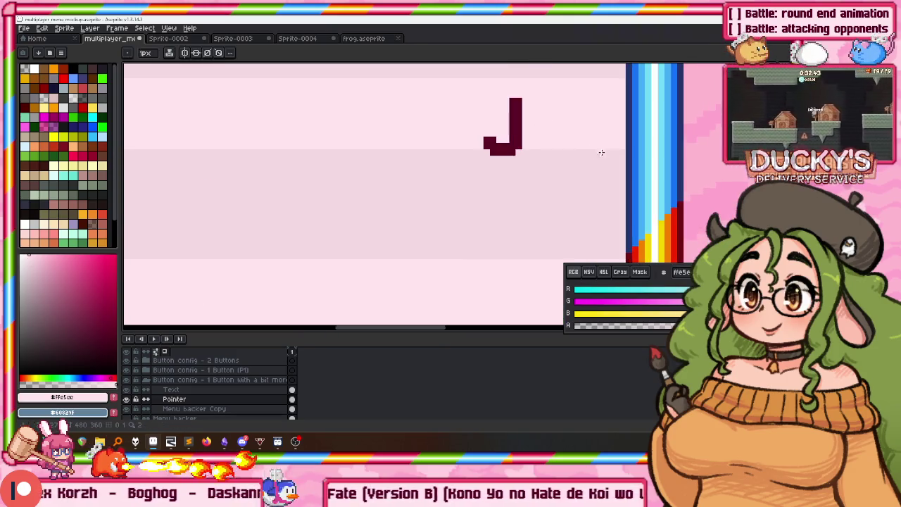
pyautogui.hscroll(-4, 619, 152)
pyautogui.hscroll(-2, 351, 161)
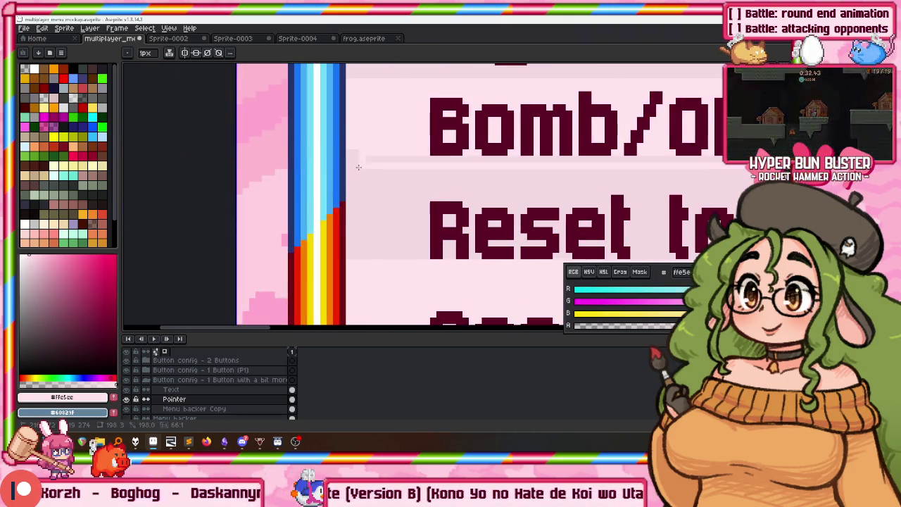
# Move the light band behind Reset to Default down, raise its lower edge, and pick green #3cff00
pyautogui.moveTo(351, 161); pyautogui.dragTo(387, 202)
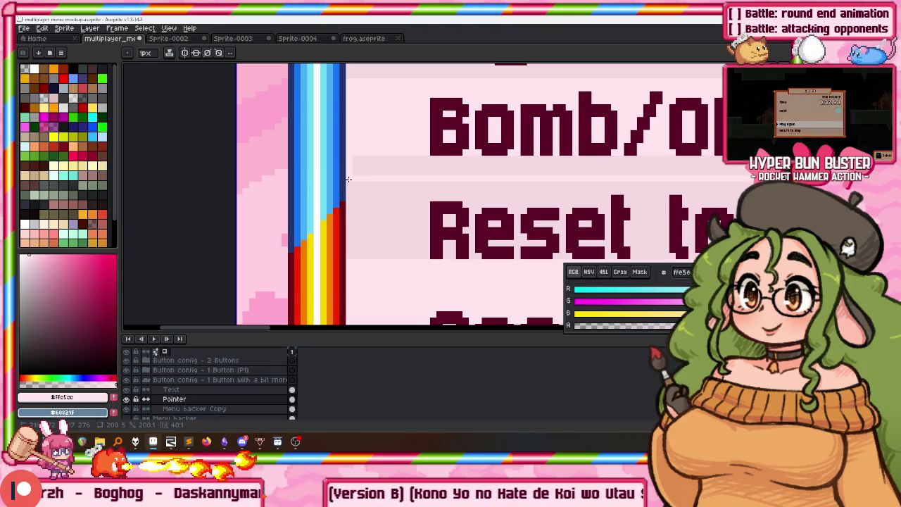
pyautogui.scroll(-2, 387, 202)
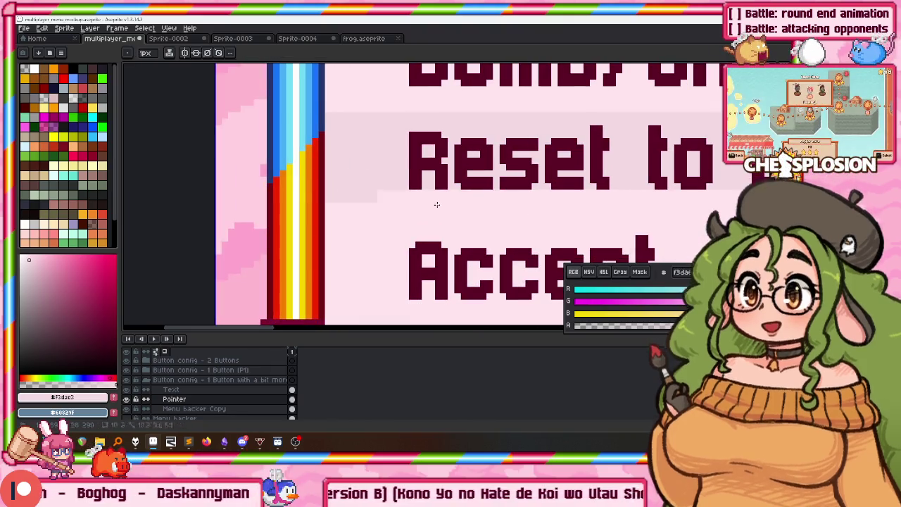
pyautogui.hscroll(5, 374, 197)
pyautogui.moveTo(619, 265)
pyautogui.mouseDown()
pyautogui.moveTo(728, 206)
pyautogui.moveTo(729, 219)
pyautogui.mouseUp()
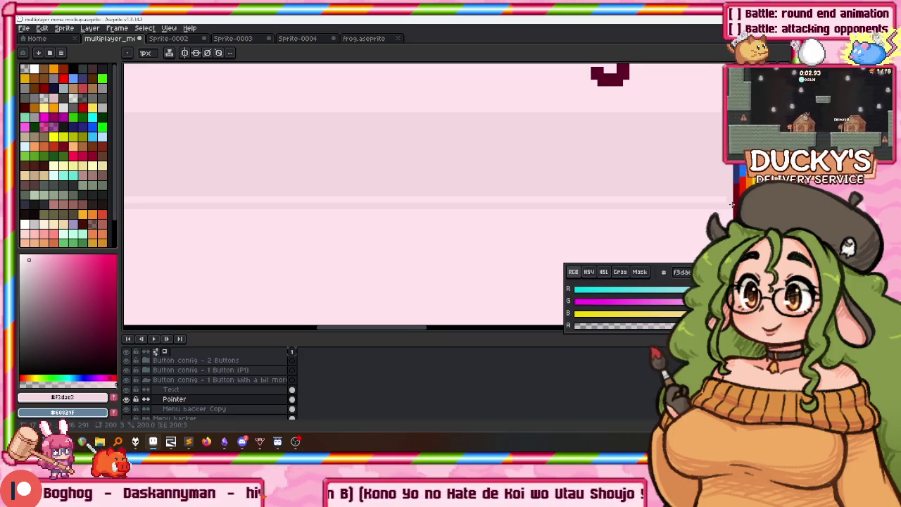
pyautogui.scroll(-3, 427, 191)
pyautogui.scroll(1, 427, 191)
pyautogui.scroll(-3, 427, 192)
pyautogui.scroll(-2, 423, 165)
pyautogui.moveTo(394, 134); pyautogui.dragTo(373, 156)
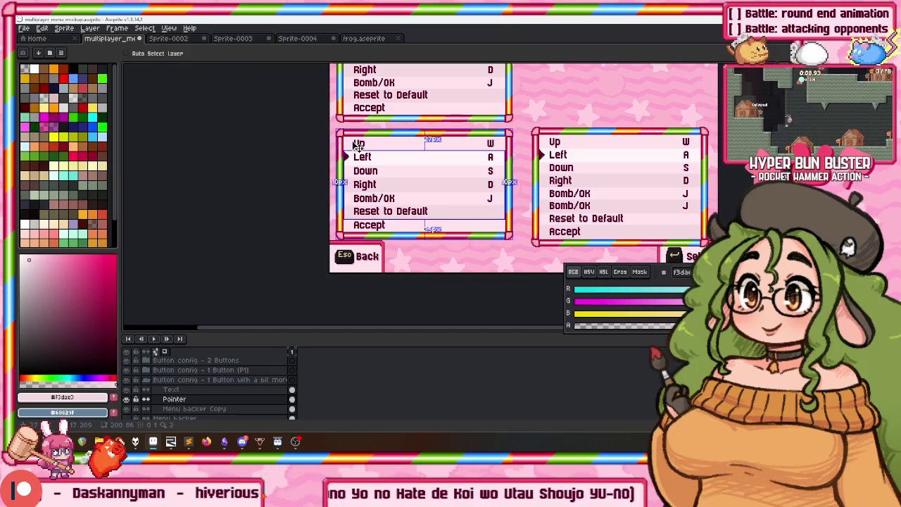
pyautogui.moveTo(415, 142)
pyautogui.mouseDown()
pyautogui.moveTo(405, 198)
pyautogui.moveTo(375, 191)
pyautogui.mouseUp()
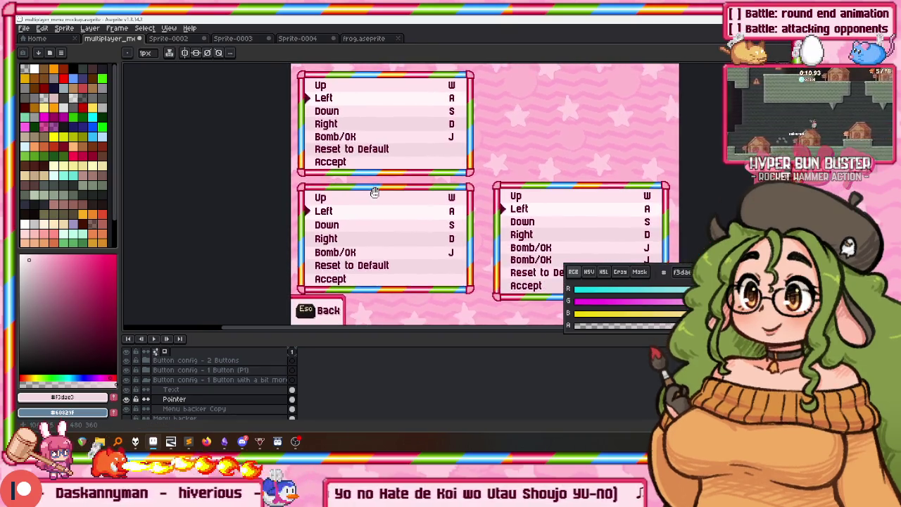
pyautogui.click(104, 78)
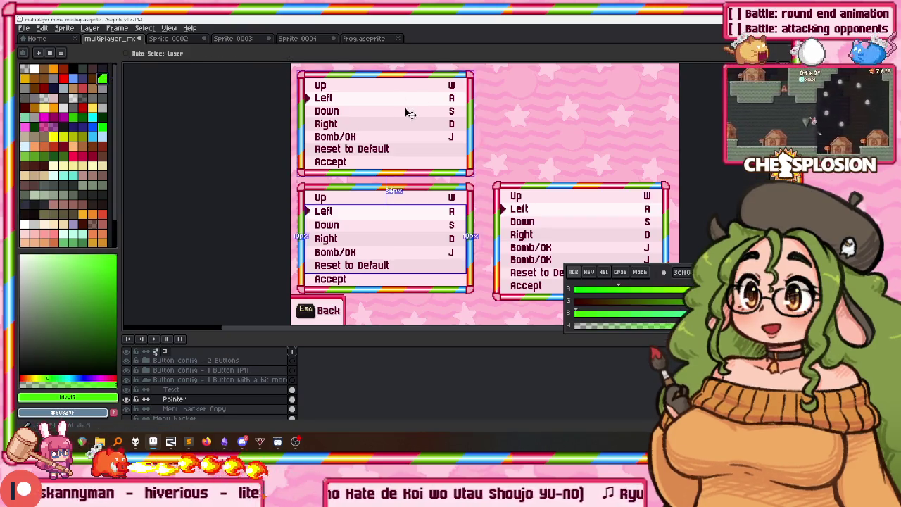
pyautogui.scroll(2, 162, 387)
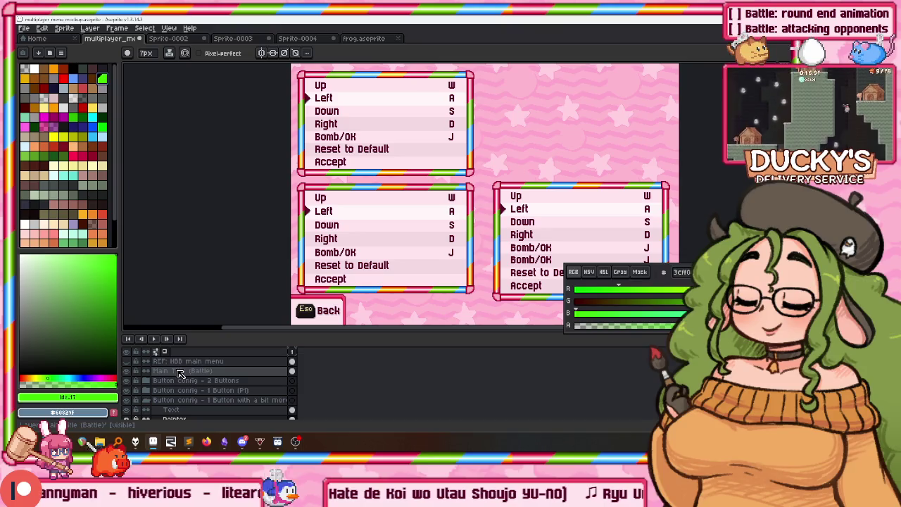
pyautogui.click(180, 371)
pyautogui.press('b')
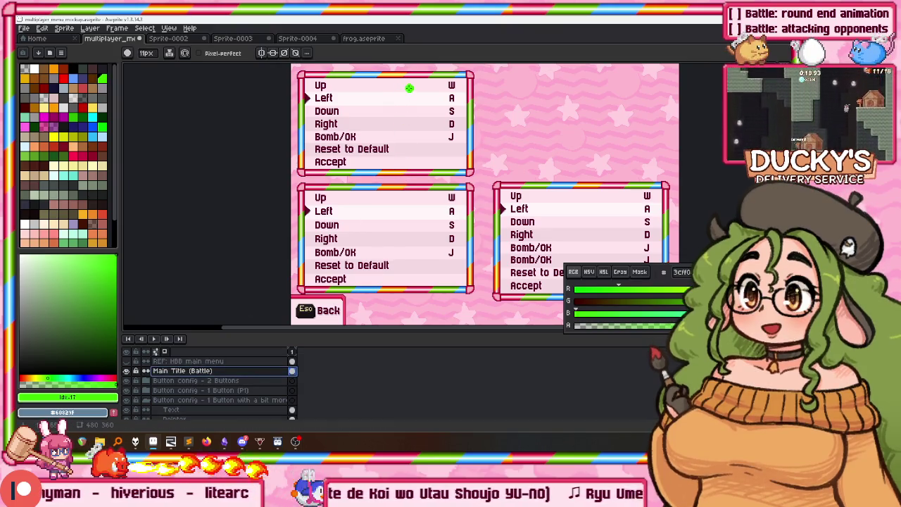
pyautogui.moveTo(397, 100); pyautogui.dragTo(387, 140)
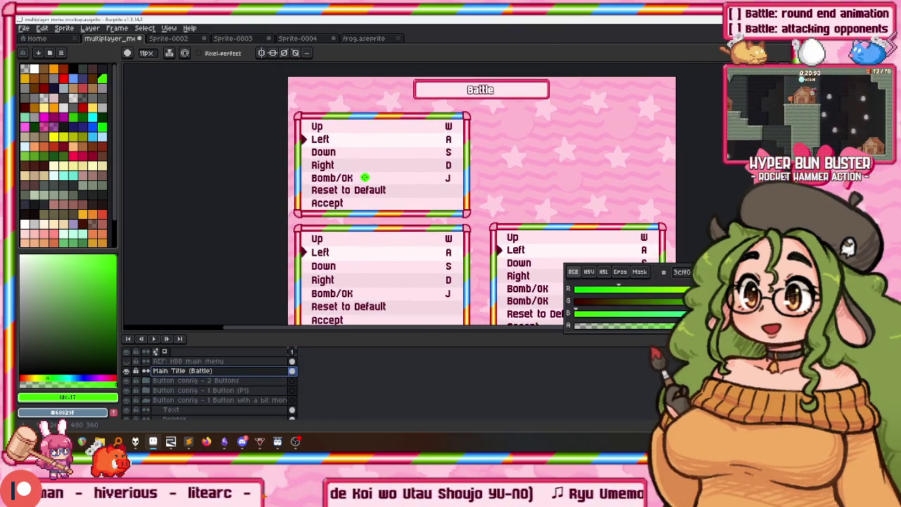
pyautogui.moveTo(399, 187); pyautogui.dragTo(388, 174)
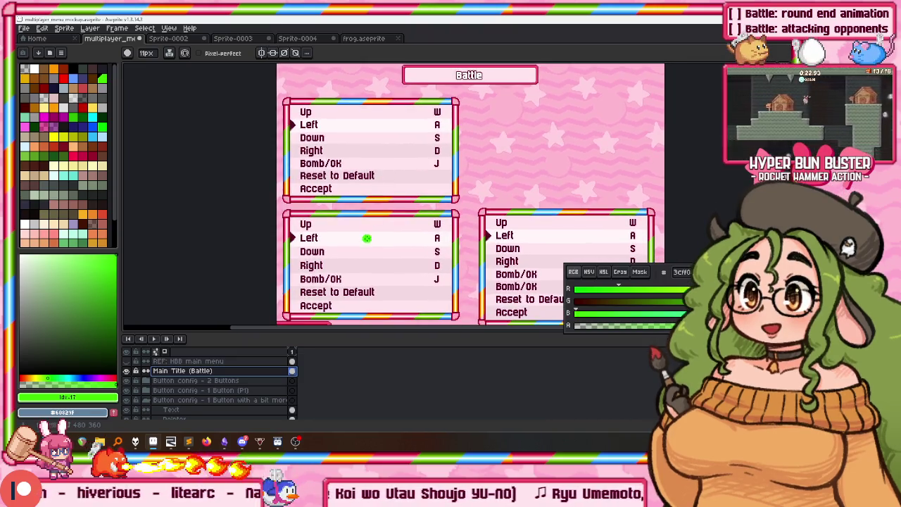
pyautogui.moveTo(366, 237); pyautogui.dragTo(362, 193)
pyautogui.moveTo(431, 177); pyautogui.dragTo(445, 171)
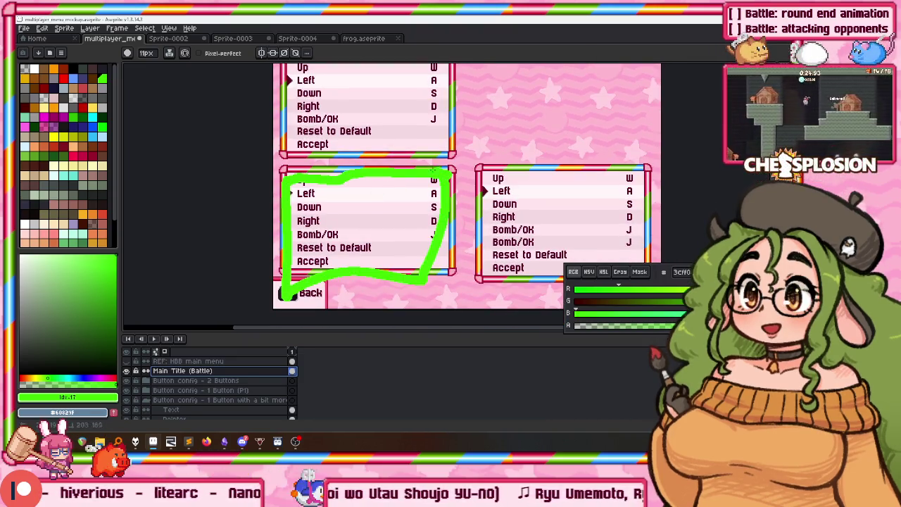
pyautogui.hotkey('ctrl', 'z')
pyautogui.moveTo(492, 216); pyautogui.dragTo(382, 175)
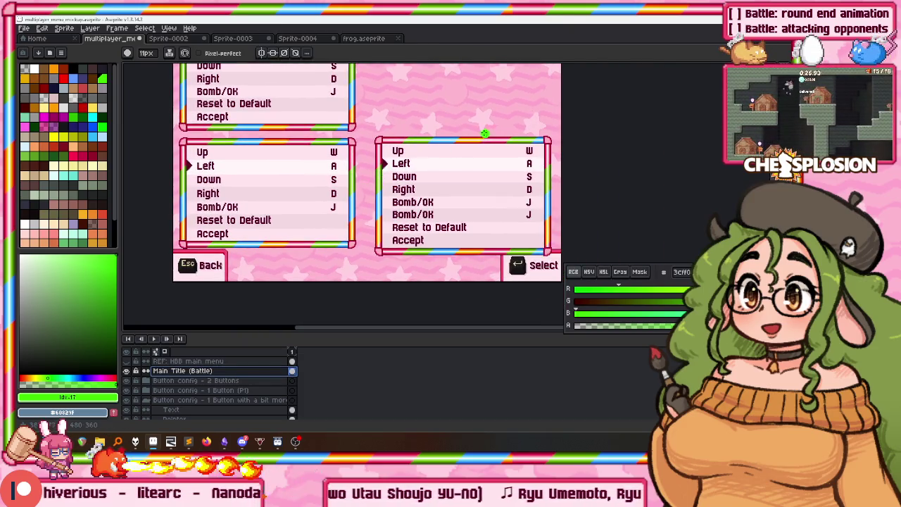
pyautogui.moveTo(354, 149); pyautogui.dragTo(542, 145)
pyautogui.hotkey('ctrl', 'z')
pyautogui.scroll(2, 466, 216)
pyautogui.scroll(1, 603, 185)
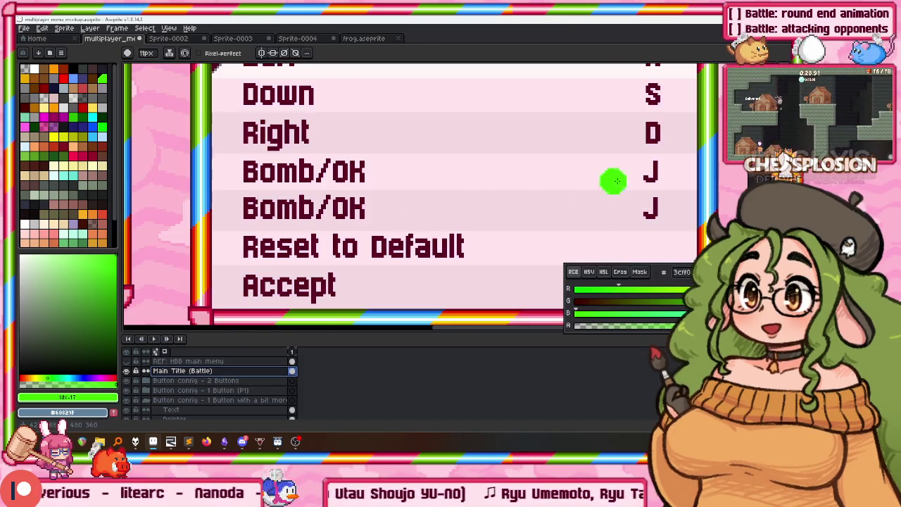
pyautogui.moveTo(648, 140); pyautogui.dragTo(260, 143)
pyautogui.moveTo(222, 231); pyautogui.dragTo(232, 127)
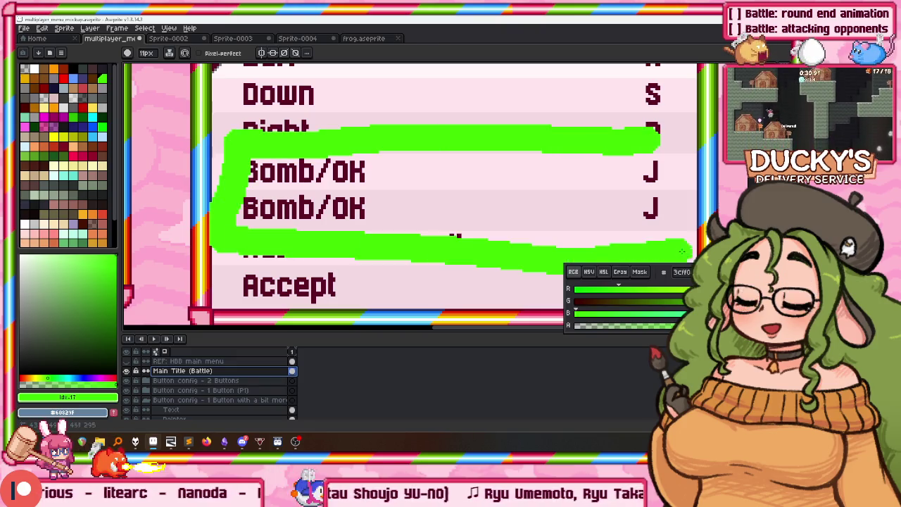
pyautogui.moveTo(438, 168)
pyautogui.mouseDown()
pyautogui.moveTo(448, 166)
pyautogui.moveTo(467, 195)
pyautogui.mouseUp()
pyautogui.hotkey('ctrl', 'z')
pyautogui.scroll(-1, 466, 206)
pyautogui.press('+')
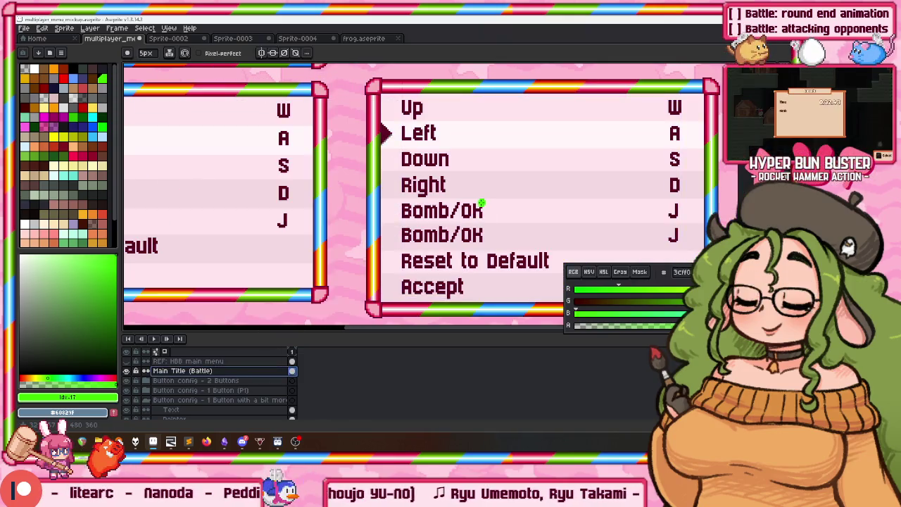
pyautogui.moveTo(451, 190)
pyautogui.mouseDown()
pyautogui.moveTo(385, 194)
pyautogui.moveTo(549, 258)
pyautogui.mouseUp()
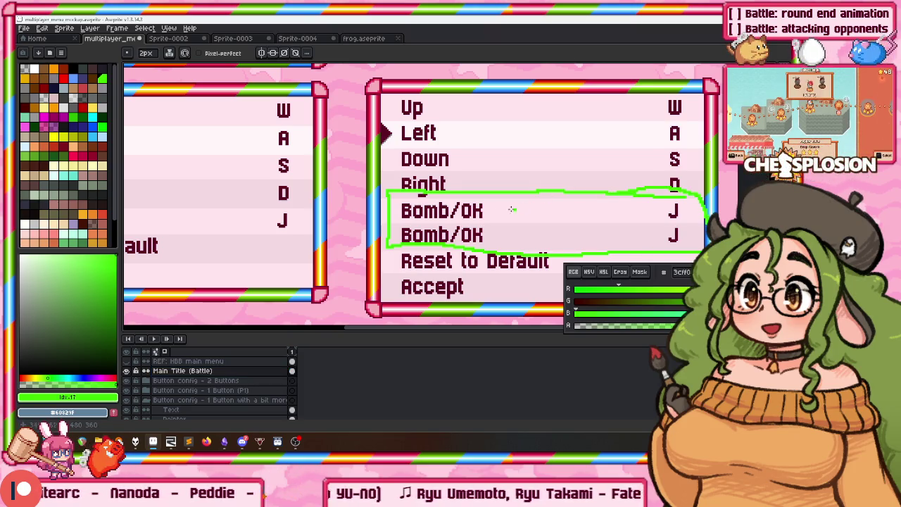
pyautogui.moveTo(517, 209); pyautogui.dragTo(525, 209)
pyautogui.hotkey('ctrl', 'z')
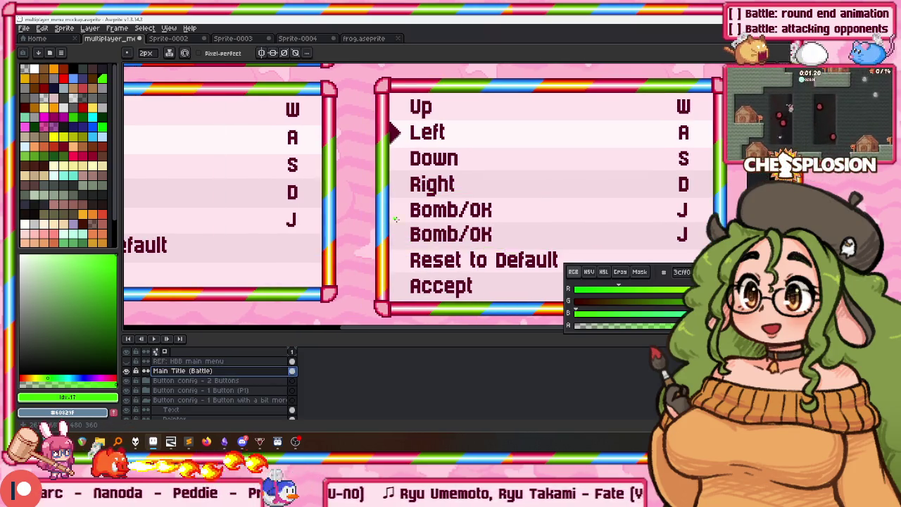
pyautogui.moveTo(466, 226)
pyautogui.mouseDown()
pyautogui.moveTo(697, 210)
pyautogui.moveTo(430, 190)
pyautogui.mouseUp()
pyautogui.hotkey('ctrl', 'z')
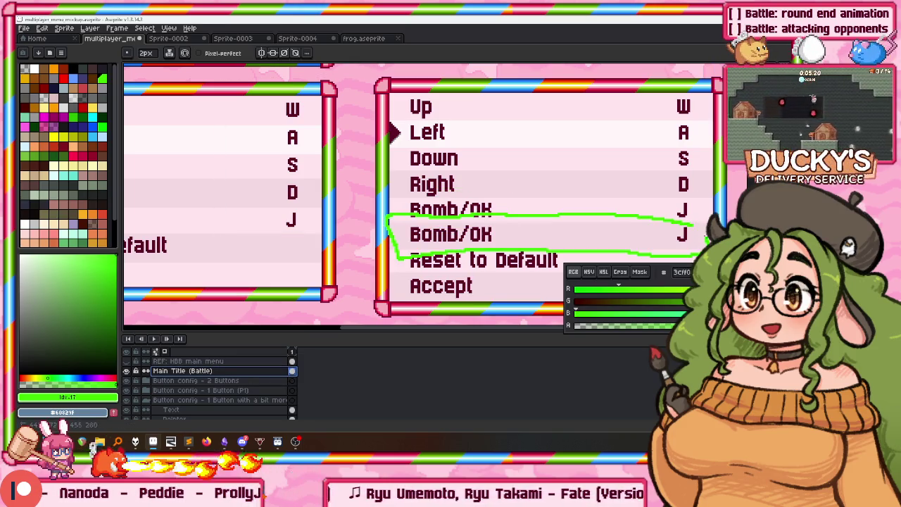
pyautogui.moveTo(524, 214)
pyautogui.mouseDown()
pyautogui.moveTo(555, 215)
pyautogui.moveTo(520, 235)
pyautogui.mouseUp()
pyautogui.hotkey('ctrl', 'z')
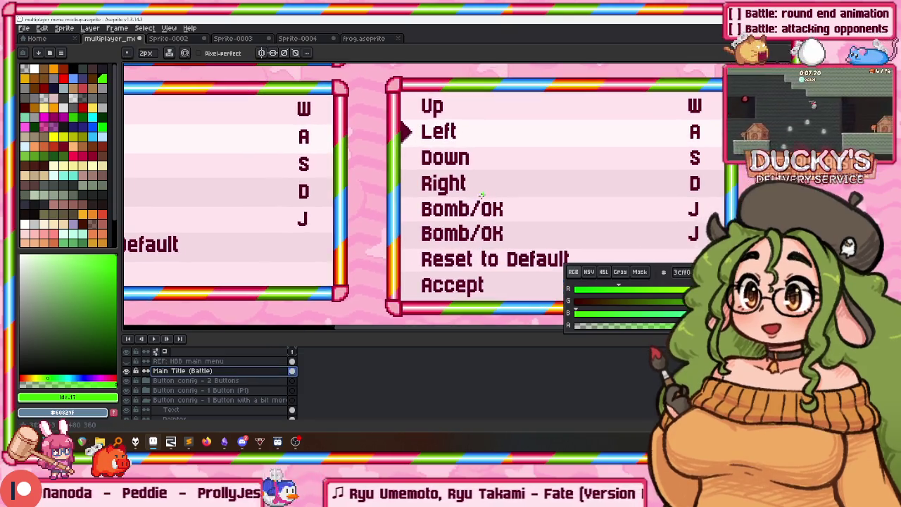
pyautogui.scroll(-2, 453, 206)
pyautogui.moveTo(397, 182); pyautogui.dragTo(393, 184)
pyautogui.press('m')
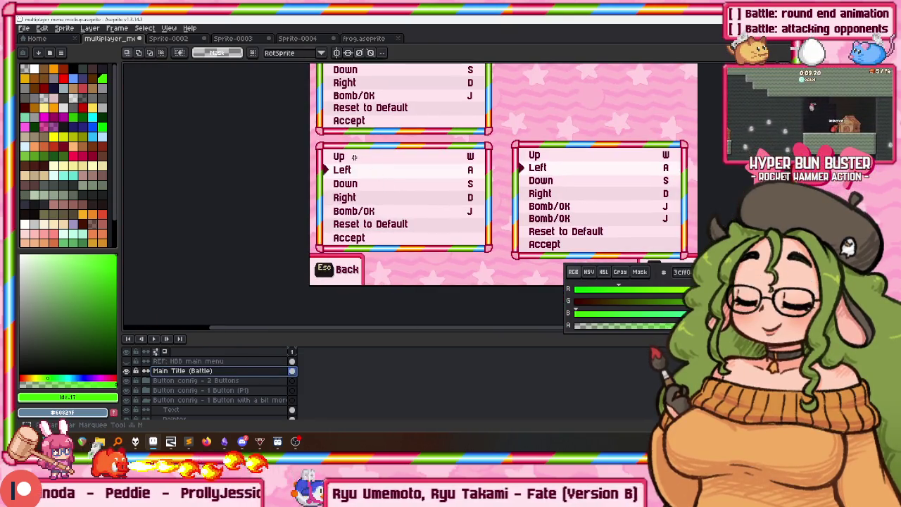
# Select the top and lower-left key-config panels while panning to the Battle title
pyautogui.moveTo(343, 83); pyautogui.dragTo(324, 132)
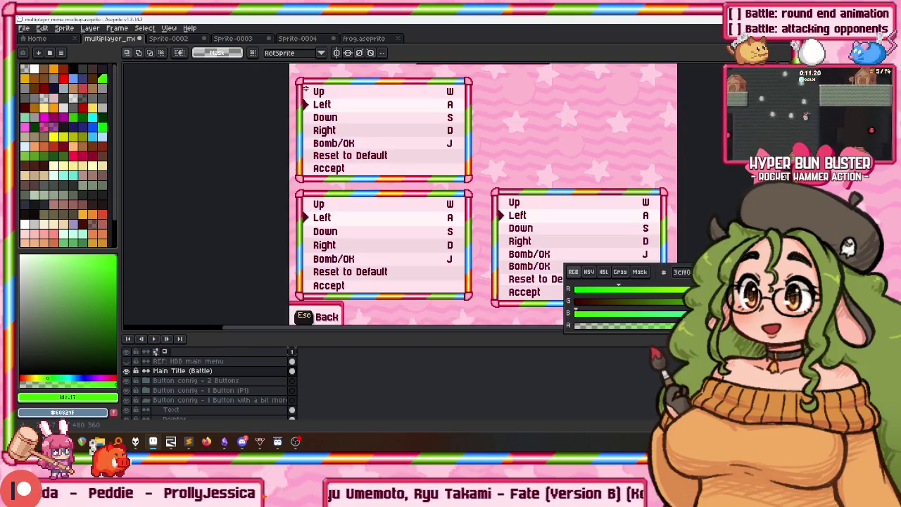
pyautogui.moveTo(269, 66); pyautogui.dragTo(486, 171)
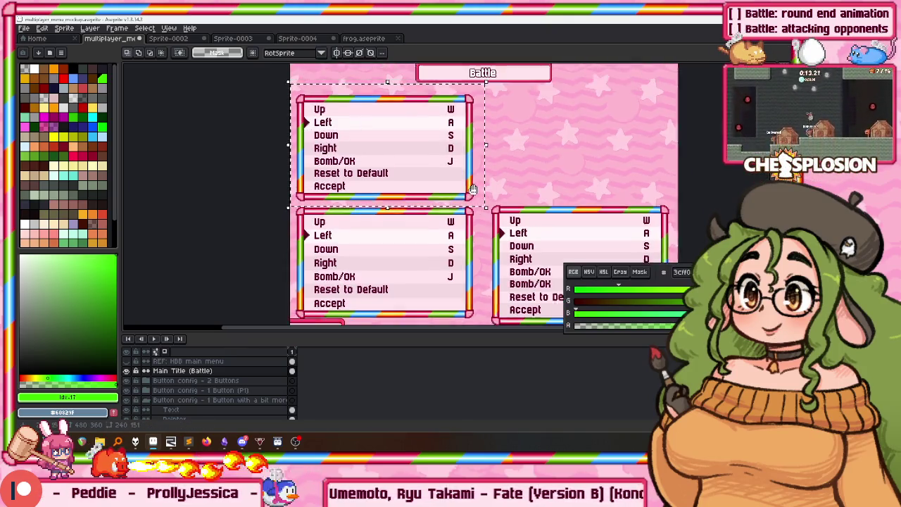
pyautogui.moveTo(479, 185); pyautogui.dragTo(328, 257)
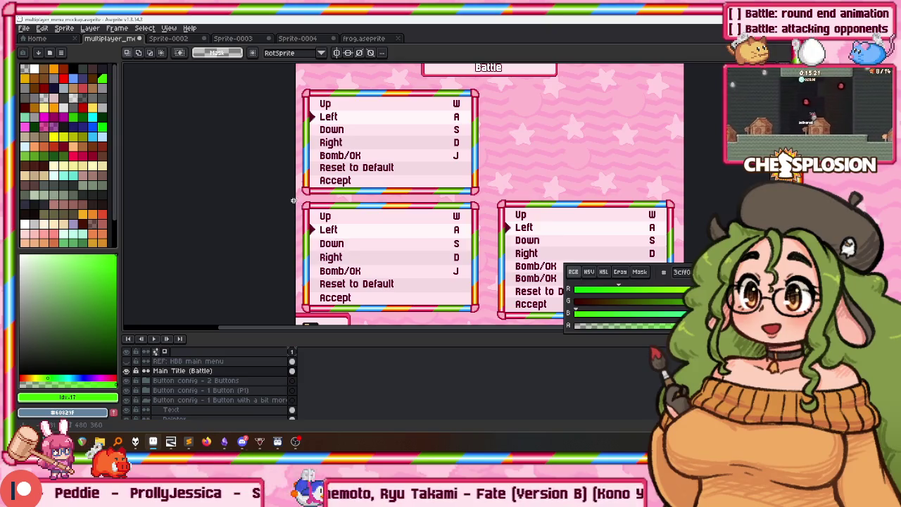
pyautogui.moveTo(295, 197); pyautogui.dragTo(485, 323)
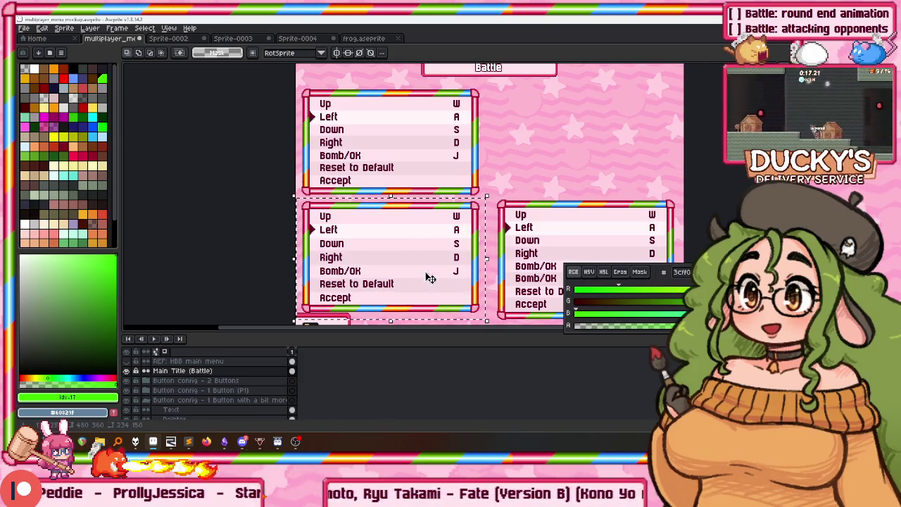
pyautogui.moveTo(301, 205); pyautogui.dragTo(285, 240)
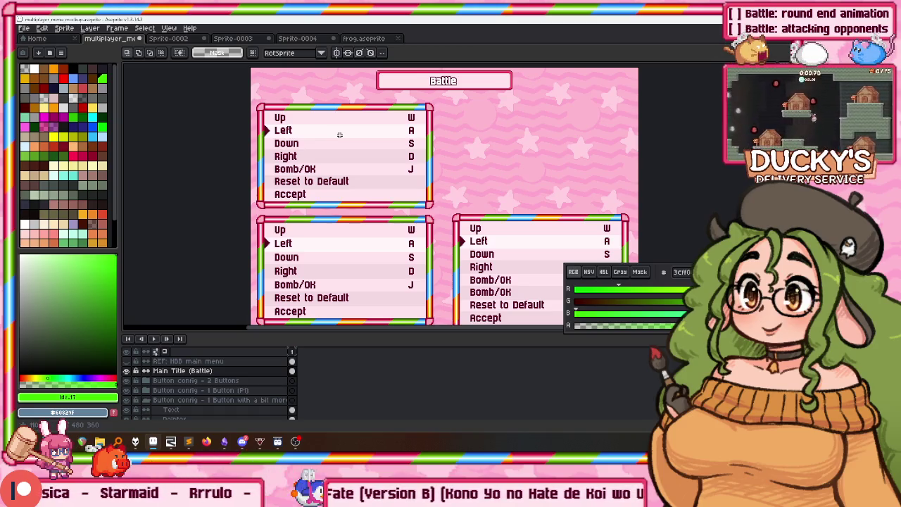
# Show the grid and pan down to the Back and Select buttons beneath the lower menu boxes
pyautogui.hotkey('ctrl', "'")
pyautogui.moveTo(660, 213)
pyautogui.mouseDown()
pyautogui.moveTo(362, 104)
pyautogui.moveTo(369, 115)
pyautogui.mouseUp()
pyautogui.scroll(1, 394, 162)
pyautogui.scroll(-1, 397, 166)
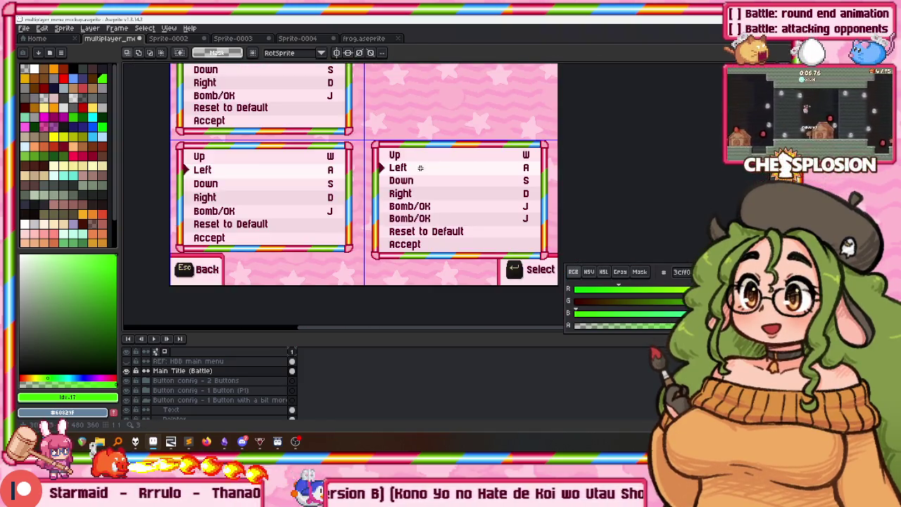
pyautogui.scroll(1, 387, 179)
pyautogui.scroll(-1, 346, 181)
pyautogui.moveTo(346, 181); pyautogui.dragTo(379, 114)
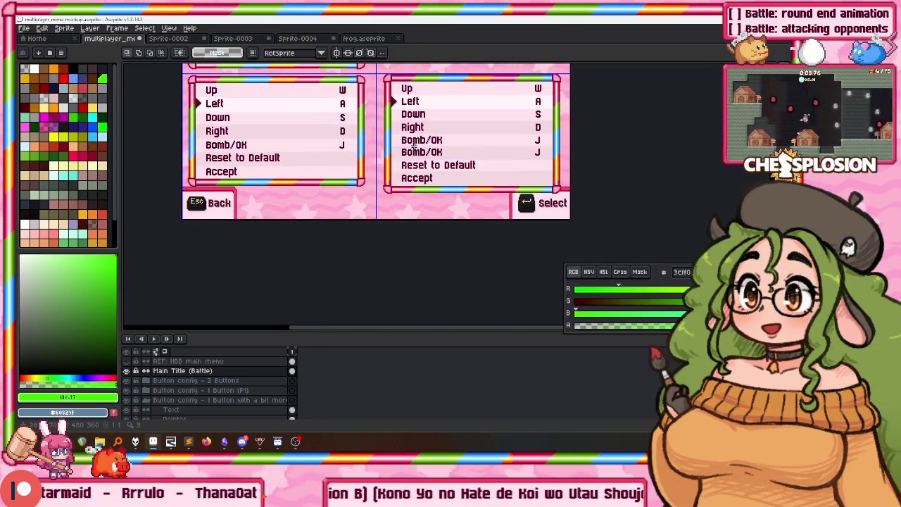
pyautogui.scroll(-2, 181, 386)
pyautogui.scroll(-1, 190, 390)
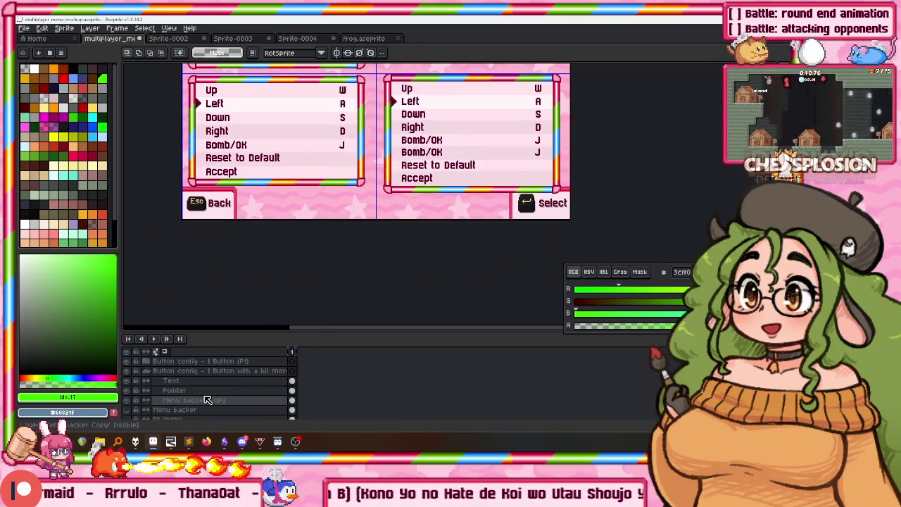
# Add a new unnamed layer above the Menu backer copy layer
pyautogui.click(208, 400)
pyautogui.hotkey('shift', 'n')
pyautogui.doubleClick(197, 401)
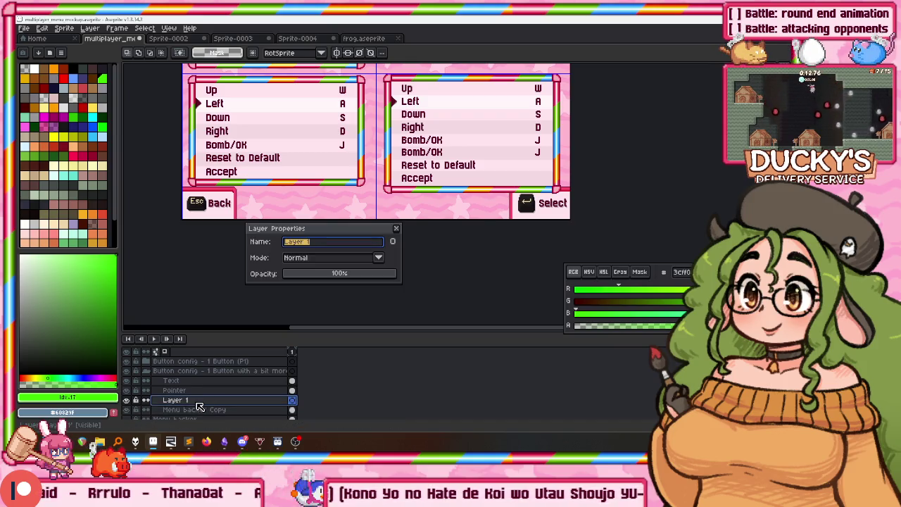
pyautogui.press('Return')
pyautogui.scroll(1, 194, 397)
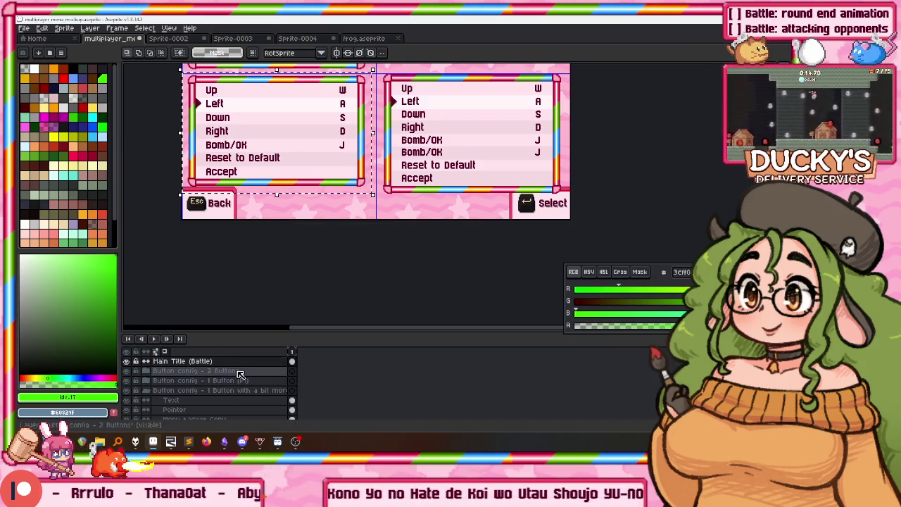
pyautogui.scroll(1, 240, 375)
pyautogui.scroll(-1, 239, 375)
# Append ' (P4)' to the 'Button config - 2 Buttons' group name
pyautogui.click(166, 375)
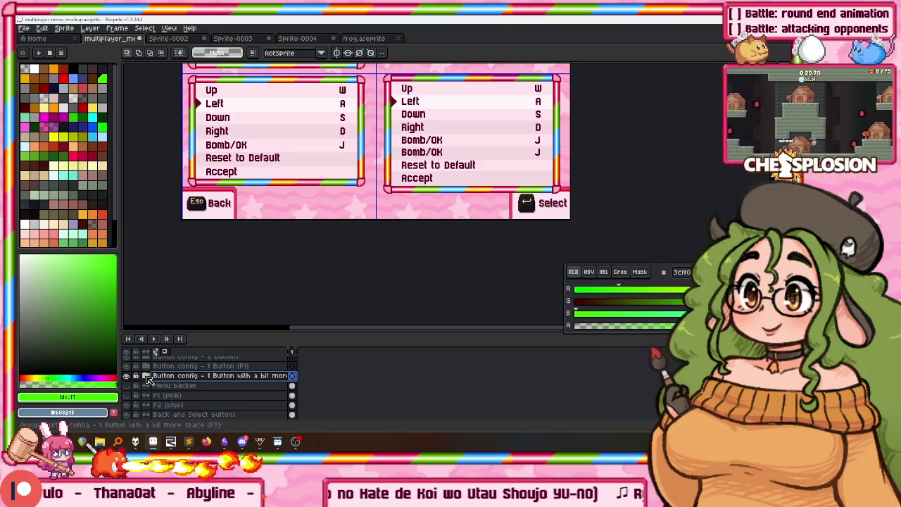
pyautogui.scroll(2, 183, 383)
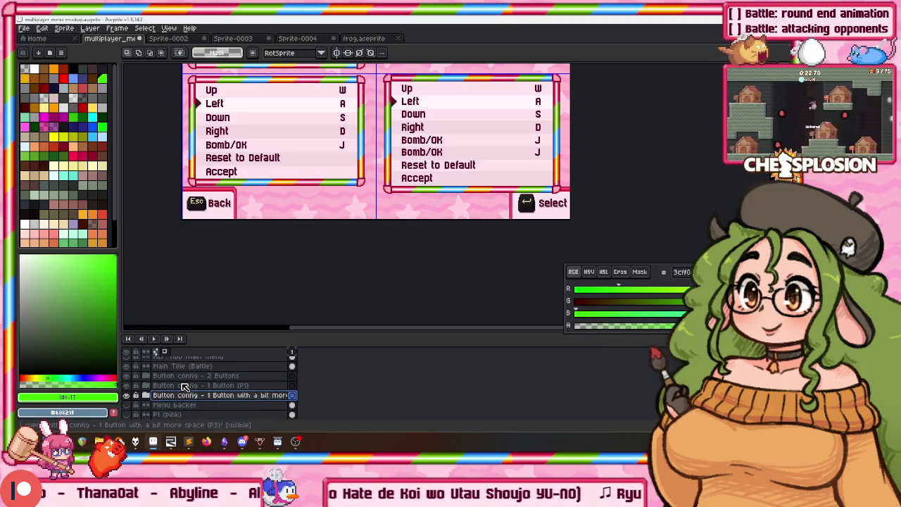
pyautogui.doubleClick(209, 371)
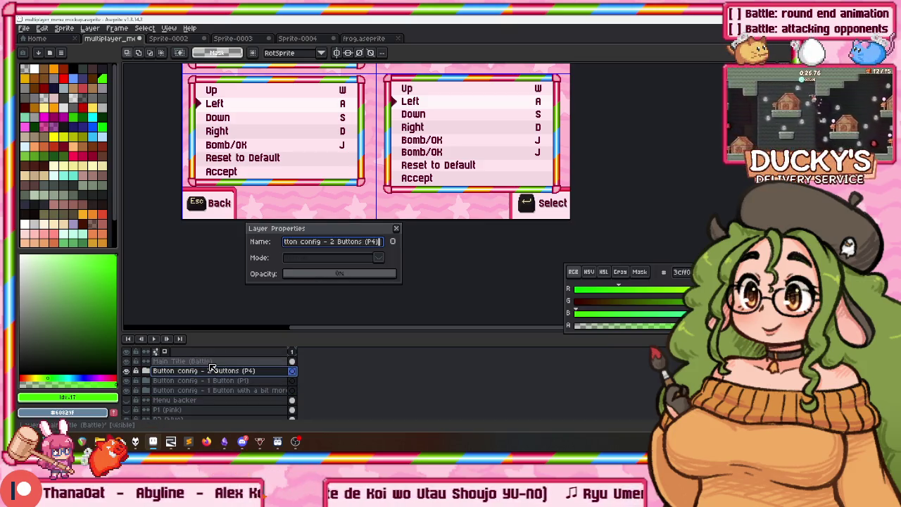
pyautogui.press('Return')
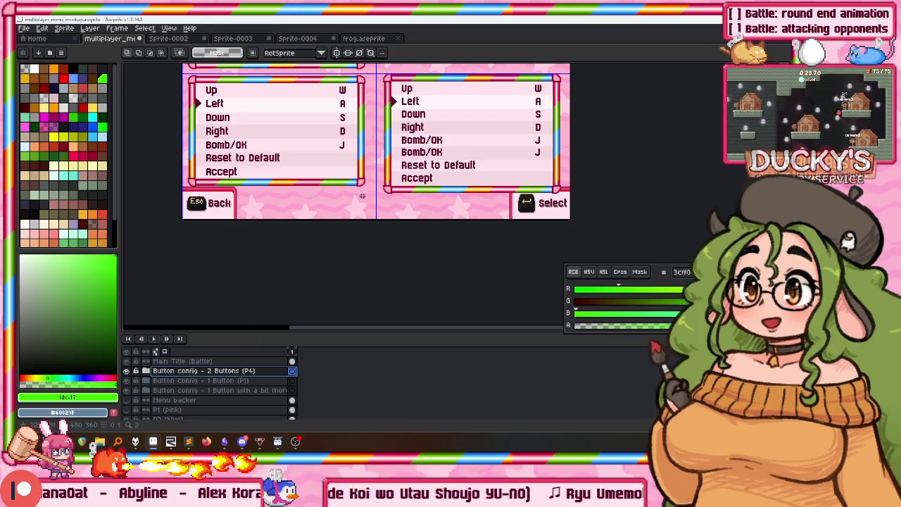
pyautogui.hscroll(1, 161, 369)
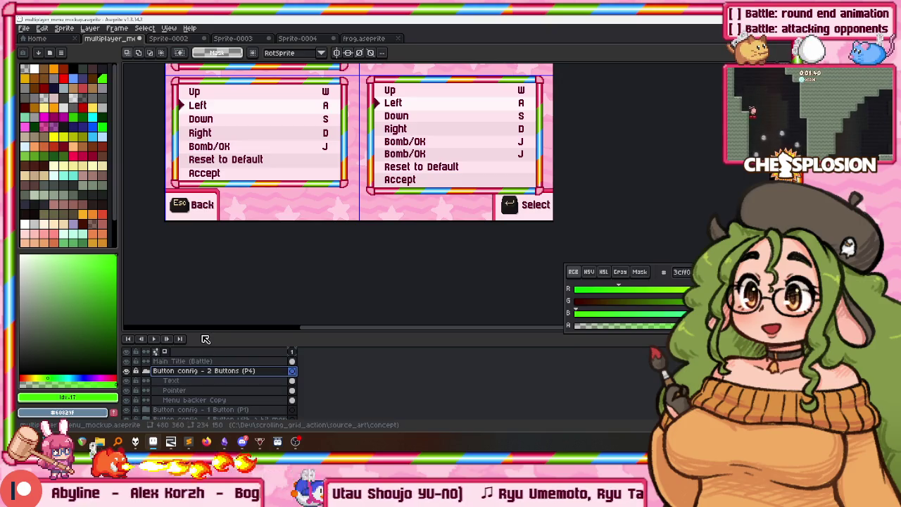
pyautogui.click(194, 399)
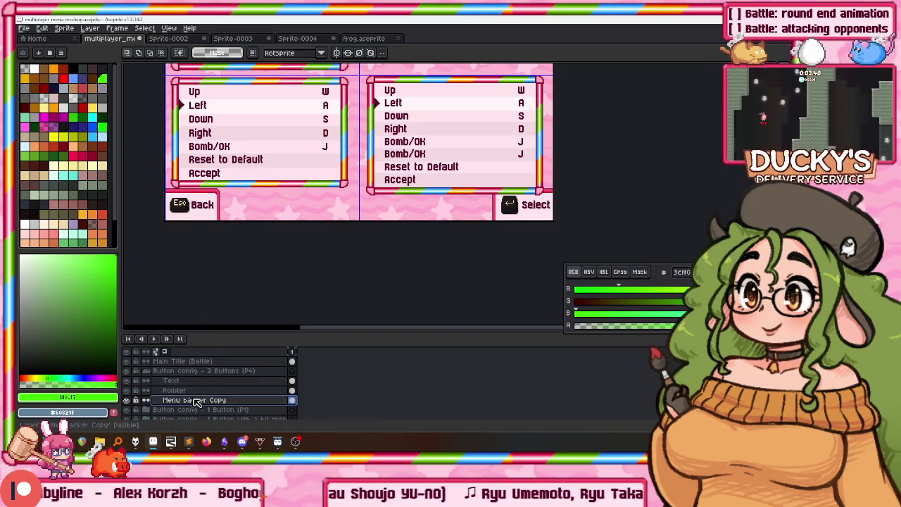
pyautogui.hscroll(3, 394, 183)
pyautogui.scroll(2, 407, 150)
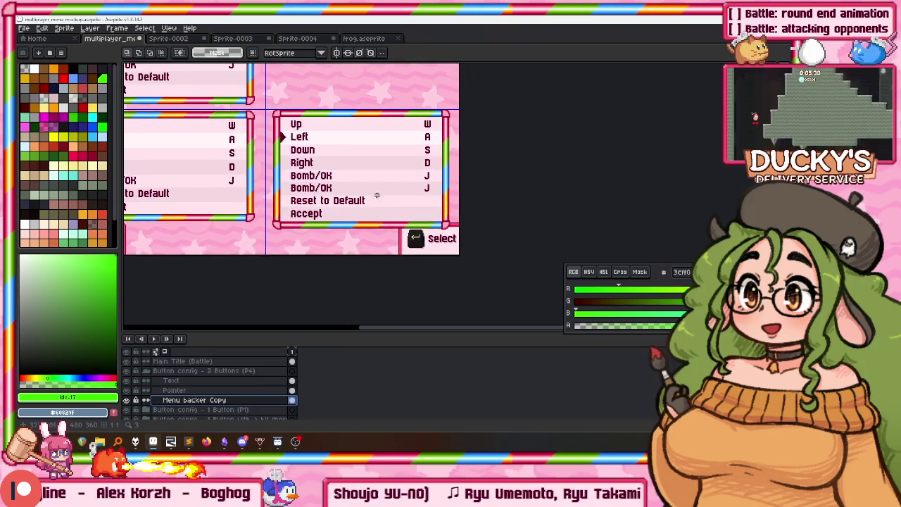
pyautogui.scroll(3, 453, 145)
pyautogui.scroll(-3, 453, 145)
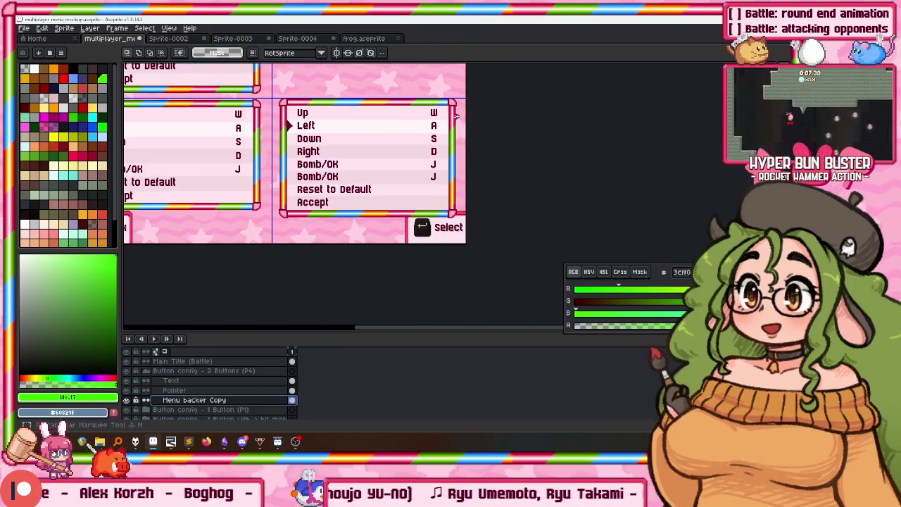
pyautogui.scroll(3, 470, 249)
pyautogui.moveTo(488, 65); pyautogui.dragTo(403, 163)
pyautogui.scroll(-1, 404, 164)
pyautogui.scroll(-2, 310, 106)
pyautogui.scroll(-3, 314, 93)
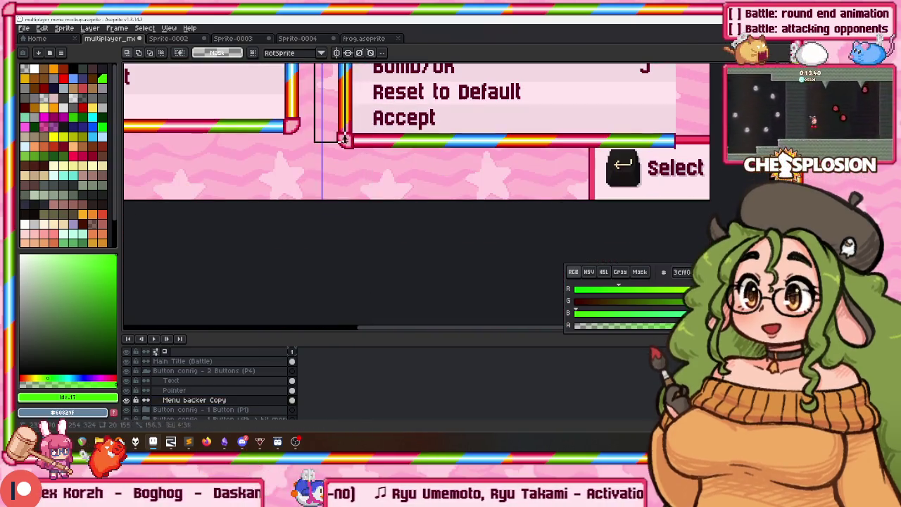
pyautogui.scroll(2, 335, 249)
pyautogui.scroll(2, 335, 249)
pyautogui.scroll(-1, 335, 249)
pyautogui.scroll(-1, 335, 249)
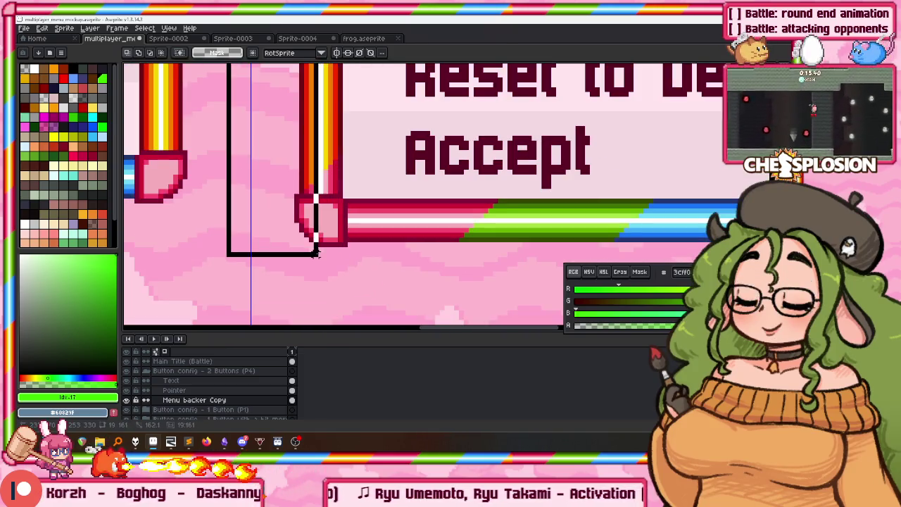
pyautogui.scroll(-4, 337, 268)
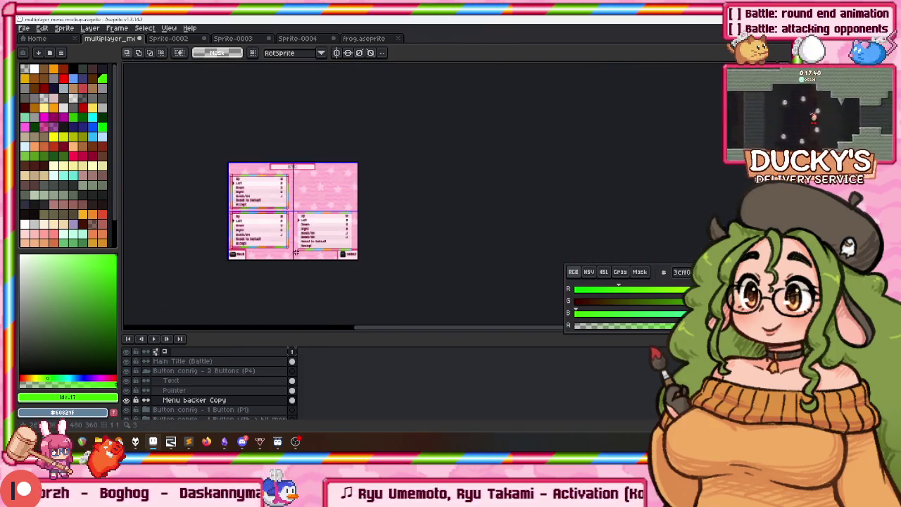
pyautogui.scroll(3, 311, 181)
pyautogui.scroll(4, 328, 239)
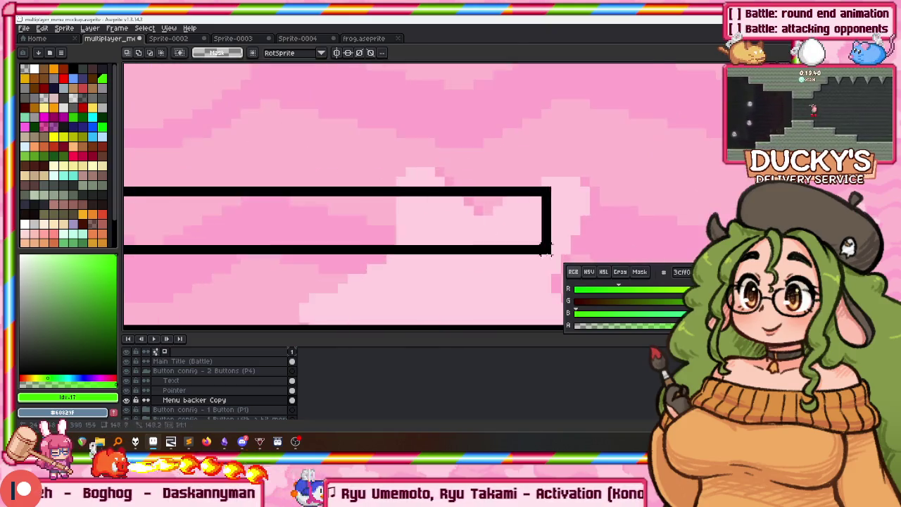
pyautogui.scroll(-3, 654, 141)
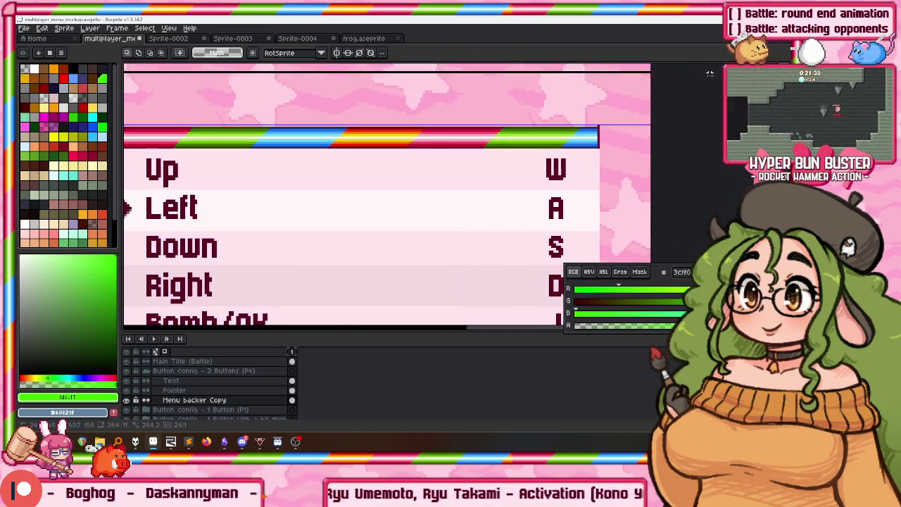
pyautogui.scroll(3, 633, 182)
pyautogui.scroll(-2, 633, 181)
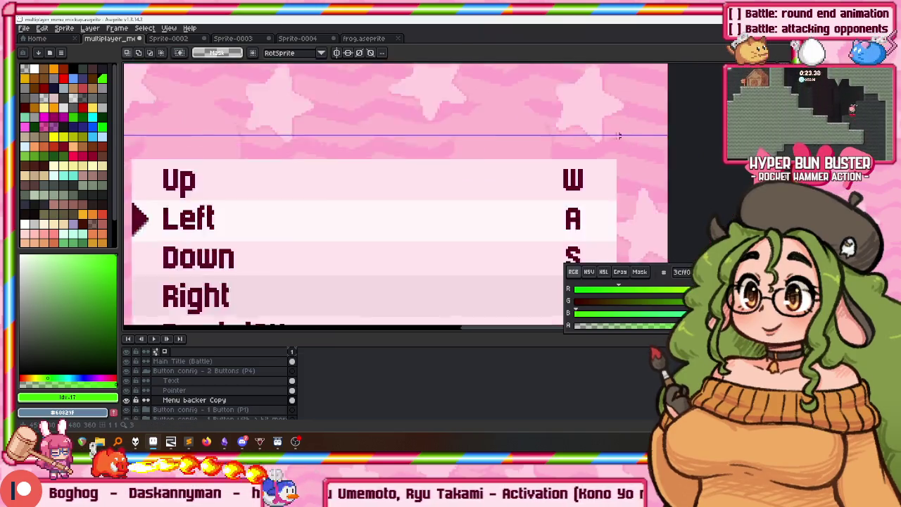
pyautogui.scroll(-1, 633, 181)
pyautogui.scroll(2, 427, 186)
pyautogui.scroll(-1, 428, 186)
pyautogui.scroll(1, 308, 183)
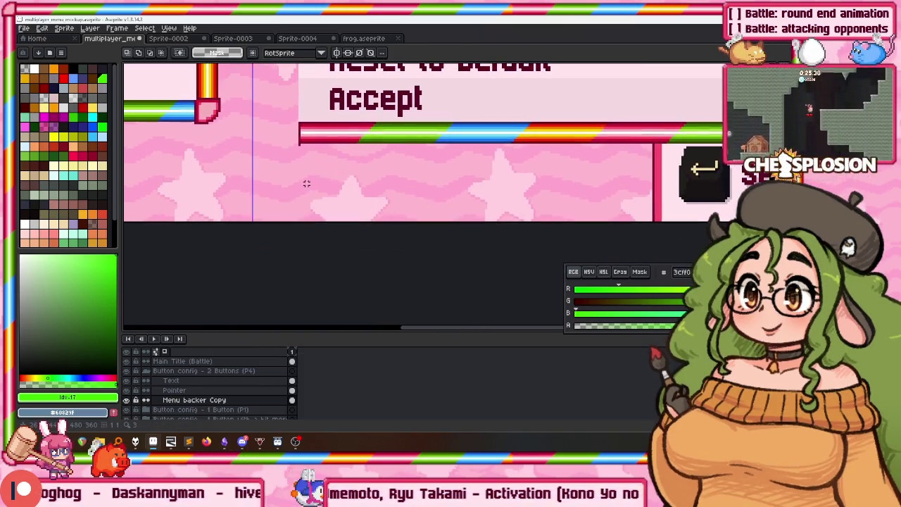
pyautogui.scroll(2, 575, 152)
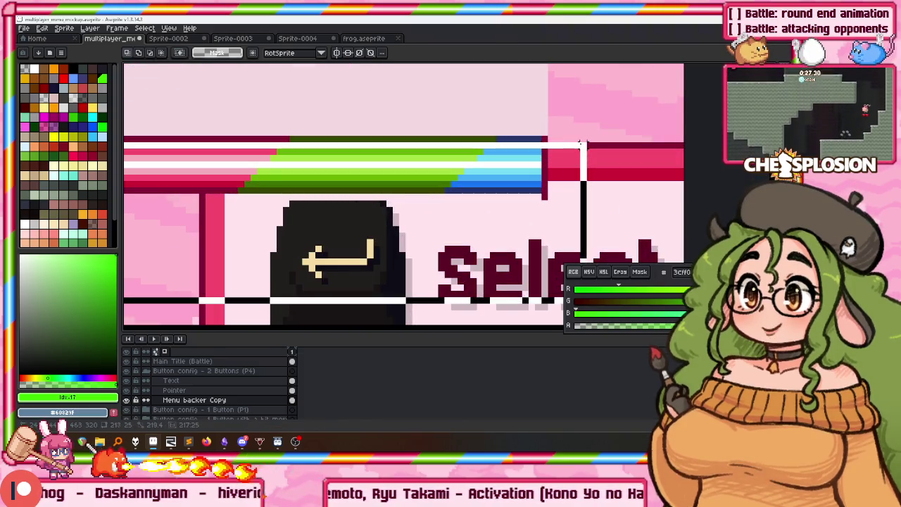
pyautogui.scroll(-1, 422, 183)
pyautogui.scroll(-1, 422, 183)
pyautogui.scroll(-1, 423, 183)
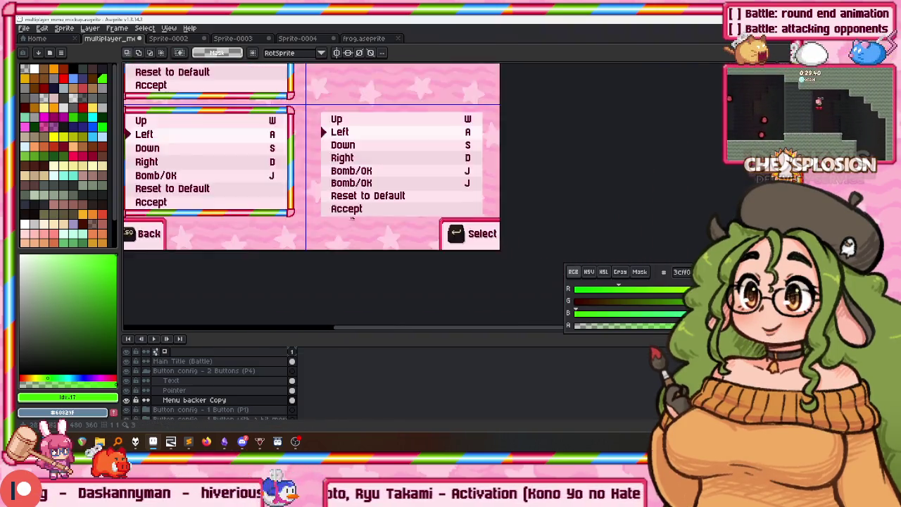
pyautogui.scroll(-1, 422, 183)
pyautogui.click(227, 370)
pyautogui.scroll(4, 370, 224)
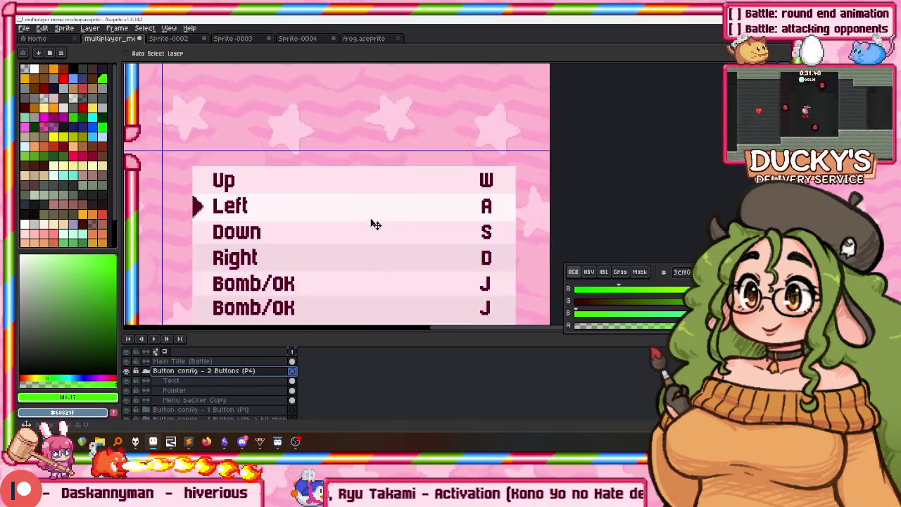
# Drag the 2-button menu's Reset to Default and Accept rows up into place with the Move tool
pyautogui.scroll(1, 314, 173)
pyautogui.scroll(-1, 320, 155)
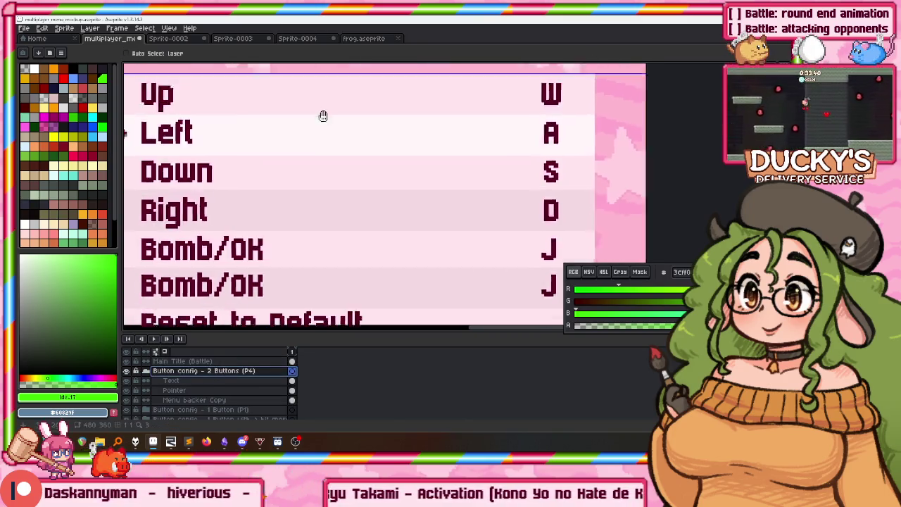
pyautogui.scroll(-5, 320, 141)
pyautogui.scroll(-2, 380, 211)
pyautogui.hscroll(-2, 448, 133)
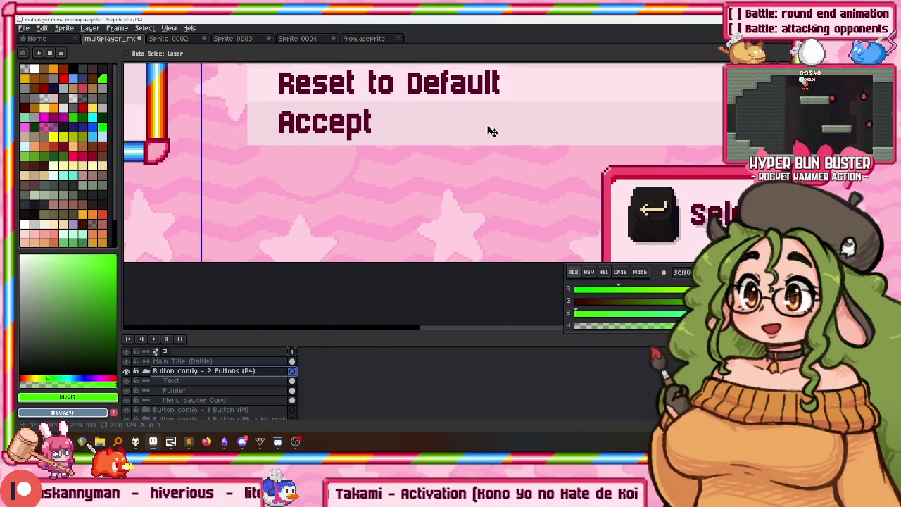
pyautogui.scroll(1, 491, 133)
pyautogui.moveTo(493, 134)
pyautogui.mouseDown()
pyautogui.moveTo(493, 144)
pyautogui.moveTo(486, 137)
pyautogui.mouseUp()
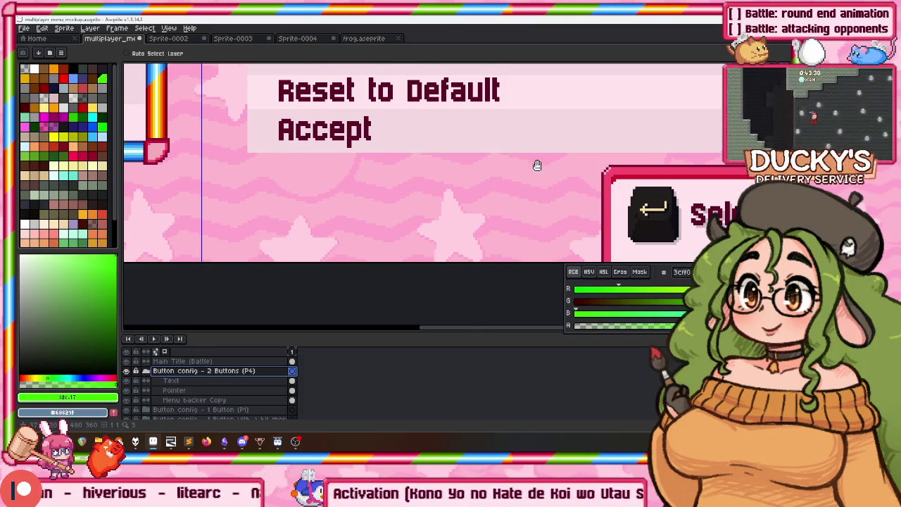
pyautogui.moveTo(539, 171); pyautogui.dragTo(427, 153)
# Switch to the Rectangular Marquee and clear the selection, leaving the rows just above the Select button box
pyautogui.press('m')
pyautogui.scroll(2, 493, 141)
pyautogui.scroll(2, 561, 161)
pyautogui.scroll(3, 589, 173)
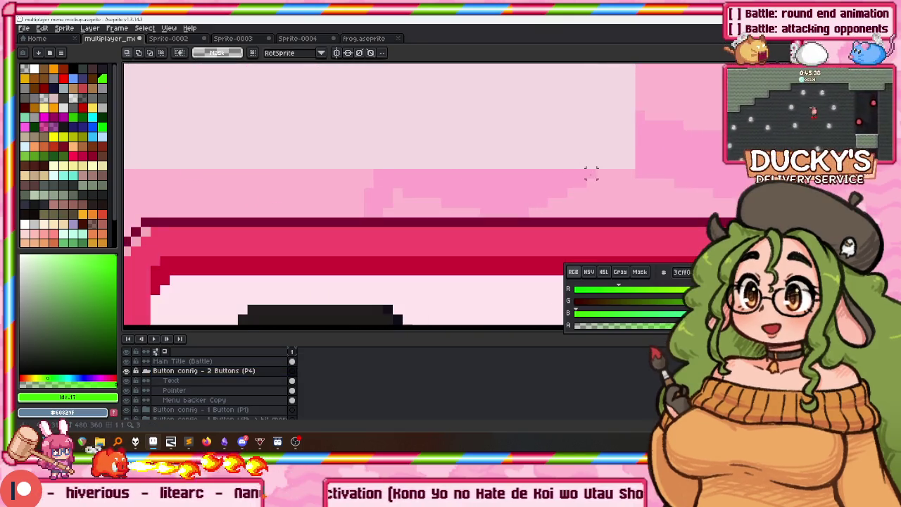
pyautogui.scroll(-3, 628, 211)
pyautogui.scroll(1, 613, 195)
pyautogui.scroll(2, 492, 200)
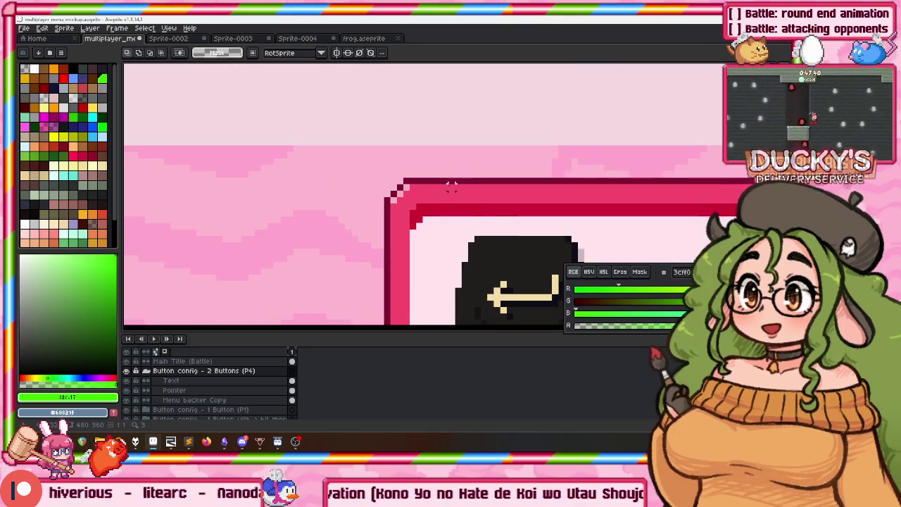
pyautogui.click(471, 223)
pyautogui.scroll(-2, 464, 221)
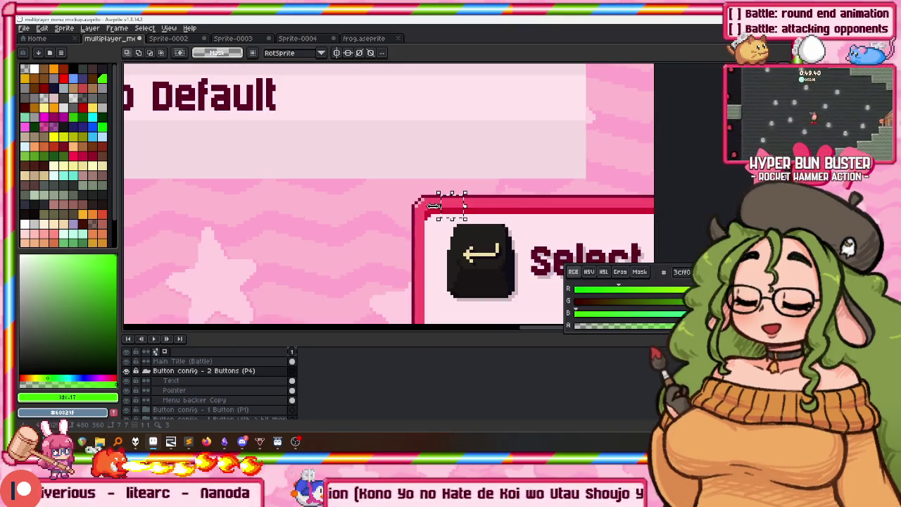
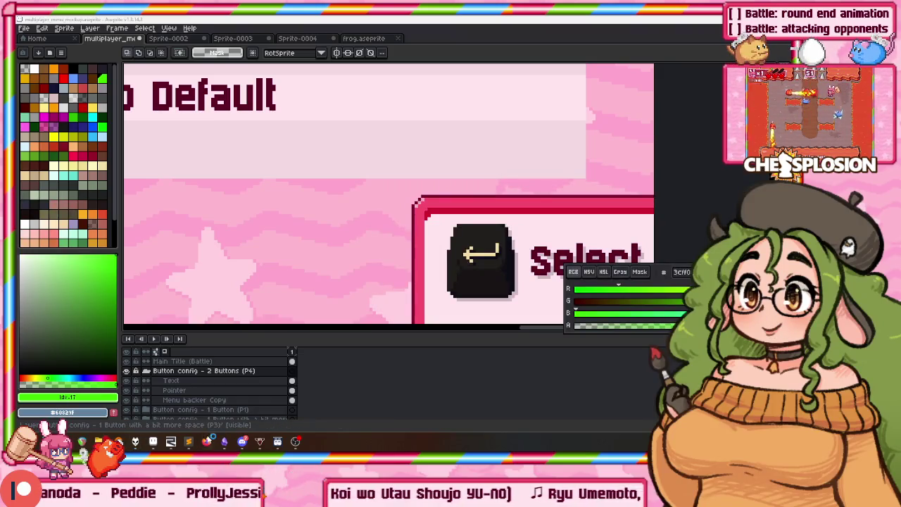
# Bring the browser playing the YU-NO (PC-98) OST video in front of Aseprite
pyautogui.click(170, 441)
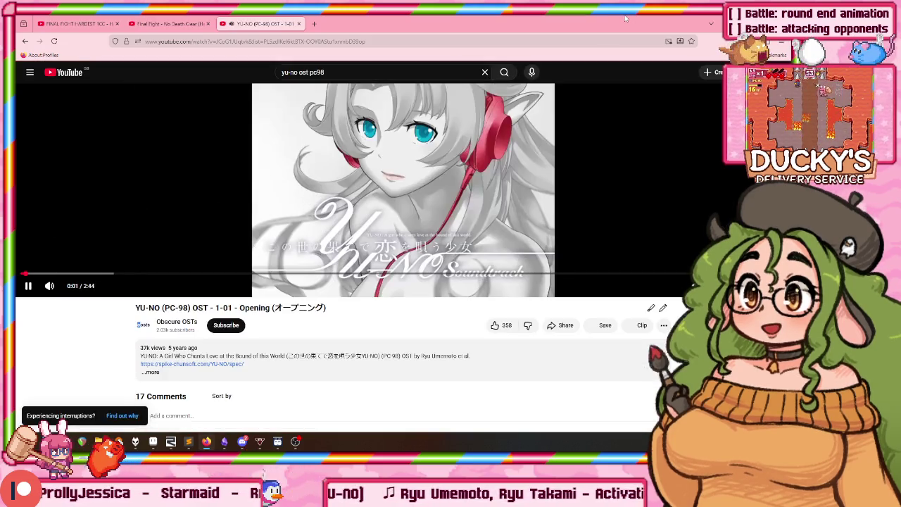
# Find 'activation' in the playlist and play the Activation track
pyautogui.doubleClick(625, 19)
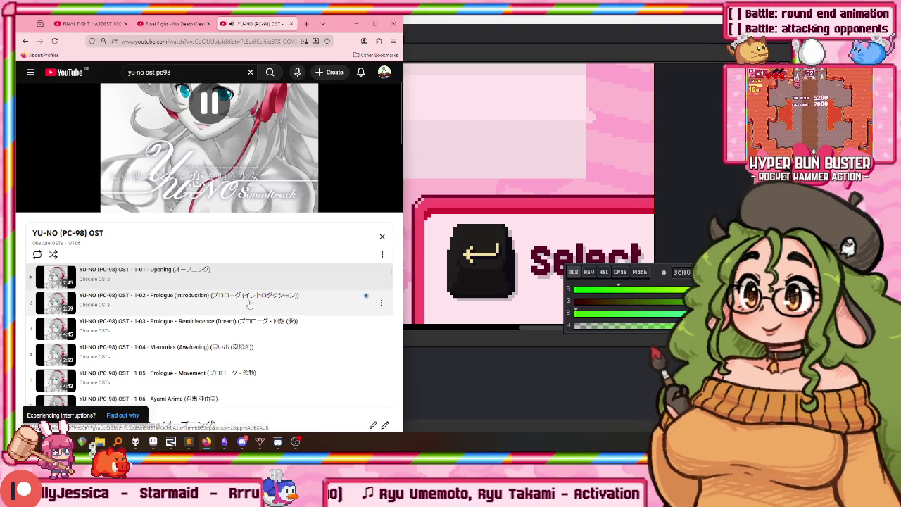
pyautogui.scroll(-5, 236, 298)
pyautogui.hotkey('ctrl', 'f')
pyautogui.write('activation')
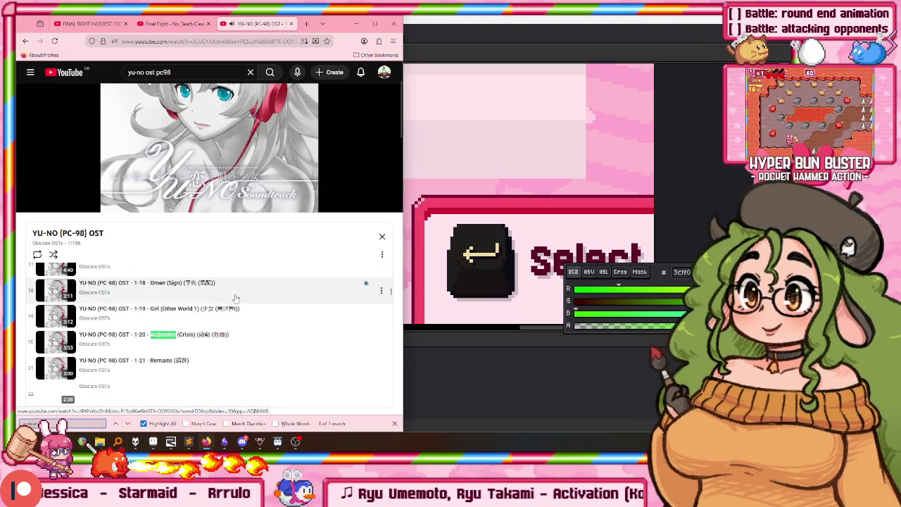
pyautogui.press('Return')
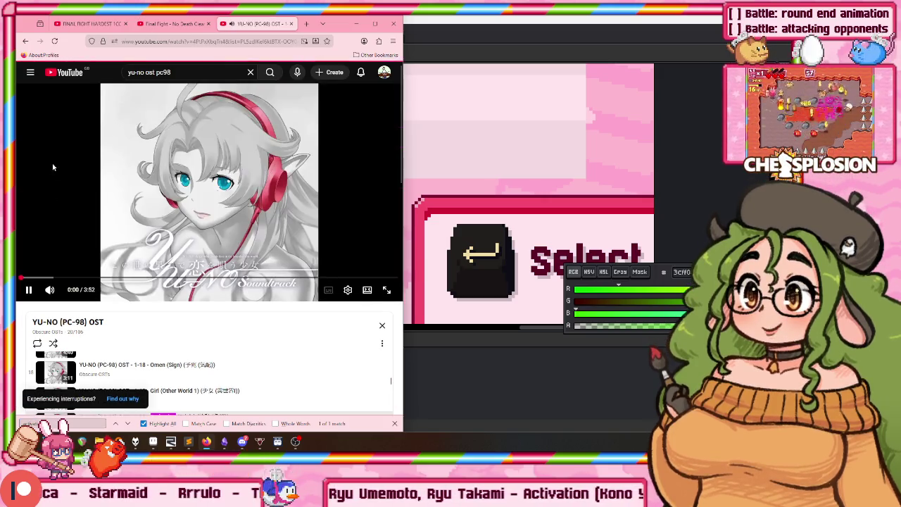
# Pause the video and minimize the browser to return to Aseprite
pyautogui.click(175, 122)
pyautogui.hotkey('ctrl', 'l')
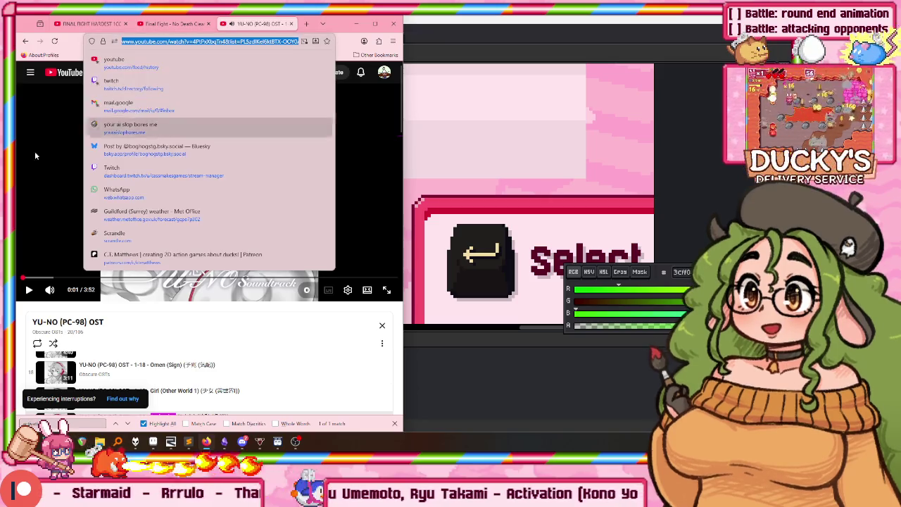
pyautogui.press('Escape')
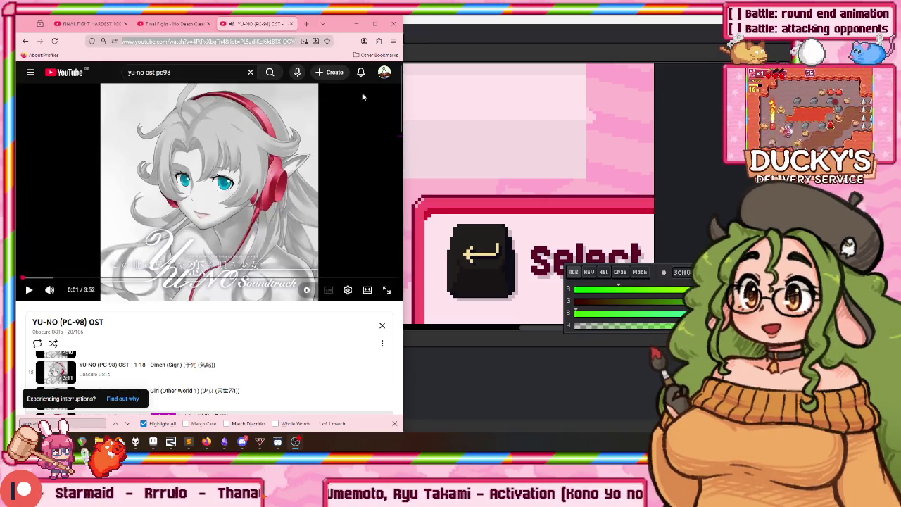
pyautogui.click(357, 24)
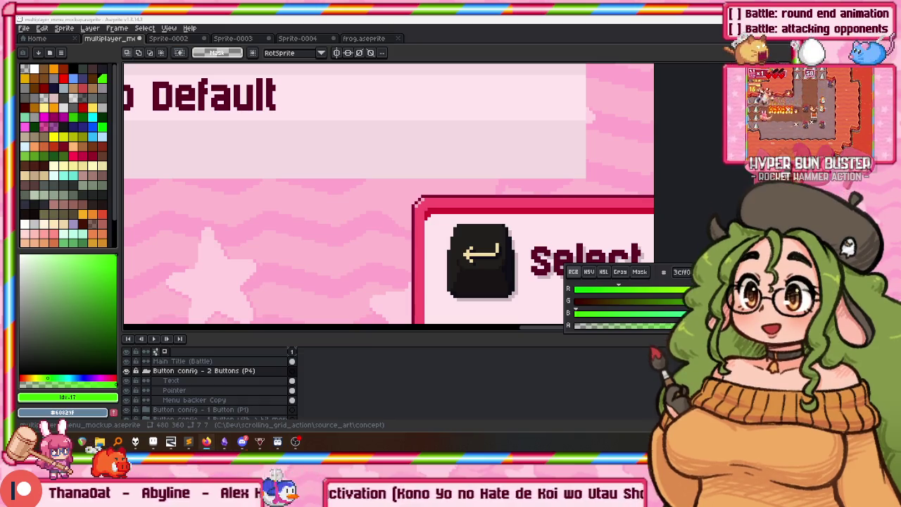
pyautogui.hotkey('alt', 'Tab')
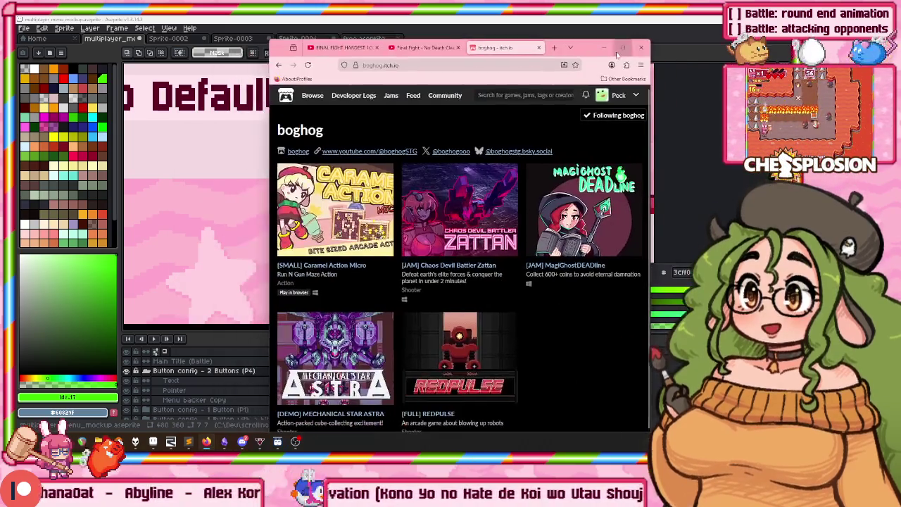
pyautogui.click(622, 47)
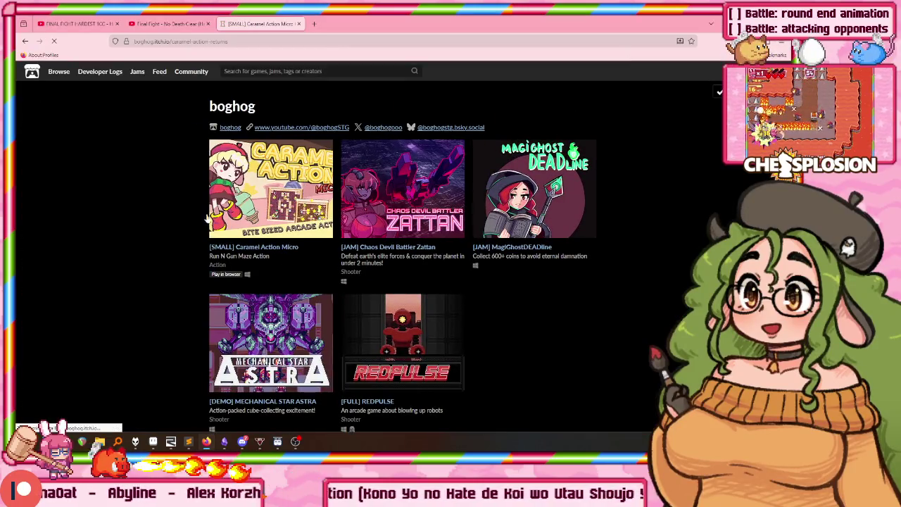
pyautogui.scroll(-2, 384, 161)
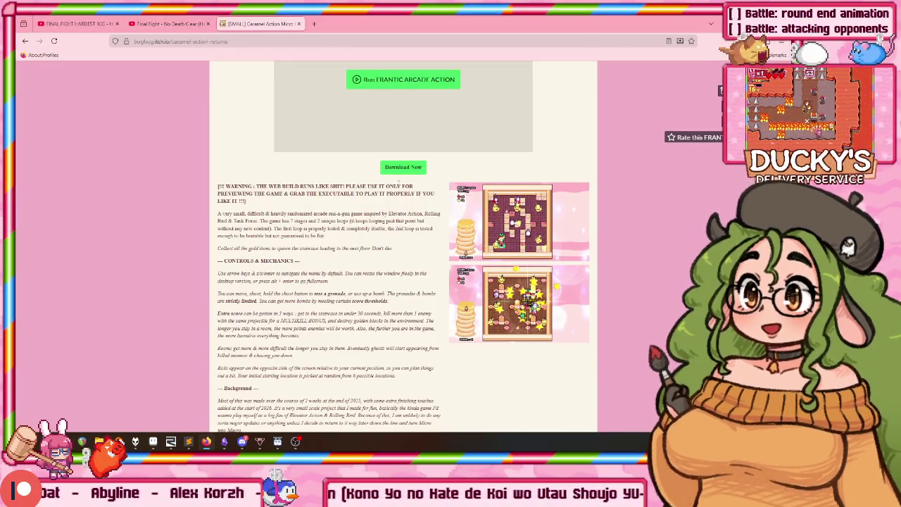
pyautogui.hotkey('alt', 'Left')
pyautogui.hotkey('alt', 'Tab')
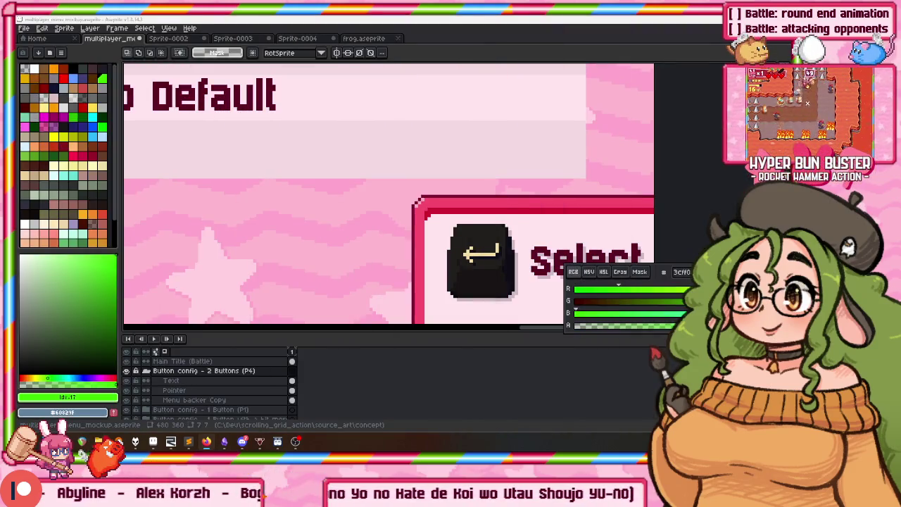
pyautogui.hotkey('alt', 'Tab')
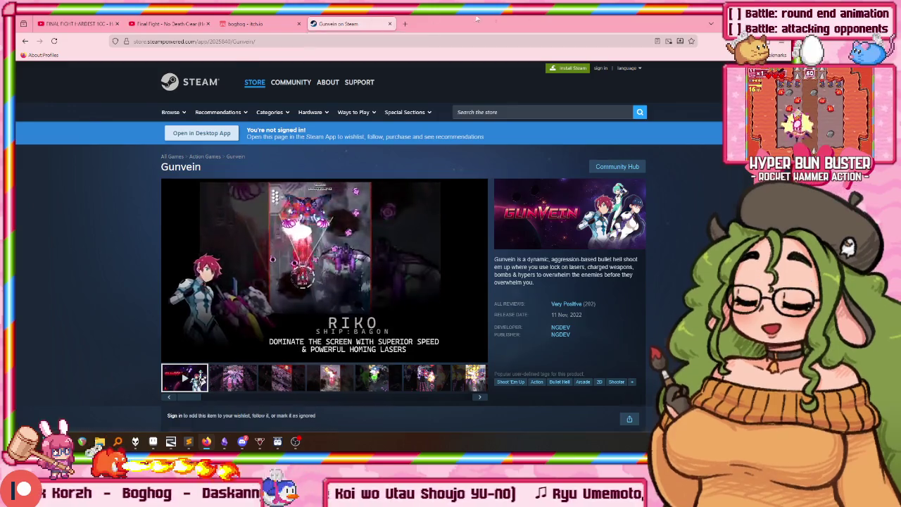
pyautogui.hotkey('alt', 'Tab')
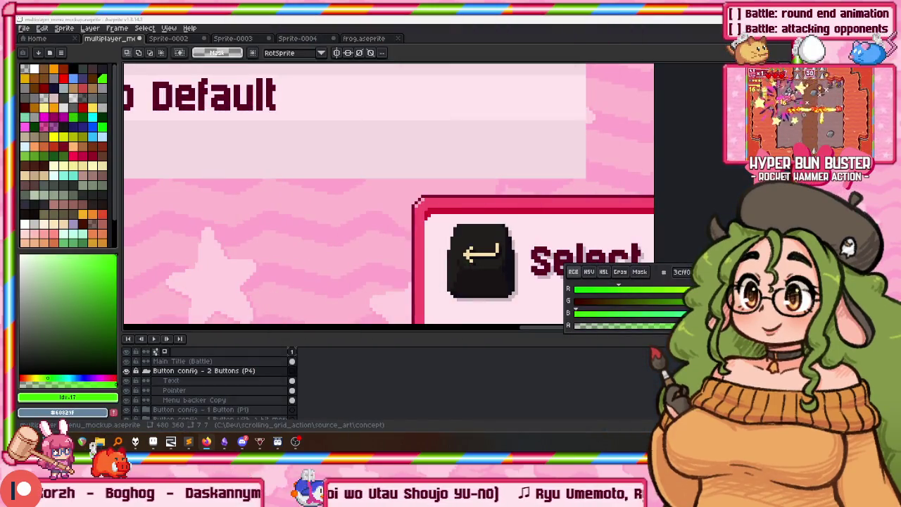
# Add a new layer above Menu backer Copy in Button config - 2 Buttons, named Border
pyautogui.scroll(-2, 387, 197)
pyautogui.scroll(-3, 216, 378)
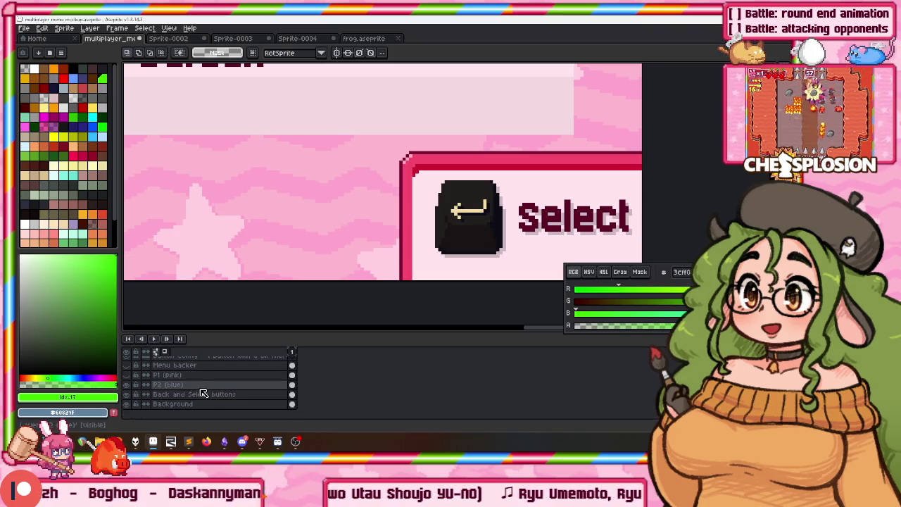
pyautogui.scroll(1, 202, 392)
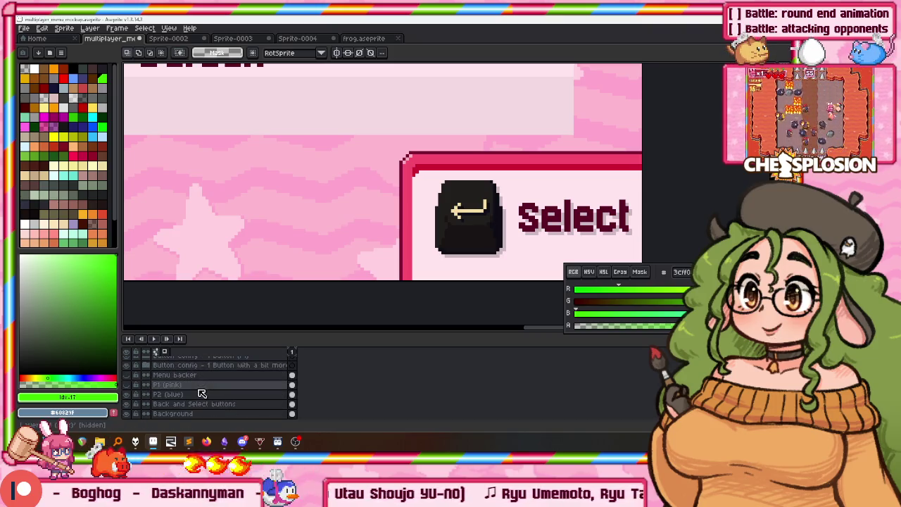
pyautogui.scroll(1, 376, 235)
pyautogui.scroll(3, 390, 176)
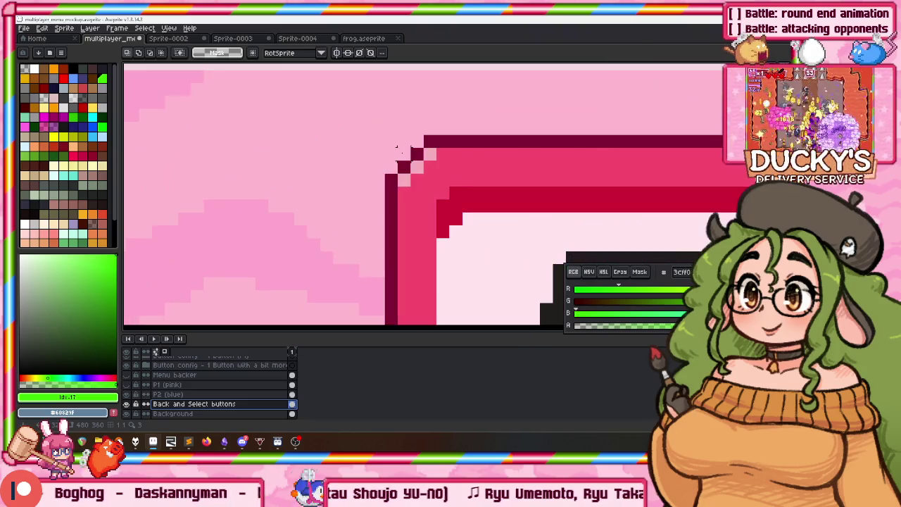
pyautogui.keyDown('ctrl'); pyautogui.click(466, 293); pyautogui.keyUp('ctrl')
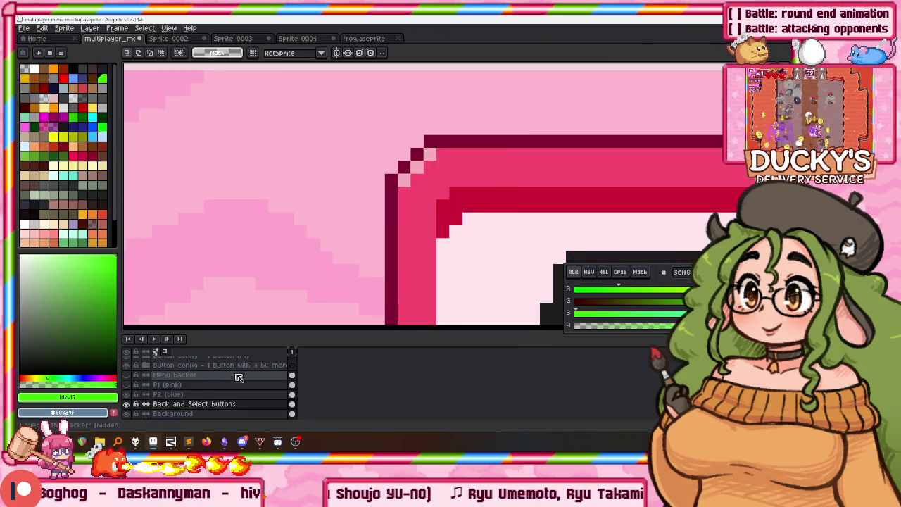
pyautogui.hotkey('shift', 'n')
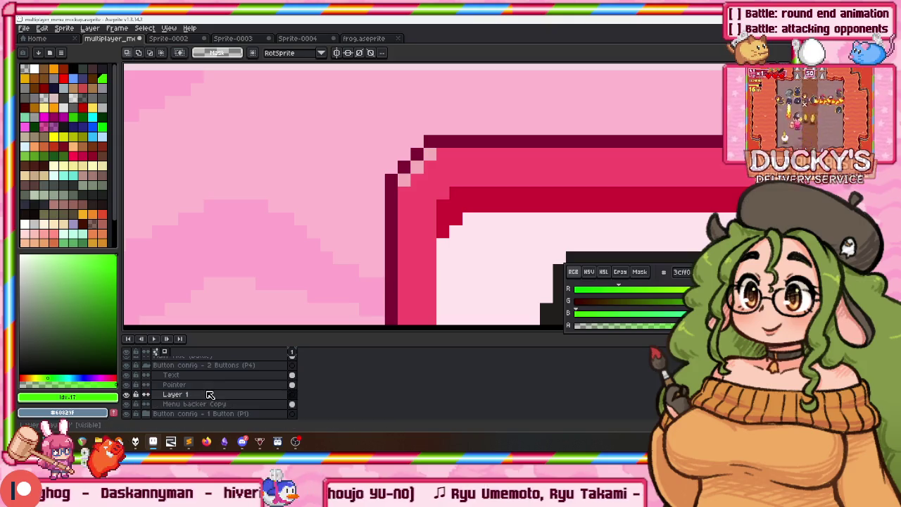
pyautogui.doubleClick(208, 394)
pyautogui.write('er')
pyautogui.press('Return')
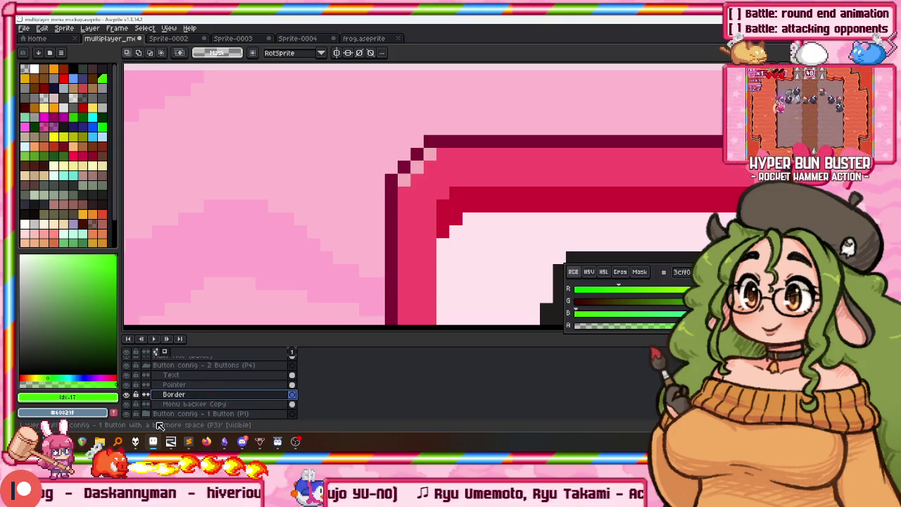
# Paste a copy of the pink corner piece onto the Border layer
pyautogui.scroll(-5, 352, 141)
pyautogui.scroll(2, 385, 137)
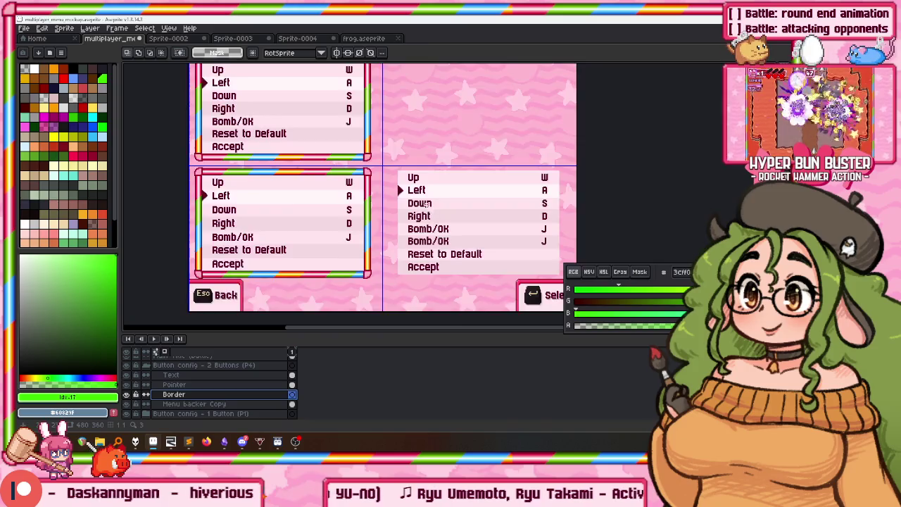
pyautogui.scroll(3, 385, 137)
pyautogui.scroll(2, 384, 137)
pyautogui.hotkey('ctrl', 'v')
# Place the pasted corner at the panel's top-left, nudged one pixel left, then select it
pyautogui.moveTo(419, 201); pyautogui.dragTo(304, 123)
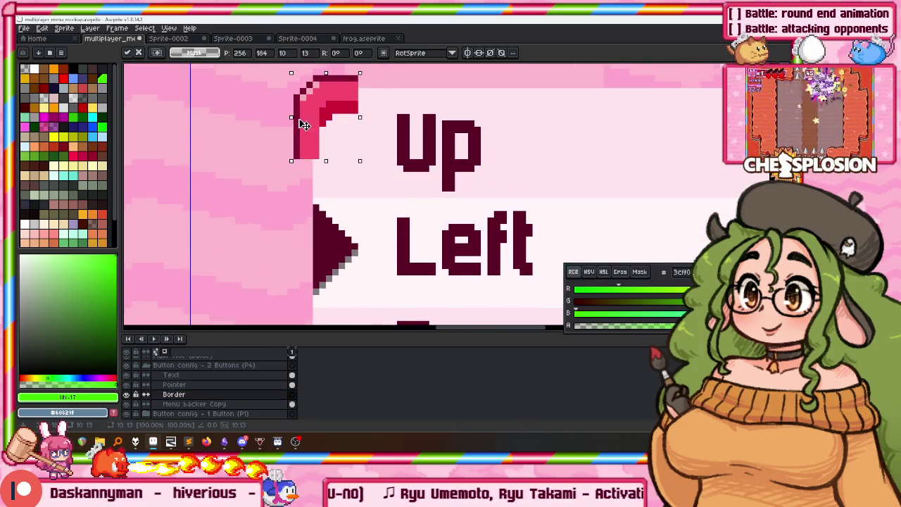
pyautogui.press('Left')
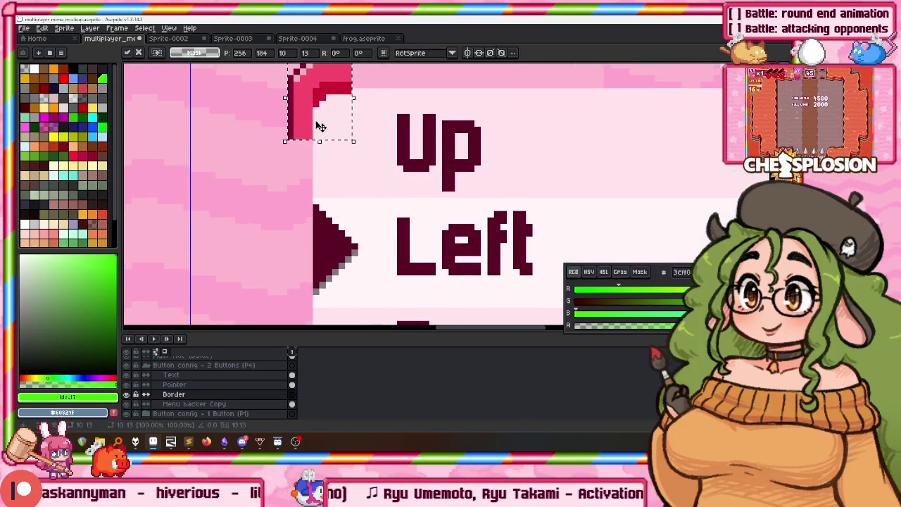
pyautogui.press('w')
pyautogui.moveTo(328, 125); pyautogui.dragTo(321, 142)
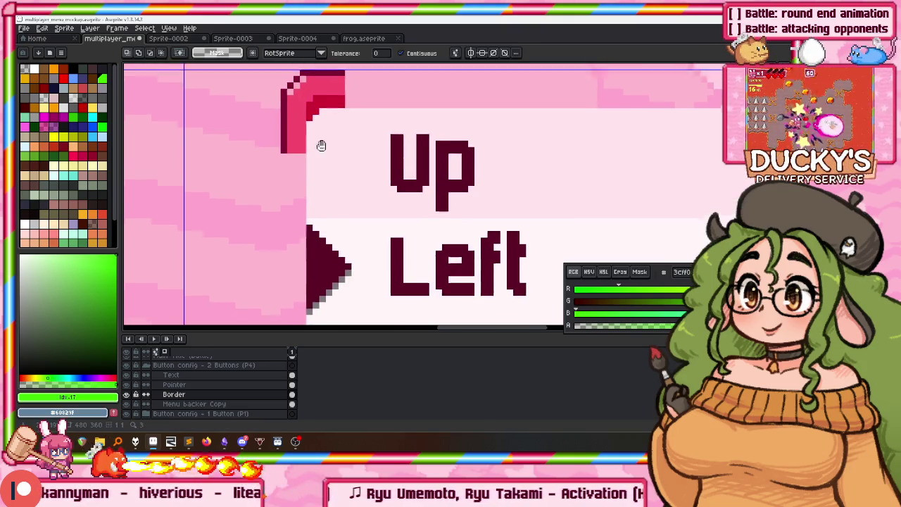
pyautogui.scroll(-1, 322, 143)
pyautogui.press('m')
pyautogui.moveTo(274, 166); pyautogui.dragTo(359, 81)
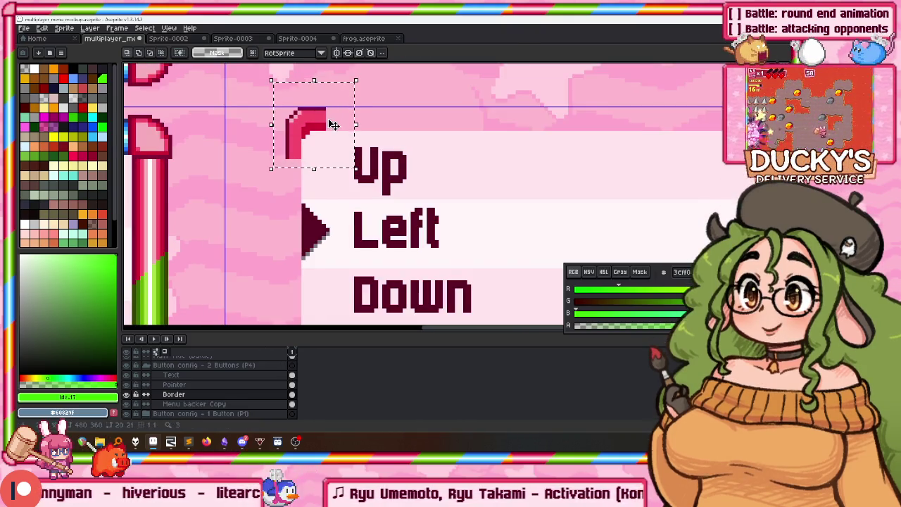
# Paste another corner copy and set it at the panel's top-right
pyautogui.scroll(-3, 334, 124)
pyautogui.scroll(3, 235, 201)
pyautogui.scroll(-1, 339, 210)
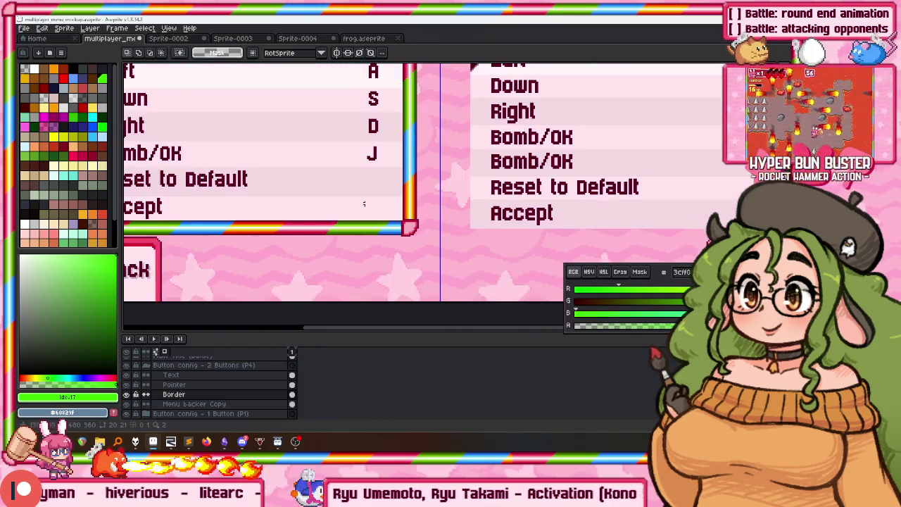
pyautogui.scroll(-1, 339, 209)
pyautogui.hotkey('ctrl', 'v')
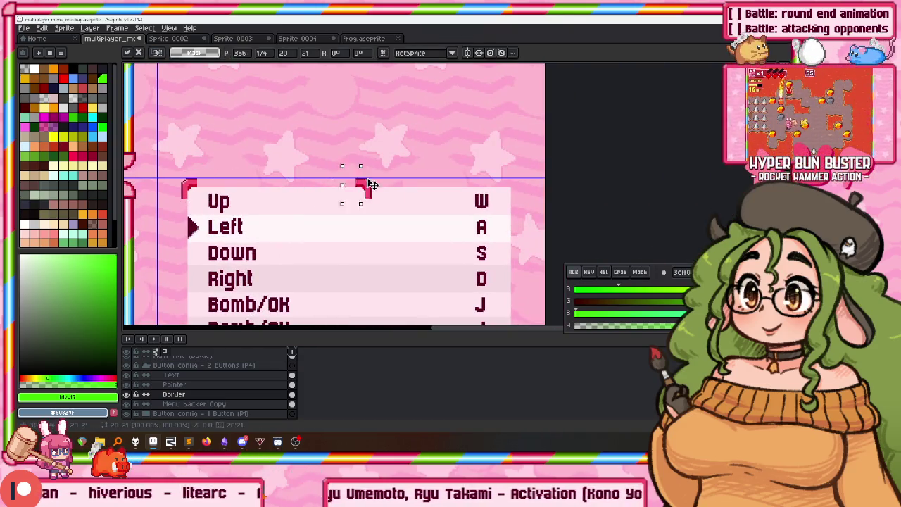
pyautogui.scroll(2, 516, 189)
pyautogui.press('Left')
pyautogui.press('Left')
pyautogui.press('Left')
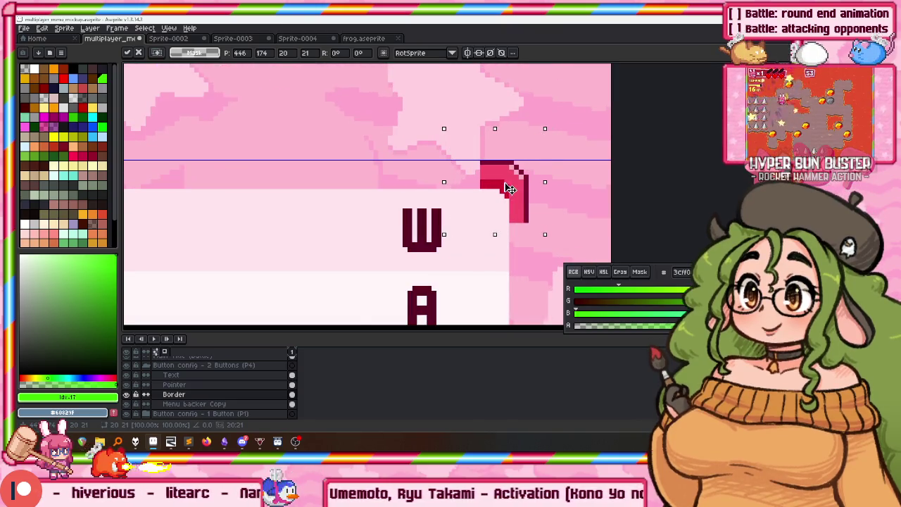
pyautogui.scroll(1, 516, 185)
pyautogui.scroll(1, 515, 184)
pyautogui.keyDown('alt'); pyautogui.click(502, 161); pyautogui.keyUp('alt')
pyautogui.press('Return')
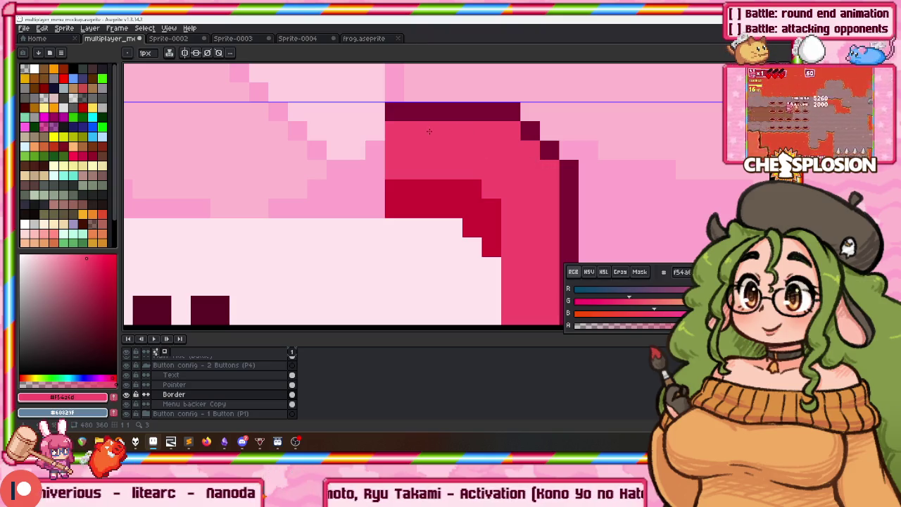
# Paste the border piece again and stretch it into a long top edge
pyautogui.hotkey('ctrl', 'v')
pyautogui.scroll(-1, 422, 197)
pyautogui.scroll(-1, 421, 196)
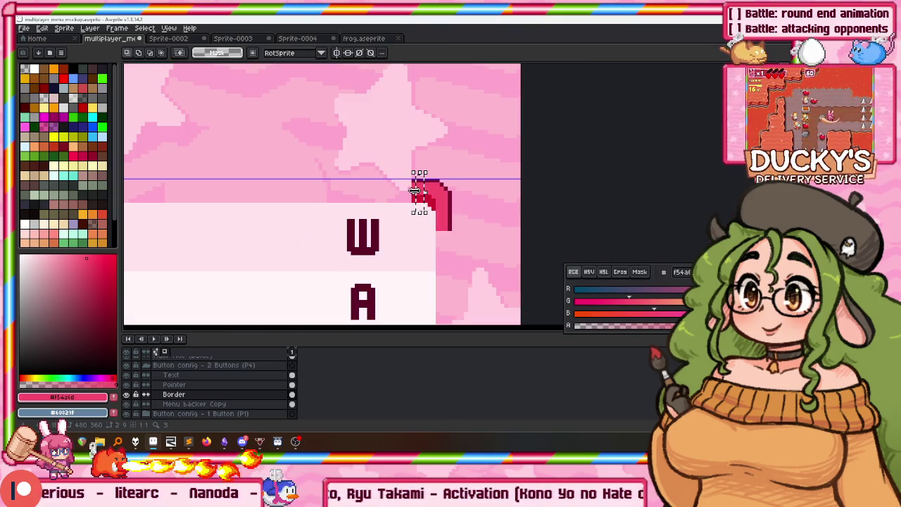
pyautogui.moveTo(418, 196); pyautogui.dragTo(303, 207)
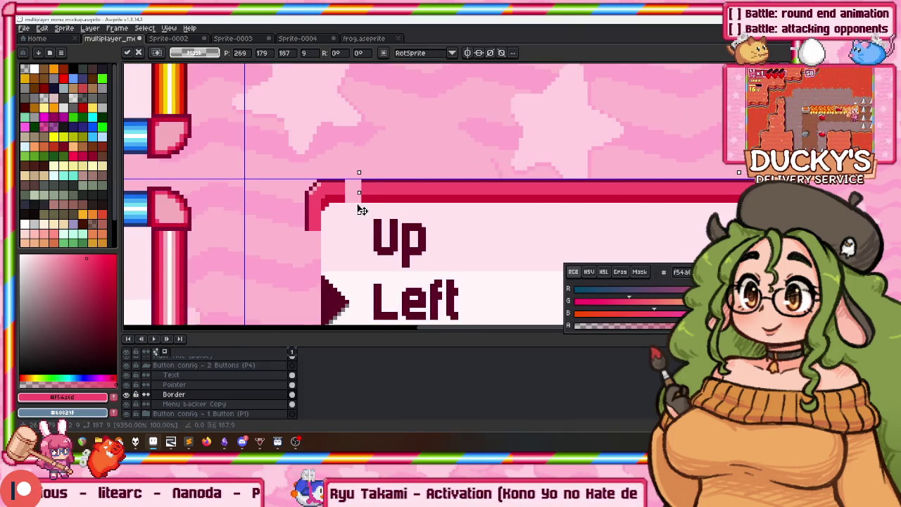
pyautogui.press('Return')
pyautogui.scroll(-2, 422, 197)
pyautogui.scroll(1, 352, 176)
pyautogui.scroll(1, 458, 140)
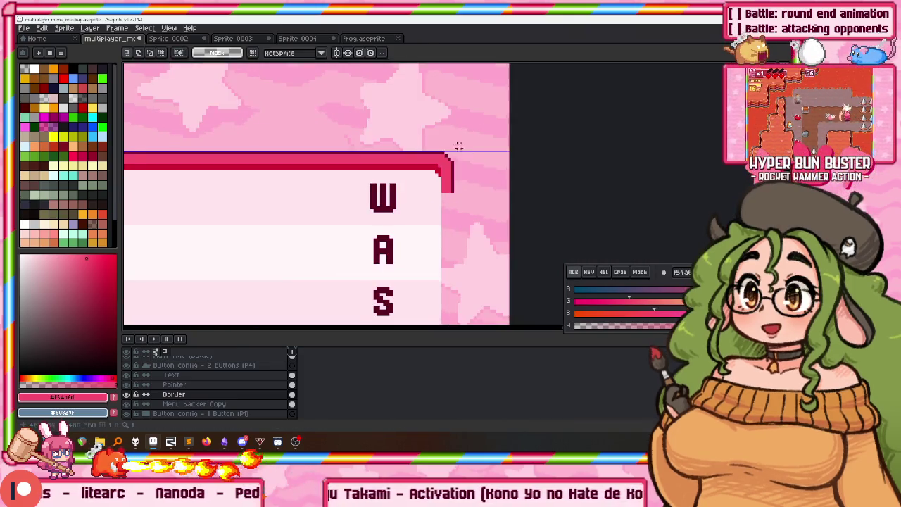
pyautogui.scroll(-2, 457, 176)
pyautogui.scroll(-1, 404, 267)
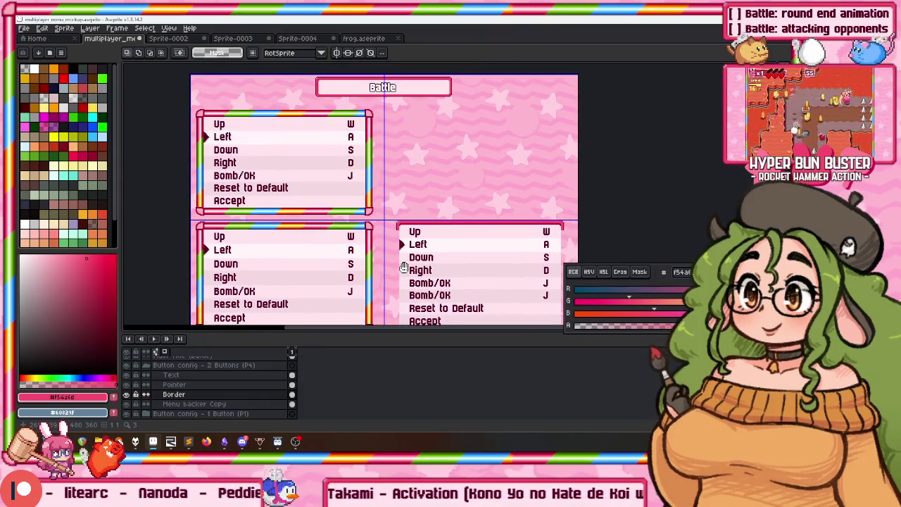
pyautogui.scroll(3, 351, 92)
pyautogui.scroll(-1, 423, 141)
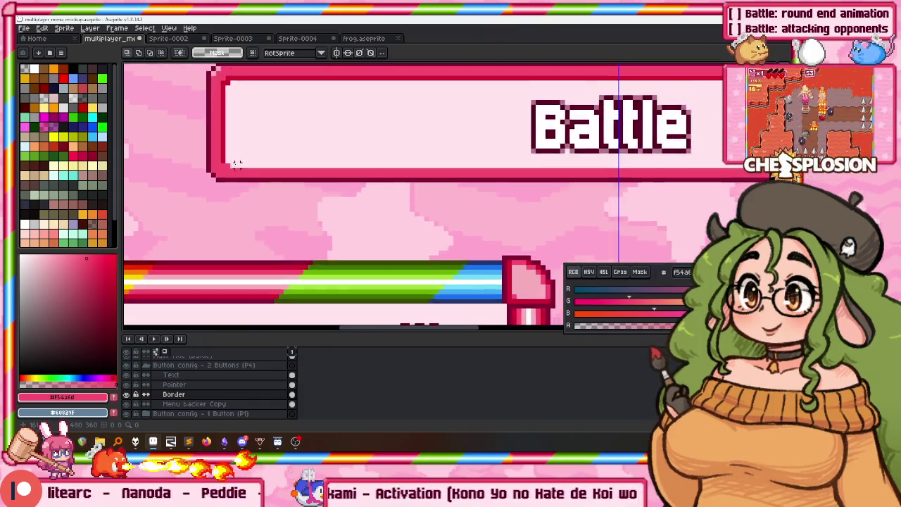
pyautogui.scroll(-1, 422, 145)
pyautogui.scroll(1, 422, 144)
pyautogui.scroll(1, 230, 382)
# Select the area around the Battle title on the Main Title (Battle) layer
pyautogui.click(216, 369)
pyautogui.moveTo(197, 192); pyautogui.dragTo(676, 158)
pyautogui.scroll(-2, 377, 239)
pyautogui.scroll(-3, 376, 239)
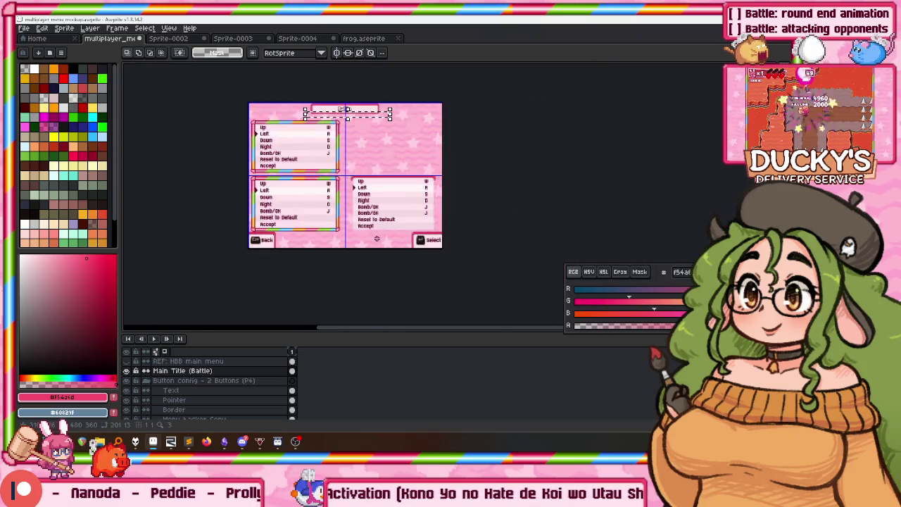
pyautogui.scroll(3, 377, 239)
pyautogui.scroll(-3, 187, 407)
# On the Border layer, select the edge line beneath Accept, then deselect
pyautogui.click(188, 382)
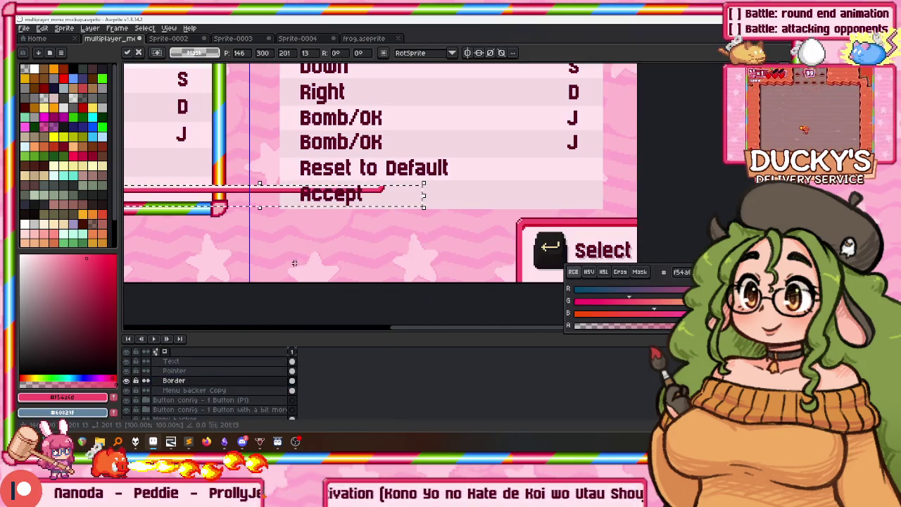
pyautogui.moveTo(338, 182); pyautogui.dragTo(468, 194)
pyautogui.scroll(-4, 445, 199)
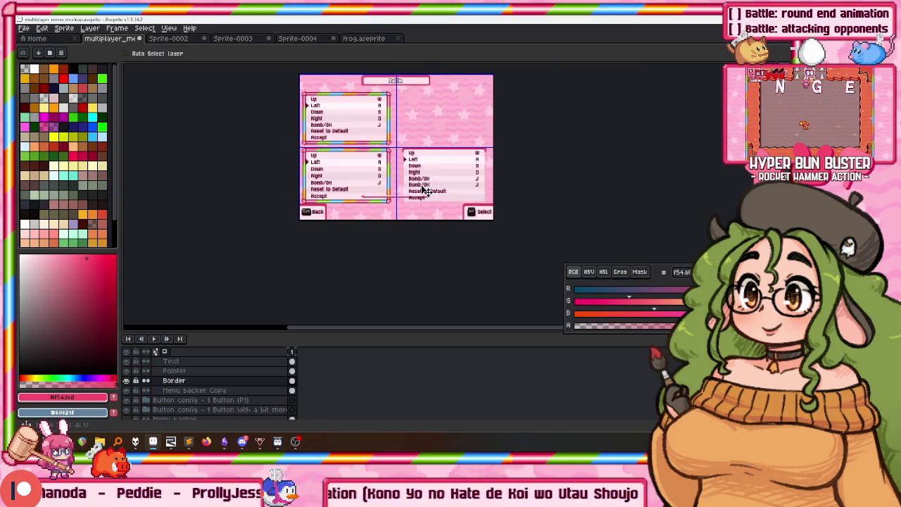
pyautogui.scroll(3, 389, 208)
pyautogui.moveTo(353, 150); pyautogui.dragTo(653, 191)
pyautogui.scroll(3, 633, 184)
pyautogui.hotkey('ctrl', 'd')
pyautogui.scroll(-2, 511, 167)
# Shift a piece of the panel's bottom edge to the right
pyautogui.moveTo(163, 160); pyautogui.dragTo(645, 202)
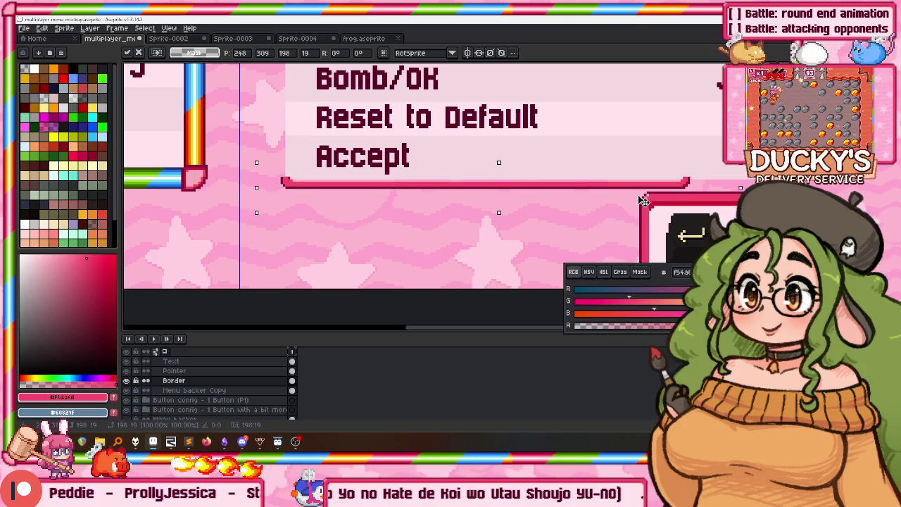
pyautogui.scroll(2, 324, 204)
pyautogui.scroll(2, 294, 219)
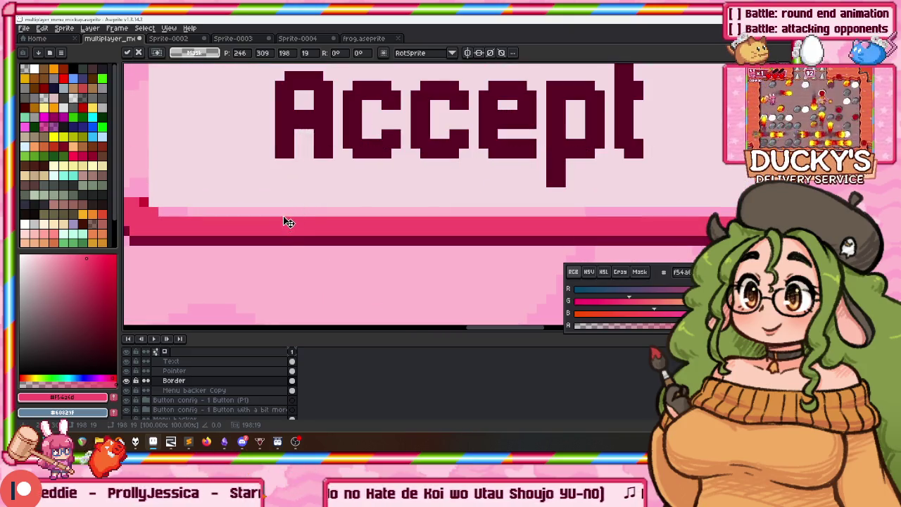
pyautogui.press('Return')
pyautogui.scroll(-2, 311, 205)
pyautogui.scroll(3, 423, 176)
# Move another bottom-edge stretch right to close the gap and select the next stretch
pyautogui.moveTo(318, 138)
pyautogui.mouseDown()
pyautogui.moveTo(521, 195)
pyautogui.moveTo(547, 235)
pyautogui.mouseUp()
pyautogui.moveTo(413, 209); pyautogui.dragTo(488, 209)
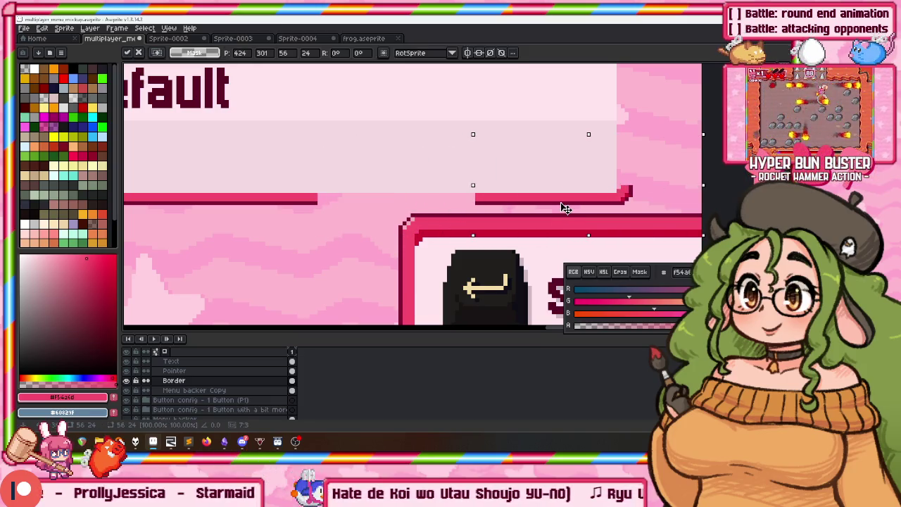
pyautogui.moveTo(218, 184)
pyautogui.mouseDown()
pyautogui.moveTo(291, 250)
pyautogui.moveTo(474, 222)
pyautogui.mouseUp()
pyautogui.scroll(-1, 584, 204)
pyautogui.scroll(2, 614, 191)
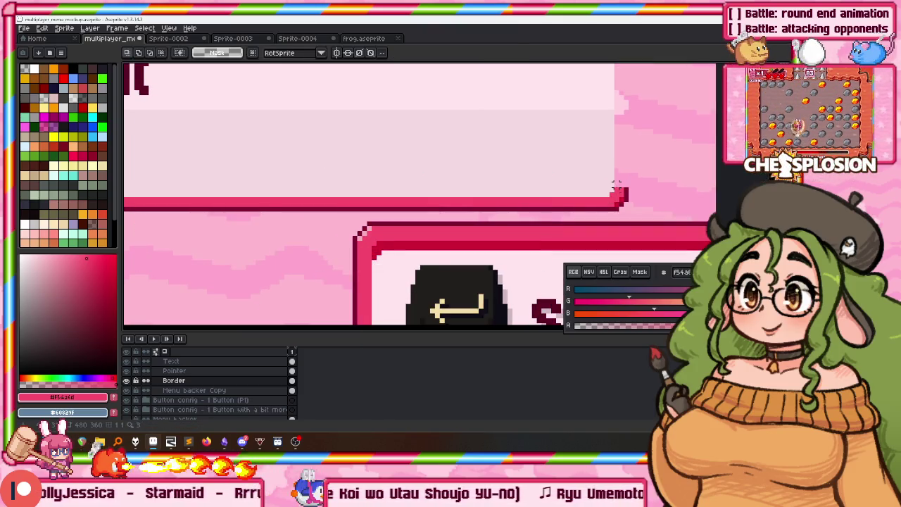
# Stretch the right border piece up along the panel's right edge
pyautogui.moveTo(667, 160); pyautogui.dragTo(673, 156)
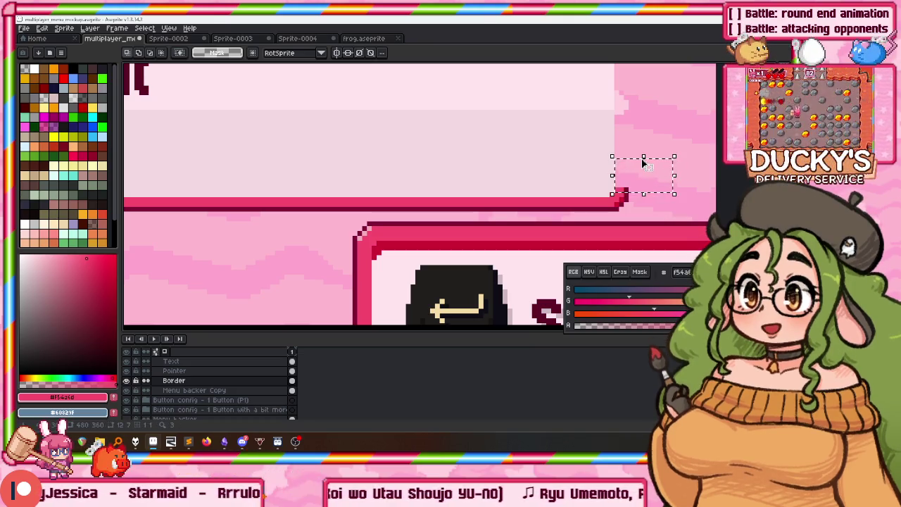
pyautogui.scroll(2, 643, 156)
pyautogui.scroll(-2, 596, 161)
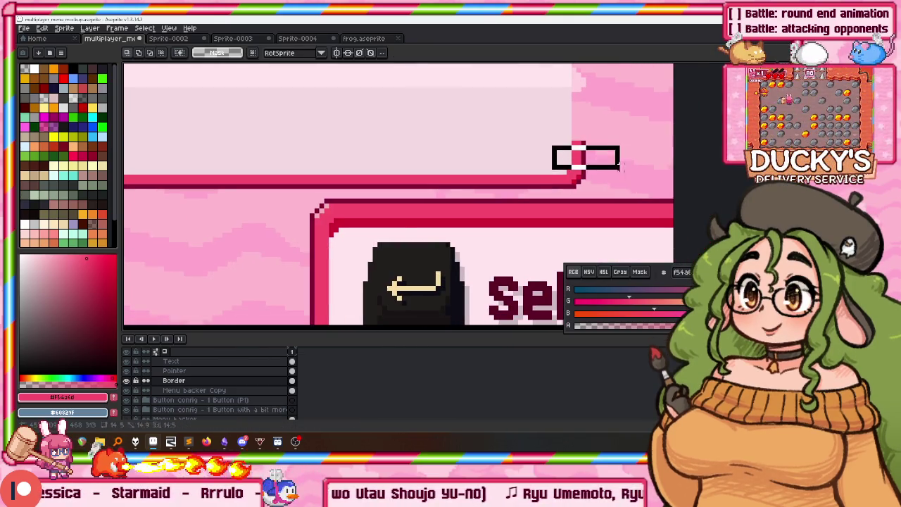
pyautogui.scroll(-1, 614, 162)
pyautogui.moveTo(609, 160); pyautogui.dragTo(636, 269)
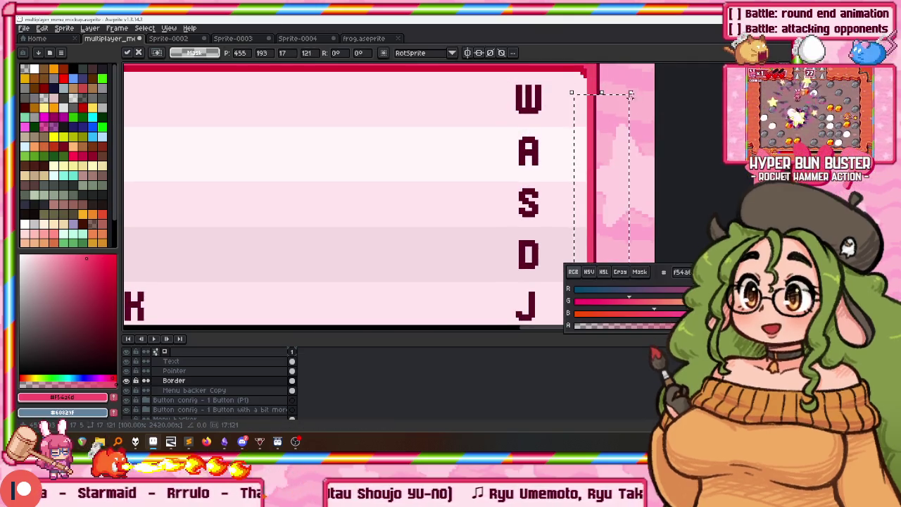
pyautogui.scroll(-2, 613, 118)
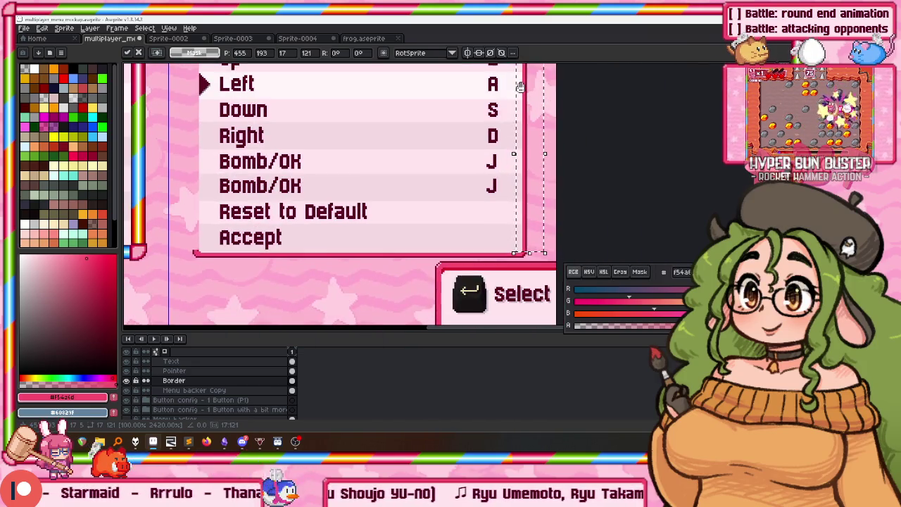
pyautogui.moveTo(520, 86); pyautogui.dragTo(519, 126)
pyautogui.scroll(2, 521, 133)
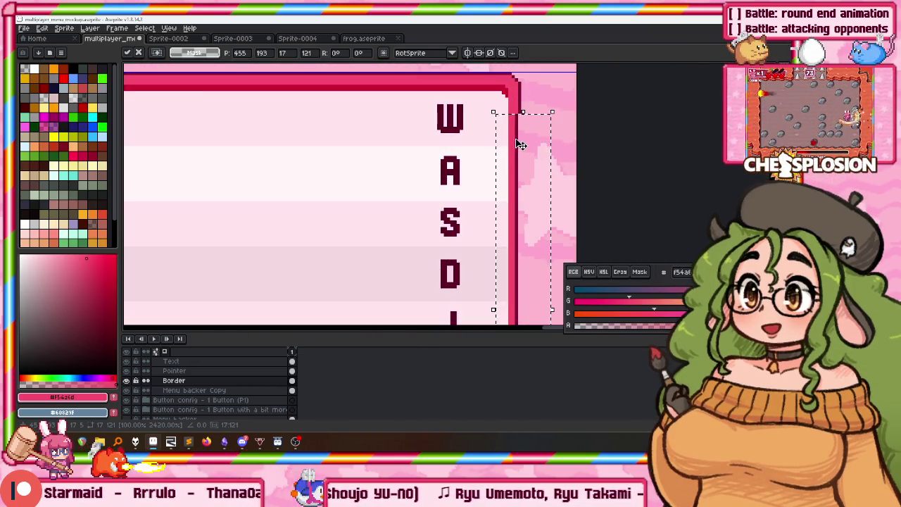
pyautogui.hotkey('ctrl', 'd')
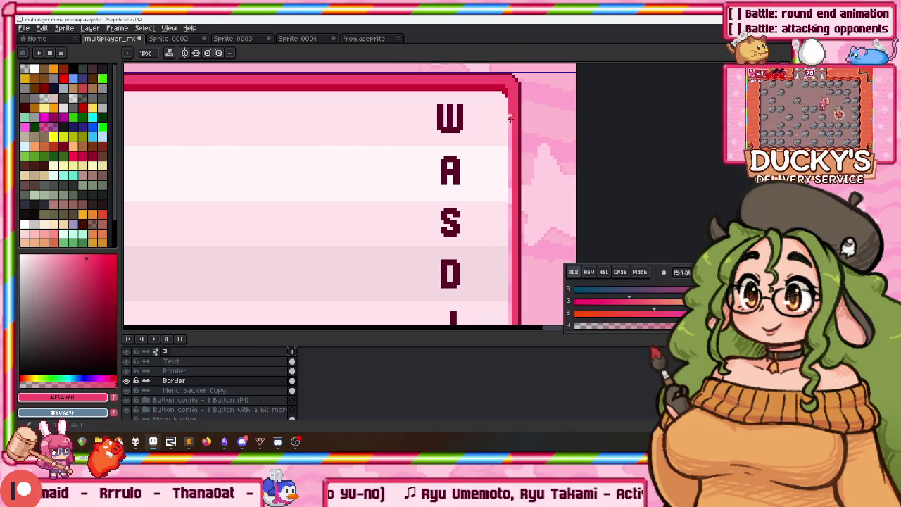
# Stretch the left border along the lower-right panel's left edge
pyautogui.scroll(-3, 490, 305)
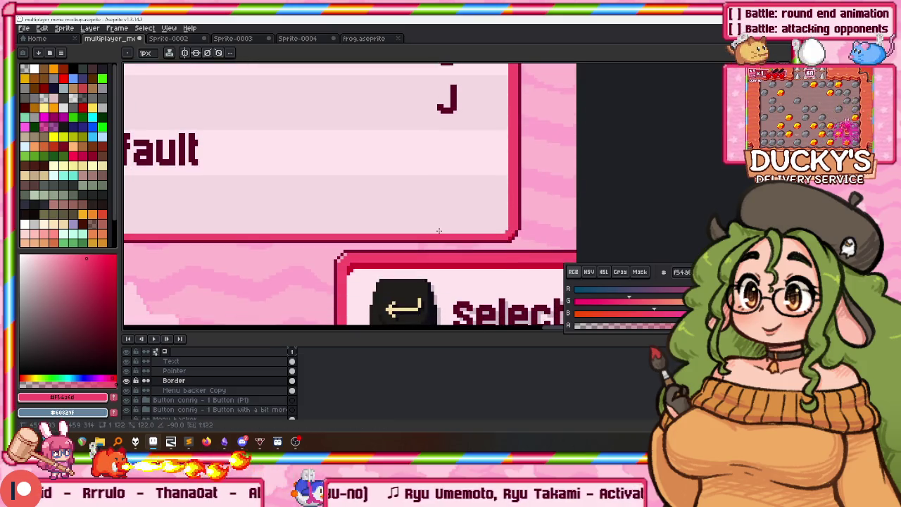
pyautogui.scroll(1, 442, 229)
pyautogui.scroll(-1, 464, 175)
pyautogui.scroll(-1, 484, 125)
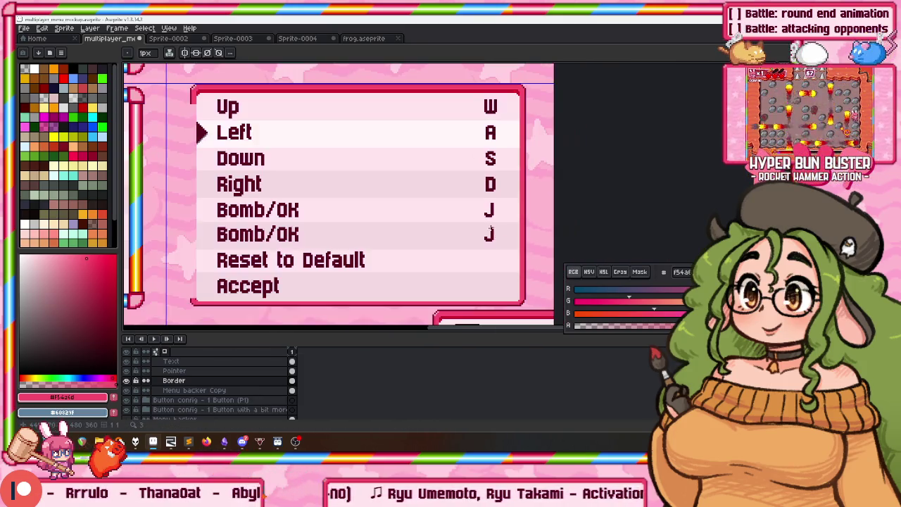
pyautogui.moveTo(471, 200); pyautogui.dragTo(519, 200)
pyautogui.scroll(2, 218, 98)
pyautogui.press('m')
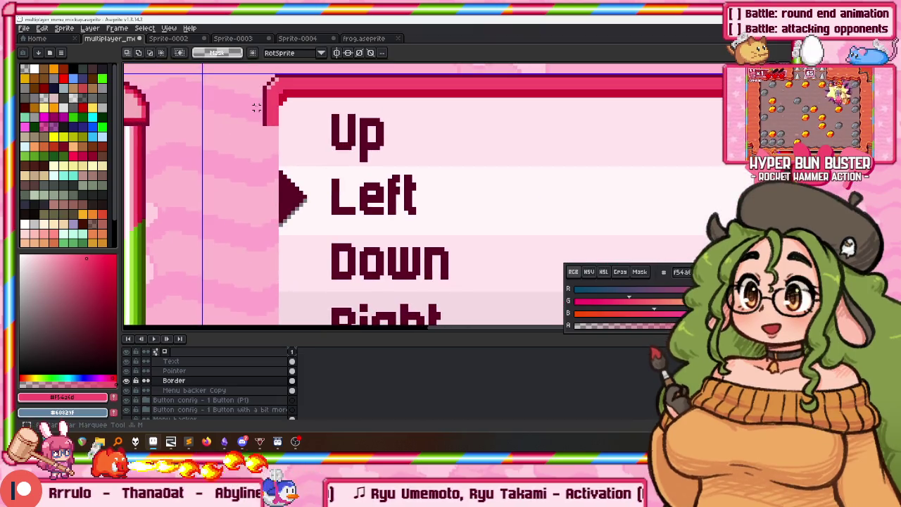
pyautogui.moveTo(277, 124)
pyautogui.mouseDown()
pyautogui.moveTo(241, 335)
pyautogui.moveTo(241, 142)
pyautogui.mouseUp()
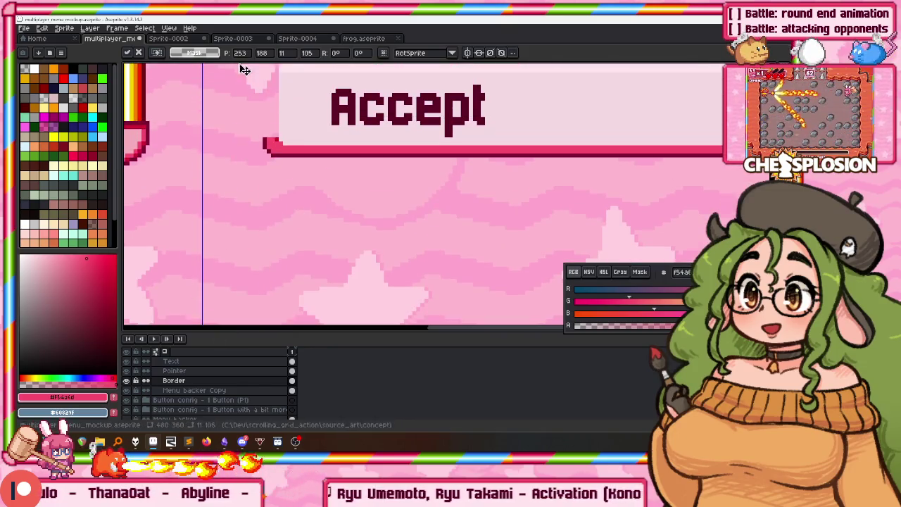
pyautogui.press('Return')
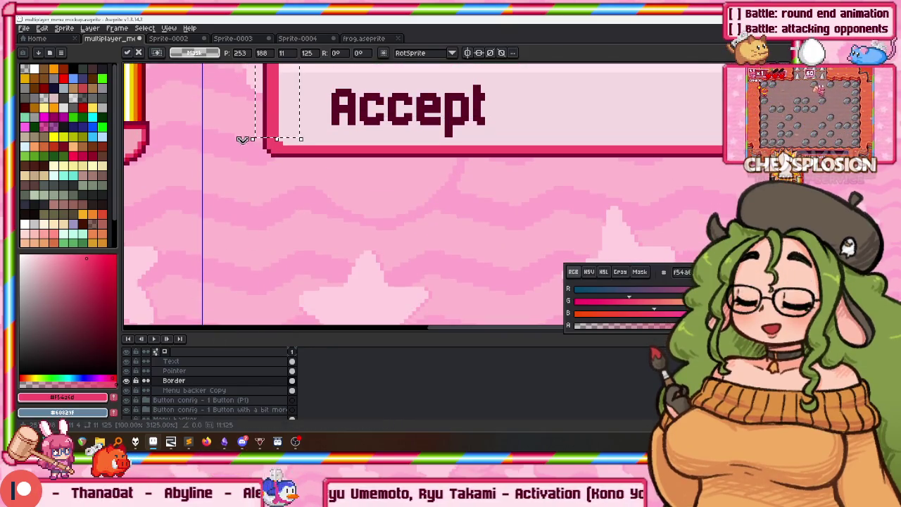
# Switch to the Sprite-0002 Team Battle reference sprite
pyautogui.scroll(-1, 246, 146)
pyautogui.scroll(2, 285, 176)
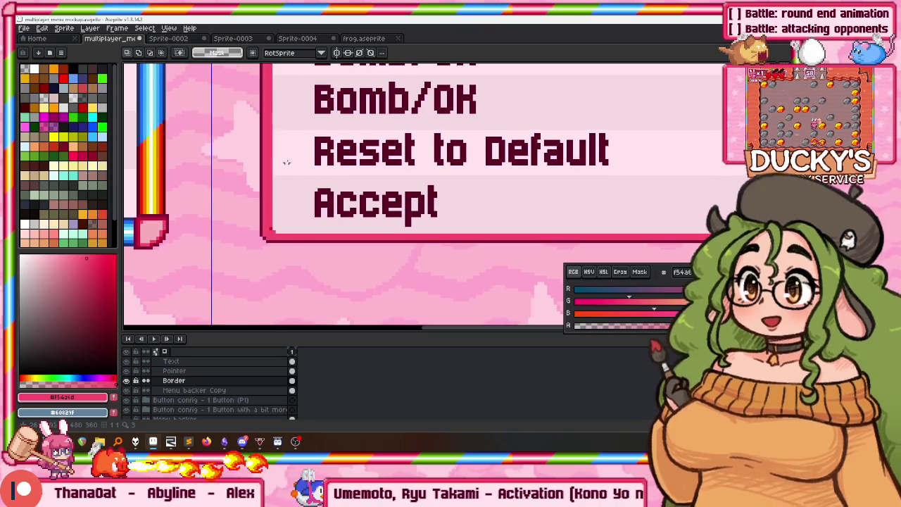
pyautogui.scroll(-2, 397, 117)
pyautogui.hotkey('ctrl', 'Tab')
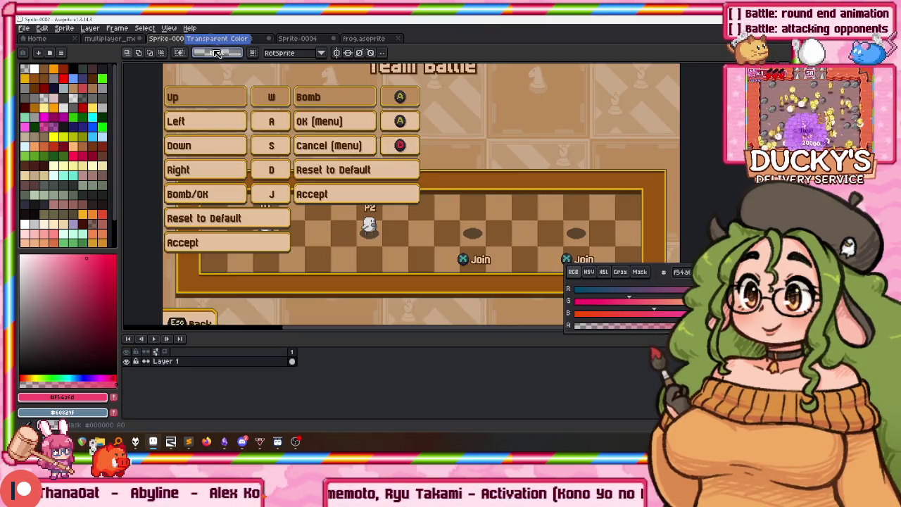
# Close the Team Battle reference without saving, and glance at the Arcade button and frog sprites
pyautogui.click(204, 39)
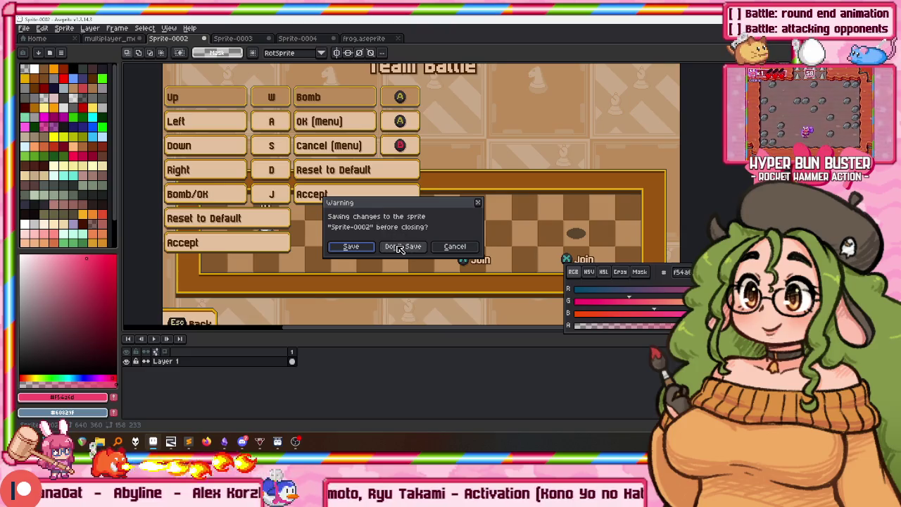
pyautogui.click(402, 246)
pyautogui.click(239, 40)
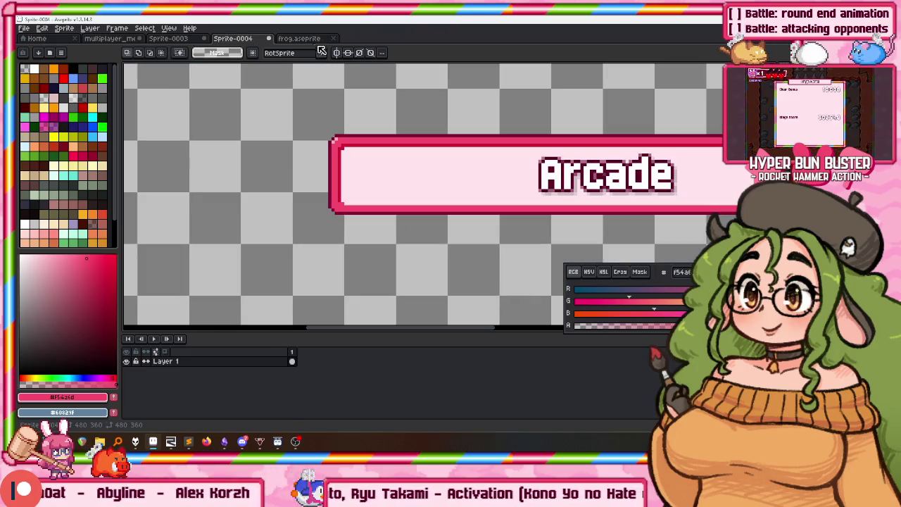
pyautogui.click(308, 39)
pyautogui.click(110, 39)
# Open bunnygirl.aseprite from the start page's recent files
pyautogui.click(35, 39)
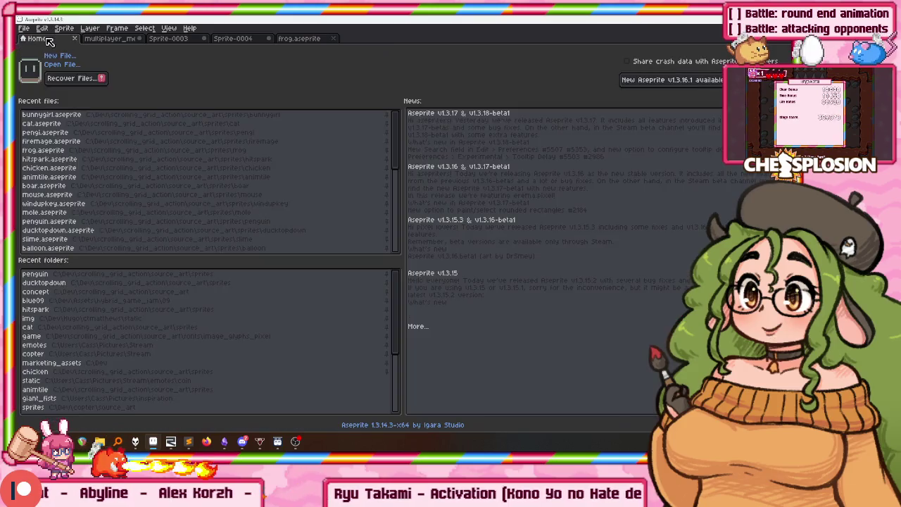
pyautogui.click(120, 125)
pyautogui.click(123, 116)
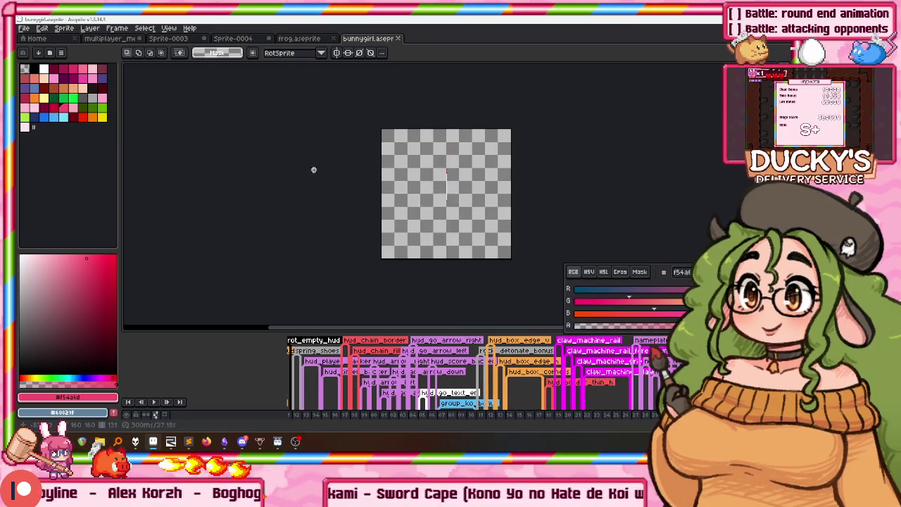
pyautogui.scroll(3, 439, 215)
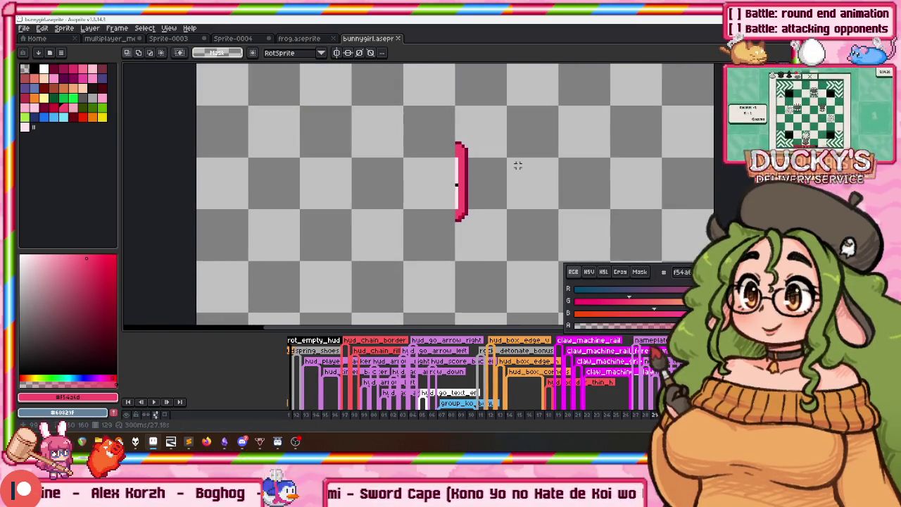
pyautogui.moveTo(476, 138); pyautogui.dragTo(476, 157)
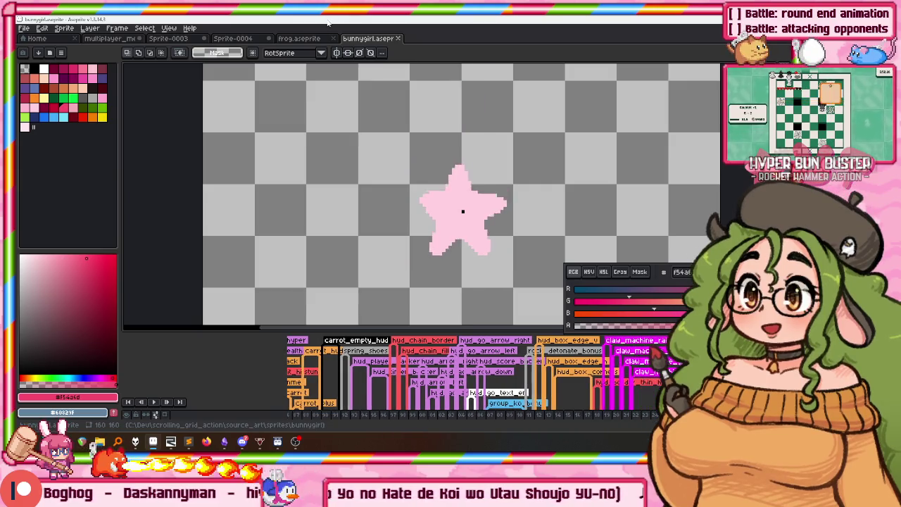
# Flip through the frog and Sprite-0003 tabs and the Frame menu, then return to the mockup
pyautogui.click(232, 38)
pyautogui.click(109, 38)
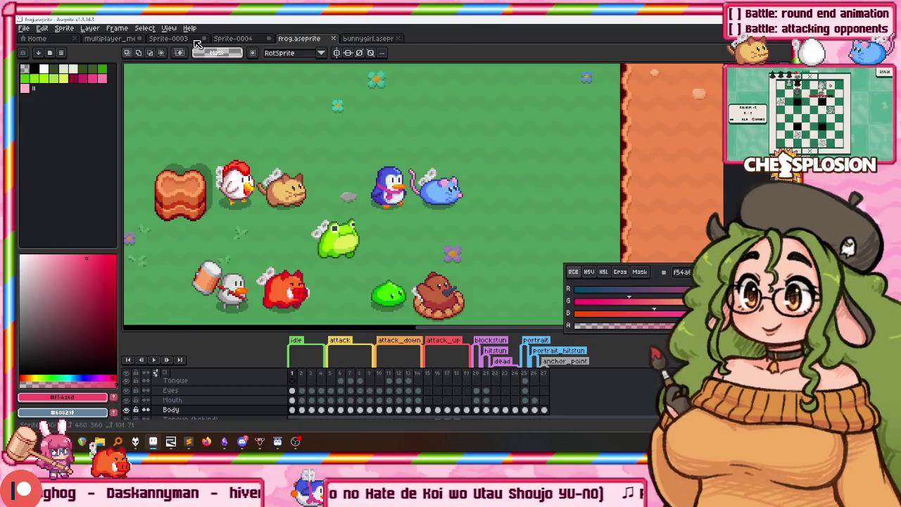
pyautogui.click(169, 38)
pyautogui.click(116, 28)
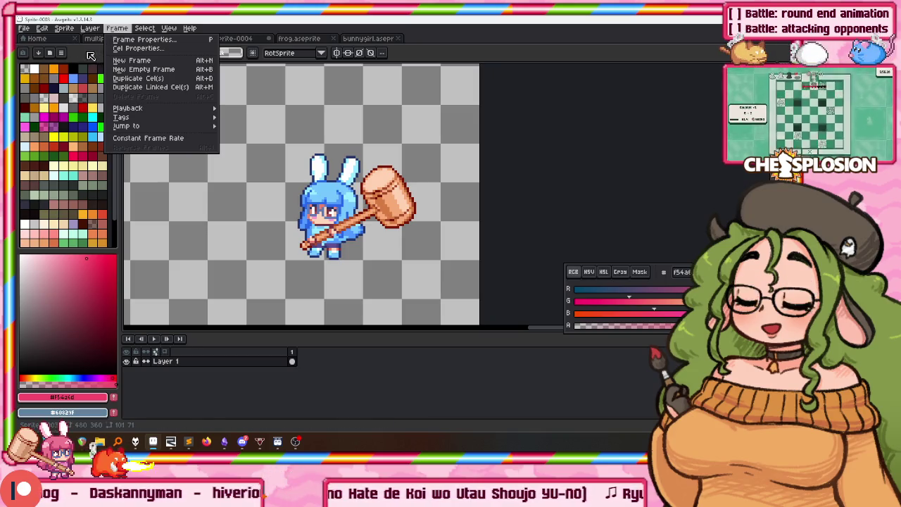
pyautogui.click(93, 38)
# Zoom in on the lower-right panel's bottom border corner and select it
pyautogui.scroll(1, 342, 132)
pyautogui.scroll(-4, 342, 132)
pyautogui.scroll(1, 277, 116)
pyautogui.scroll(2, 559, 130)
pyautogui.scroll(-1, 560, 130)
pyautogui.scroll(3, 560, 154)
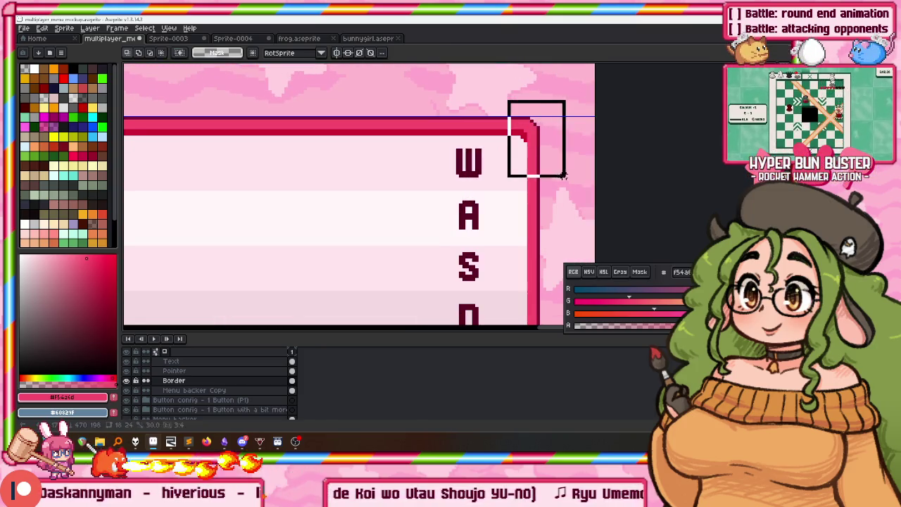
pyautogui.scroll(-1, 517, 211)
pyautogui.scroll(-2, 506, 234)
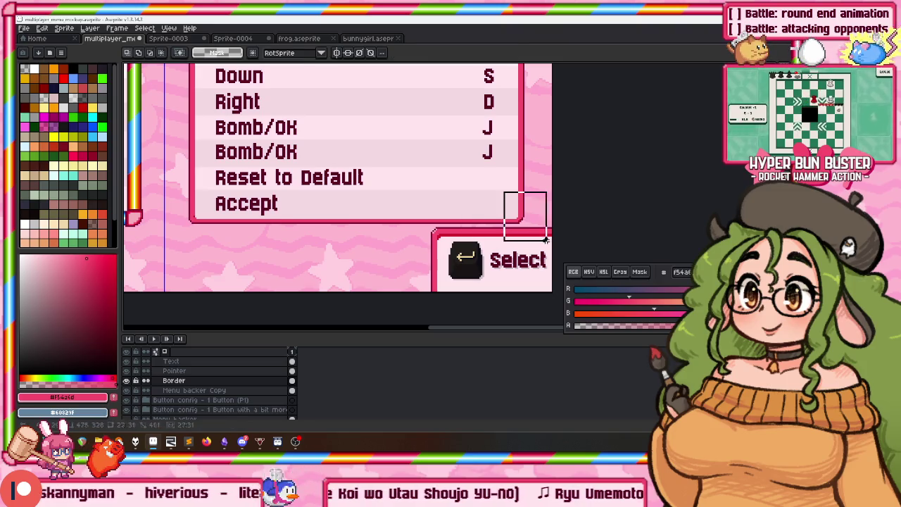
pyautogui.moveTo(544, 232); pyautogui.dragTo(505, 182)
pyautogui.scroll(-2, 517, 183)
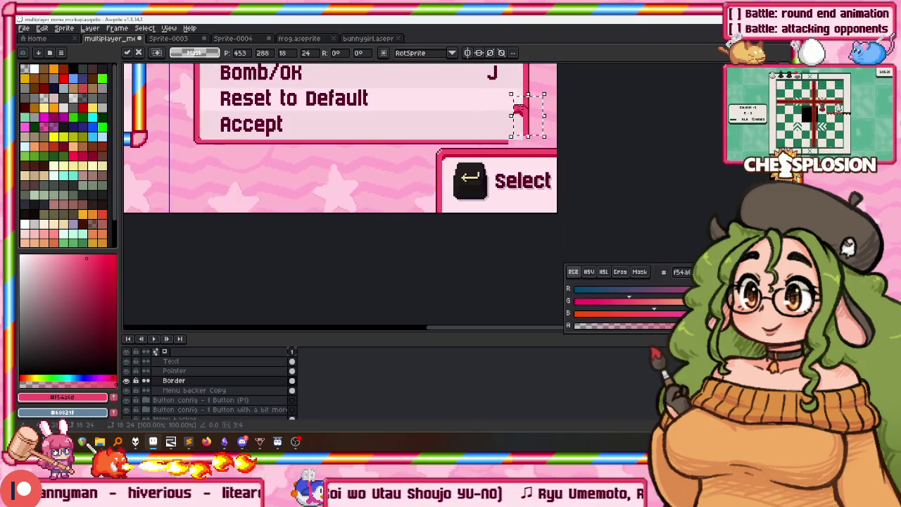
pyautogui.scroll(1, 522, 126)
pyautogui.scroll(-1, 522, 126)
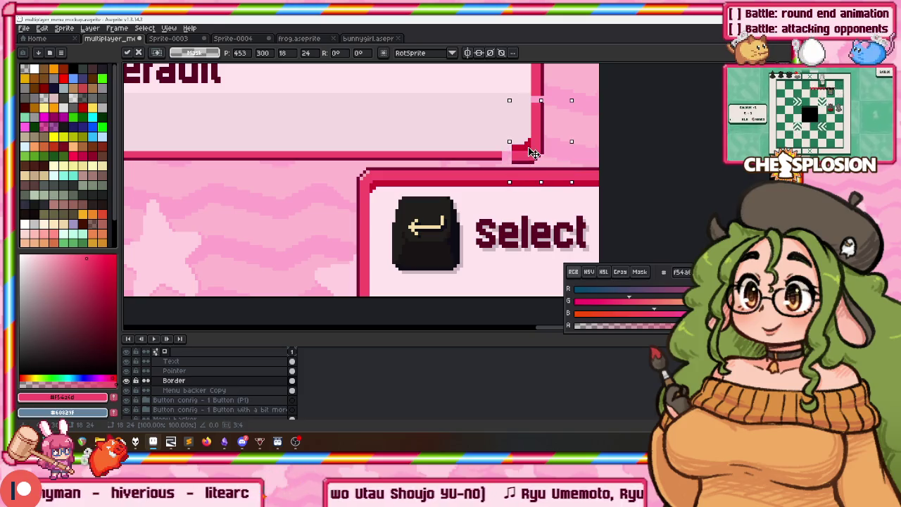
pyautogui.scroll(2, 526, 145)
# Recolour the red corner pixels of the border light pink with the Pencil
pyautogui.press('b')
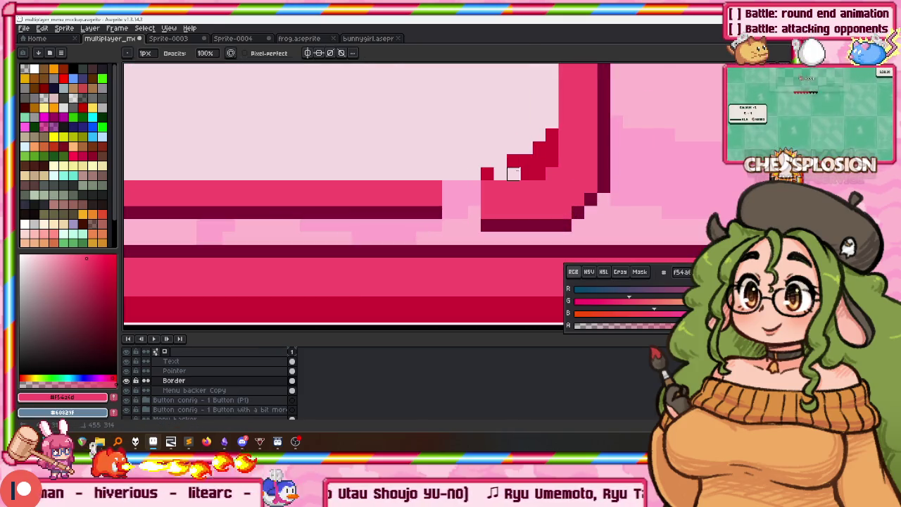
pyautogui.click(538, 162)
pyautogui.moveTo(552, 137); pyautogui.dragTo(519, 163)
pyautogui.click(487, 174)
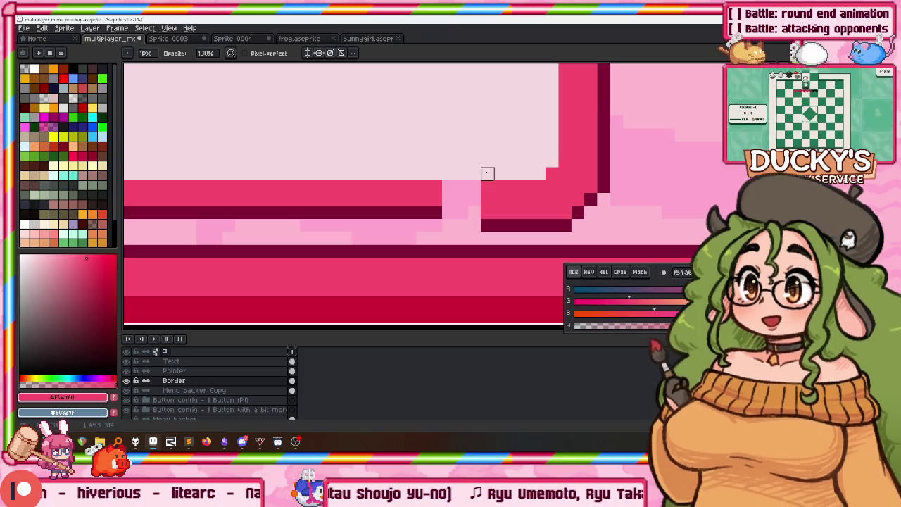
pyautogui.moveTo(489, 121); pyautogui.dragTo(467, 198)
pyautogui.scroll(-1, 467, 199)
# Try rectangular selections along the panel's border strip, then clear them
pyautogui.press('m')
pyautogui.moveTo(474, 150); pyautogui.dragTo(556, 186)
pyautogui.moveTo(515, 150); pyautogui.dragTo(516, 86)
pyautogui.hotkey('ctrl', 'd')
pyautogui.moveTo(472, 225)
pyautogui.mouseDown()
pyautogui.moveTo(522, 165)
pyautogui.moveTo(218, 212)
pyautogui.mouseUp()
pyautogui.scroll(-2, 540, 203)
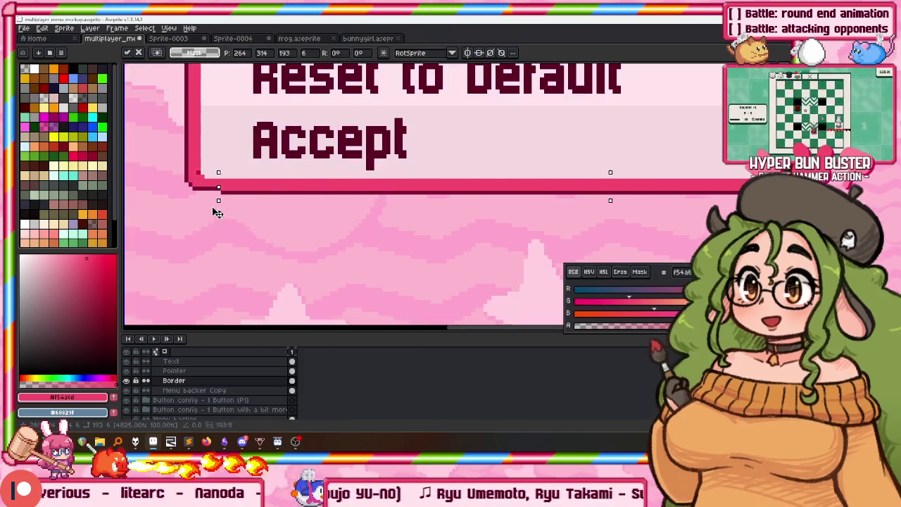
pyautogui.hotkey('ctrl', 'd')
# Select the lower panel's border section, move it left and commit
pyautogui.moveTo(161, 145); pyautogui.dragTo(249, 221)
pyautogui.scroll(-1, 694, 166)
pyautogui.moveTo(535, 156); pyautogui.dragTo(709, 222)
pyautogui.moveTo(572, 169); pyautogui.dragTo(333, 173)
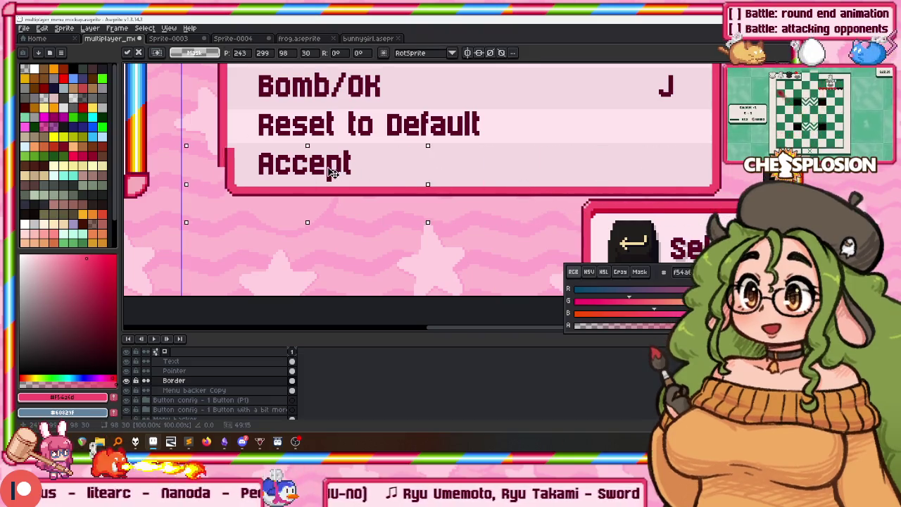
pyautogui.press('Return')
pyautogui.hotkey('ctrl', 'd')
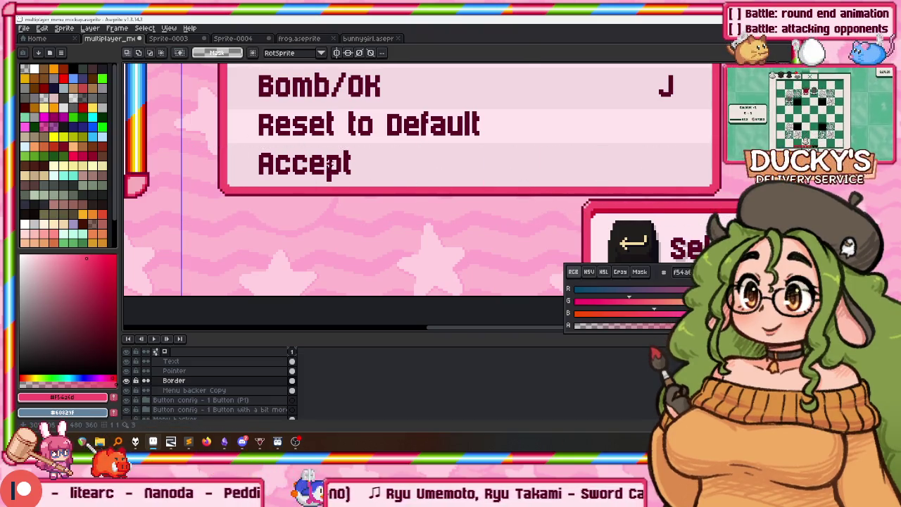
pyautogui.scroll(1, 417, 147)
pyautogui.scroll(-2, 487, 204)
pyautogui.scroll(-3, 487, 204)
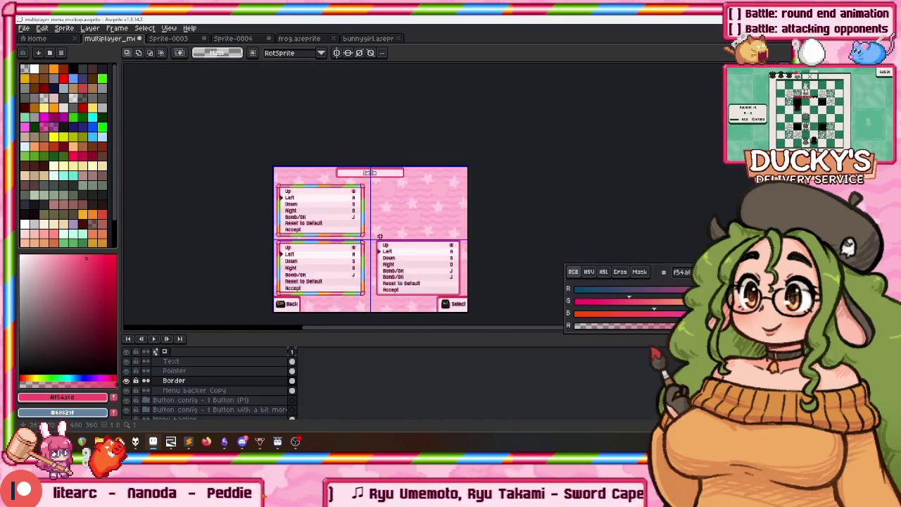
# Select the 'Button config - 2 Buttons (P4)' group in the Layers panel
pyautogui.scroll(2, 418, 202)
pyautogui.scroll(2, 418, 203)
pyautogui.scroll(-2, 415, 203)
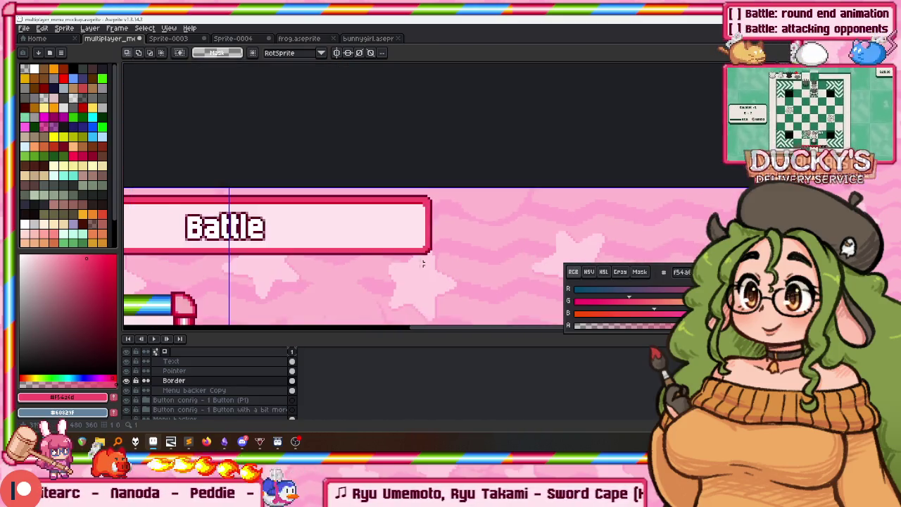
pyautogui.scroll(-1, 422, 169)
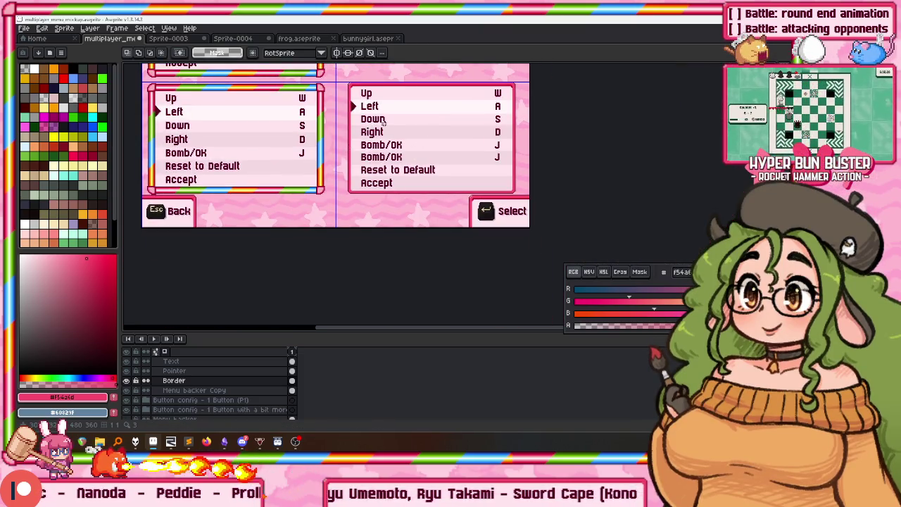
pyautogui.scroll(2, 197, 384)
pyautogui.click(197, 380)
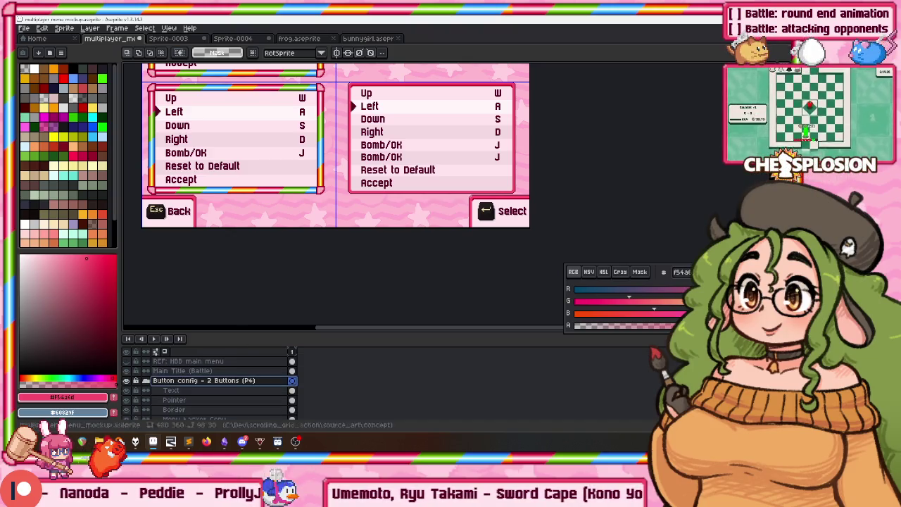
# Pan and zoom the canvas to view the P4 controls panel's border
pyautogui.scroll(2, 428, 124)
pyautogui.scroll(-2, 428, 123)
pyautogui.scroll(2, 433, 134)
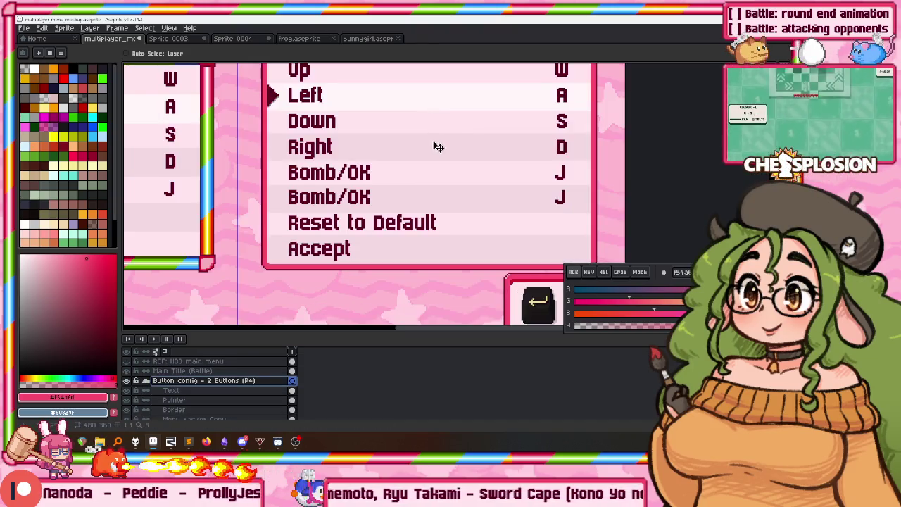
pyautogui.moveTo(436, 146); pyautogui.dragTo(433, 201)
pyautogui.scroll(-2, 299, 131)
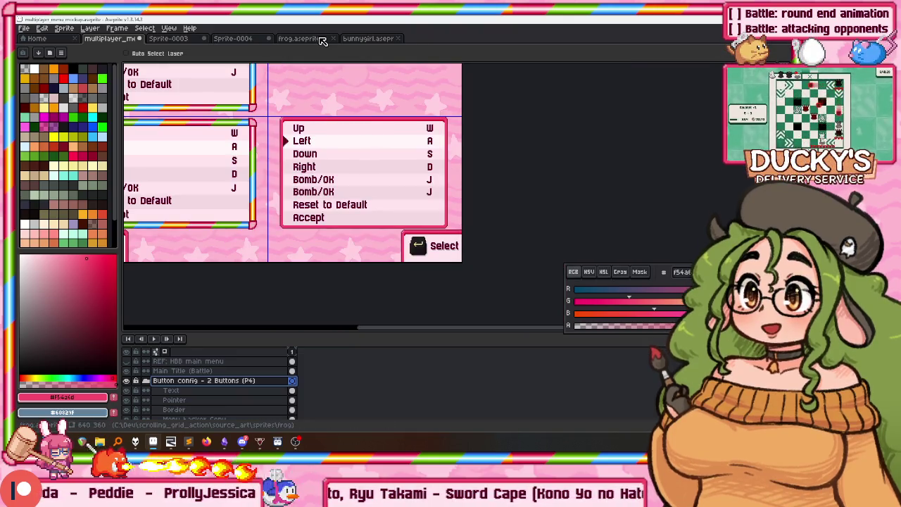
pyautogui.scroll(2, 298, 156)
pyautogui.moveTo(328, 119)
pyautogui.mouseDown()
pyautogui.moveTo(340, 80)
pyautogui.moveTo(336, 167)
pyautogui.mouseUp()
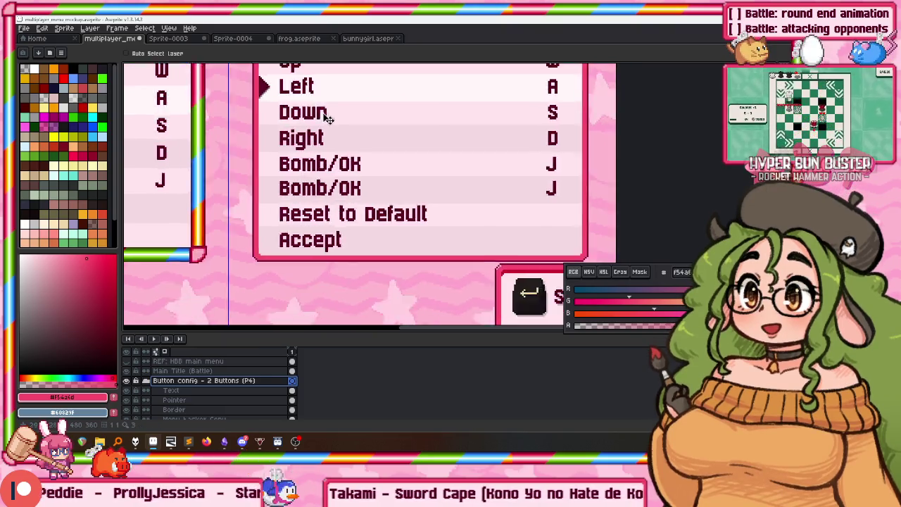
pyautogui.scroll(-1, 348, 137)
pyautogui.scroll(1, 345, 153)
# Rename the P4 Border layer to 'Border (thinner)' in Layer Properties
pyautogui.click(197, 410)
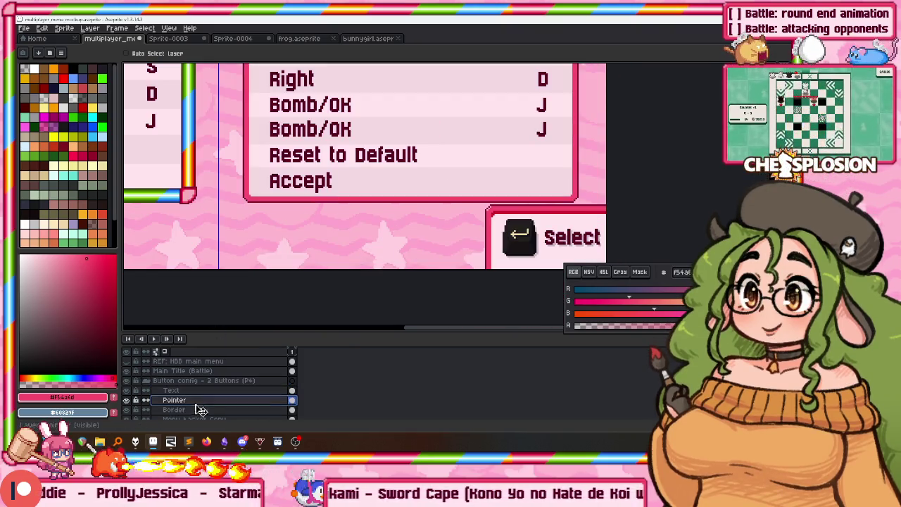
pyautogui.doubleClick(198, 410)
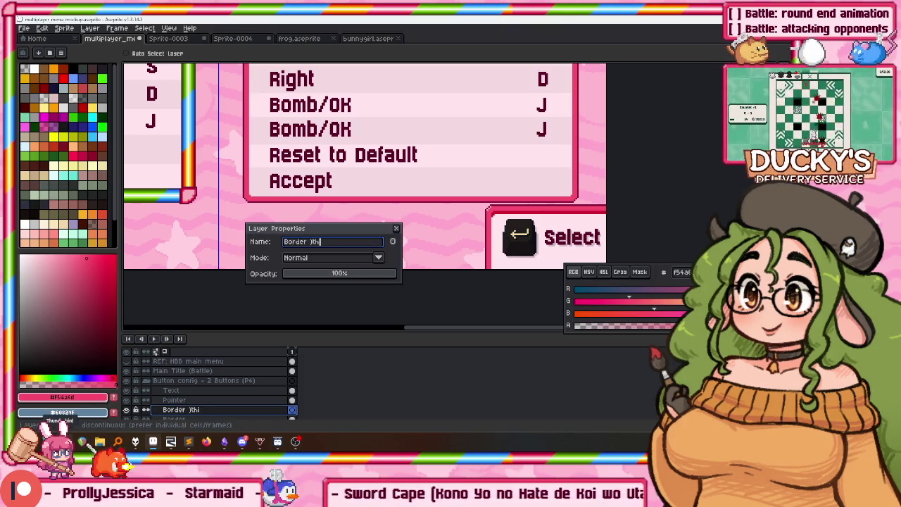
pyautogui.write('er)')
pyautogui.press('Return')
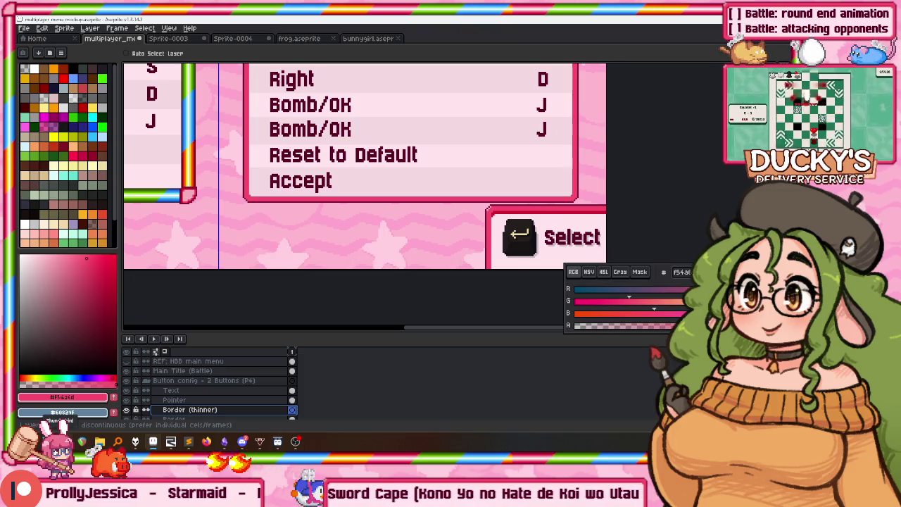
pyautogui.scroll(-3, 373, 109)
pyautogui.scroll(2, 300, 107)
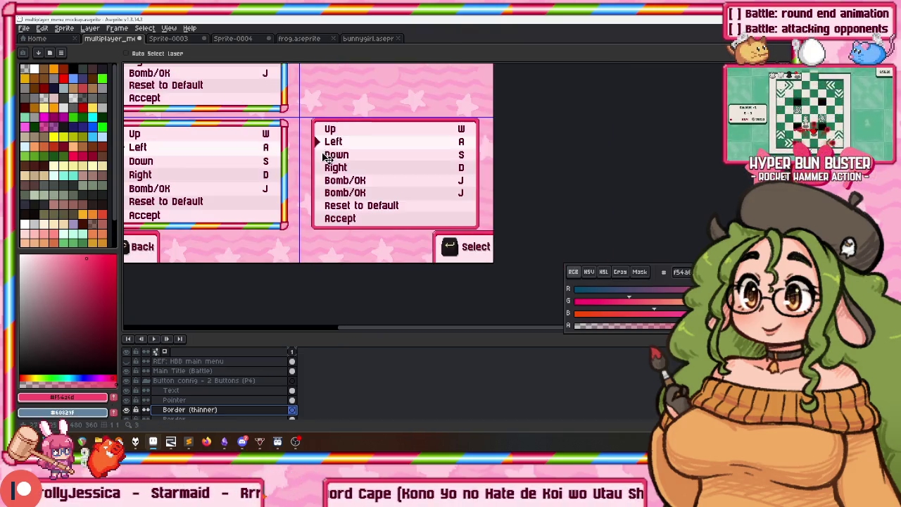
pyautogui.scroll(-1, 308, 124)
pyautogui.scroll(3, 358, 104)
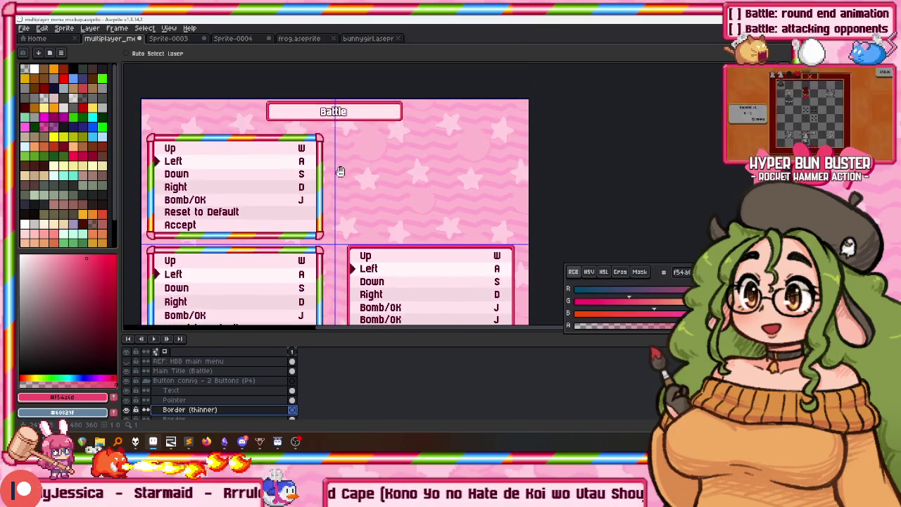
# Select the Main Title (Battle) layer and move the Battle title box up and right
pyautogui.scroll(-1, 337, 171)
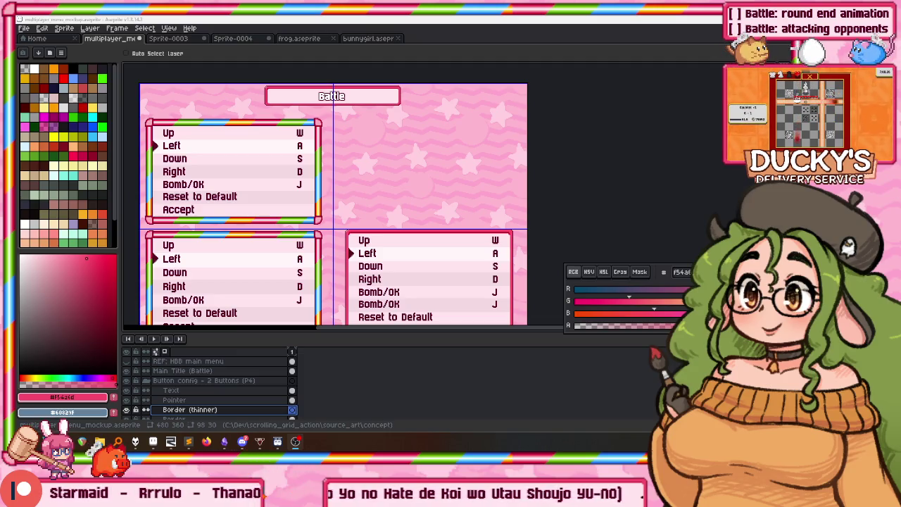
pyautogui.scroll(-1, 332, 181)
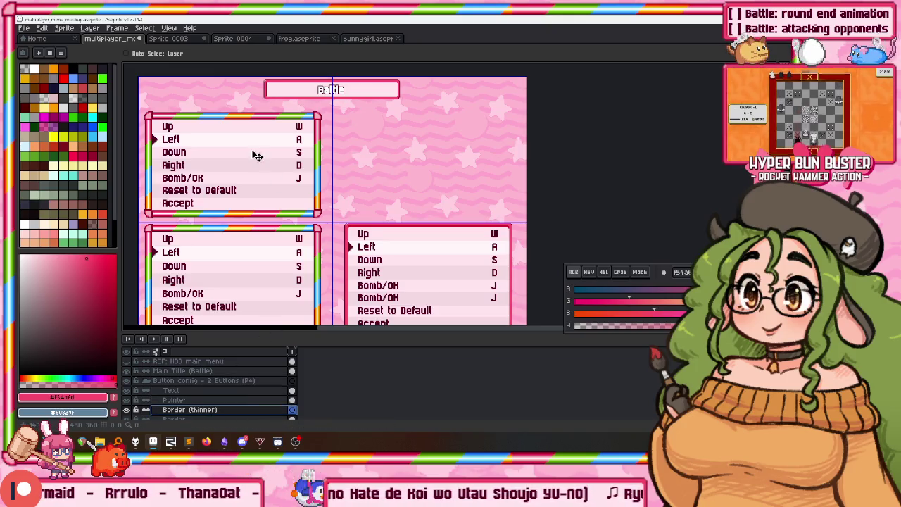
pyautogui.scroll(3, 256, 155)
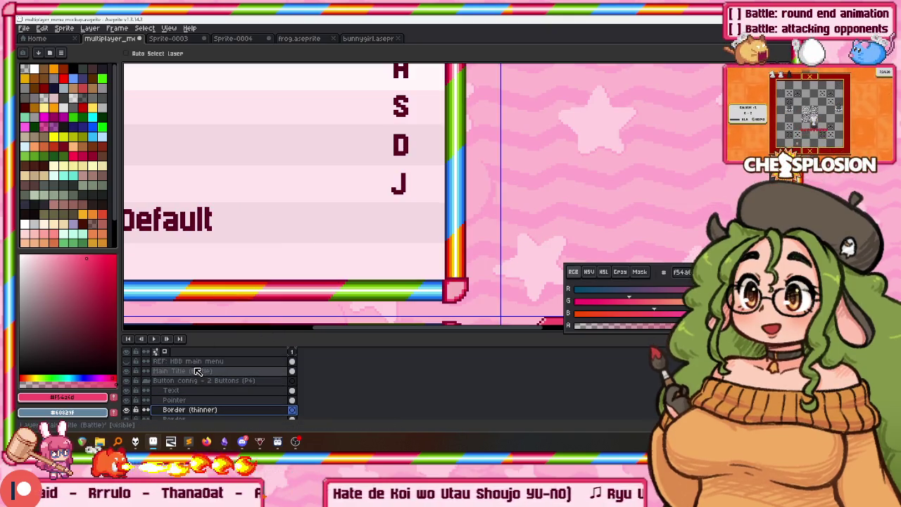
pyautogui.click(196, 362)
pyautogui.click(209, 371)
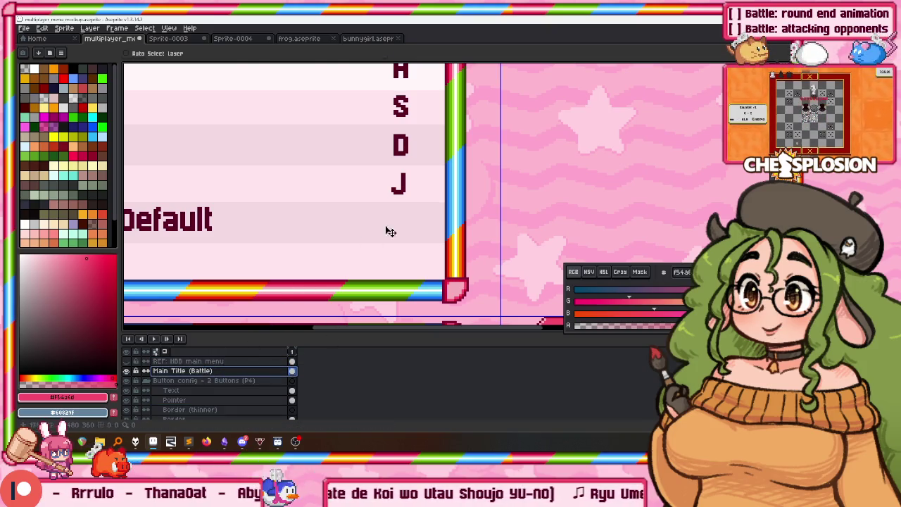
pyautogui.scroll(-3, 366, 243)
pyautogui.click(190, 409)
pyautogui.moveTo(436, 197); pyautogui.dragTo(506, 123)
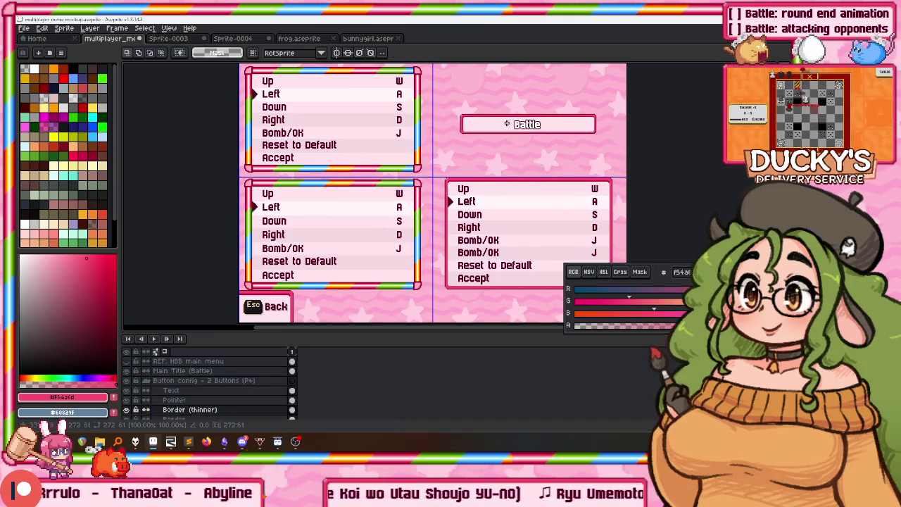
# Select all the Battle title lettering's pixels using the Magic Wand with Contiguous off
pyautogui.press('w')
pyautogui.scroll(2, 504, 134)
pyautogui.scroll(1, 503, 134)
pyautogui.scroll(2, 521, 123)
pyautogui.scroll(-2, 533, 120)
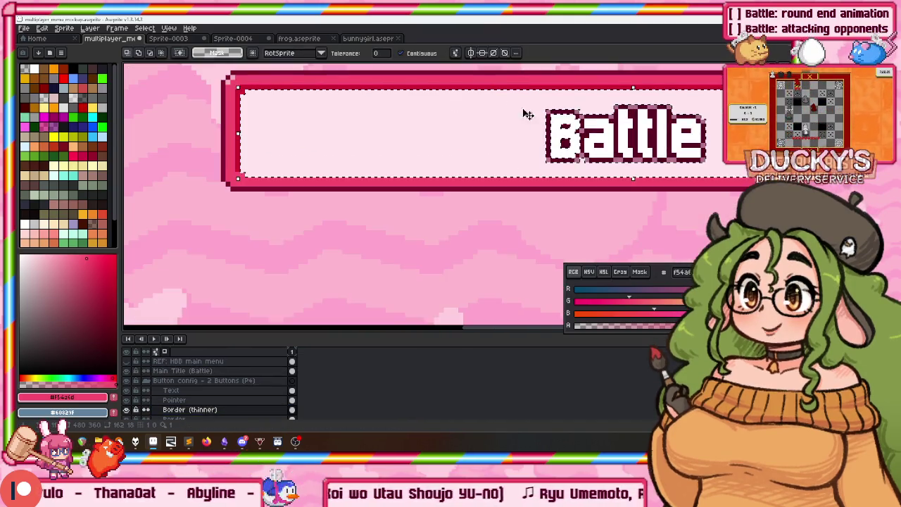
pyautogui.click(400, 53)
pyautogui.click(526, 156)
pyautogui.scroll(3, 536, 129)
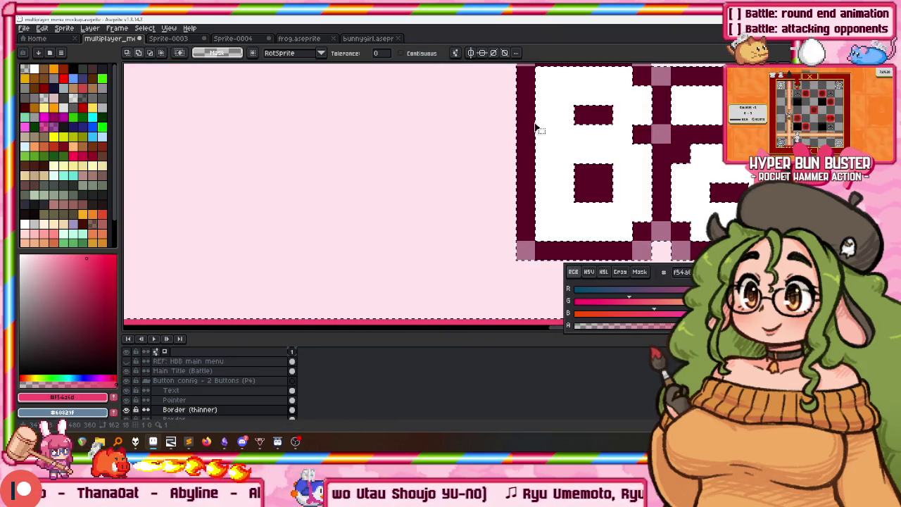
pyautogui.scroll(1, 525, 113)
pyautogui.scroll(-5, 533, 107)
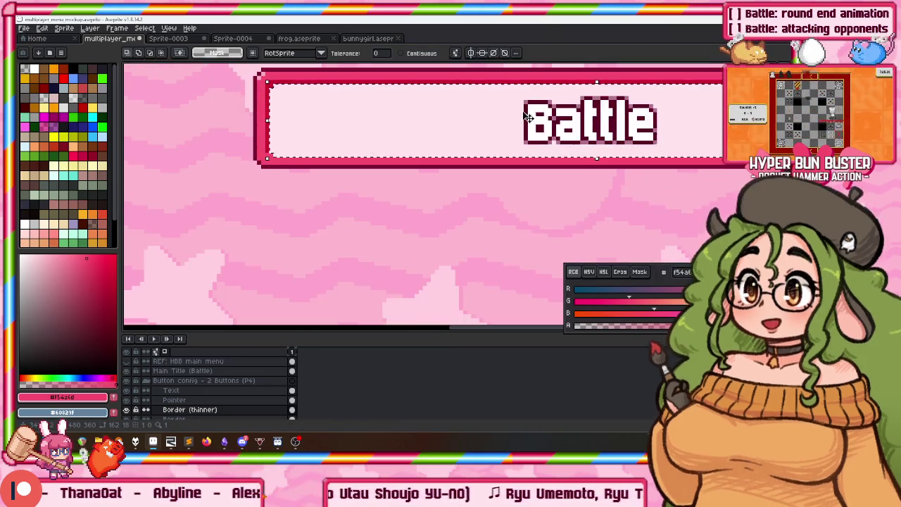
pyautogui.scroll(-2, 426, 120)
pyautogui.scroll(-1, 382, 105)
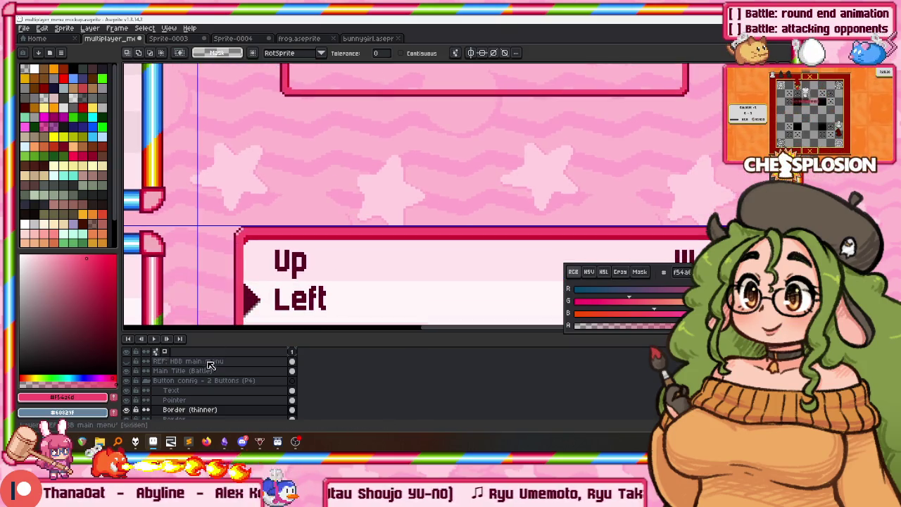
pyautogui.scroll(-1, 162, 399)
pyautogui.click(183, 399)
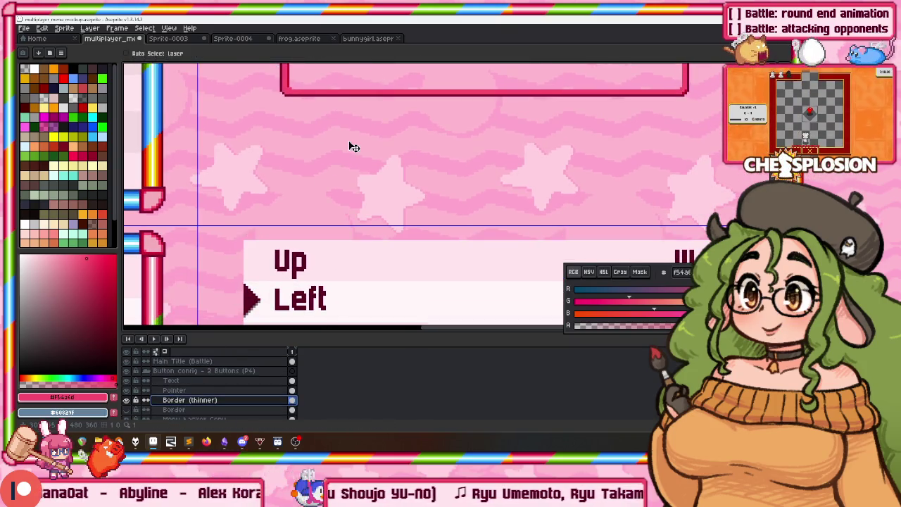
# Move the thin red border box down onto the Up row and shift it right
pyautogui.press('v')
pyautogui.scroll(-1, 350, 145)
pyautogui.moveTo(354, 122); pyautogui.dragTo(332, 211)
pyautogui.scroll(2, 282, 205)
pyautogui.scroll(1, 273, 255)
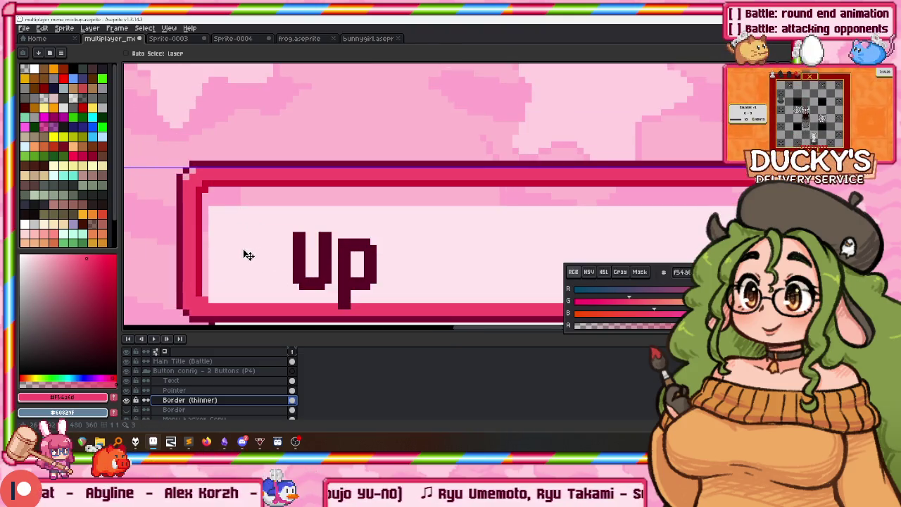
pyautogui.press('Down')
pyautogui.press('Down')
pyautogui.press('Down')
pyautogui.scroll(-2, 301, 236)
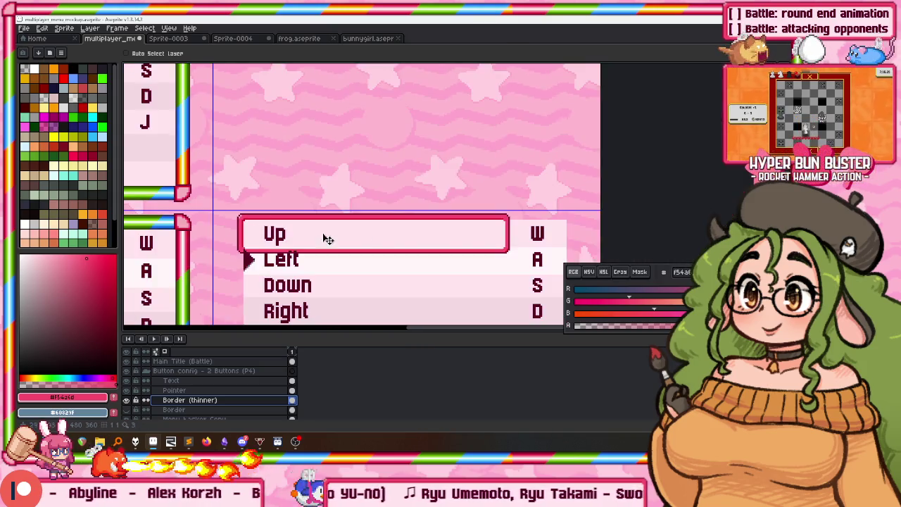
pyautogui.scroll(-2, 330, 197)
pyautogui.hscroll(2, 346, 178)
pyautogui.scroll(3, 345, 166)
pyautogui.moveTo(424, 183); pyautogui.dragTo(645, 165)
# Select the Up box's lower edge and stretch it down to the Accept row
pyautogui.scroll(-1, 637, 165)
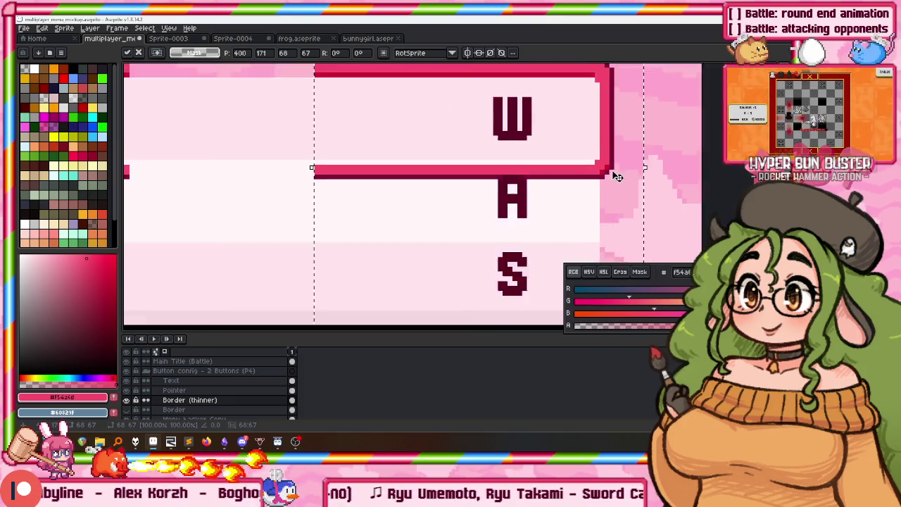
pyautogui.moveTo(425, 65); pyautogui.dragTo(481, 237)
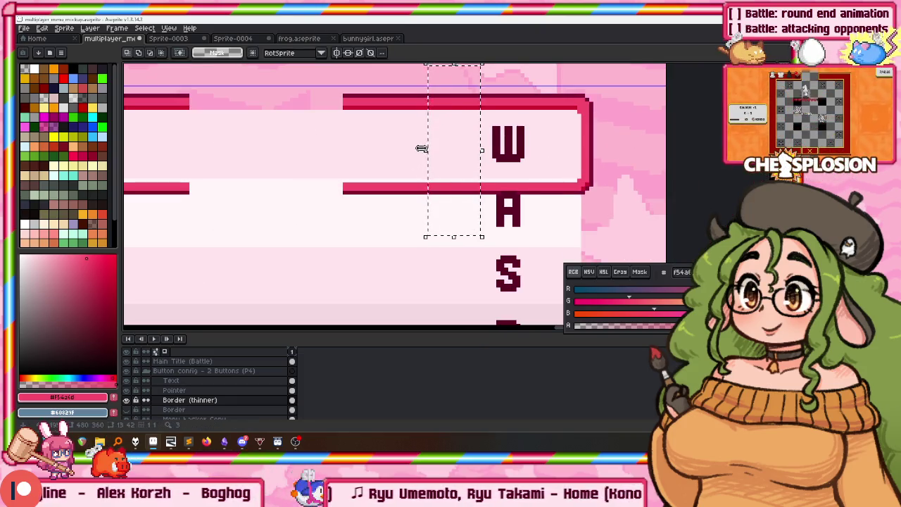
pyautogui.scroll(-1, 337, 136)
pyautogui.scroll(-1, 337, 136)
pyautogui.hscroll(-3, 245, 128)
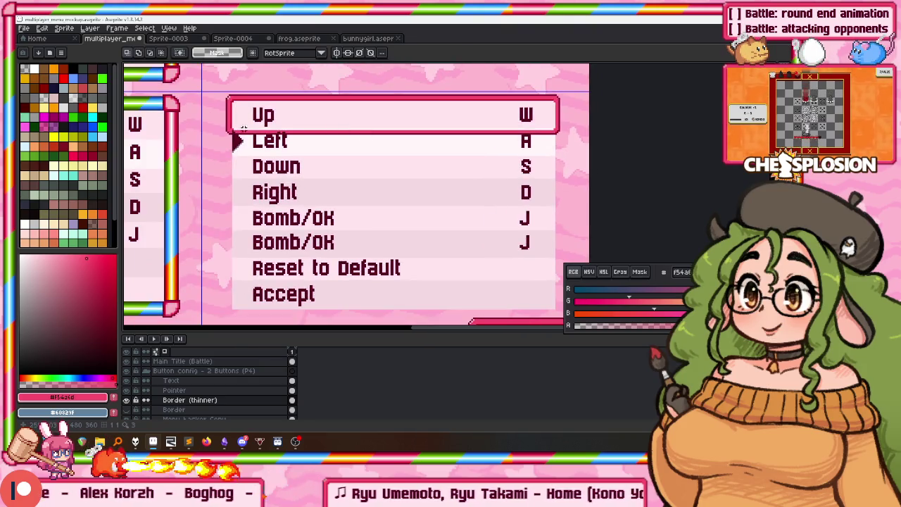
pyautogui.moveTo(205, 113); pyautogui.dragTo(590, 178)
pyautogui.scroll(-1, 376, 127)
pyautogui.moveTo(376, 125); pyautogui.dragTo(376, 250)
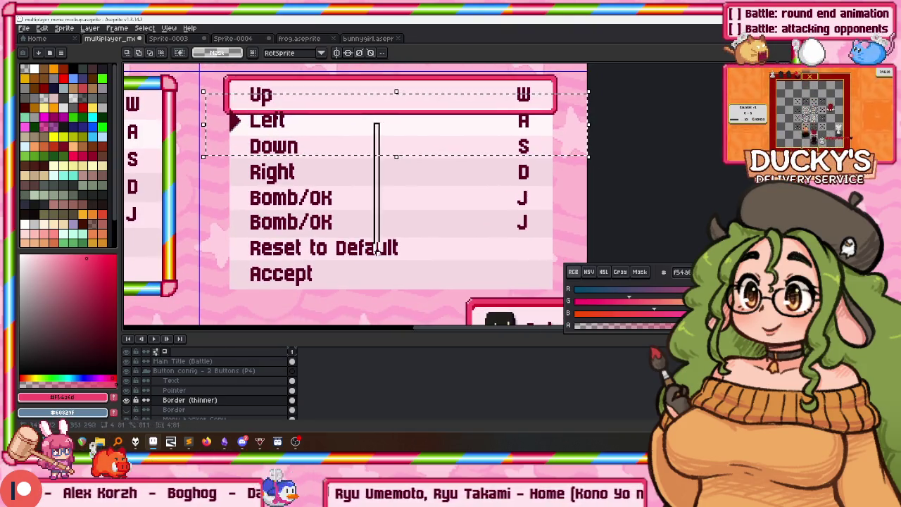
pyautogui.moveTo(396, 156); pyautogui.dragTo(236, 299)
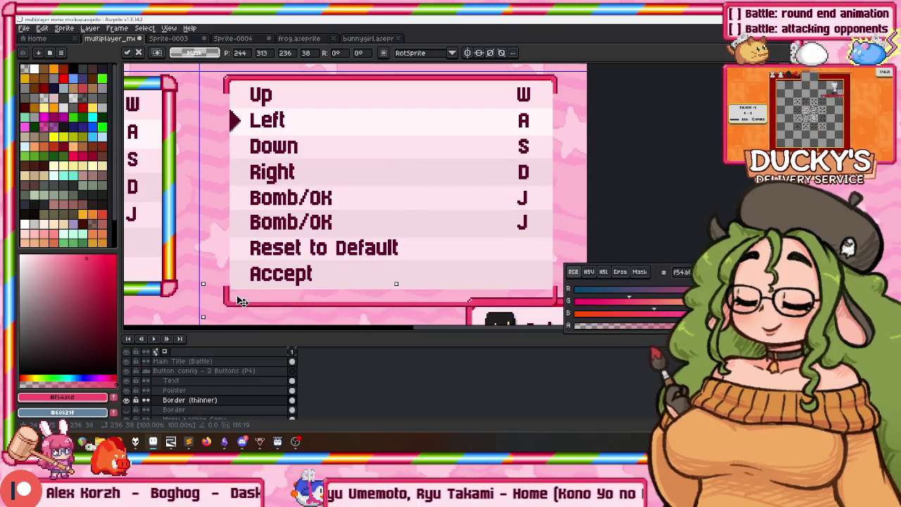
# Raise the bottom border edge slightly and commit the border and menu box transforms
pyautogui.scroll(2, 234, 301)
pyautogui.scroll(2, 236, 300)
pyautogui.moveTo(362, 252); pyautogui.dragTo(336, 189)
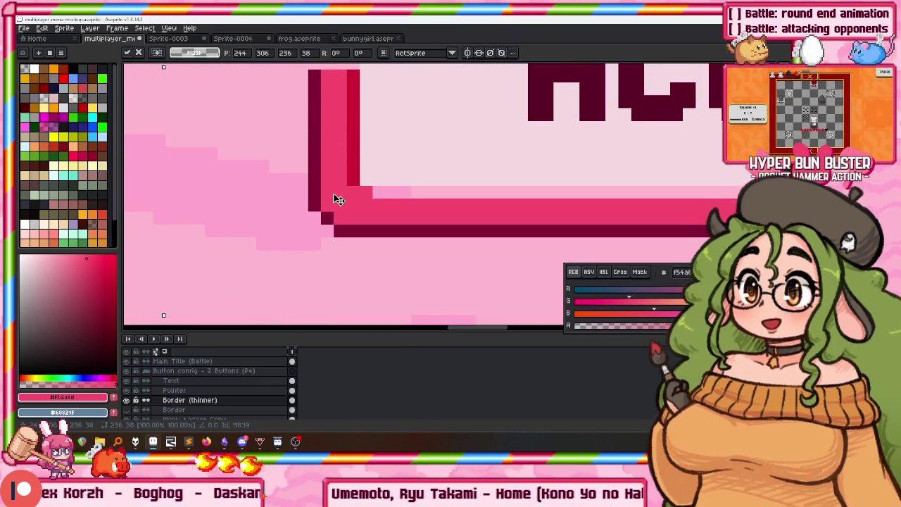
pyautogui.press('Return')
pyautogui.scroll(-3, 336, 188)
pyautogui.scroll(-1, 197, 196)
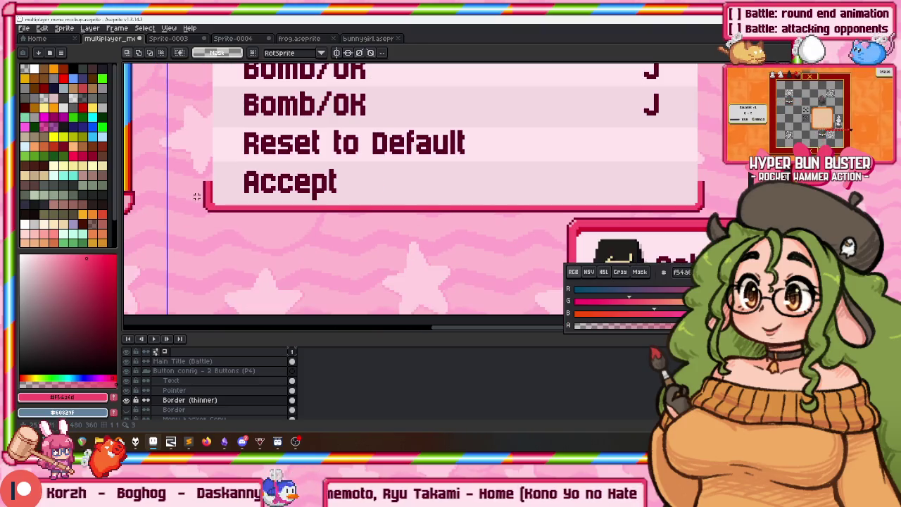
pyautogui.hotkey('ctrl', 'shift', 'd')
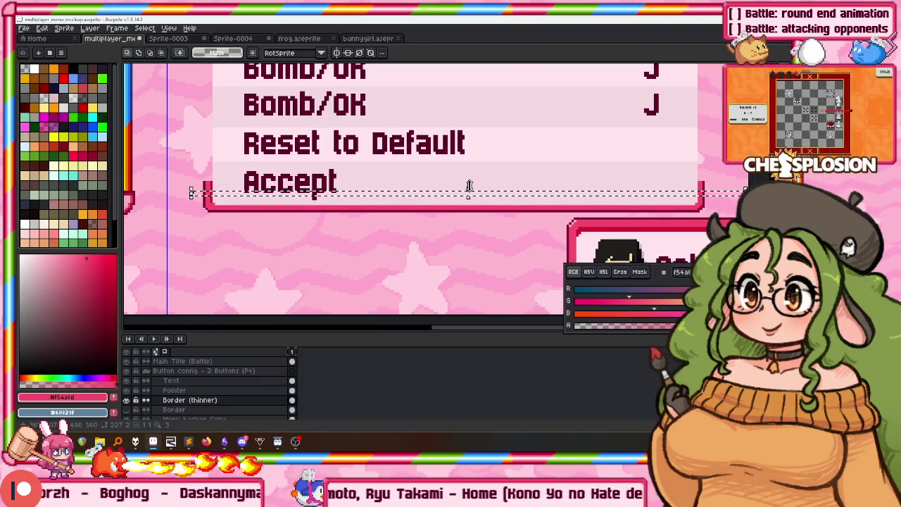
pyautogui.scroll(3, 494, 102)
pyautogui.press('Return')
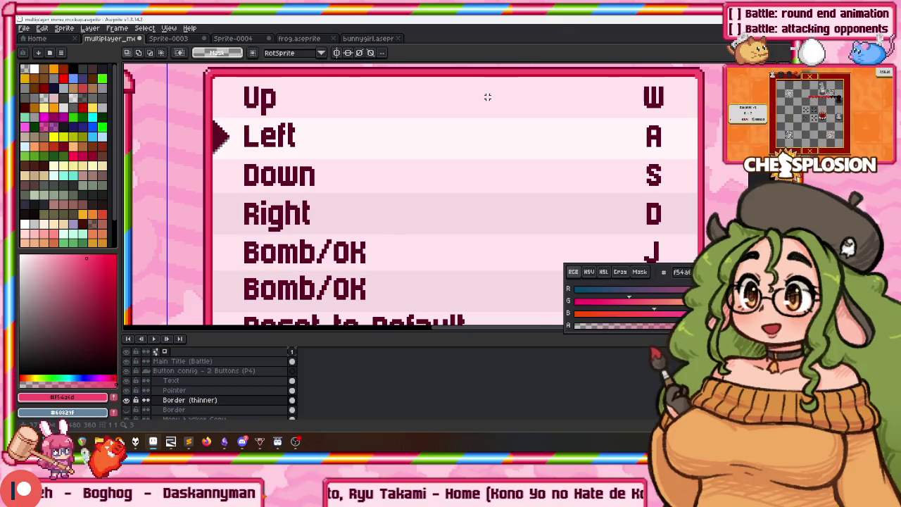
pyautogui.scroll(-1, 467, 130)
pyautogui.scroll(-2, 468, 130)
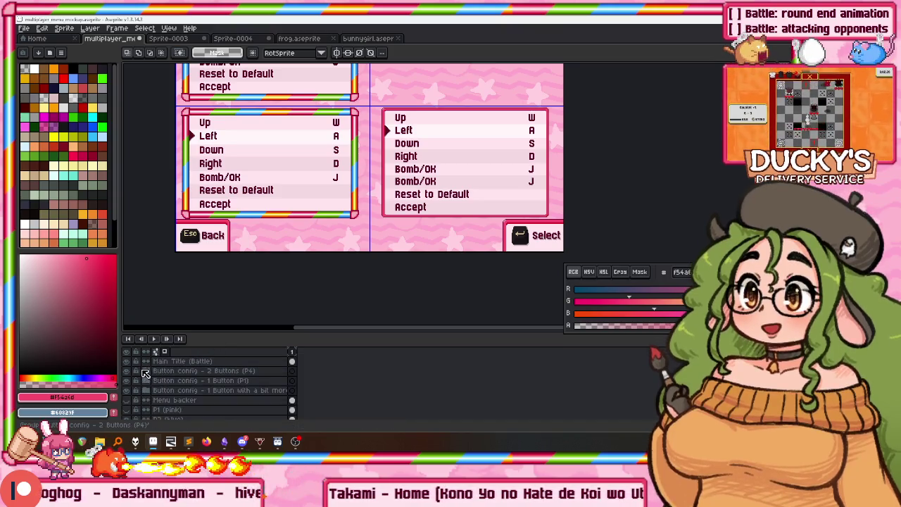
# Turn off the eye icon of the top-left panel's Button config group
pyautogui.moveTo(298, 170); pyautogui.dragTo(337, 182)
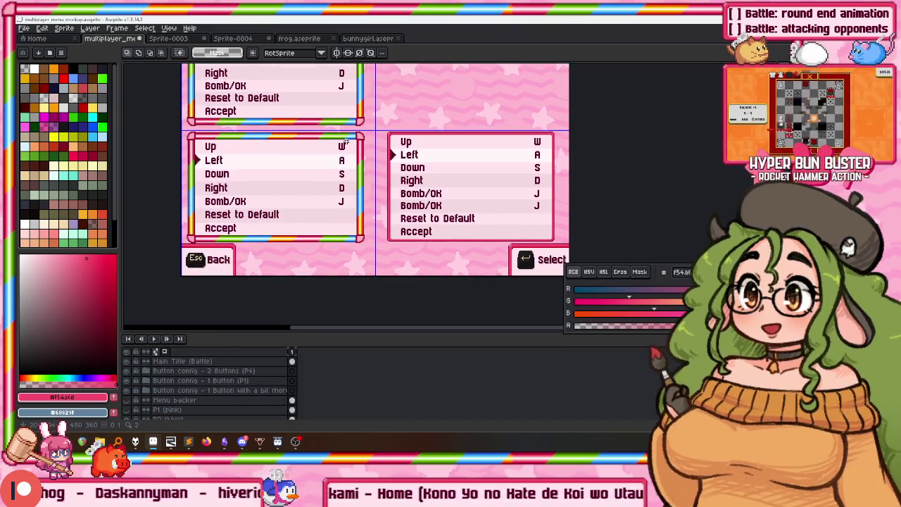
pyautogui.moveTo(345, 142); pyautogui.dragTo(346, 144)
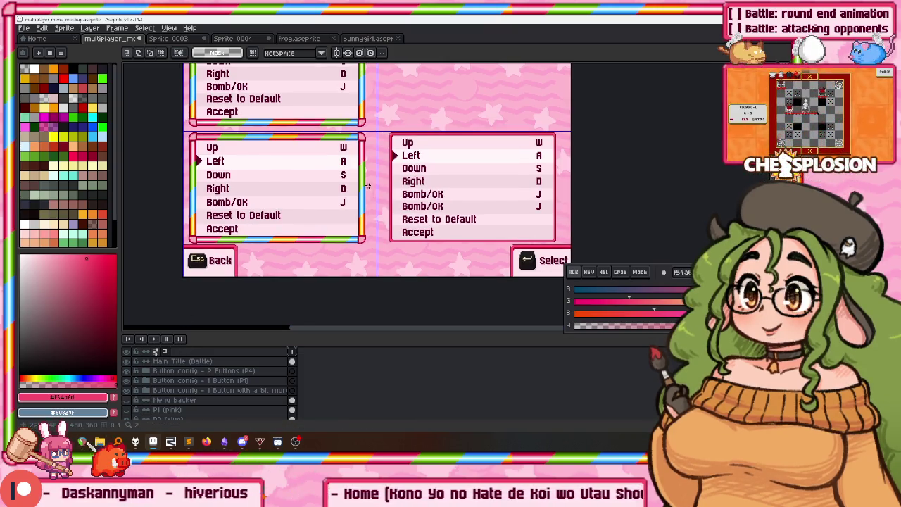
pyautogui.moveTo(367, 185); pyautogui.dragTo(351, 230)
pyautogui.scroll(1, 172, 392)
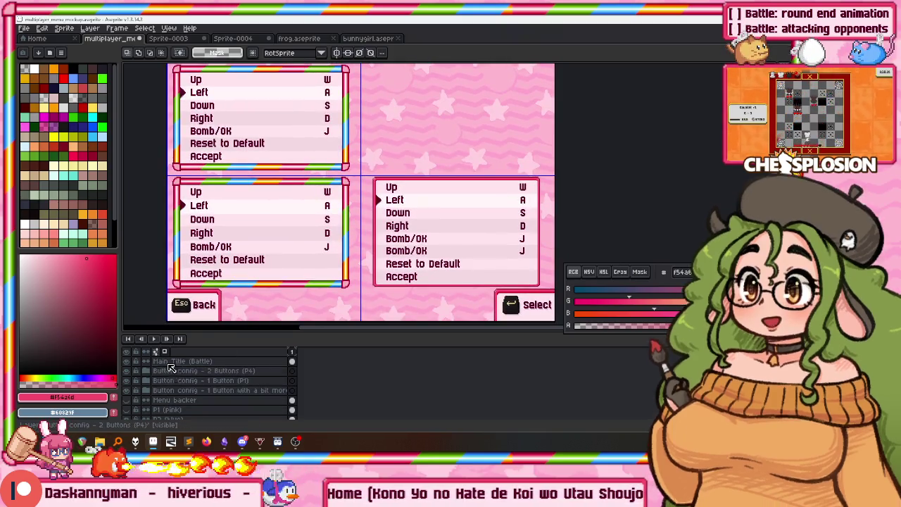
pyautogui.moveTo(248, 248); pyautogui.dragTo(218, 284)
pyautogui.click(210, 383)
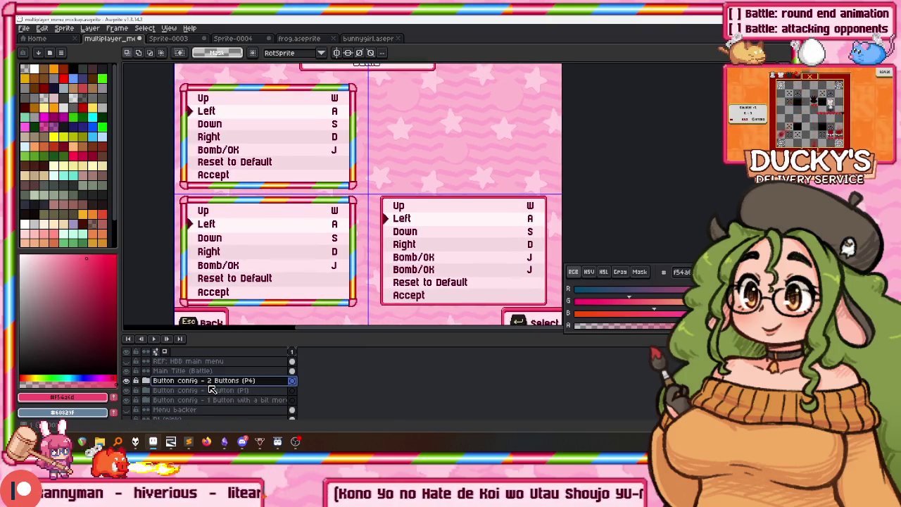
pyautogui.rightClick(210, 388)
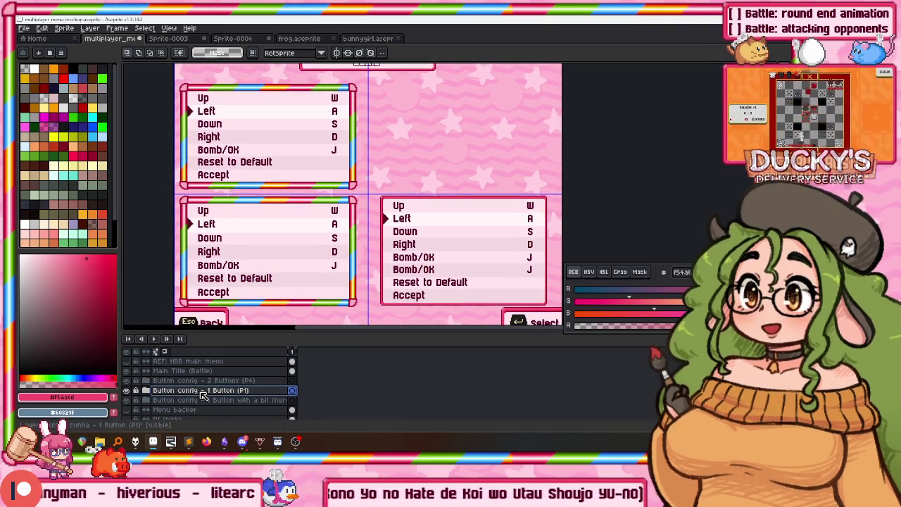
pyautogui.rightClick(208, 389)
pyautogui.click(237, 377)
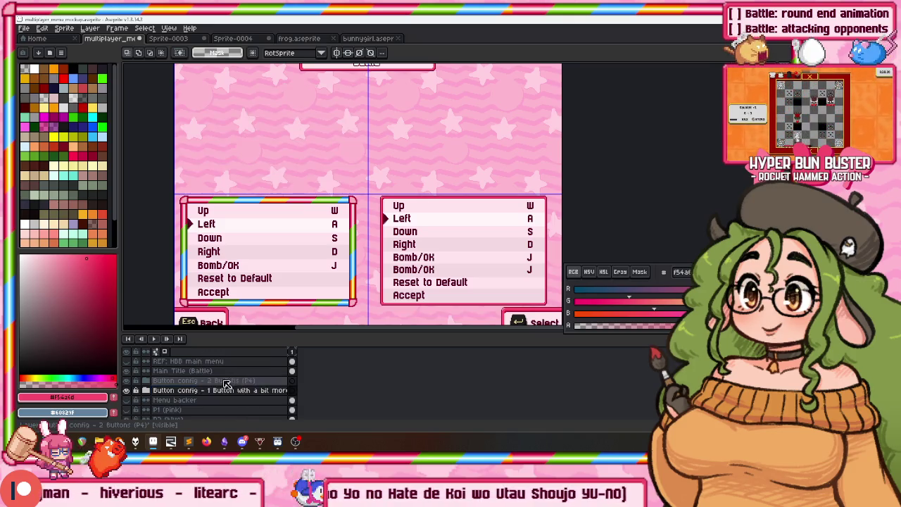
pyautogui.rightClick(212, 396)
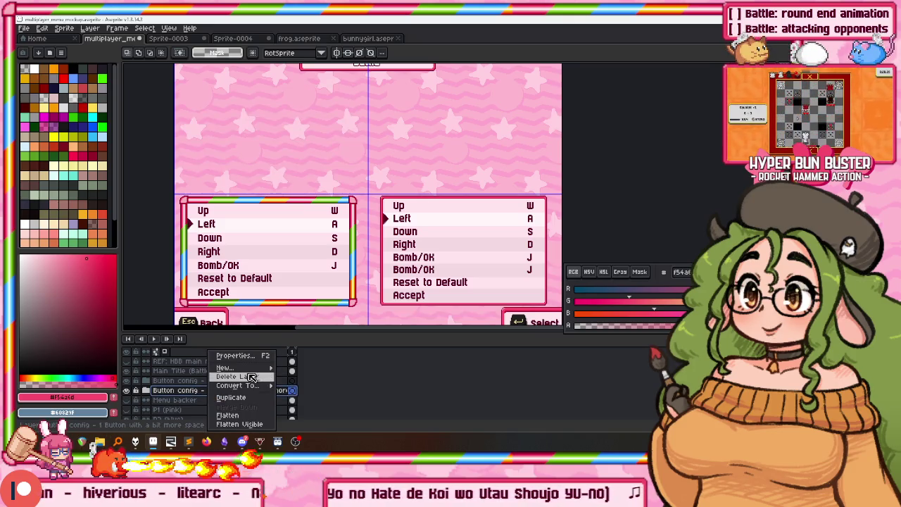
# Group the two button-config layers together and name the group Button Config
pyautogui.click(209, 394)
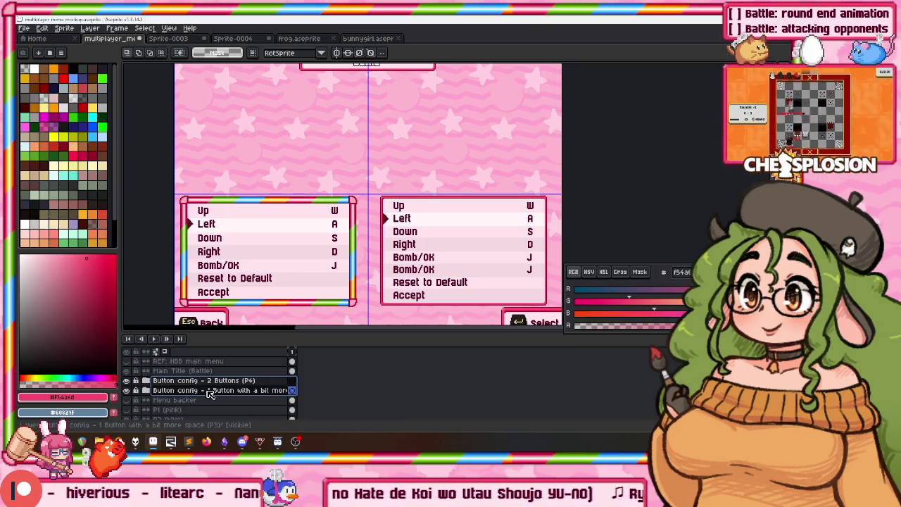
pyautogui.rightClick(209, 394)
pyautogui.click(238, 377)
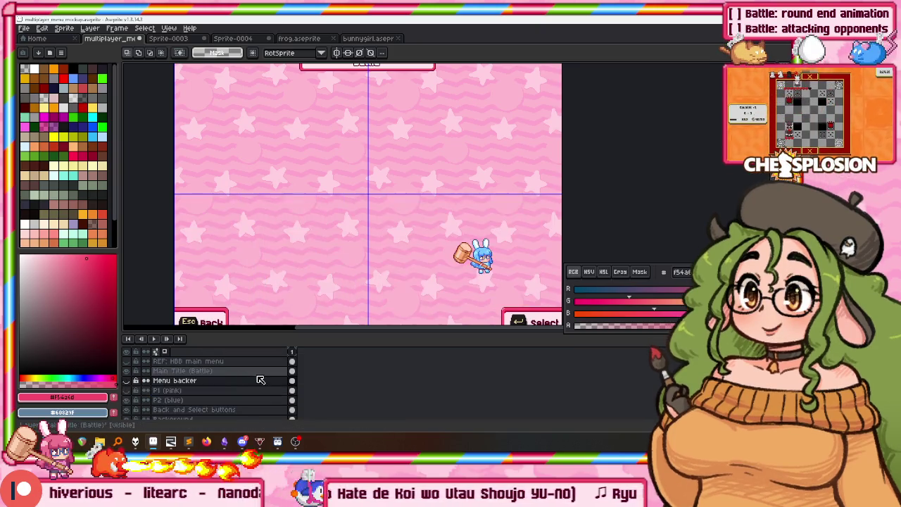
pyautogui.hotkey('ctrl', 'z')
pyautogui.rightClick(248, 385)
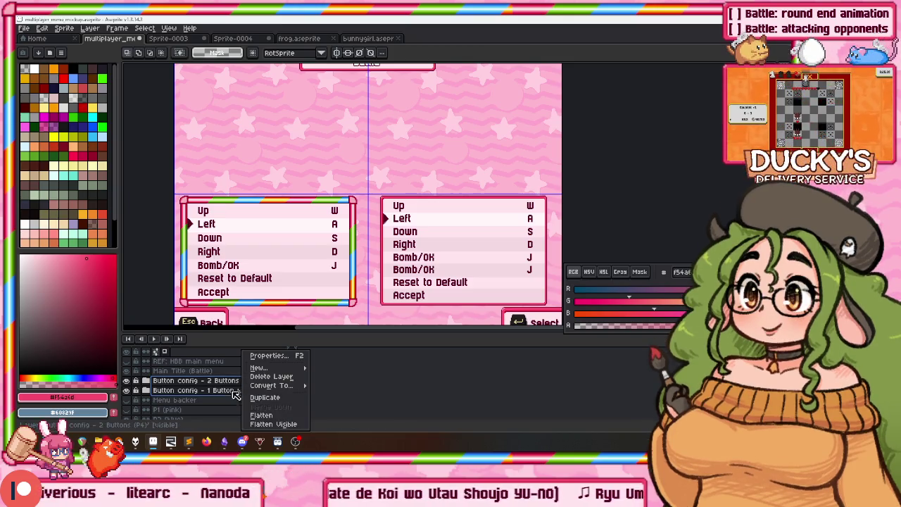
pyautogui.click(218, 391)
pyautogui.hotkey('ctrl', 'g')
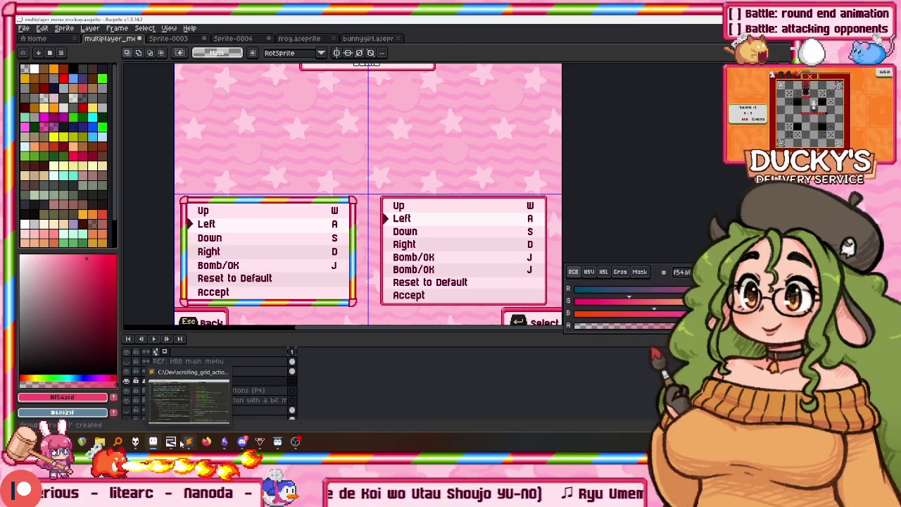
pyautogui.doubleClick(240, 381)
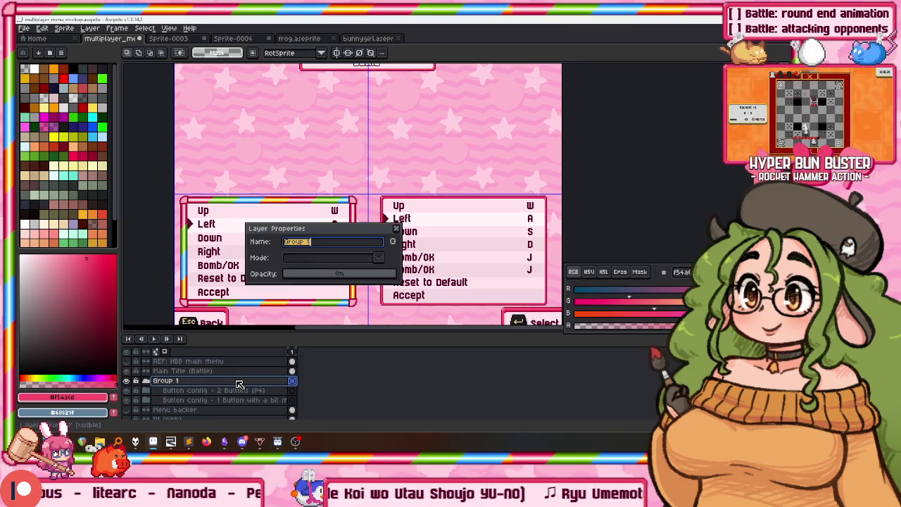
pyautogui.press('BackSpace')
pyautogui.press('BackSpace')
pyautogui.press('BackSpace')
pyautogui.write('Button Co')
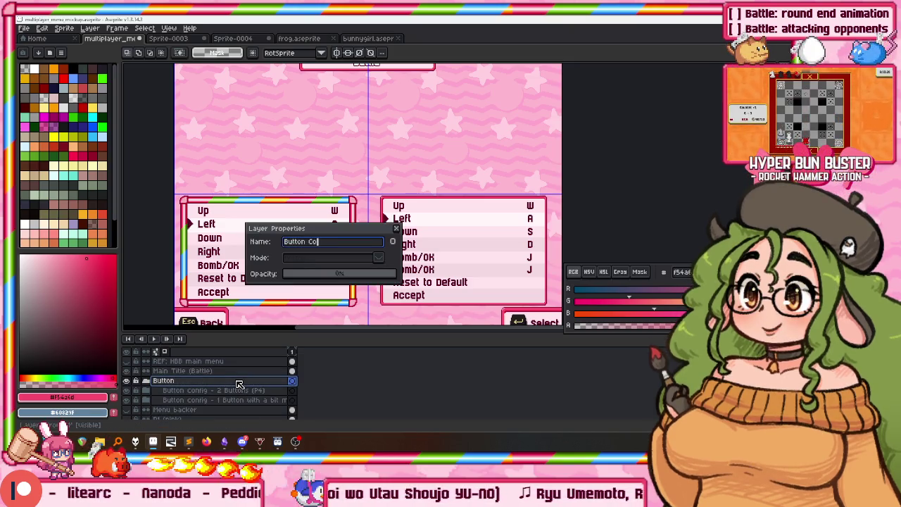
pyautogui.write('nfig')
pyautogui.press('Return')
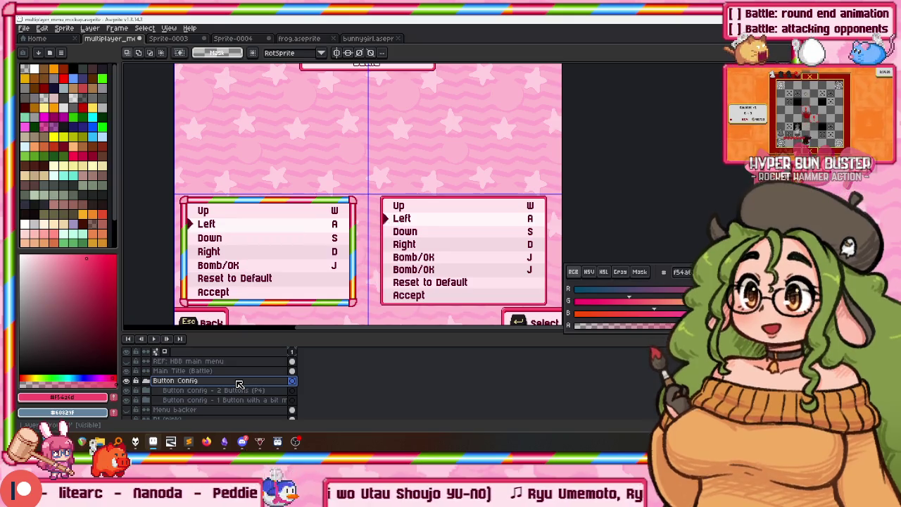
# Move the single-button config layer above the two-button layer and rename it P3
pyautogui.click(181, 400)
pyautogui.moveTo(181, 400); pyautogui.dragTo(183, 392)
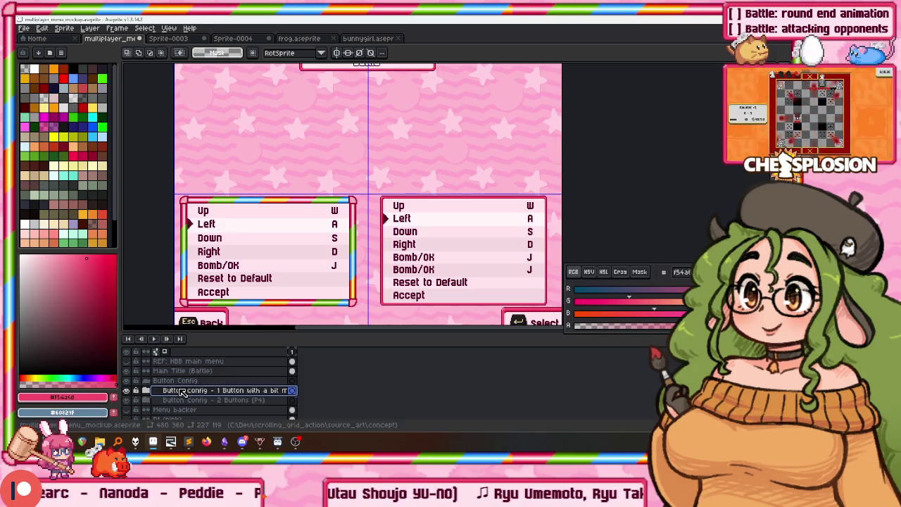
pyautogui.doubleClick(183, 392)
pyautogui.write('1 button')
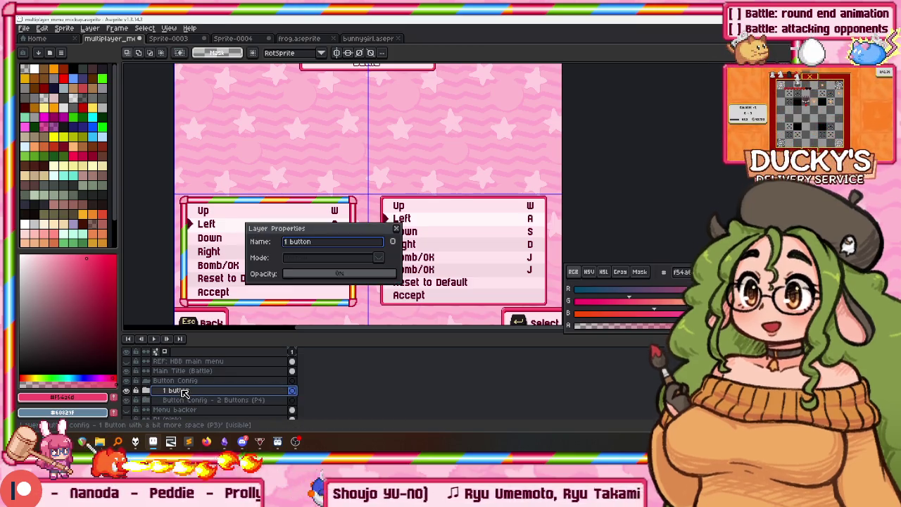
pyautogui.press('Return')
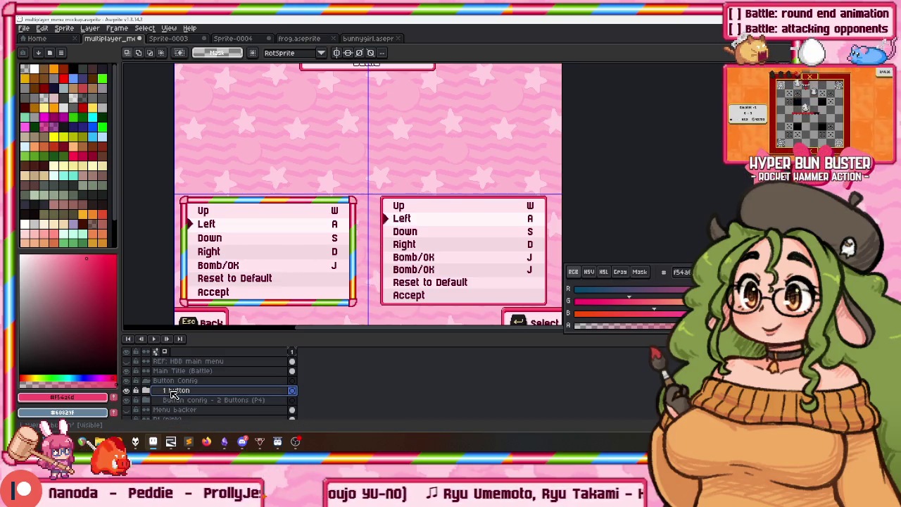
pyautogui.doubleClick(172, 393)
pyautogui.write('P3')
pyautogui.press('Return')
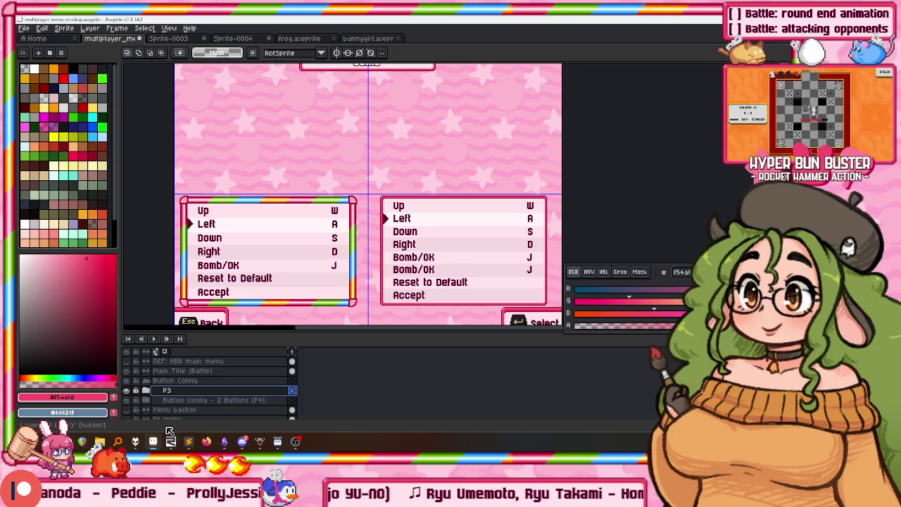
# Wrap P3 in a new group named '1 Action Button (thick borders)'
pyautogui.hotkey('alt', 'shift', 'n')
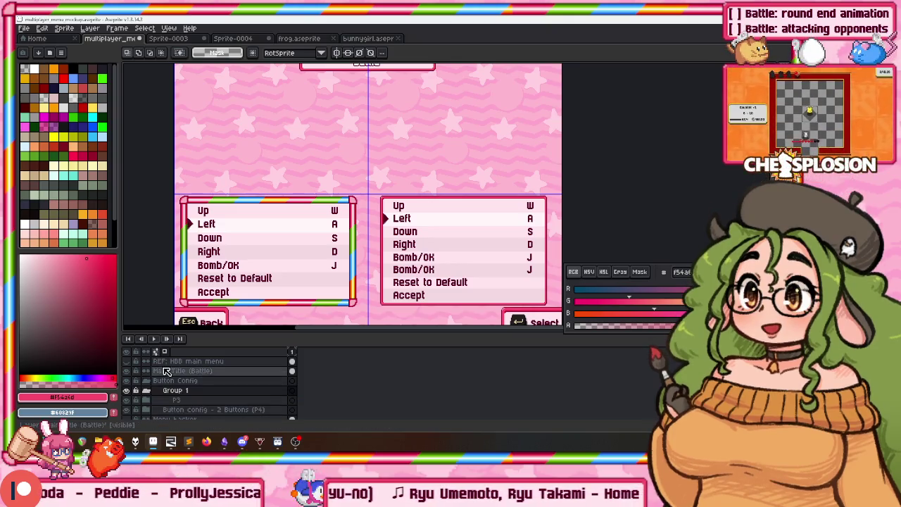
pyautogui.doubleClick(178, 392)
pyautogui.write('1 Actyion B')
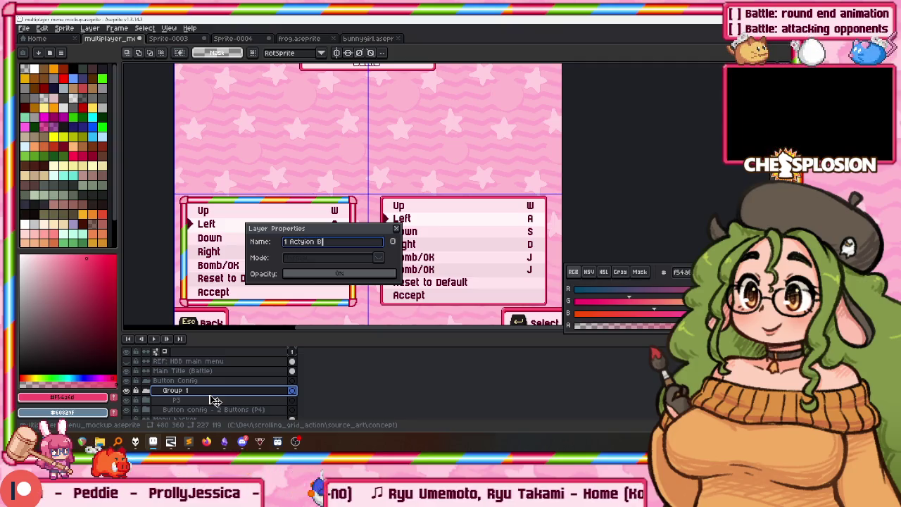
pyautogui.press('BackSpace')
pyautogui.write('borders)')
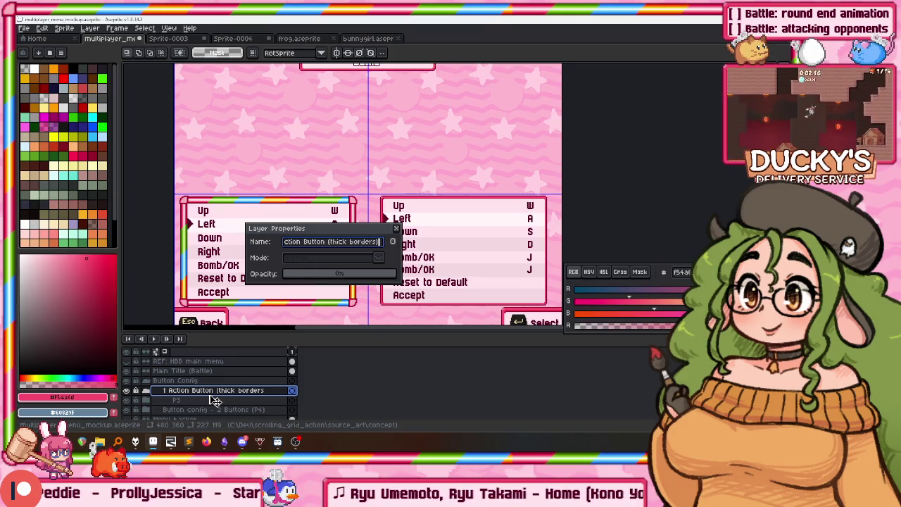
pyautogui.press('Return')
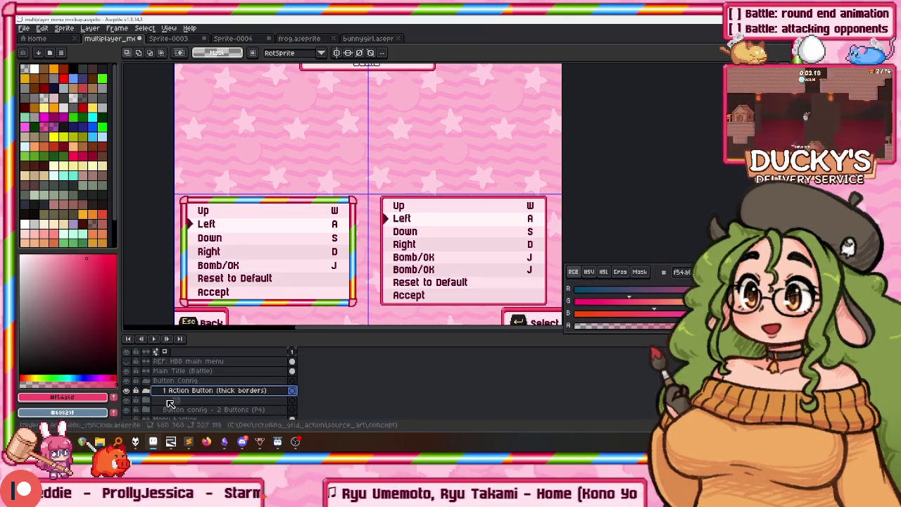
pyautogui.click(178, 400)
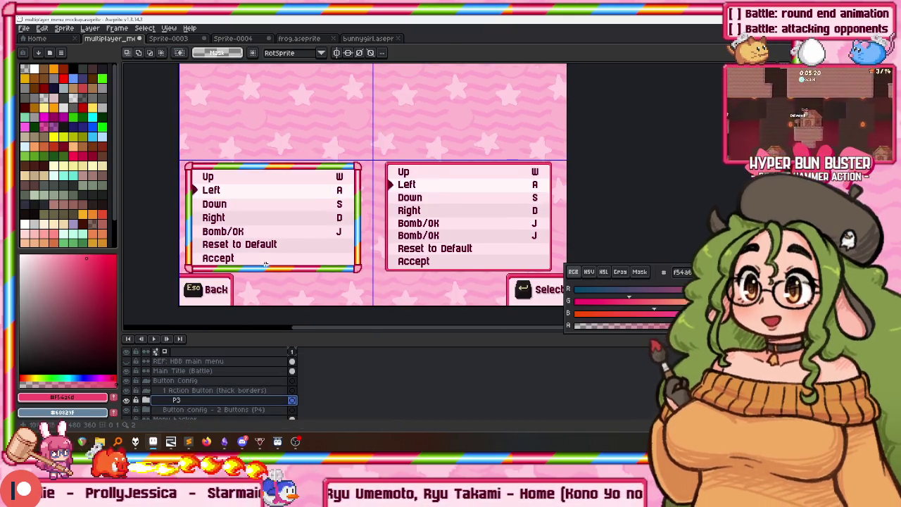
pyautogui.rightClick(192, 398)
# Duplicate P3, move the copy into the top-left slot, and name it P1
pyautogui.click(222, 399)
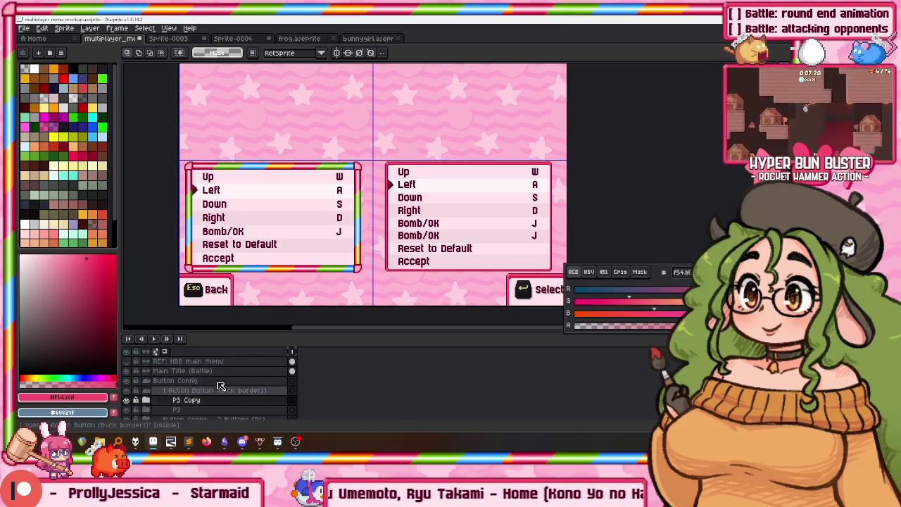
pyautogui.press('v')
pyautogui.moveTo(248, 313); pyautogui.dragTo(247, 194)
pyautogui.scroll(3, 247, 193)
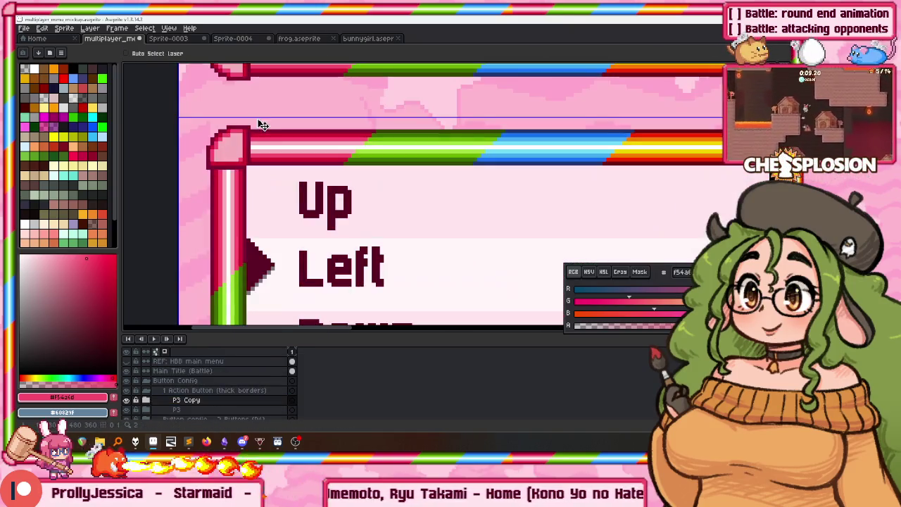
pyautogui.moveTo(260, 78); pyautogui.dragTo(262, 106)
pyautogui.scroll(-2, 261, 107)
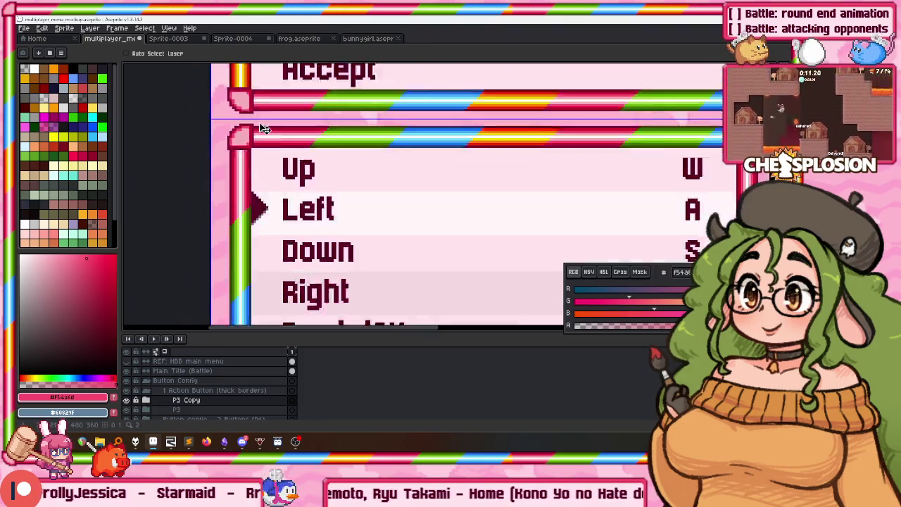
pyautogui.scroll(-2, 260, 107)
pyautogui.click(200, 391)
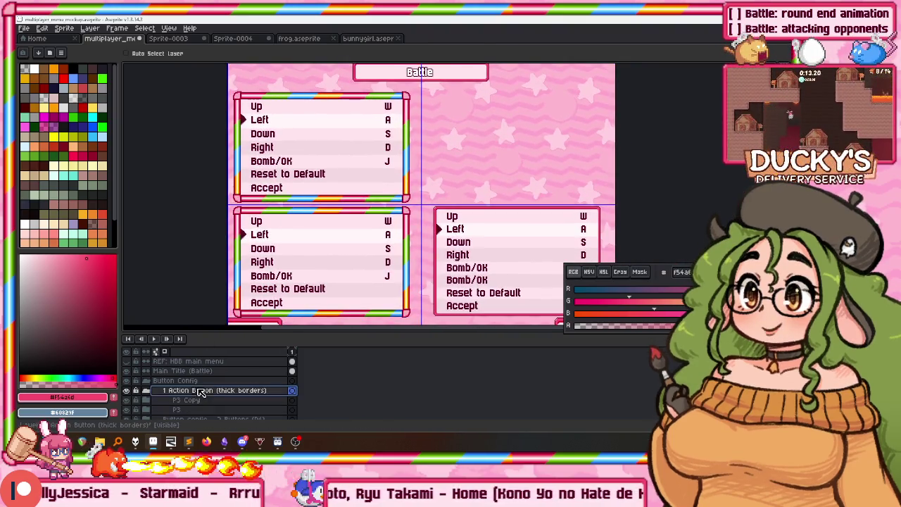
pyautogui.doubleClick(194, 399)
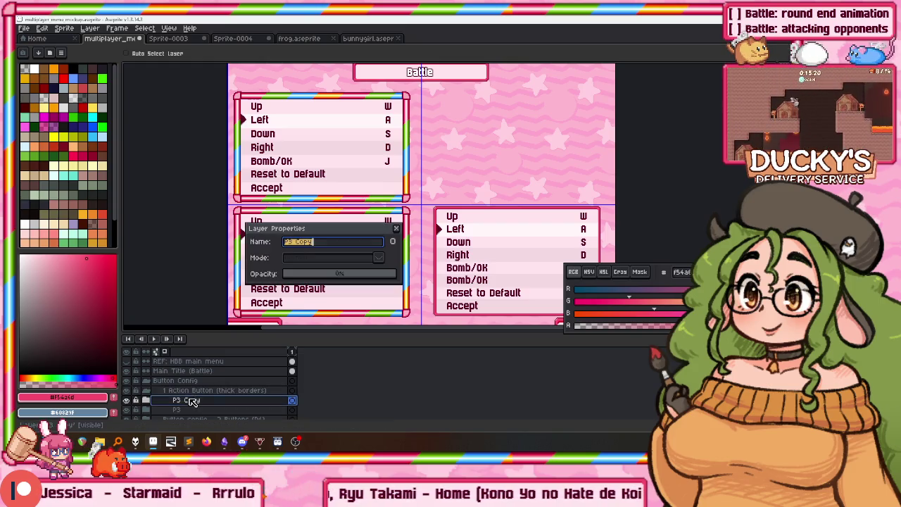
pyautogui.write('P1')
pyautogui.press('Return')
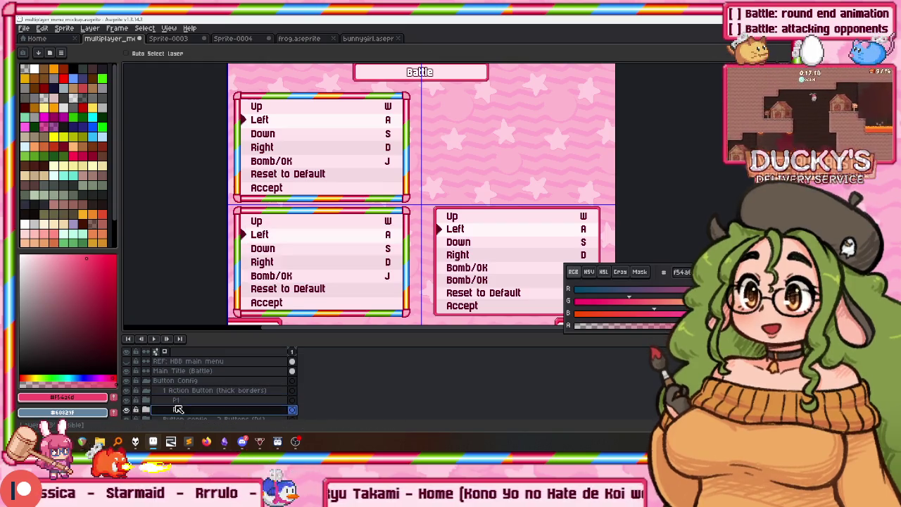
# Duplicate P1 and move the copy into the empty top-right slot
pyautogui.rightClick(181, 401)
pyautogui.click(190, 380)
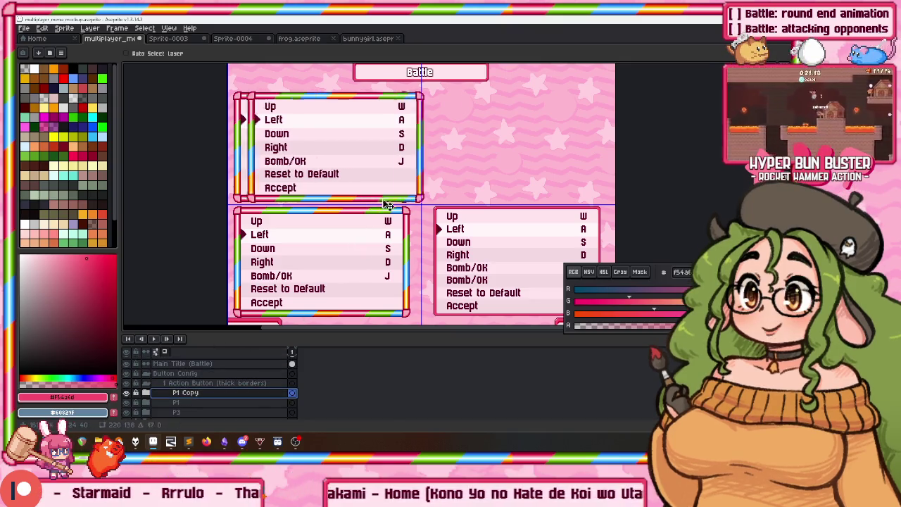
pyautogui.moveTo(373, 204); pyautogui.dragTo(549, 199)
pyautogui.scroll(3, 425, 196)
pyautogui.scroll(1, 426, 196)
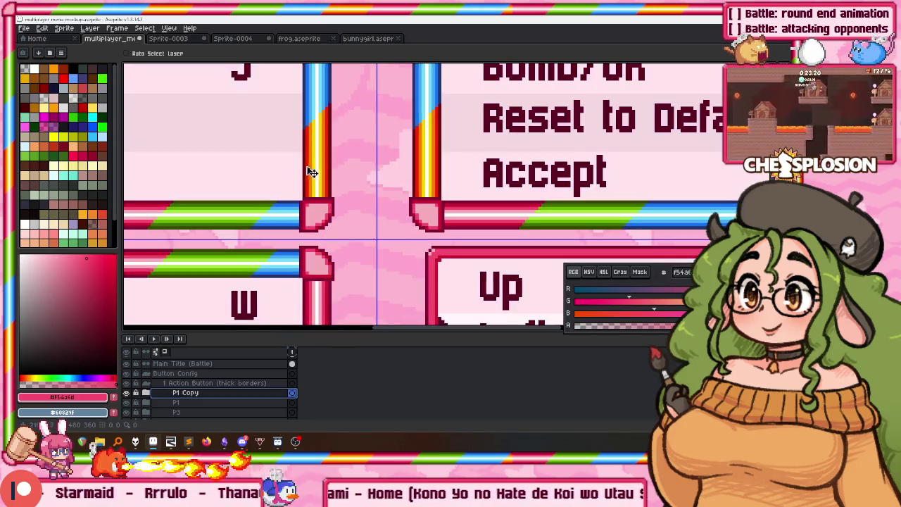
pyautogui.press('m')
pyautogui.scroll(2, 335, 177)
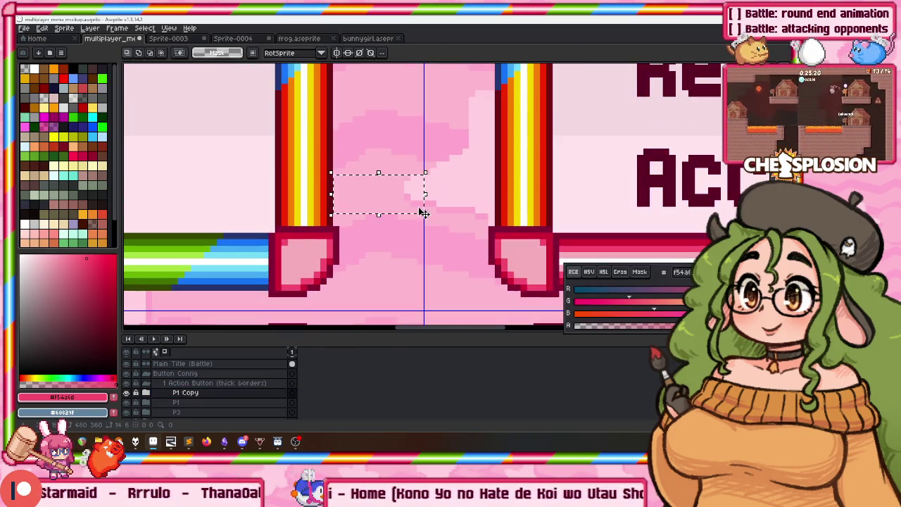
pyautogui.moveTo(379, 152); pyautogui.dragTo(449, 210)
# Shift the top-right panel about 10 px right and rename its layer P2
pyautogui.click(210, 398)
pyautogui.press('v')
pyautogui.moveTo(483, 280); pyautogui.dragTo(500, 287)
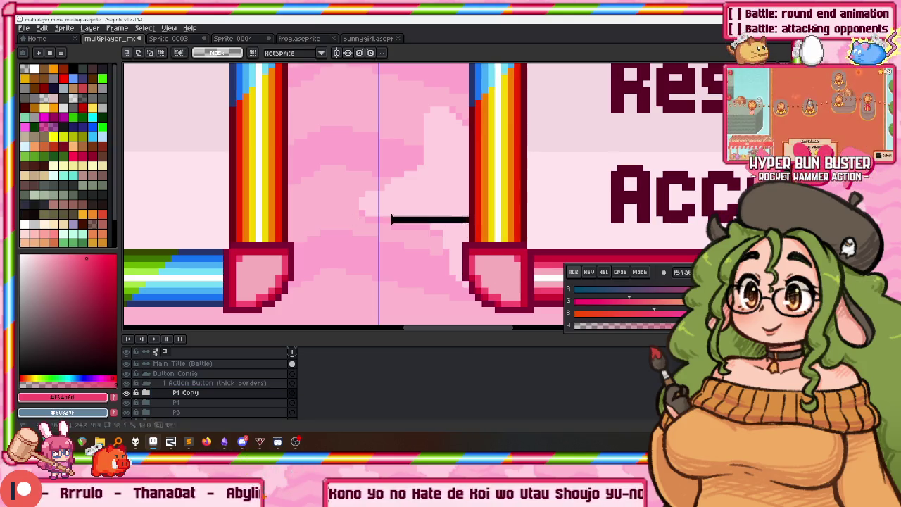
pyautogui.moveTo(287, 193); pyautogui.dragTo(287, 193)
pyautogui.hotkey('ctrl', 'd')
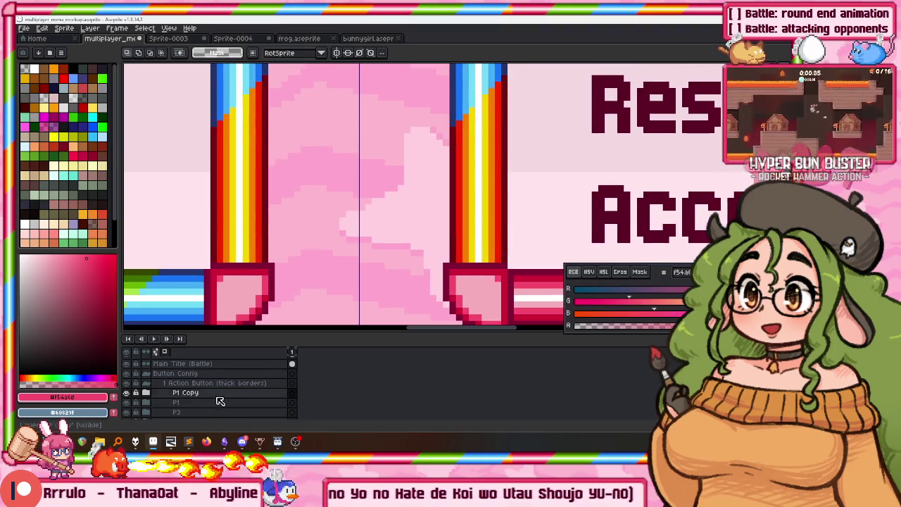
pyautogui.doubleClick(220, 398)
pyautogui.write('P2')
pyautogui.press('Return')
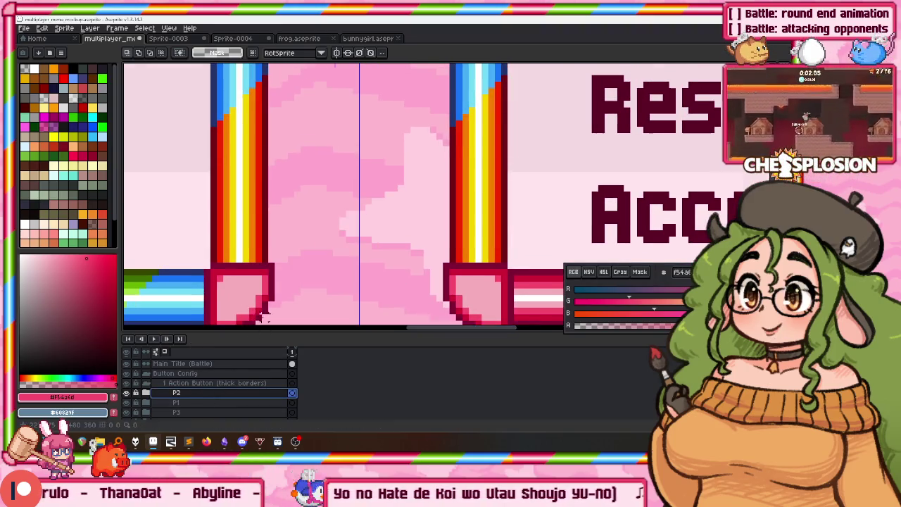
# Duplicate P2 as P4 below P3 and move it into the bottom-right slot
pyautogui.scroll(-1, 260, 318)
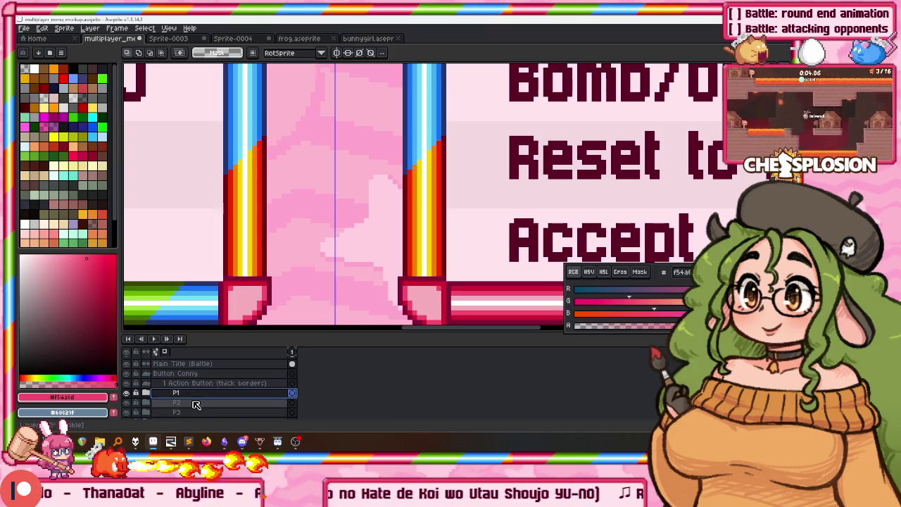
pyautogui.rightClick(208, 397)
pyautogui.click(212, 397)
pyautogui.click(202, 384)
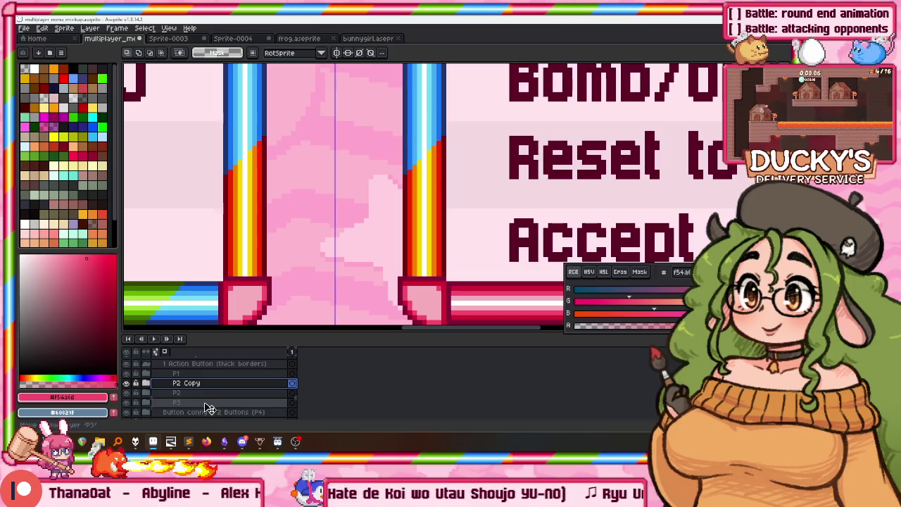
pyautogui.moveTo(208, 406); pyautogui.dragTo(209, 407)
pyautogui.doubleClick(209, 407)
pyautogui.write('P4')
pyautogui.press('Return')
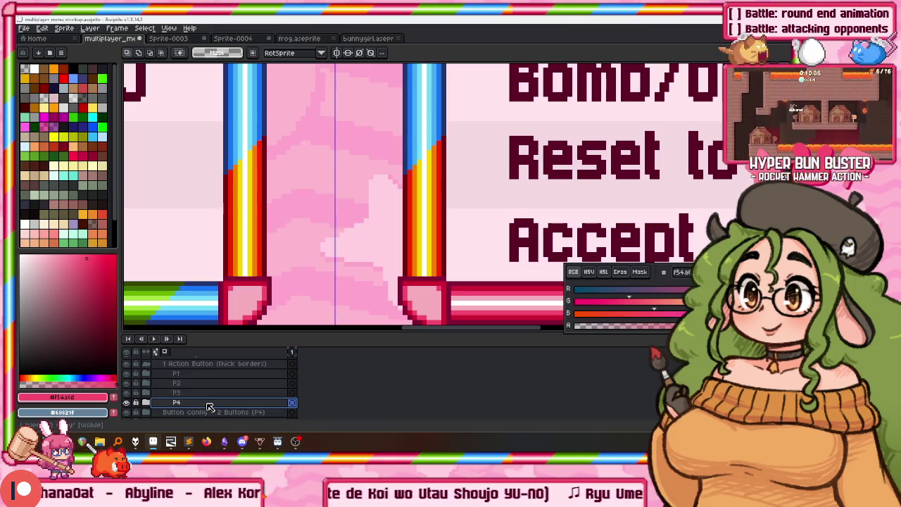
pyautogui.scroll(-2, 422, 189)
pyautogui.scroll(-2, 422, 190)
pyautogui.press('v')
pyautogui.moveTo(457, 181); pyautogui.dragTo(454, 168)
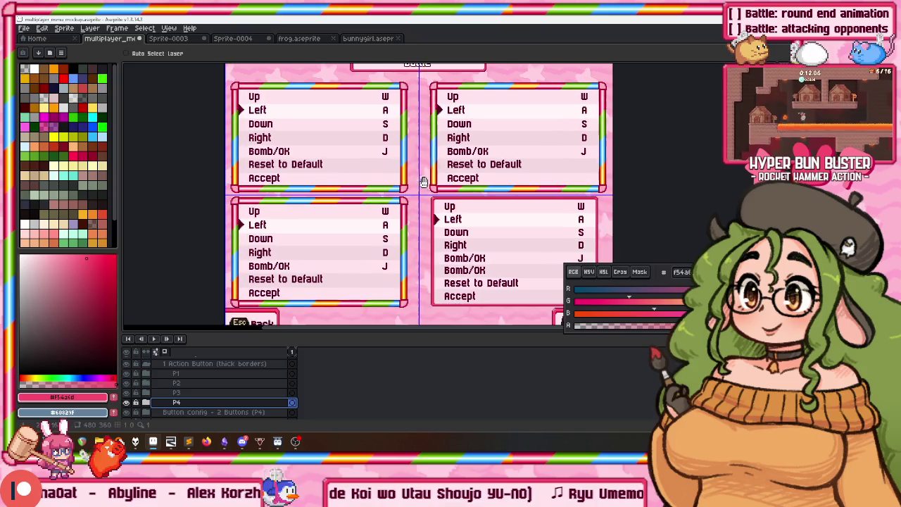
pyautogui.scroll(2, 454, 162)
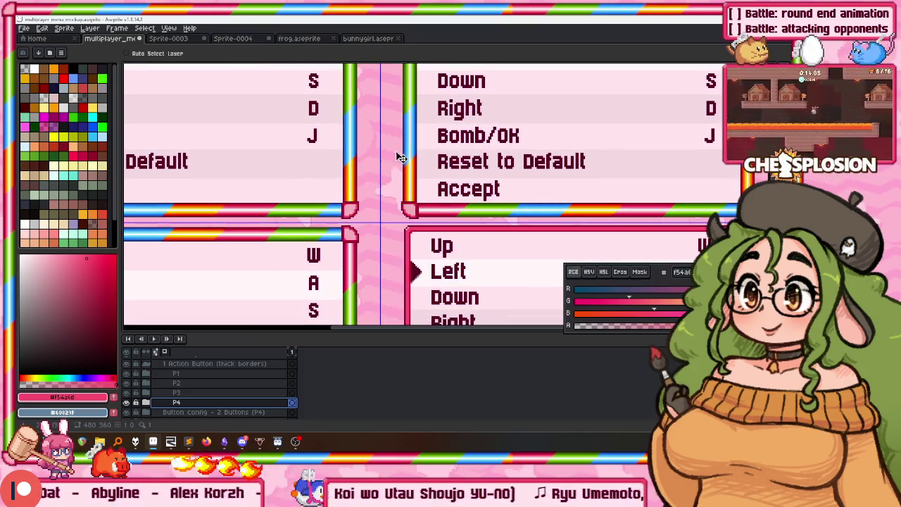
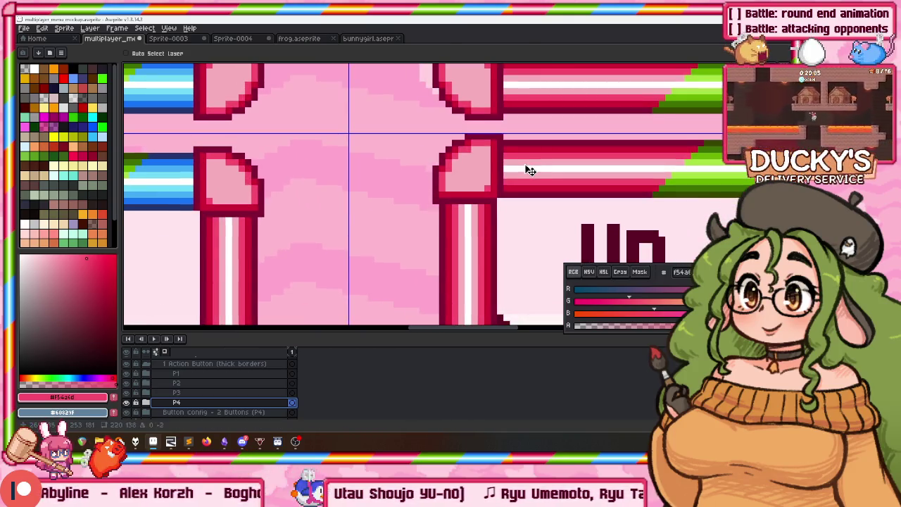
pyautogui.press('Up')
# Adjust the P4 panel's vertical position by a pixel, then deselect its layer
pyautogui.moveTo(529, 176); pyautogui.dragTo(529, 180)
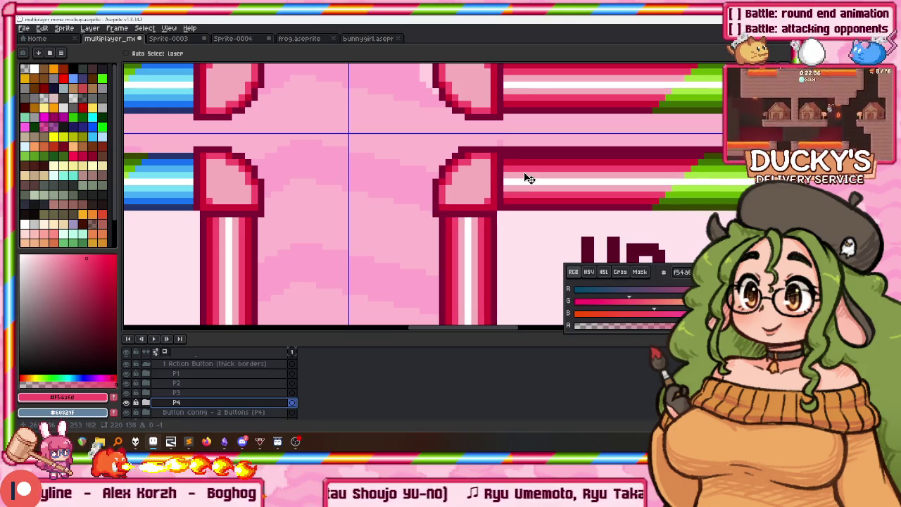
pyautogui.click(166, 370)
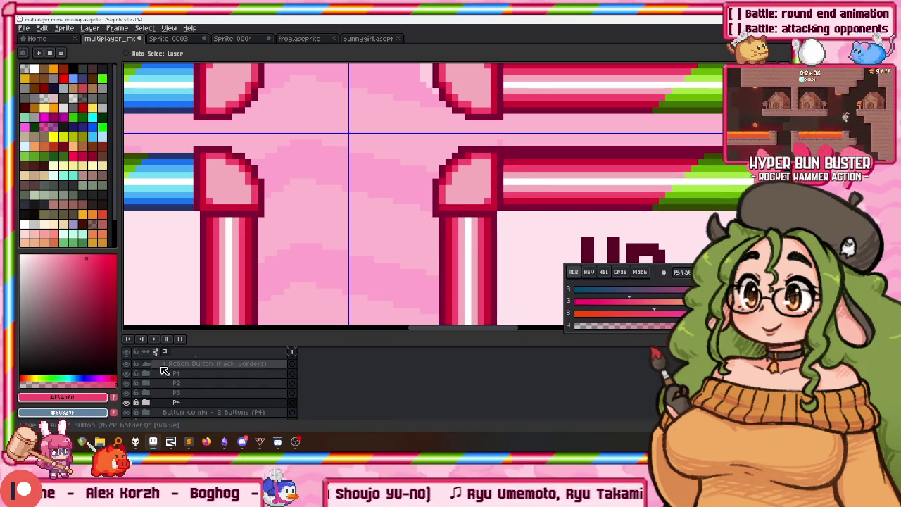
pyautogui.scroll(-1, 414, 145)
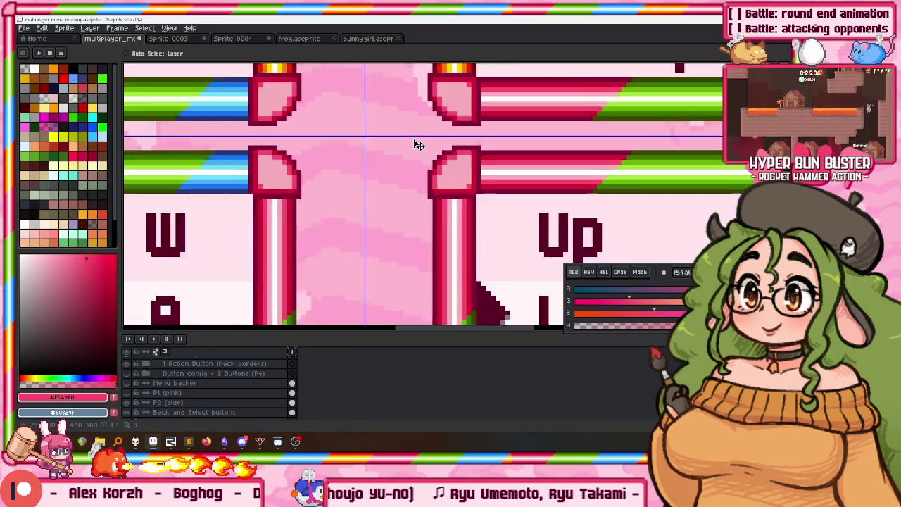
pyautogui.scroll(-3, 404, 150)
pyautogui.scroll(1, 401, 151)
pyautogui.scroll(1, 380, 152)
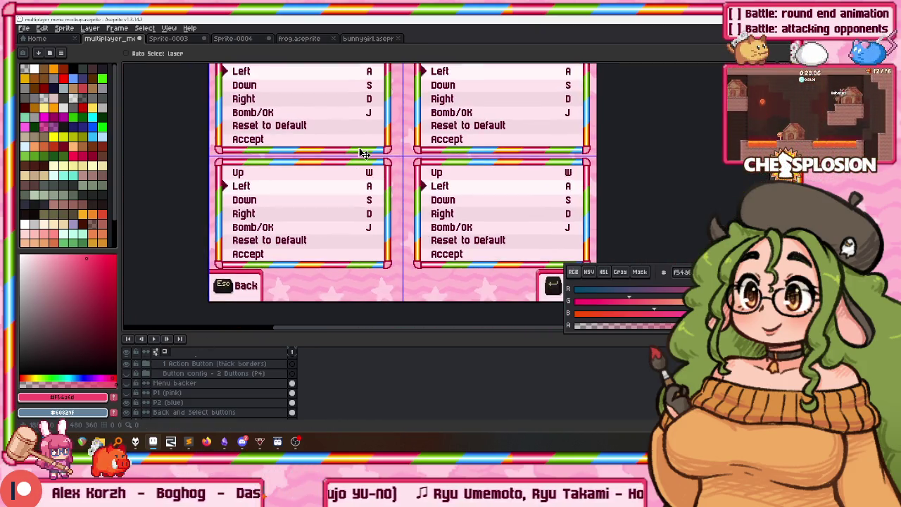
pyautogui.scroll(2, 223, 405)
# Shift the left-column P1 and P3 panels right 2 px
pyautogui.click(205, 391)
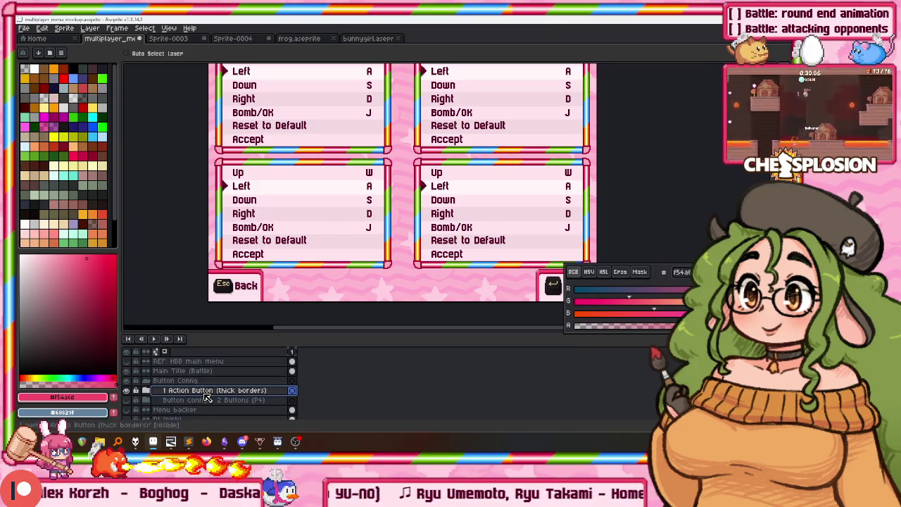
pyautogui.moveTo(364, 153)
pyautogui.mouseDown()
pyautogui.moveTo(327, 207)
pyautogui.moveTo(364, 188)
pyautogui.mouseUp()
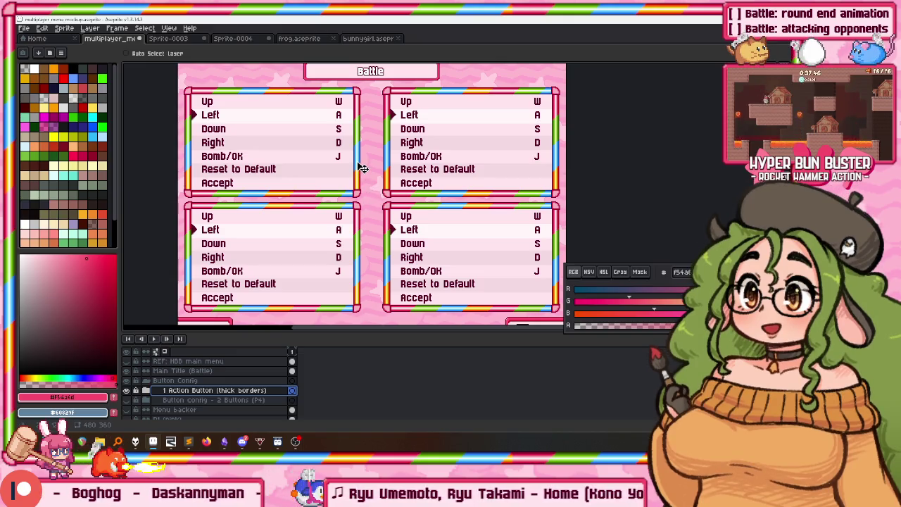
pyautogui.moveTo(386, 170); pyautogui.dragTo(390, 156)
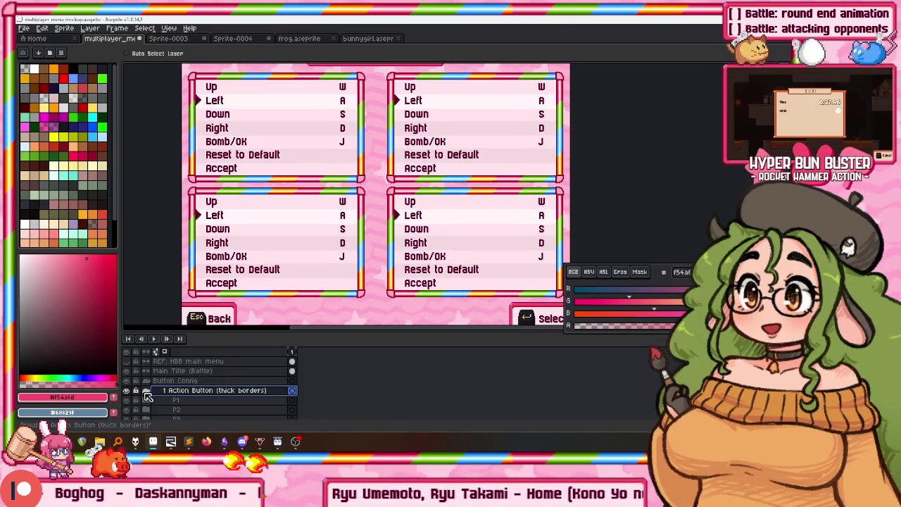
pyautogui.click(180, 400)
pyautogui.scroll(-1, 187, 398)
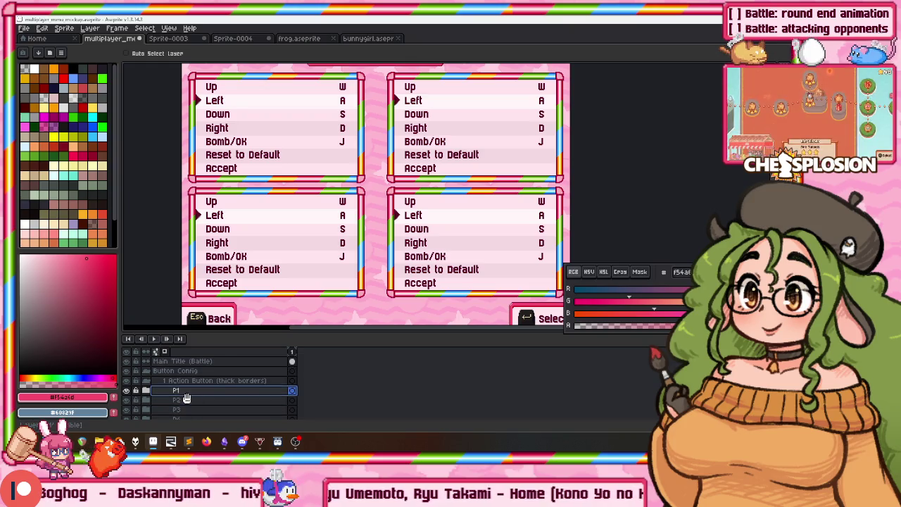
pyautogui.scroll(-1, 187, 398)
pyautogui.click(187, 399)
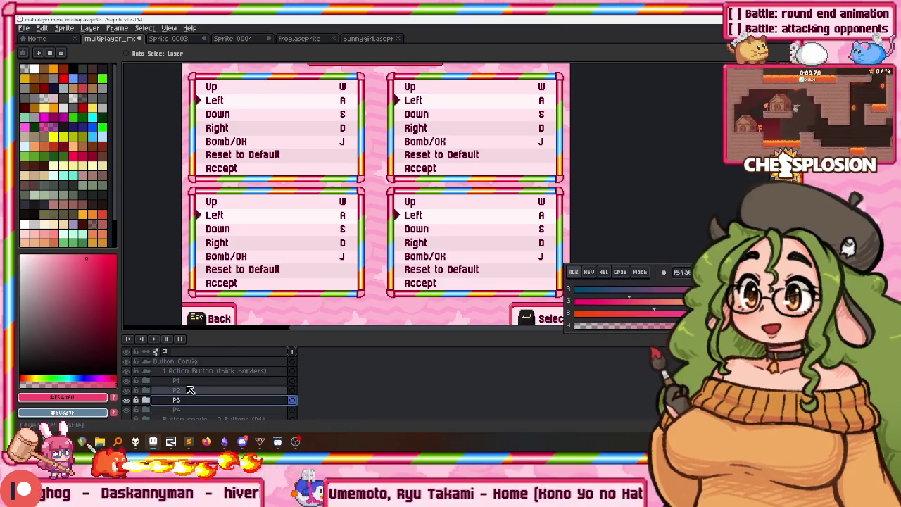
pyautogui.click(187, 380)
pyautogui.press('Right')
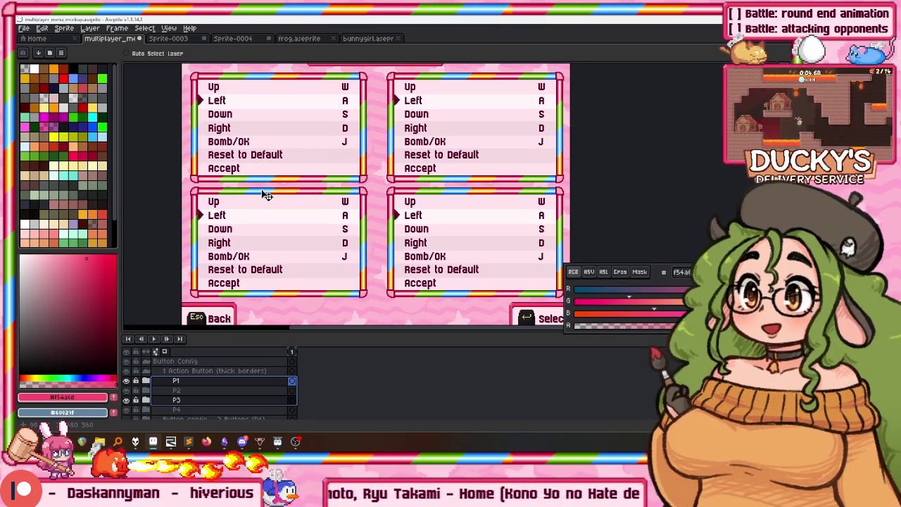
# Shift the right-column P2 and P4 panels left 3 px
pyautogui.click(176, 390)
pyautogui.keyDown('ctrl'); pyautogui.click(181, 409); pyautogui.keyUp('ctrl')
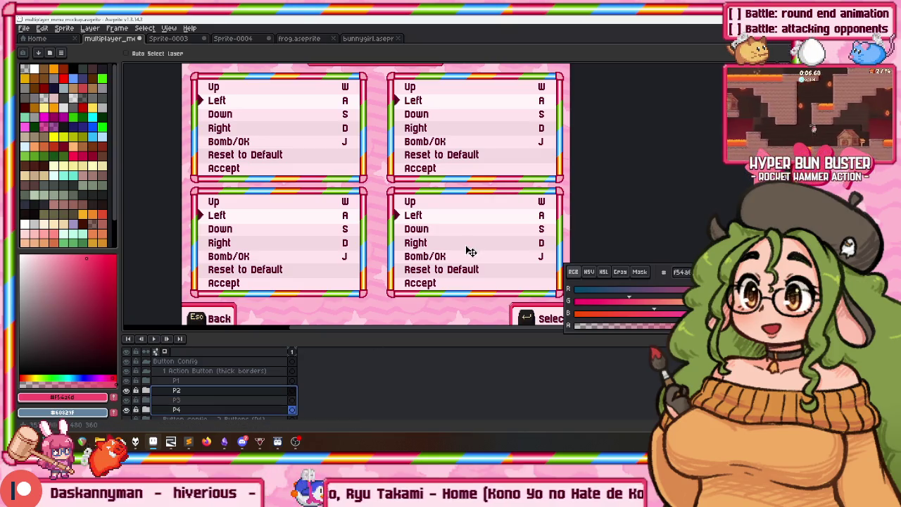
pyautogui.press('Left')
pyautogui.press('Left')
pyautogui.press('Left')
pyautogui.press('Left')
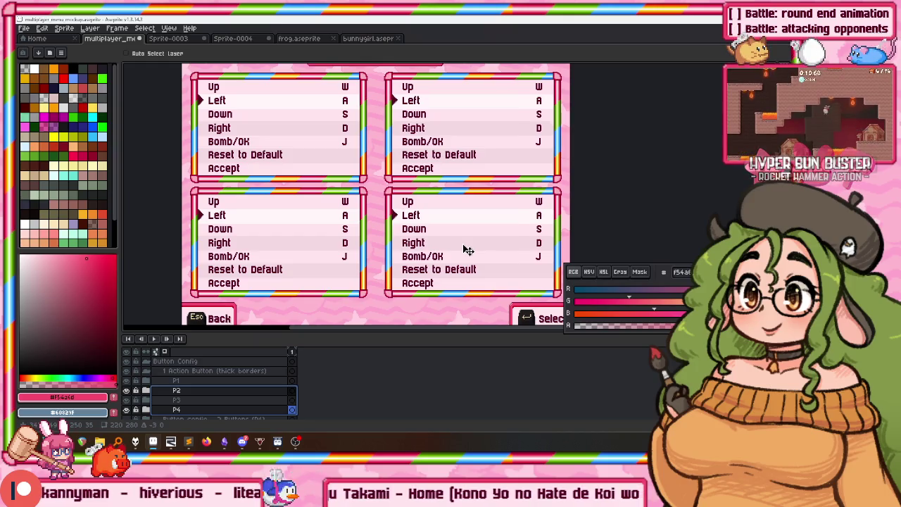
pyautogui.scroll(-1, 425, 190)
pyautogui.scroll(2, 425, 190)
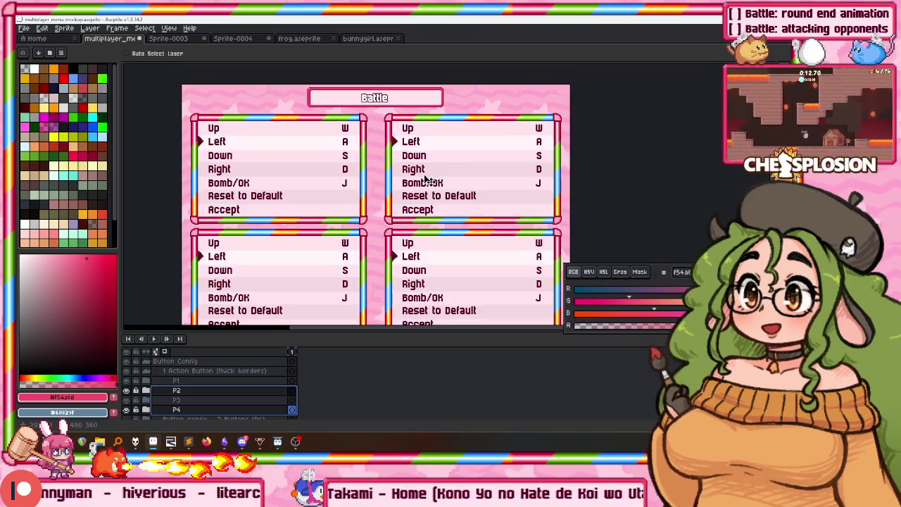
pyautogui.scroll(1, 425, 190)
pyautogui.scroll(2, 408, 182)
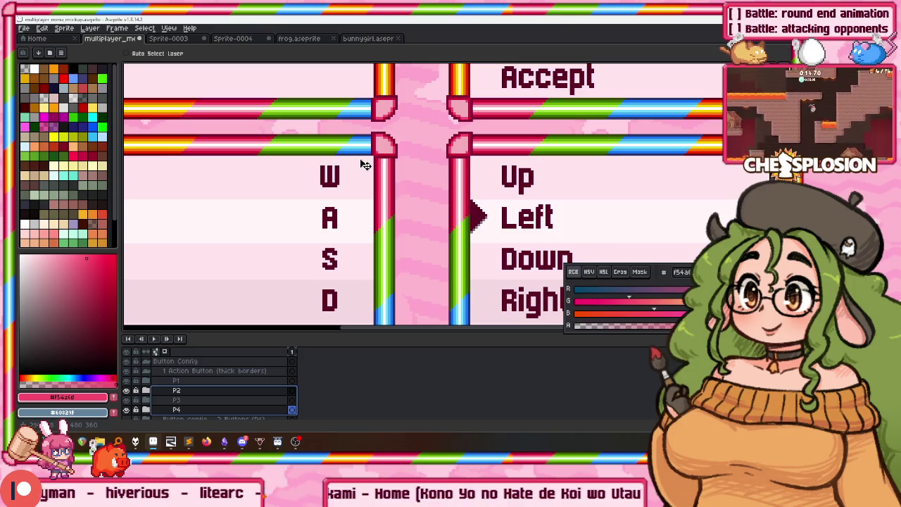
pyautogui.scroll(2, 447, 155)
pyautogui.scroll(1, 421, 148)
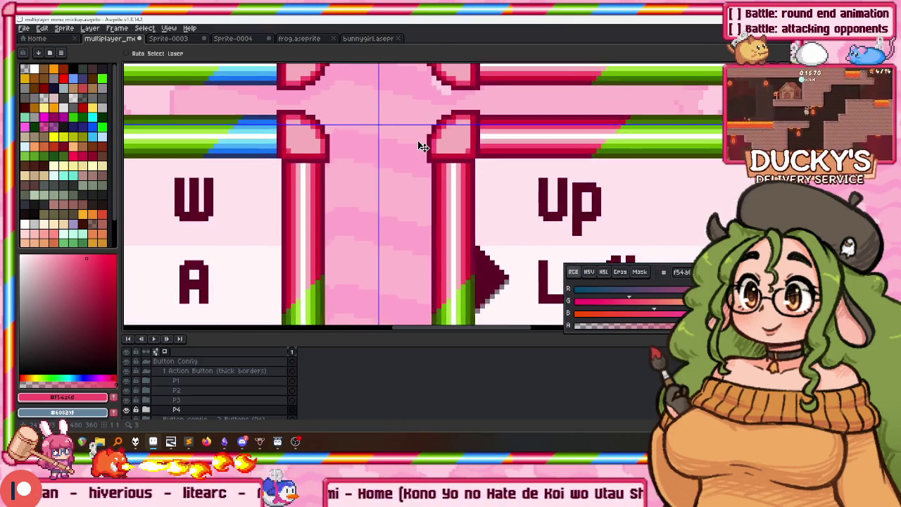
pyautogui.press('m')
pyautogui.scroll(1, 420, 147)
pyautogui.scroll(1, 389, 116)
# Measure the gap between the two panel columns with rectangular selections
pyautogui.moveTo(367, 127); pyautogui.dragTo(563, 283)
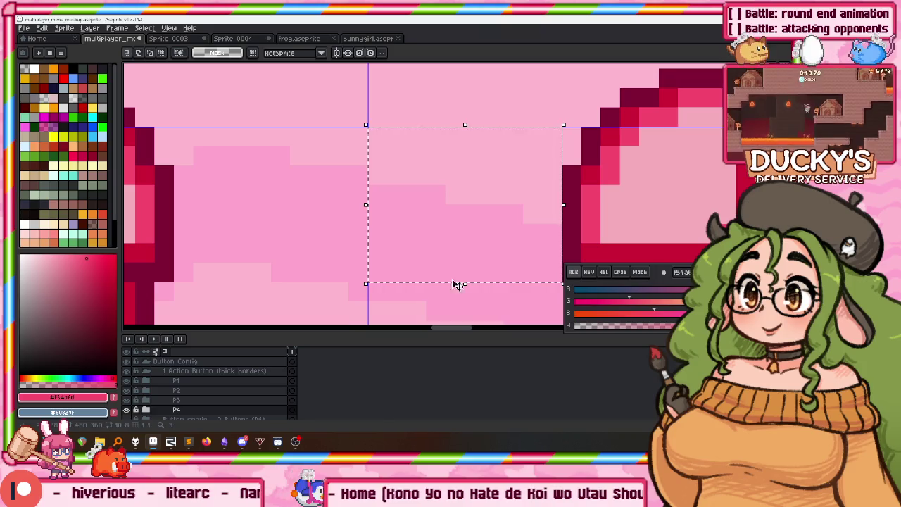
pyautogui.moveTo(152, 125); pyautogui.dragTo(292, 264)
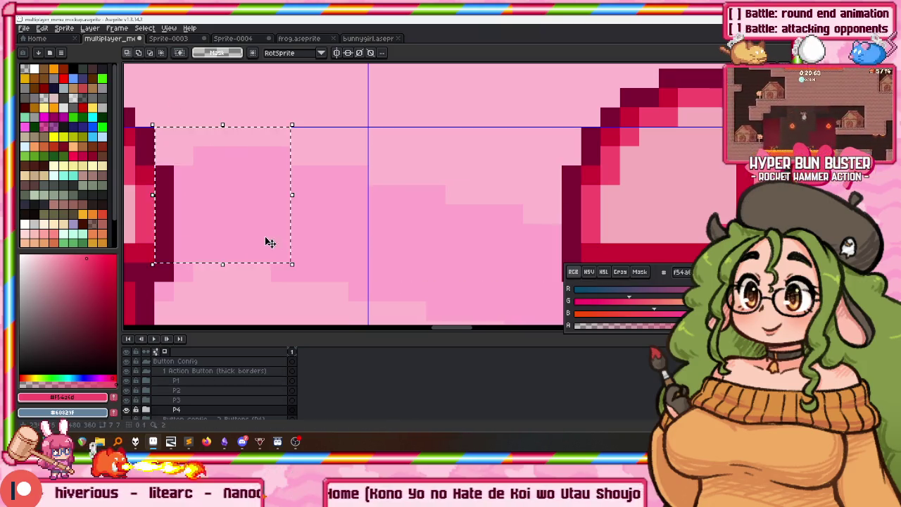
pyautogui.moveTo(174, 128); pyautogui.dragTo(364, 282)
pyautogui.scroll(-4, 354, 249)
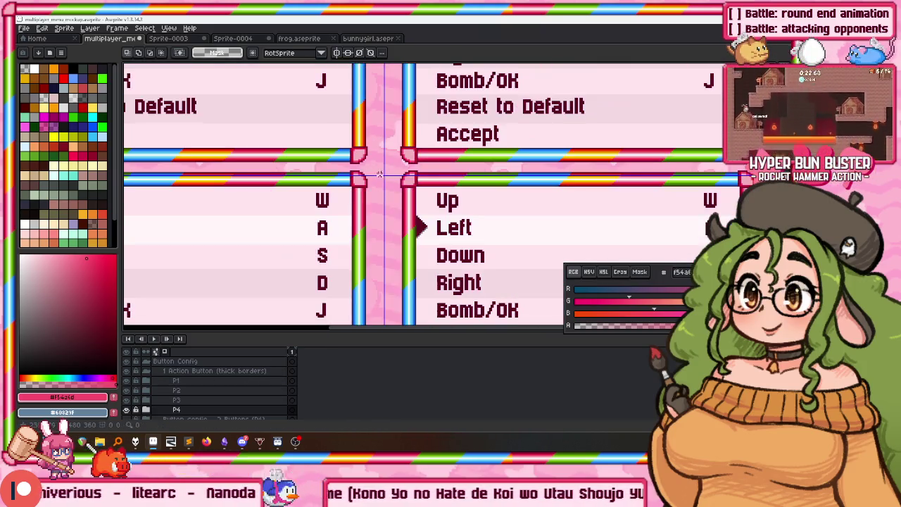
pyautogui.hscroll(-3, 354, 249)
pyautogui.scroll(2, 248, 150)
pyautogui.scroll(2, 248, 151)
pyautogui.moveTo(261, 235); pyautogui.dragTo(141, 144)
pyautogui.scroll(-5, 337, 162)
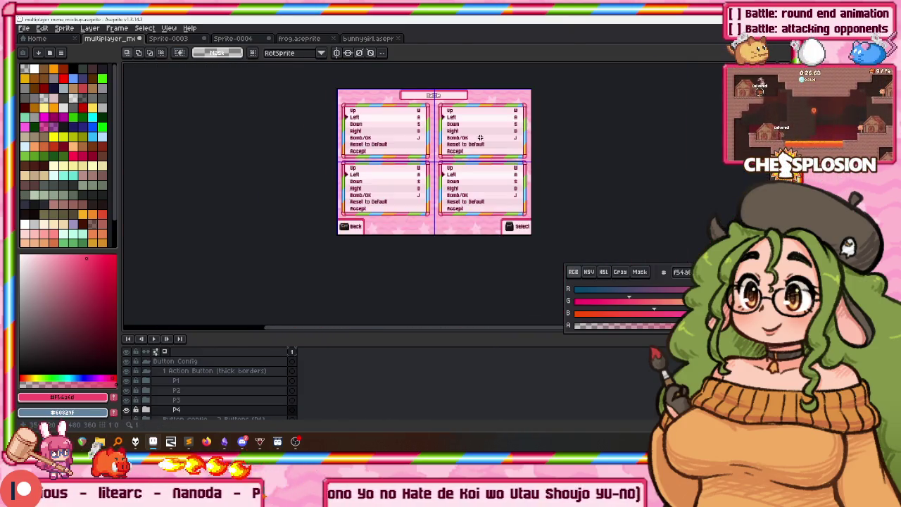
pyautogui.scroll(2, 480, 137)
# Move the P1 rainbow border pipes right by one pixel
pyautogui.press('Up')
pyautogui.press('Up')
pyautogui.press('Up')
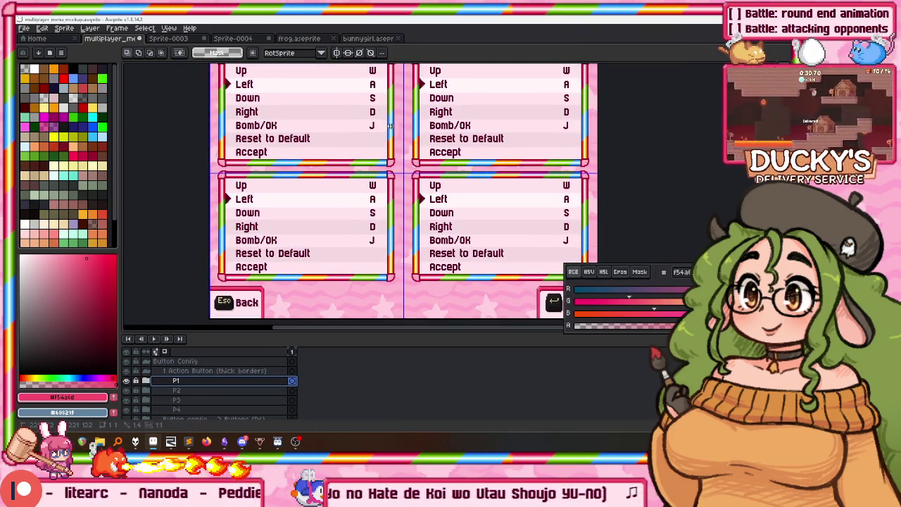
pyautogui.press('v')
pyautogui.scroll(3, 387, 162)
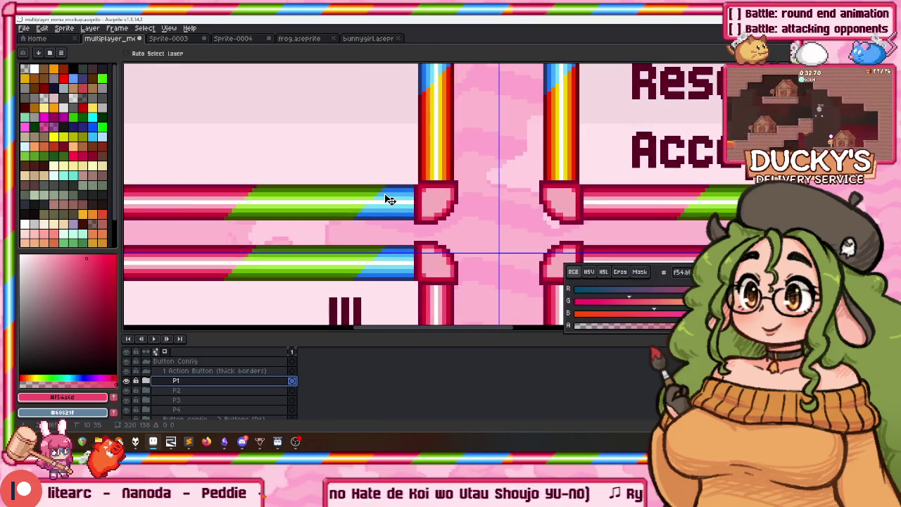
pyautogui.moveTo(392, 200); pyautogui.dragTo(398, 200)
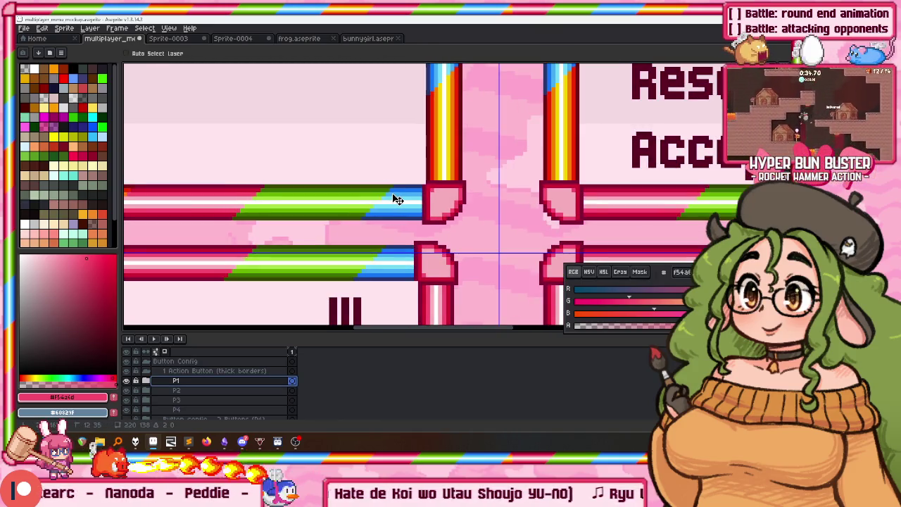
# Nudge the P3 and P2 border pipes left to align, then collapse the thick borders group
pyautogui.click(231, 399)
pyautogui.click(589, 271)
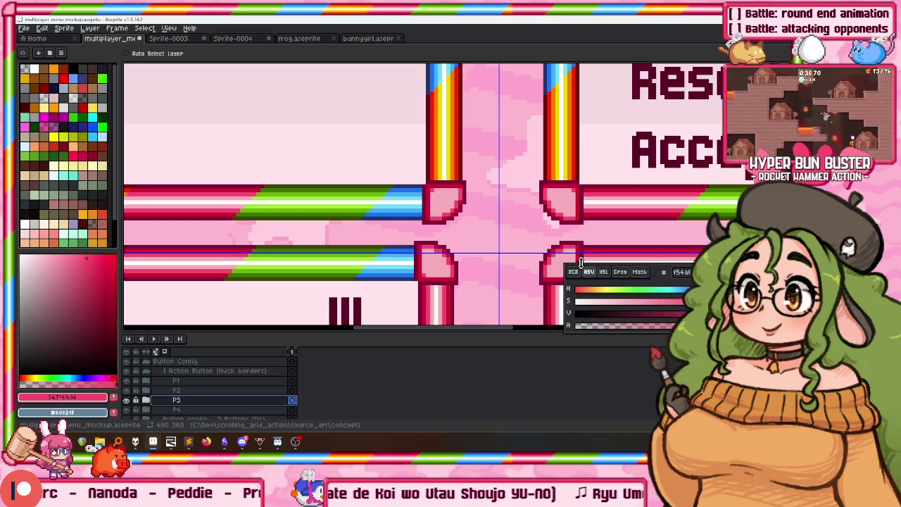
pyautogui.moveTo(574, 254)
pyautogui.mouseDown()
pyautogui.moveTo(563, 247)
pyautogui.moveTo(589, 248)
pyautogui.mouseUp()
pyautogui.click(232, 390)
pyautogui.click(211, 409)
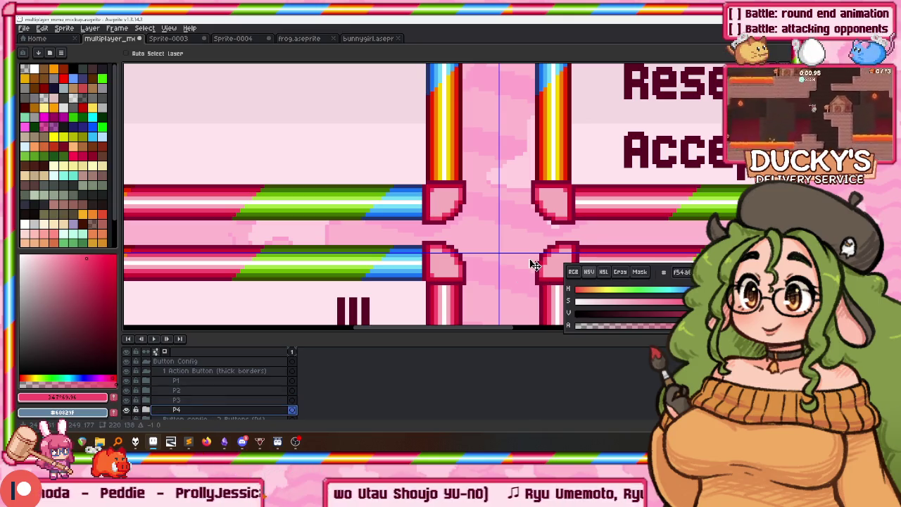
pyautogui.scroll(-5, 529, 263)
pyautogui.scroll(4, 507, 210)
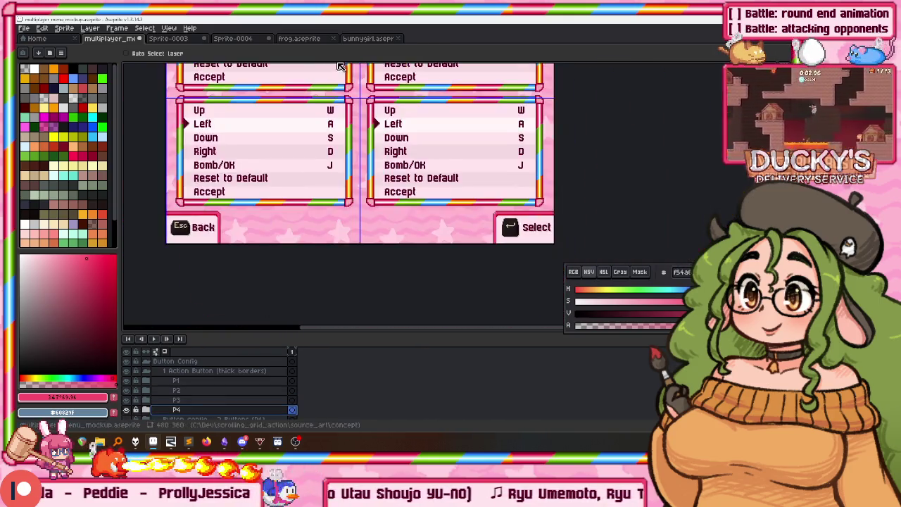
pyautogui.moveTo(372, 189); pyautogui.dragTo(313, 229)
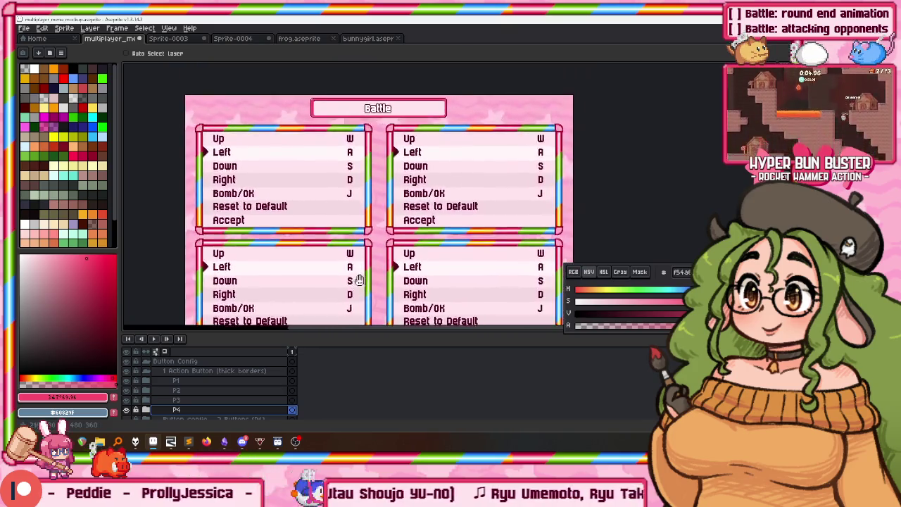
pyautogui.click(158, 370)
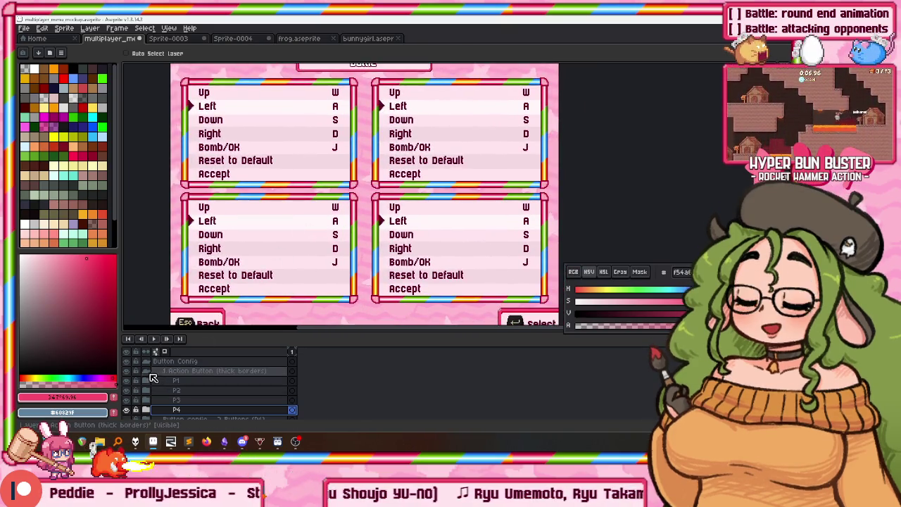
# Rename the second button group to '2 action buttons (thin borders)'
pyautogui.doubleClick(169, 383)
pyautogui.write('2 Action Bu')
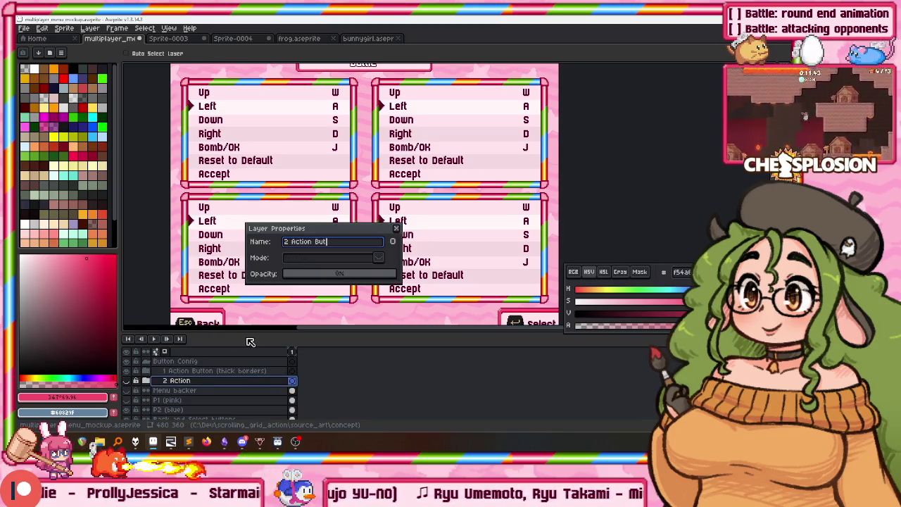
pyautogui.write('tons ()')
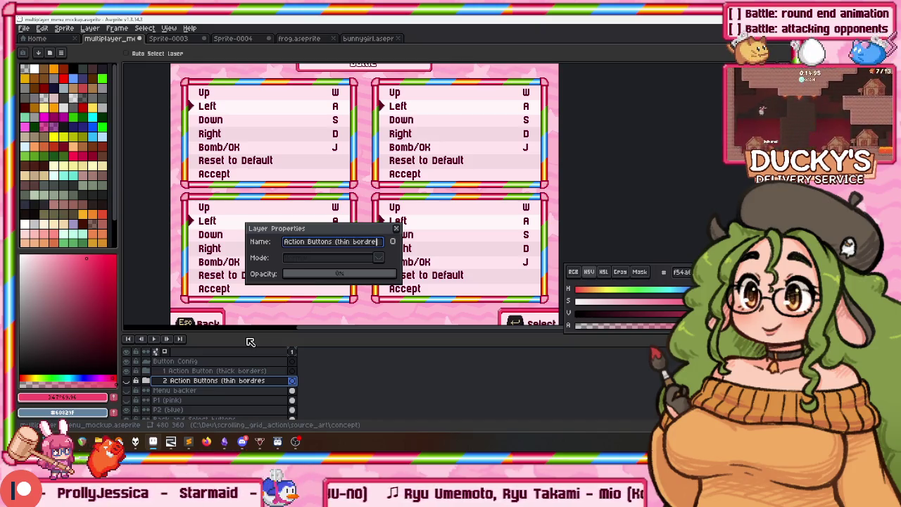
pyautogui.press('Home')
pyautogui.press('Right')
pyautogui.press('Right')
pyautogui.press('Right')
pyautogui.press('BackSpace')
pyautogui.write('a')
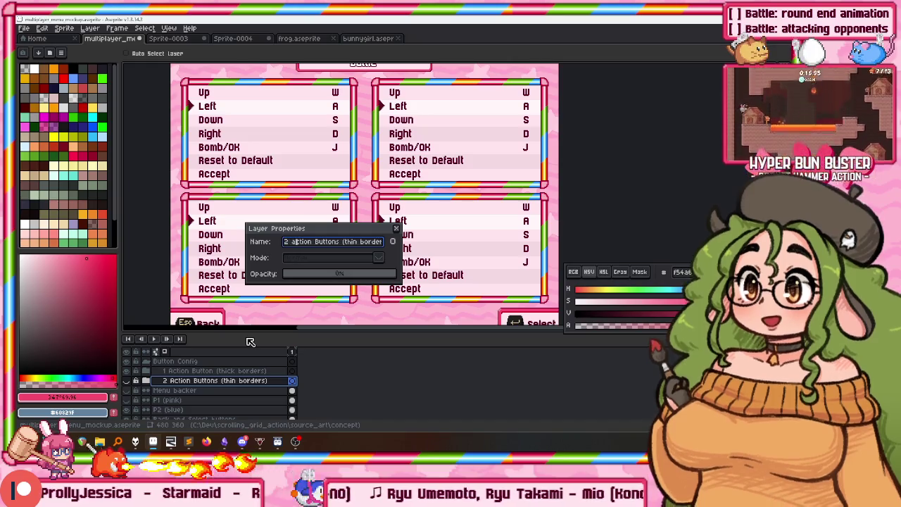
pyautogui.press('Right')
pyautogui.press('Right')
pyautogui.press('Right')
pyautogui.press('Return')
# Rename the first button group to '1 action button (thick borders)'
pyautogui.press('Up')
pyautogui.hotkey('shift', 'p')
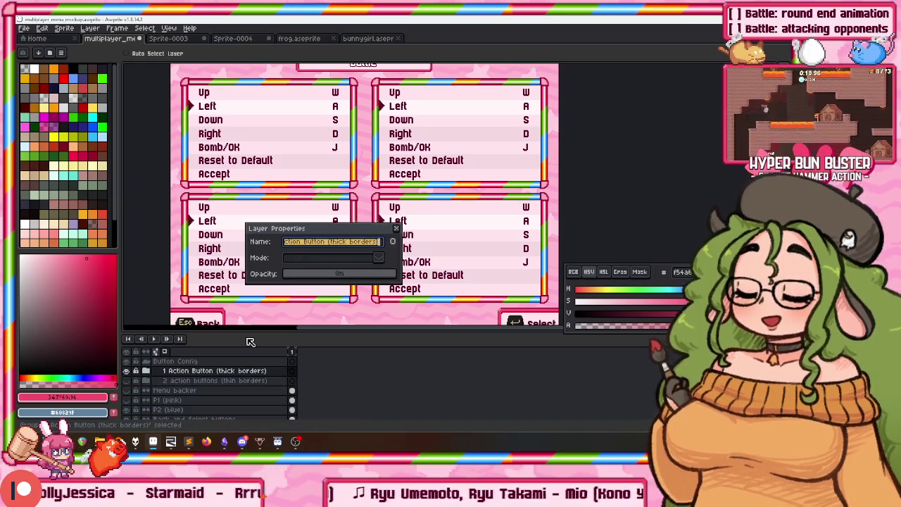
pyautogui.press('Home')
pyautogui.press('Right')
pyautogui.press('Right')
pyautogui.press('Right')
pyautogui.press('BackSpace')
pyautogui.write('a')
pyautogui.press('Right')
pyautogui.press('Right')
pyautogui.press('Right')
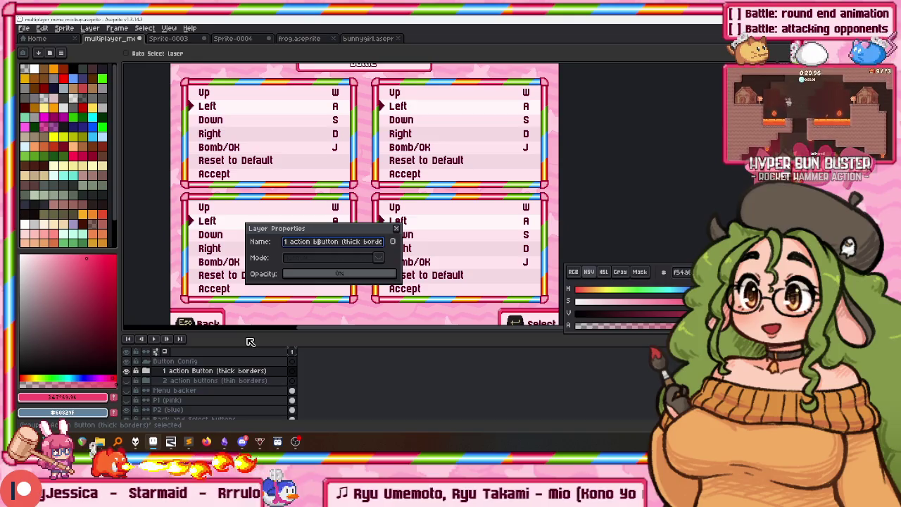
pyautogui.write('b')
pyautogui.press('Return')
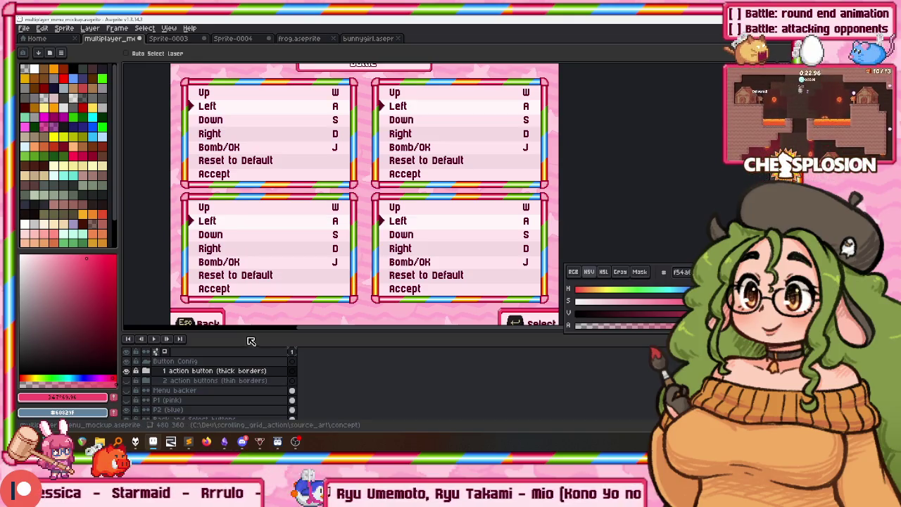
pyautogui.scroll(-1, 222, 299)
pyautogui.scroll(1, 246, 306)
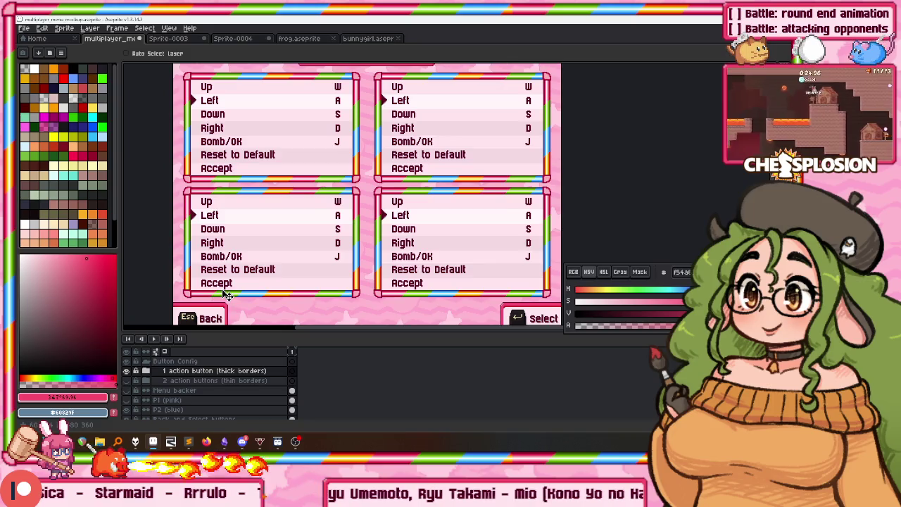